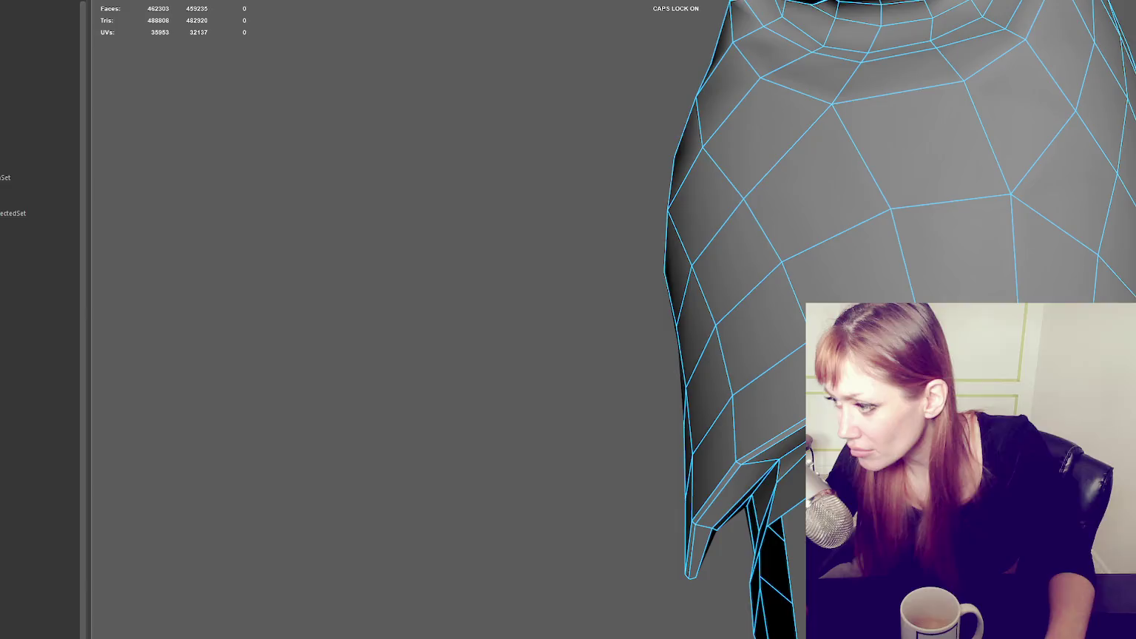
# - Slide the jacket flap's lower corner vertex slightly along its edge, then go back to object mode
pyautogui.moveTo(740, 370)
pyautogui.keyDown('alt'); pyautogui.mouseDown()
pyautogui.moveTo(791, 386)
pyautogui.moveTo(607, 445)
pyautogui.mouseUp(); pyautogui.keyUp('alt')
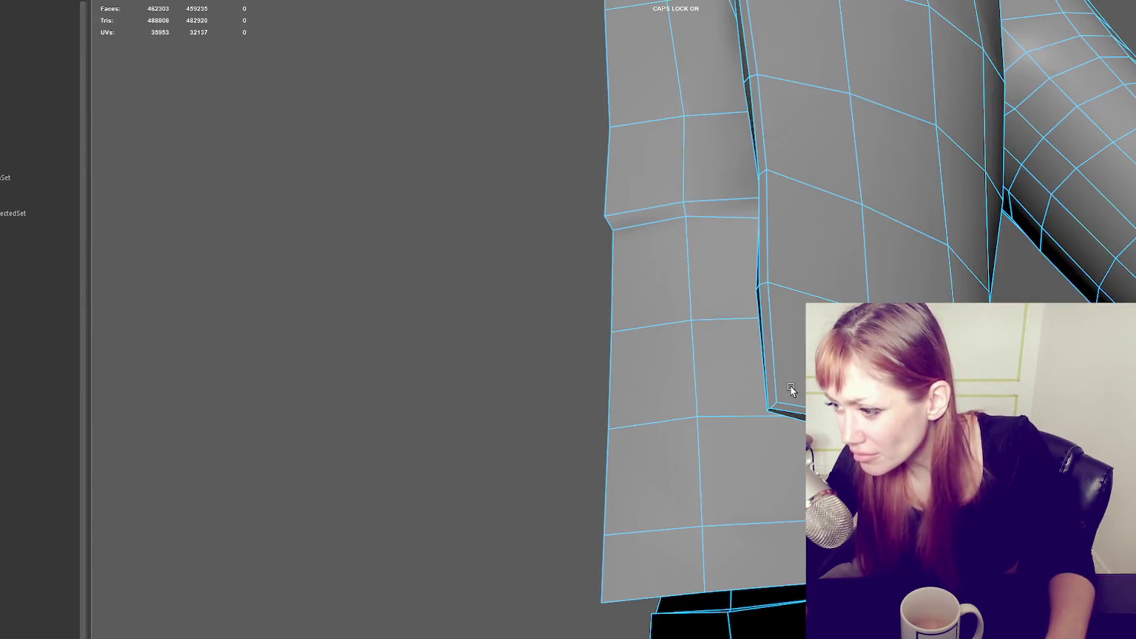
pyautogui.scroll(-3, 791, 386)
pyautogui.scroll(3, 607, 446)
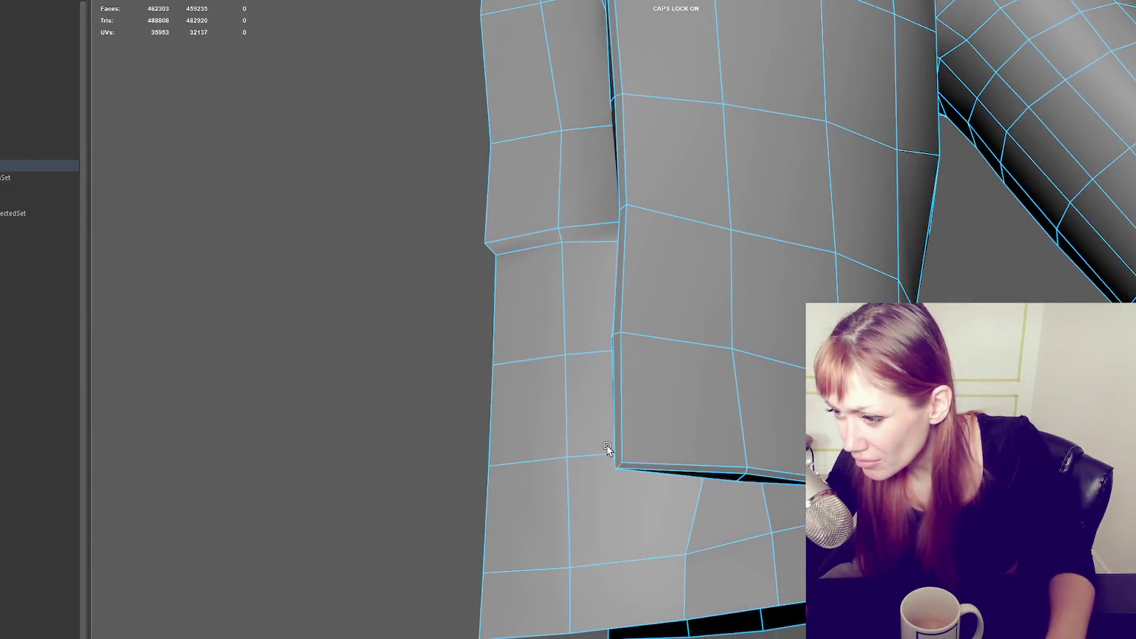
pyautogui.moveTo(611, 355); pyautogui.dragTo(550, 358, button='right')
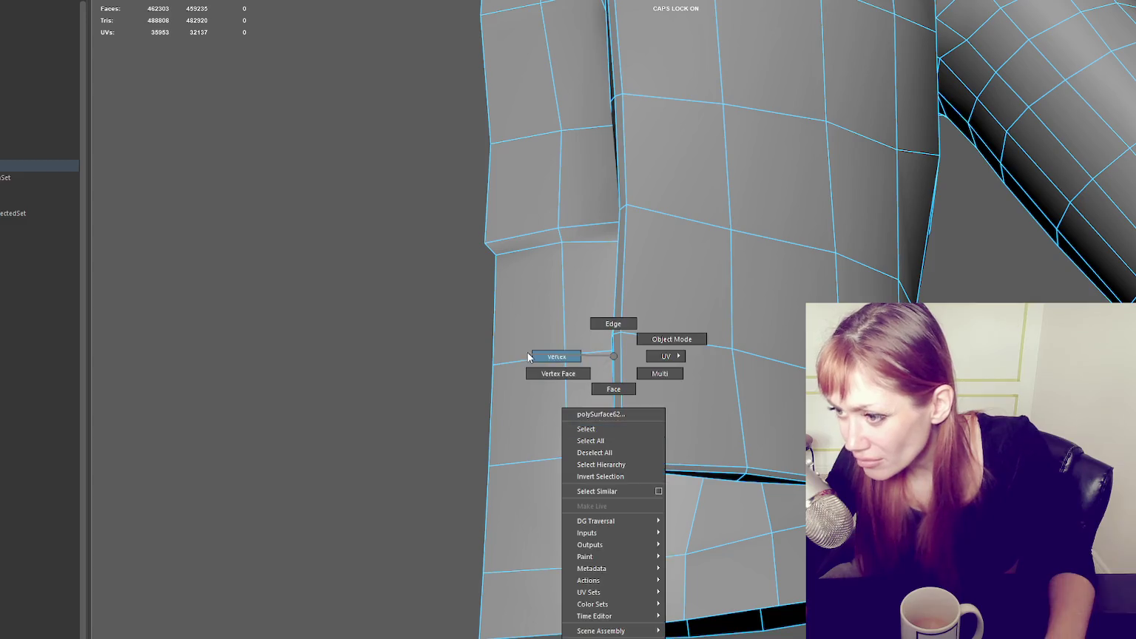
pyautogui.click(618, 466)
pyautogui.moveTo(625, 466)
pyautogui.mouseDown()
pyautogui.moveTo(688, 454)
pyautogui.moveTo(714, 462)
pyautogui.mouseUp()
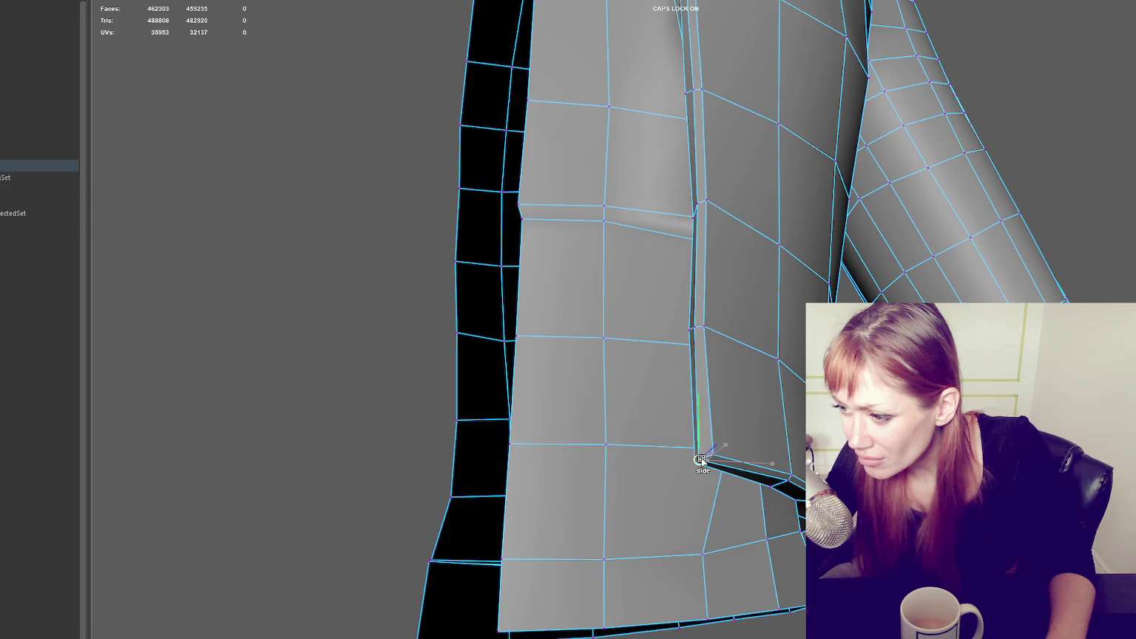
pyautogui.keyDown('alt'); pyautogui.moveTo(710, 462); pyautogui.dragTo(755, 414); pyautogui.keyUp('alt')
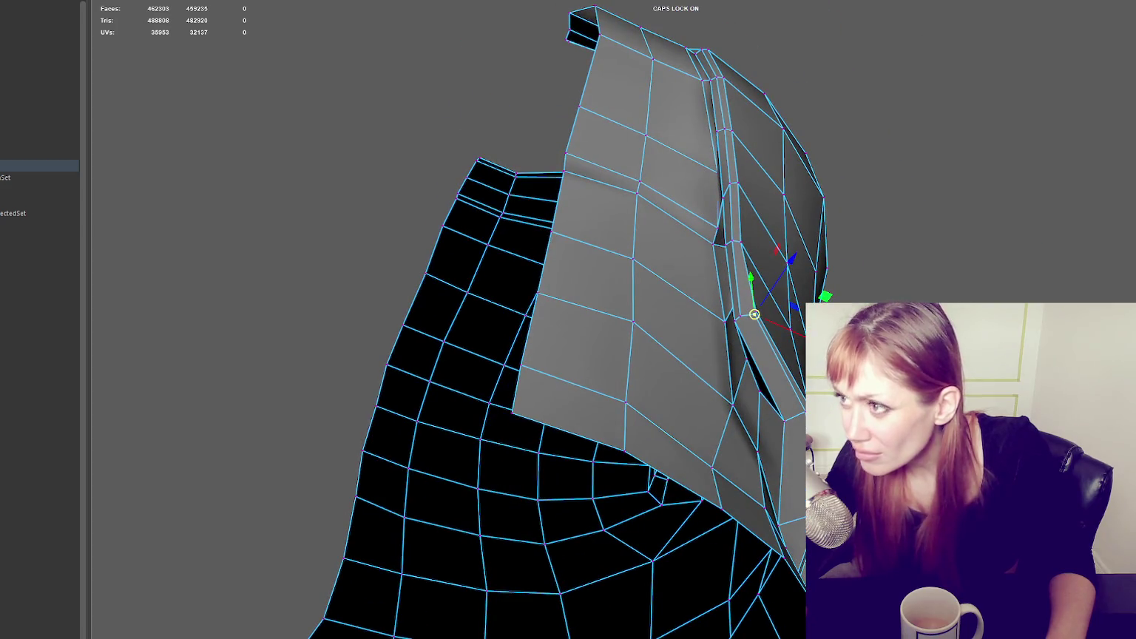
pyautogui.press('q')
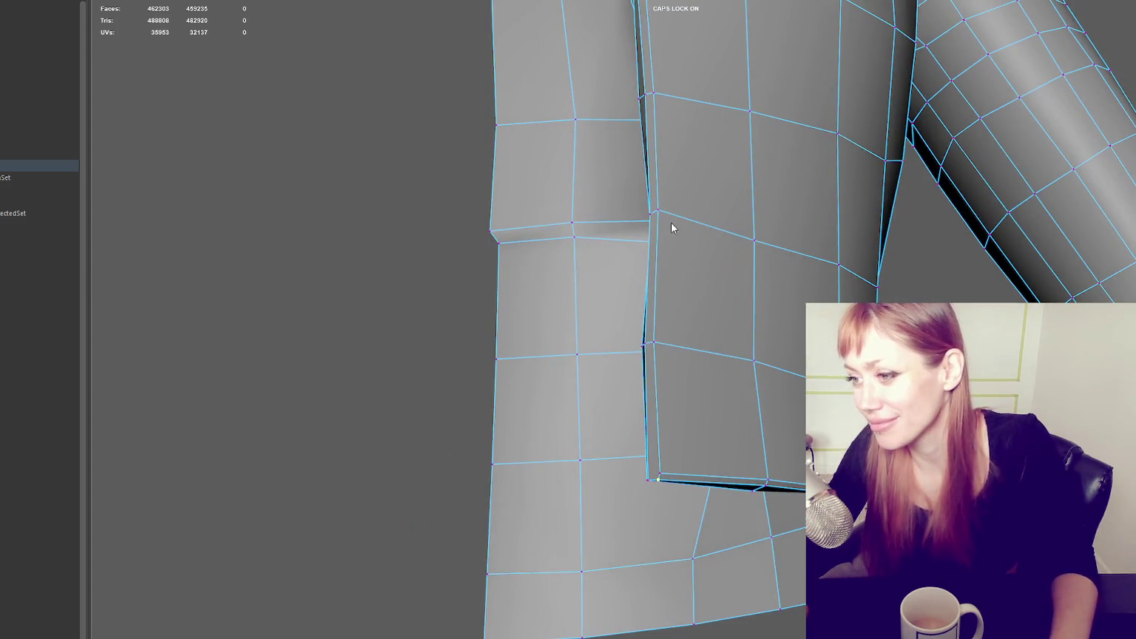
pyautogui.press('F8')
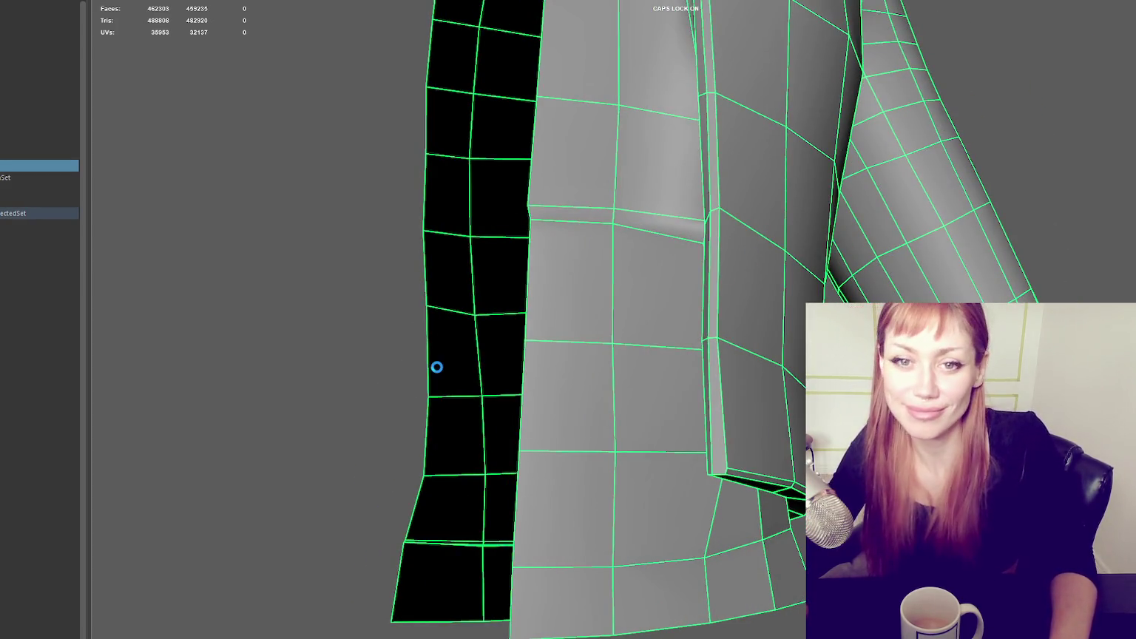
# - Use Quad Draw on the flap to bevel its lower inner corner, adding three faces (462306 total)
pyautogui.keyDown('alt'); pyautogui.moveTo(718, 420); pyautogui.dragTo(747, 399); pyautogui.keyUp('alt')
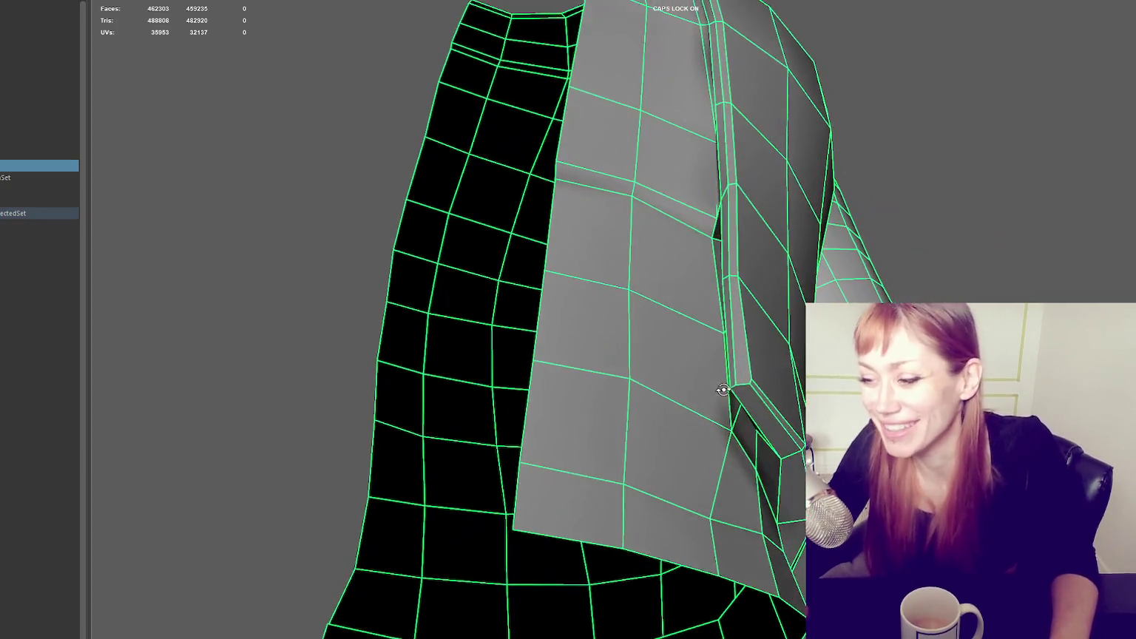
pyautogui.press('F8')
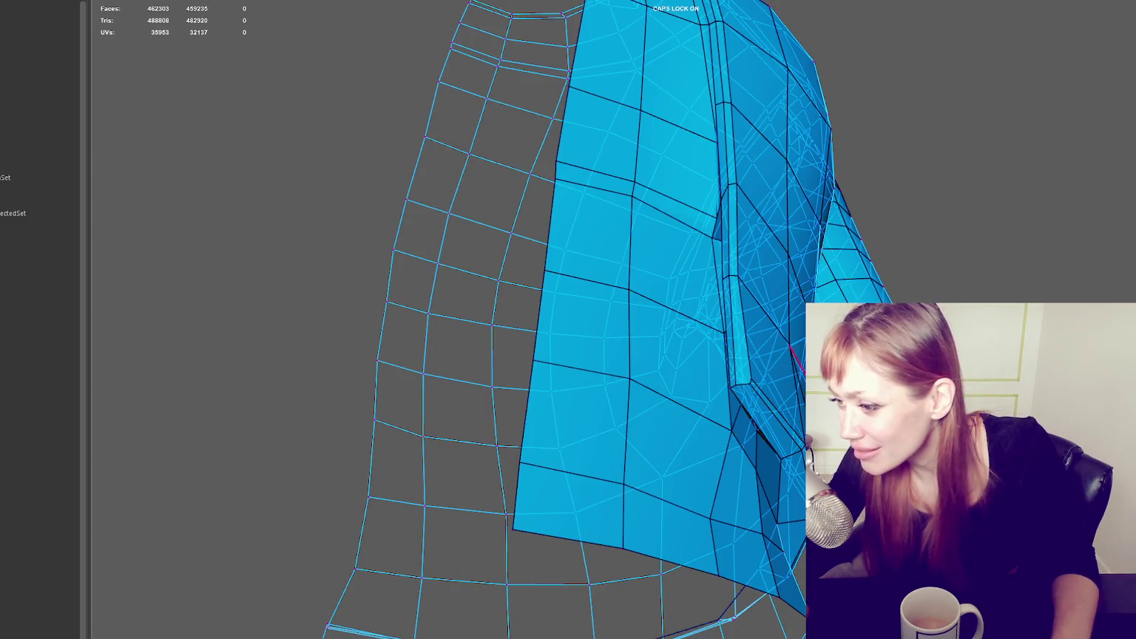
pyautogui.scroll(3, 797, 363)
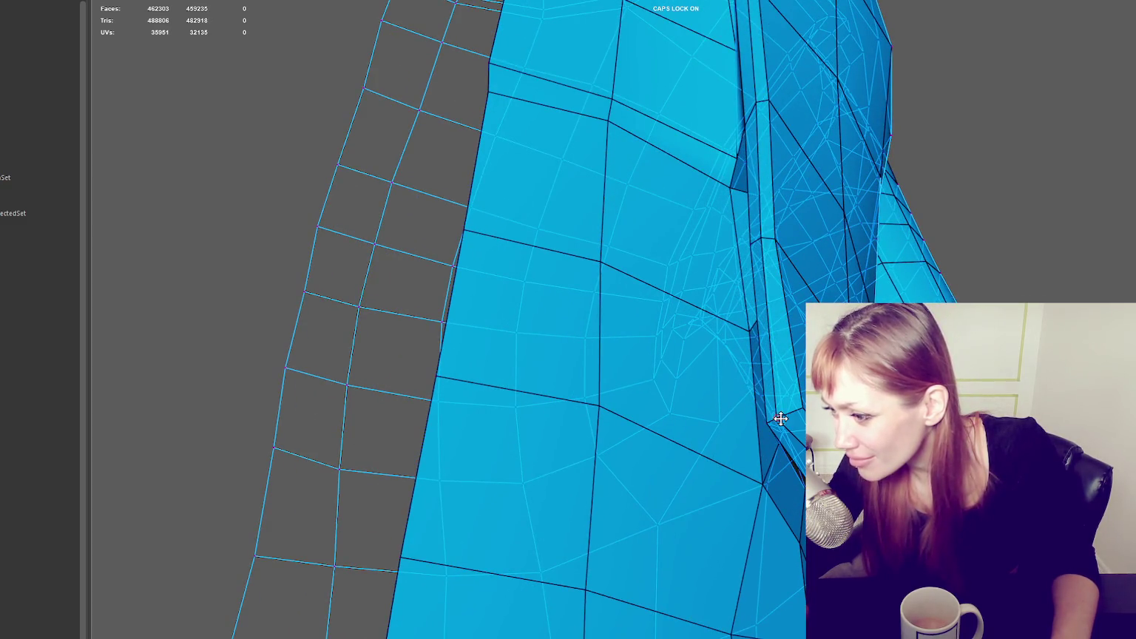
pyautogui.keyDown('alt'); pyautogui.moveTo(791, 413); pyautogui.dragTo(768, 327); pyautogui.keyUp('alt')
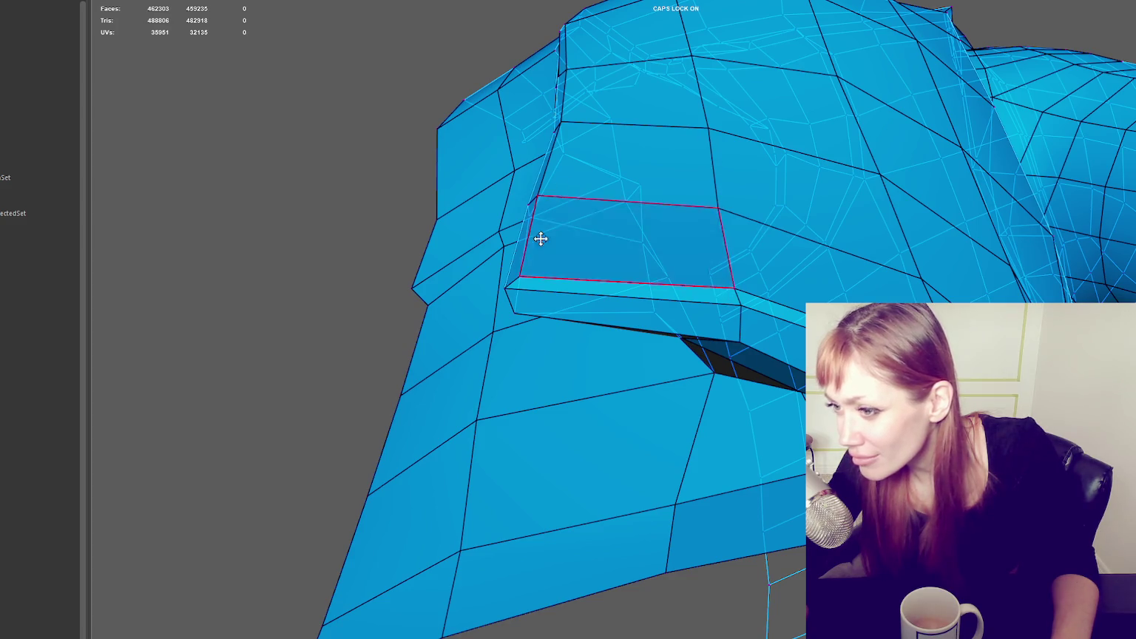
pyautogui.keyDown('alt'); pyautogui.moveTo(517, 273); pyautogui.dragTo(626, 297); pyautogui.keyUp('alt')
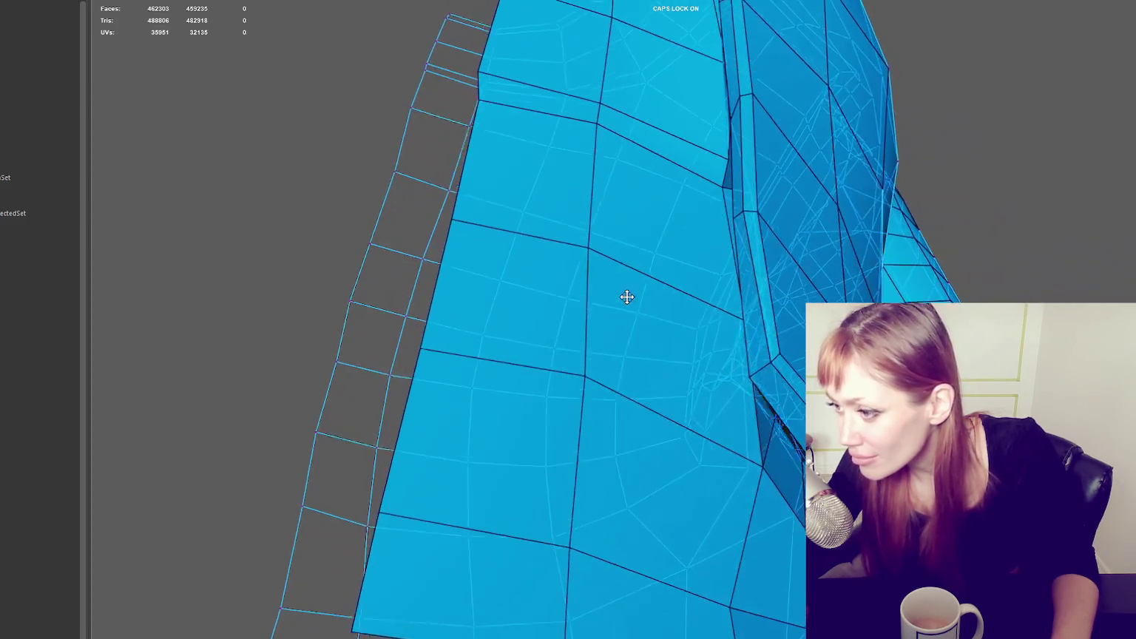
pyautogui.click(1023, 200)
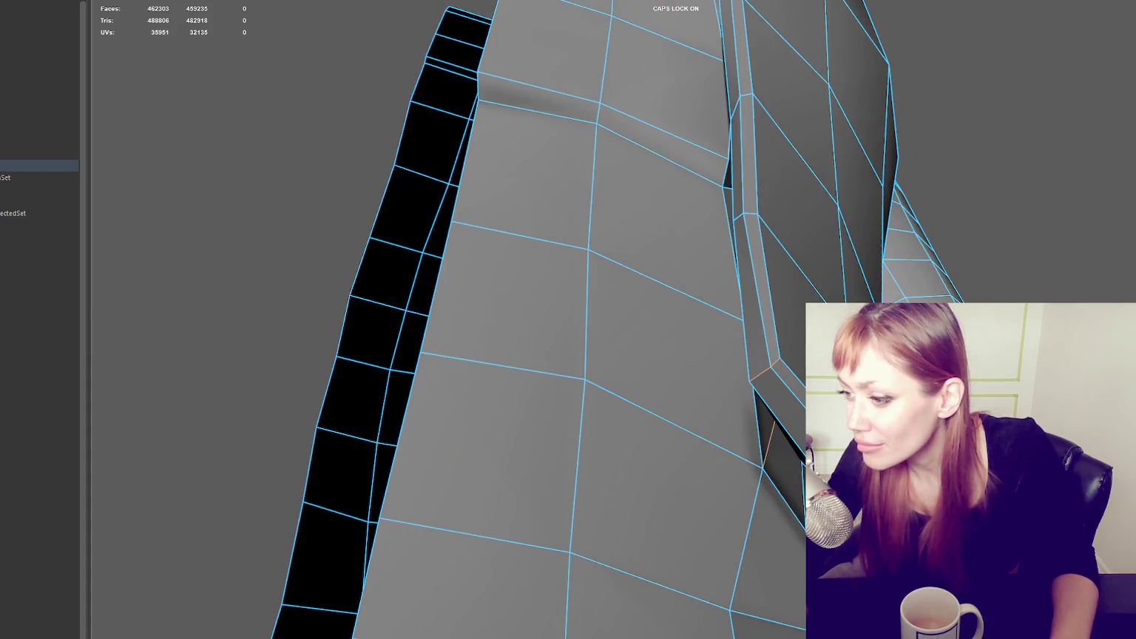
pyautogui.keyDown('alt'); pyautogui.moveTo(795, 344); pyautogui.dragTo(855, 279); pyautogui.keyUp('alt')
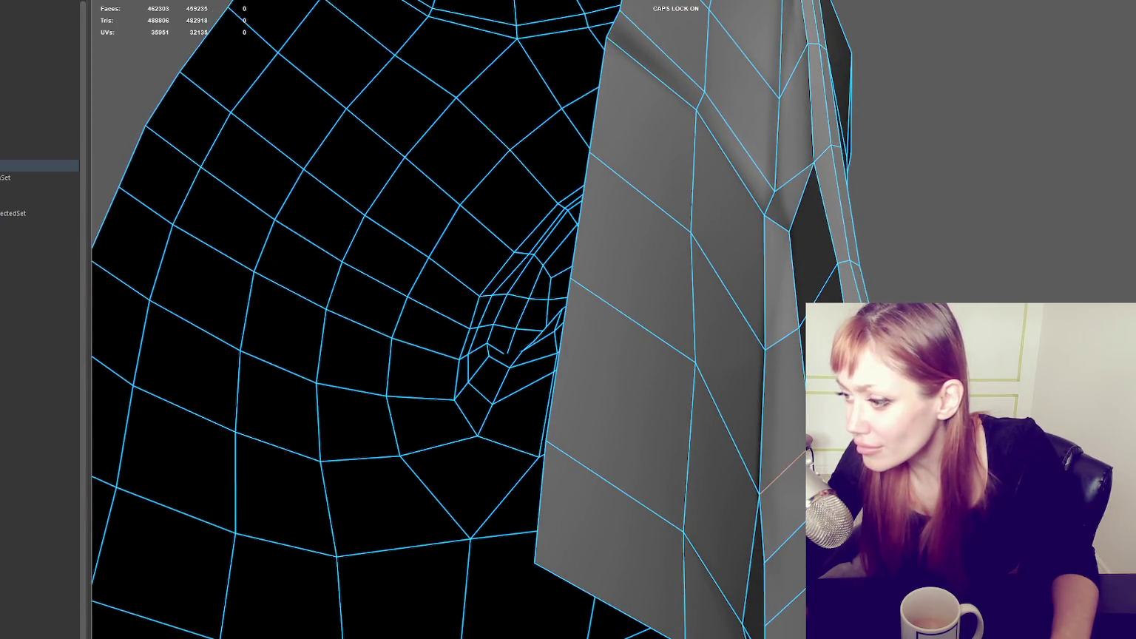
pyautogui.keyDown('alt'); pyautogui.moveTo(851, 318); pyautogui.dragTo(866, 333); pyautogui.keyUp('alt')
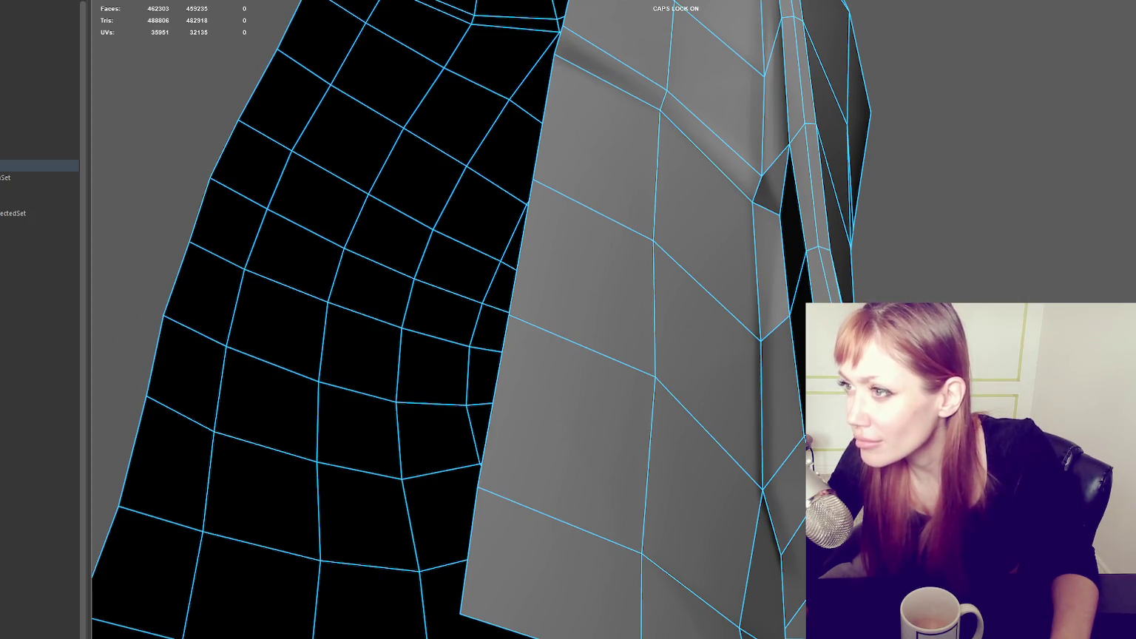
pyautogui.keyDown('alt'); pyautogui.moveTo(913, 256); pyautogui.dragTo(849, 296); pyautogui.keyUp('alt')
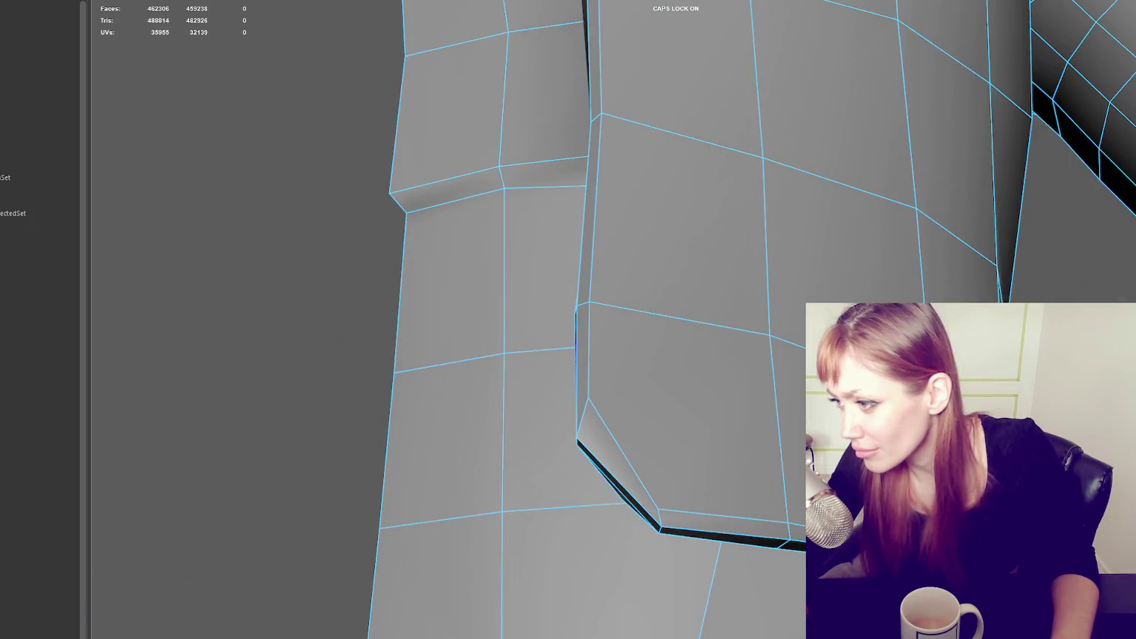
# - Undo the last two flap-corner edits and switch the viewport to wireframe to inspect the back faces
pyautogui.hotkey('ctrl', 'z')
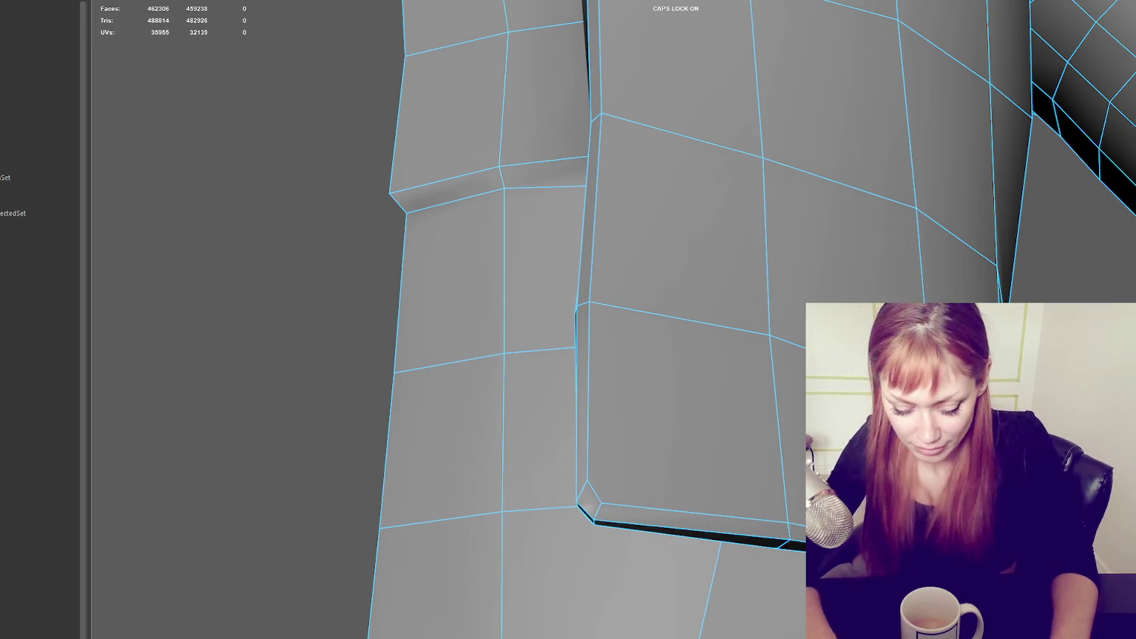
pyautogui.hotkey('ctrl', 'z')
pyautogui.hotkey('ctrl', 'z')
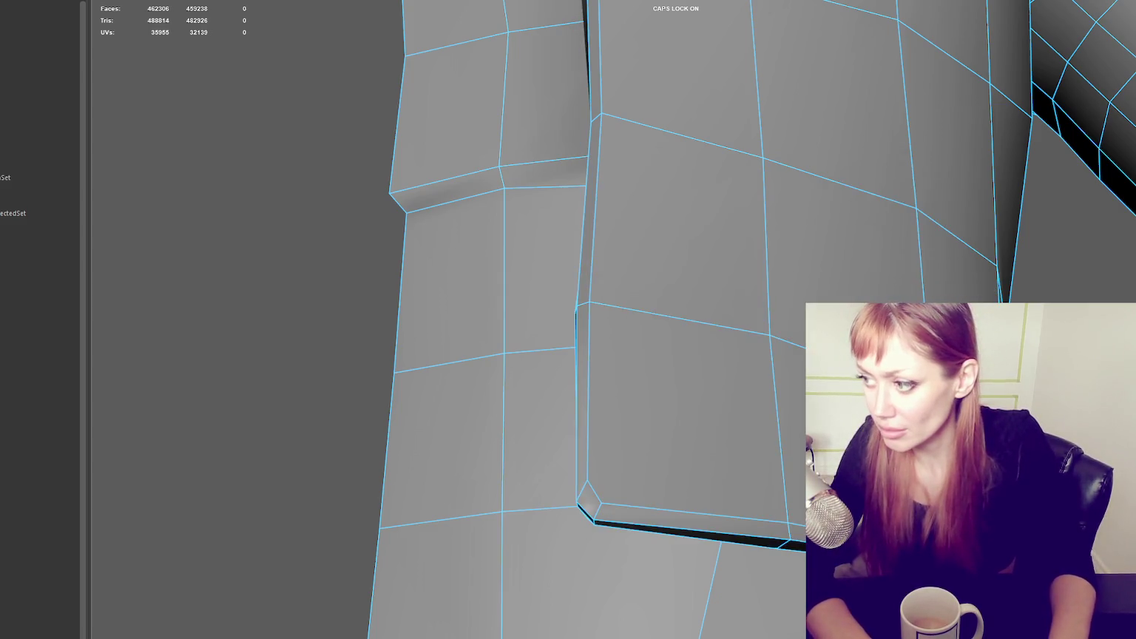
pyautogui.moveTo(827, 272)
pyautogui.keyDown('alt'); pyautogui.mouseDown()
pyautogui.moveTo(924, 229)
pyautogui.moveTo(941, 236)
pyautogui.moveTo(898, 247)
pyautogui.moveTo(883, 233)
pyautogui.moveTo(939, 238)
pyautogui.mouseUp(); pyautogui.keyUp('alt')
pyautogui.moveTo(1035, 246); pyautogui.dragTo(1034, 224, button='right')
pyautogui.press('4')
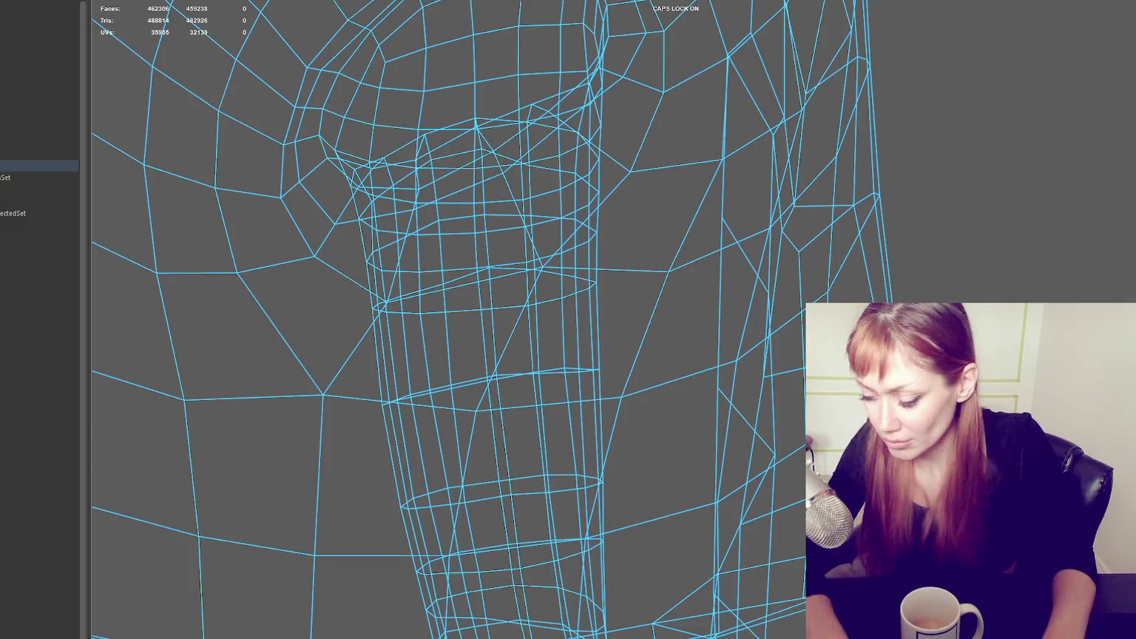
# - Remove the last small mesh edit and return to shaded display facing the jacket front
pyautogui.press('Delete')
pyautogui.press('5')
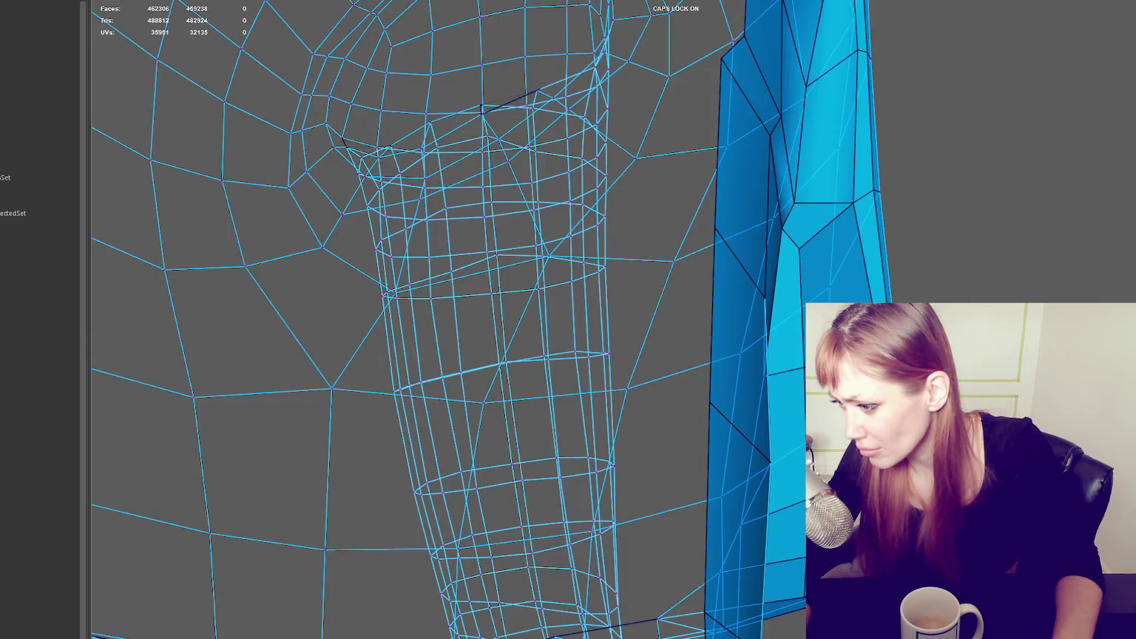
pyautogui.keyDown('alt'); pyautogui.moveTo(802, 524); pyautogui.dragTo(662, 509); pyautogui.keyUp('alt')
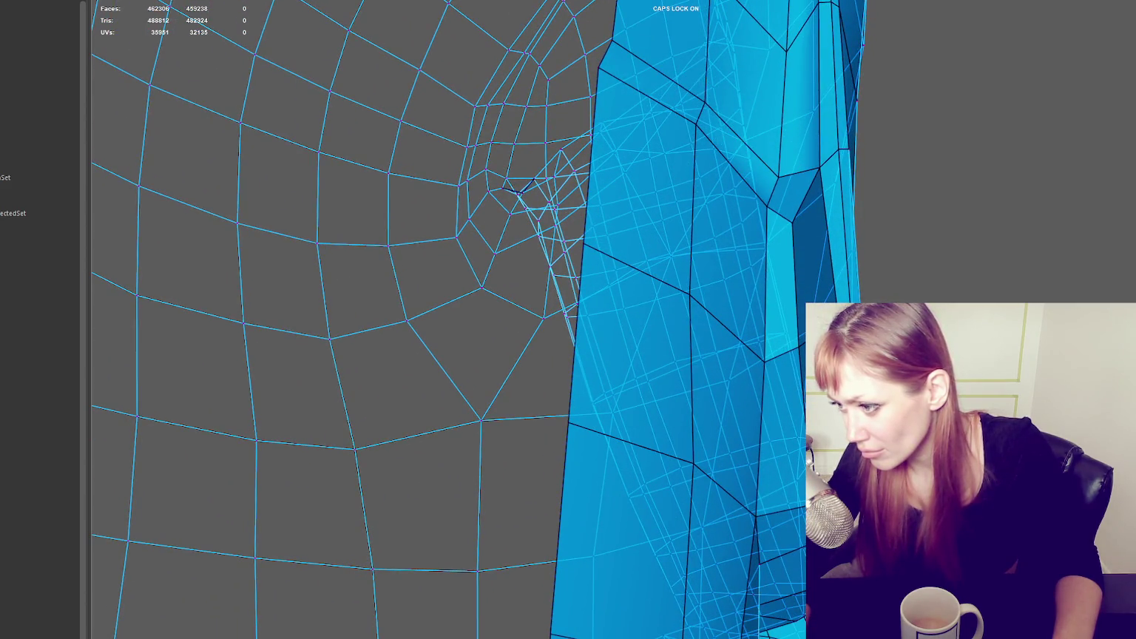
pyautogui.scroll(-3, 474, 318)
pyautogui.scroll(3, 473, 318)
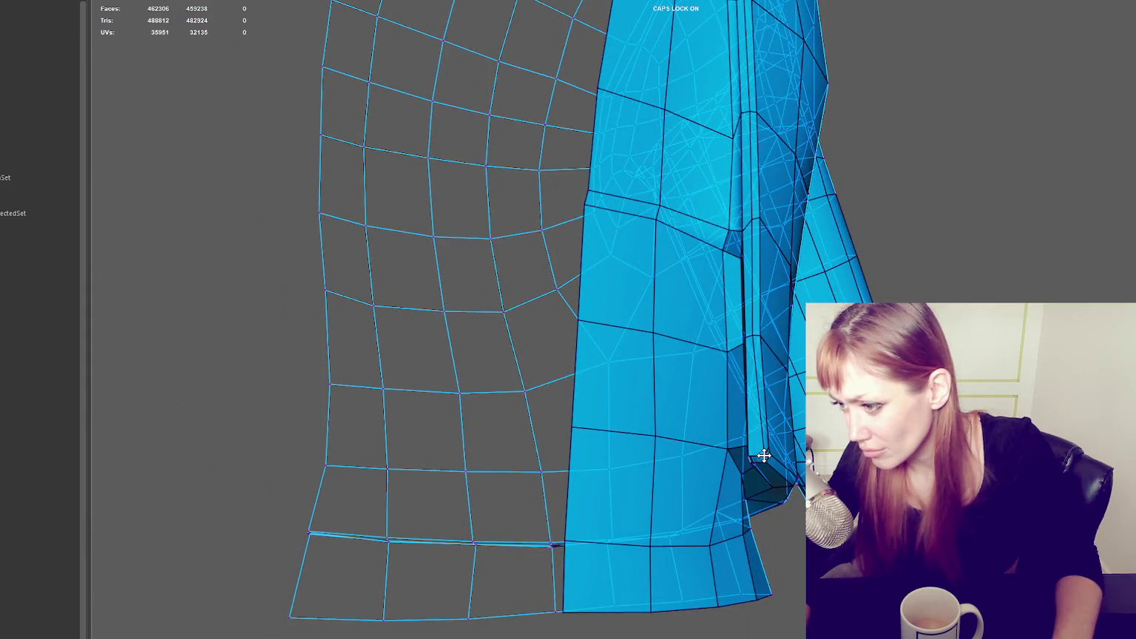
pyautogui.moveTo(790, 461)
pyautogui.keyDown('alt'); pyautogui.mouseDown()
pyautogui.moveTo(690, 467)
pyautogui.moveTo(728, 468)
pyautogui.mouseUp(); pyautogui.keyUp('alt')
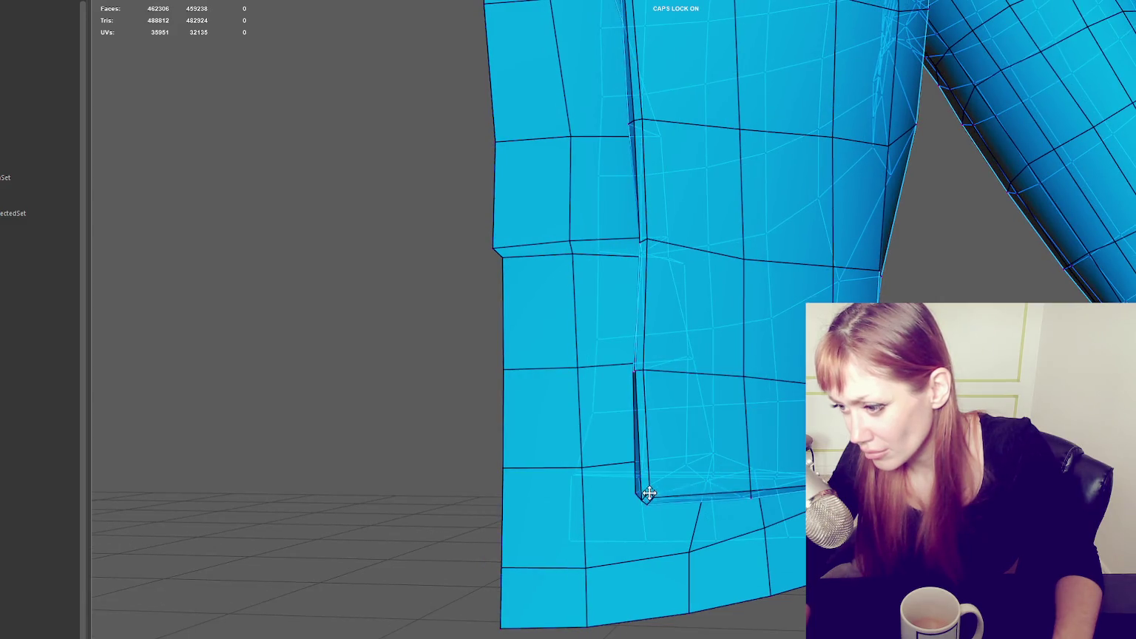
# - In Quad Draw, drag the flap's bottom inner corner vertex to reshape that corner
pyautogui.moveTo(462, 292); pyautogui.dragTo(616, 461, button='right')
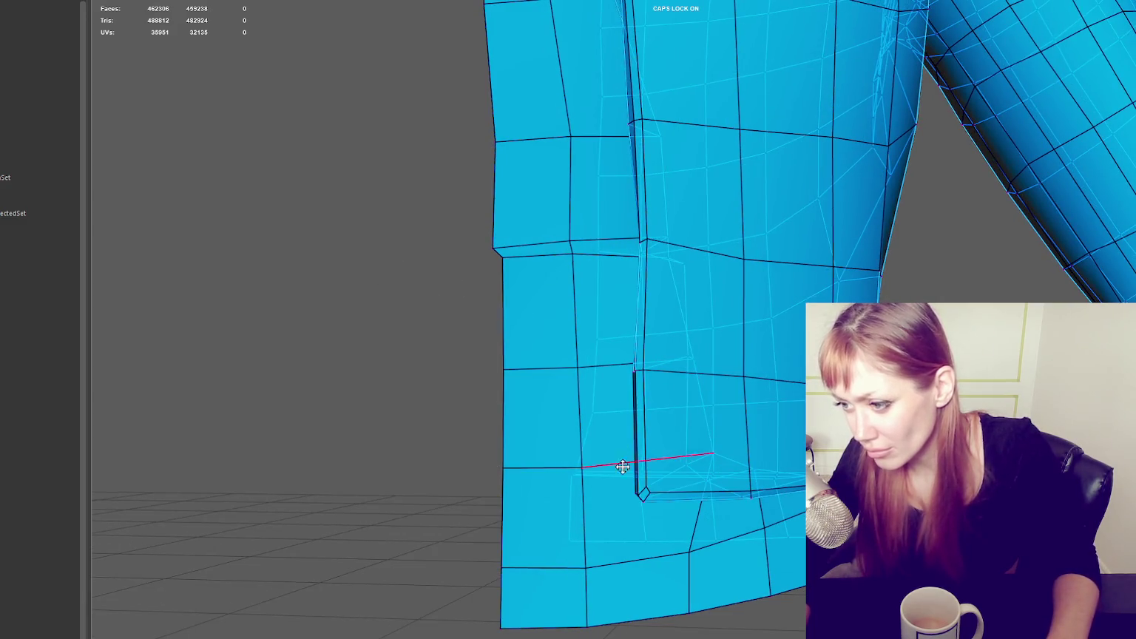
pyautogui.scroll(5, 650, 492)
pyautogui.scroll(-3, 639, 485)
pyautogui.keyDown('alt'); pyautogui.moveTo(652, 463); pyautogui.dragTo(649, 300, button='middle'); pyautogui.keyUp('alt')
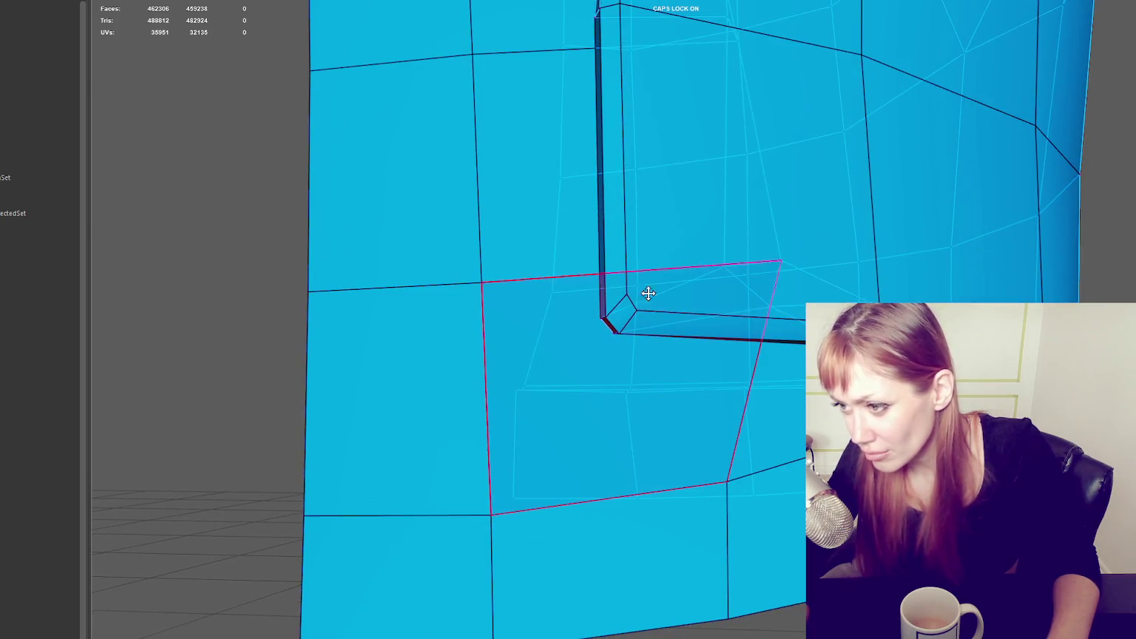
pyautogui.moveTo(627, 294); pyautogui.dragTo(628, 311)
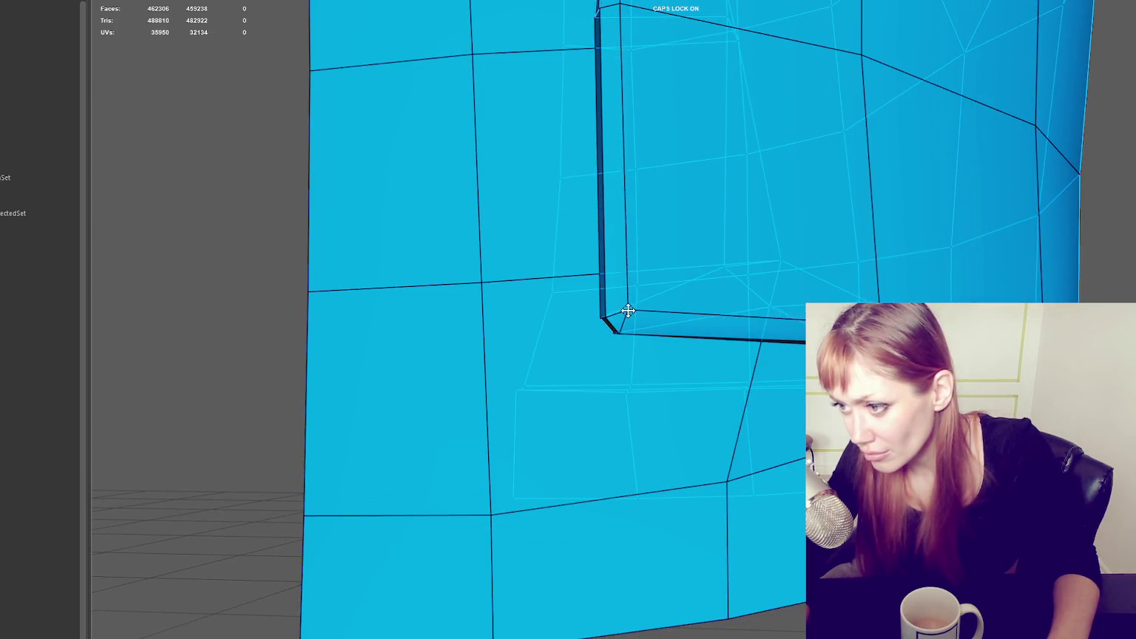
pyautogui.scroll(-5, 624, 314)
pyautogui.moveTo(360, 161); pyautogui.dragTo(585, 92, button='right')
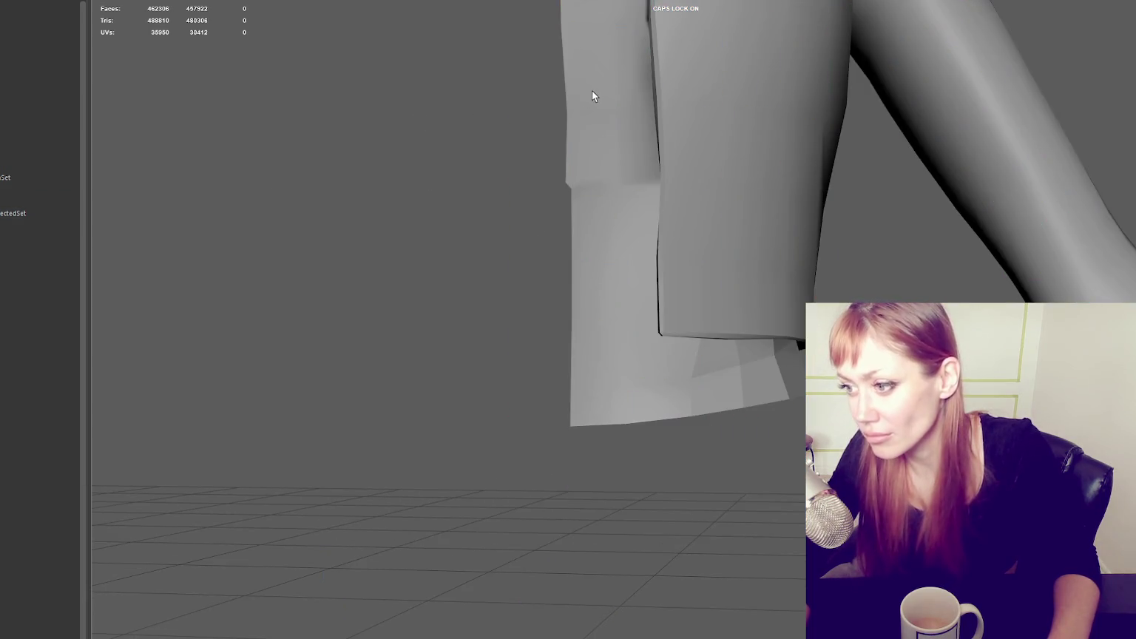
# - Reselect the jacket and undo the merged vertex on its shoulder
pyautogui.moveTo(616, 66)
pyautogui.keyDown('alt'); pyautogui.mouseDown()
pyautogui.moveTo(676, 405)
pyautogui.moveTo(740, 392)
pyautogui.mouseUp(); pyautogui.keyUp('alt')
pyautogui.click(744, 356)
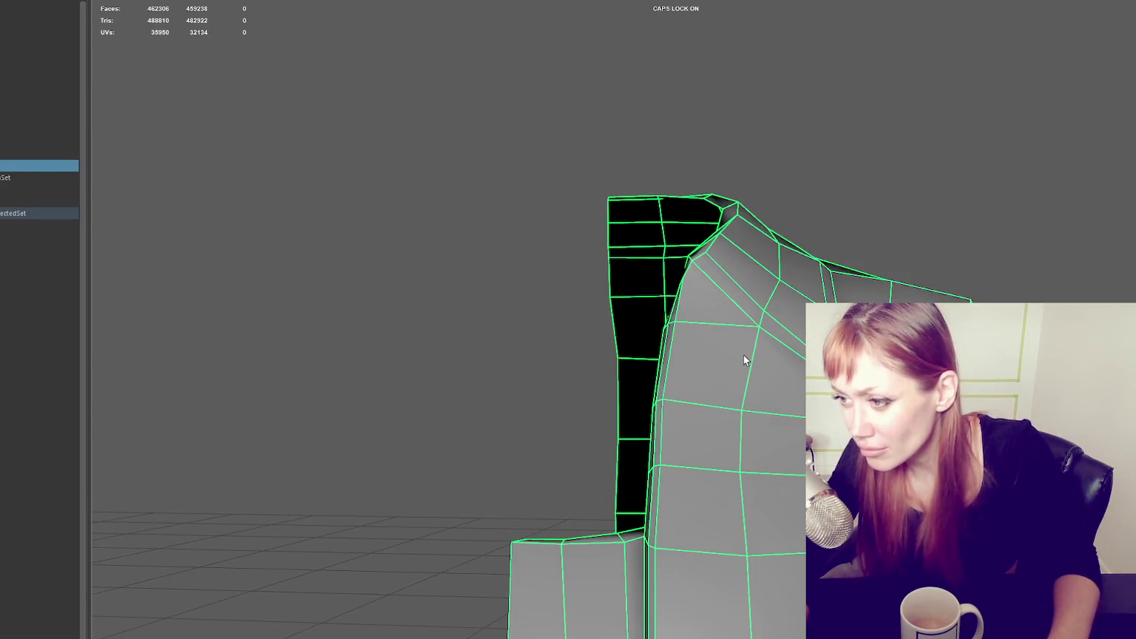
pyautogui.moveTo(787, 368)
pyautogui.keyDown('alt'); pyautogui.mouseDown(button='right')
pyautogui.moveTo(720, 270)
pyautogui.moveTo(720, 300)
pyautogui.moveTo(756, 319)
pyautogui.moveTo(803, 324)
pyautogui.mouseUp(button='right'); pyautogui.keyUp('alt')
pyautogui.moveTo(802, 323)
pyautogui.keyDown('alt'); pyautogui.mouseDown()
pyautogui.moveTo(843, 378)
pyautogui.moveTo(774, 337)
pyautogui.moveTo(829, 355)
pyautogui.mouseUp(); pyautogui.keyUp('alt')
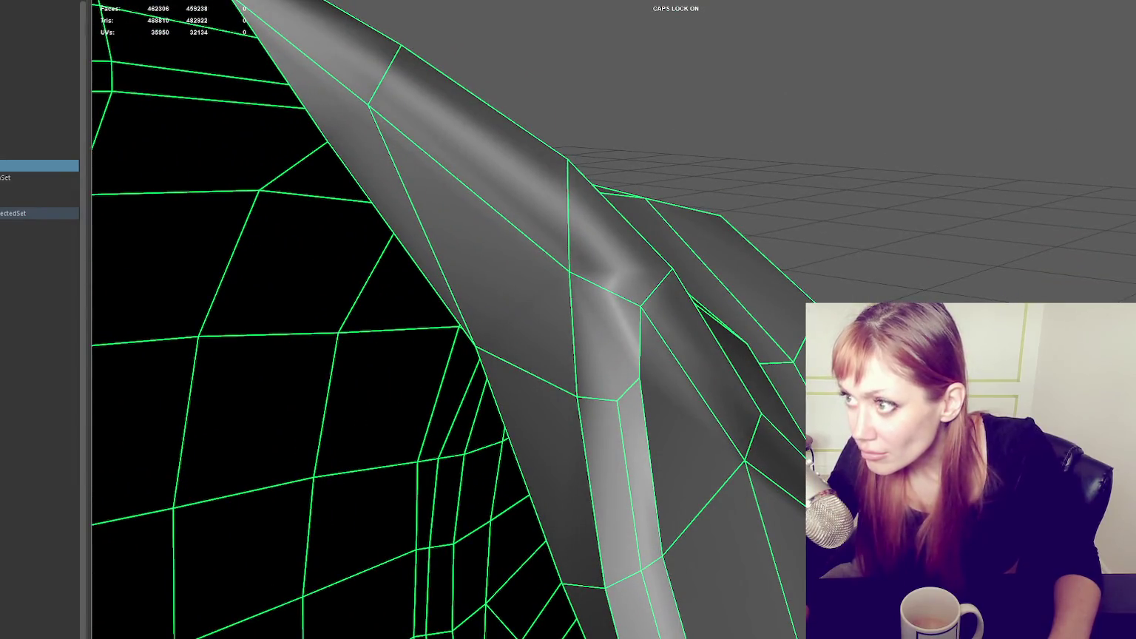
pyautogui.click(614, 406)
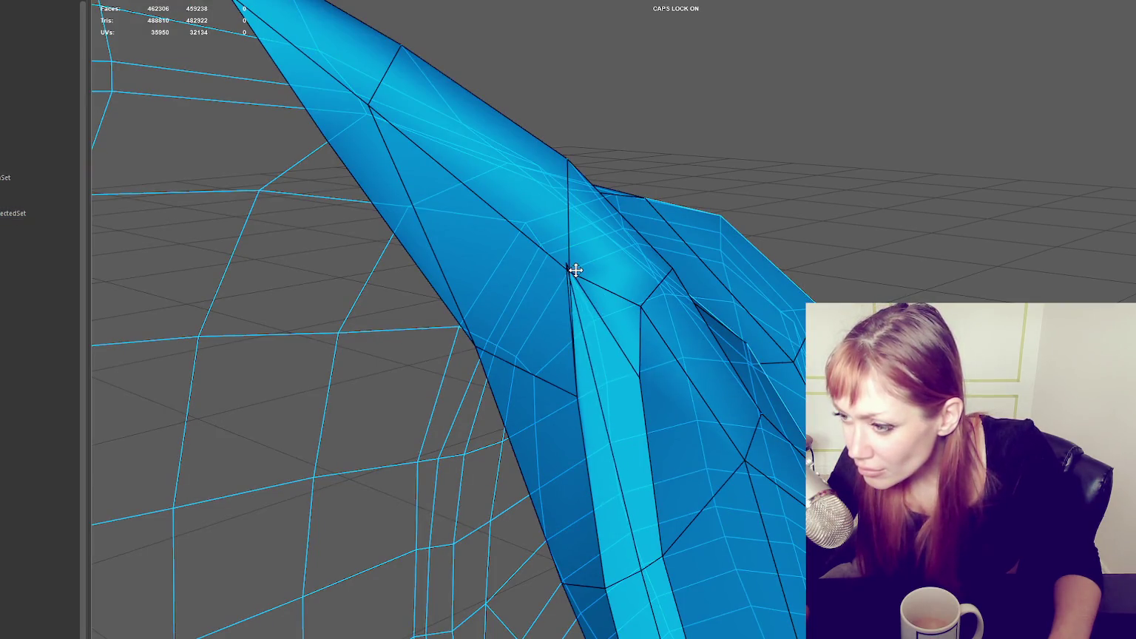
pyautogui.hotkey('ctrl', 'z')
pyautogui.keyDown('alt'); pyautogui.moveTo(672, 314); pyautogui.dragTo(725, 326); pyautogui.keyUp('alt')
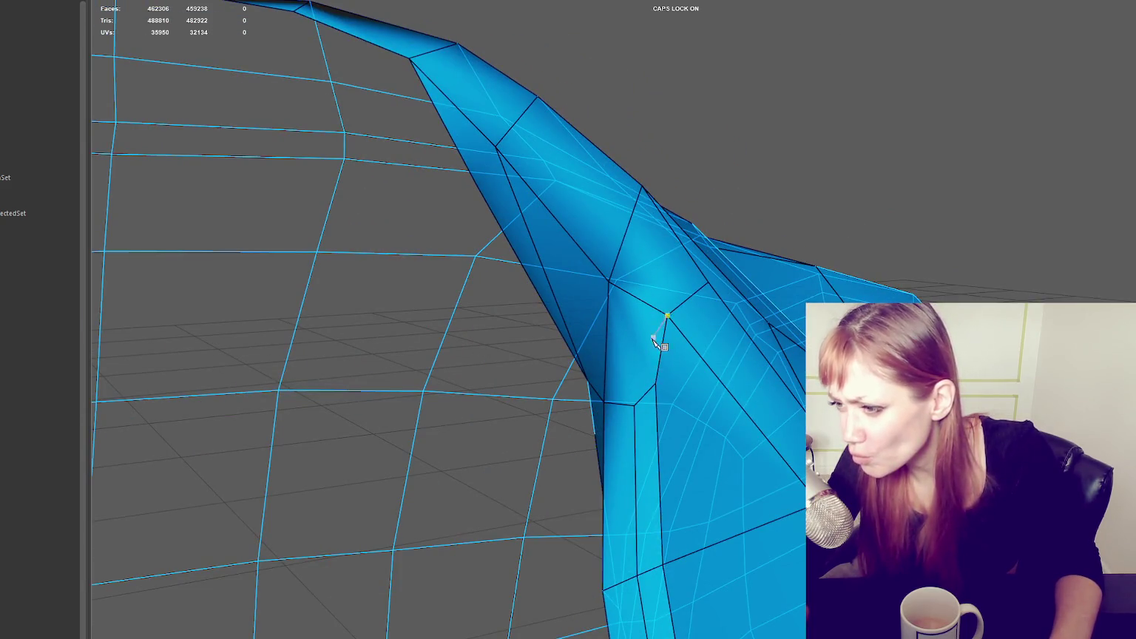
# - Multi-Cut two new edges across the shoulder face, raising the face count to 462308
pyautogui.click(635, 406)
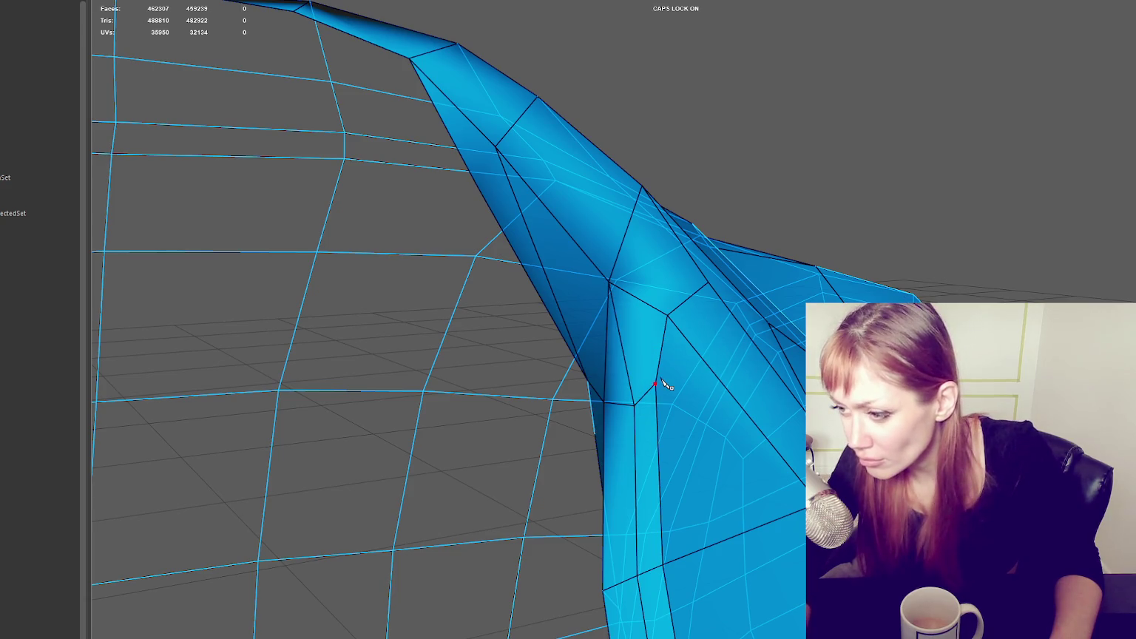
pyautogui.click(609, 283)
pyautogui.moveTo(611, 289)
pyautogui.keyDown('alt'); pyautogui.mouseDown()
pyautogui.moveTo(553, 285)
pyautogui.moveTo(696, 281)
pyautogui.mouseUp(); pyautogui.keyUp('alt')
pyautogui.moveTo(736, 280); pyautogui.dragTo(691, 253, button='right')
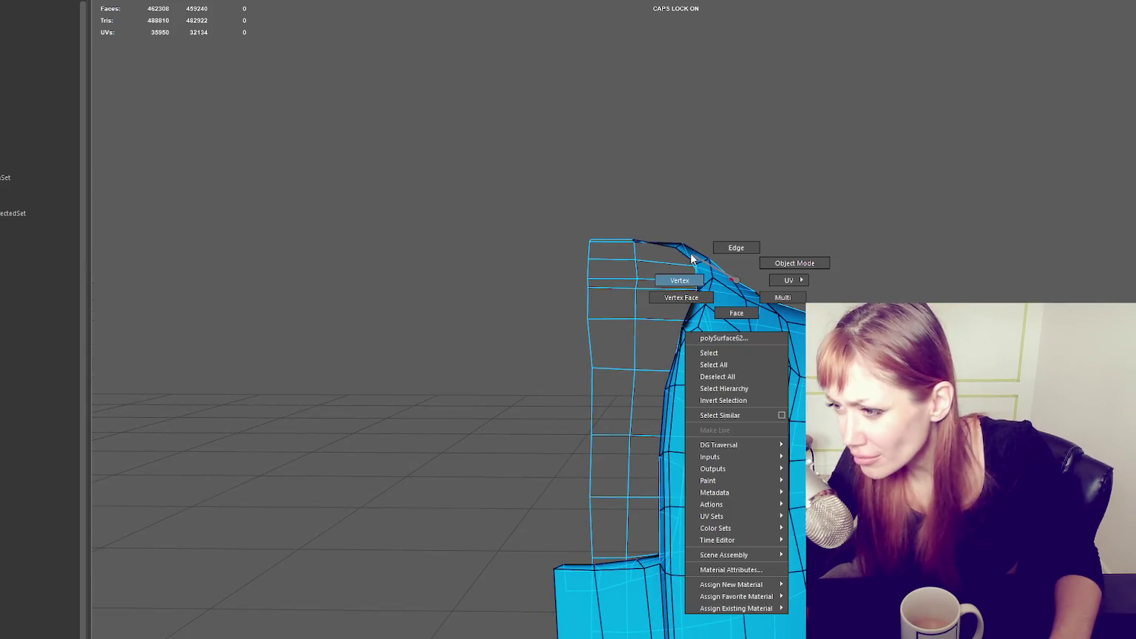
pyautogui.scroll(5, 710, 289)
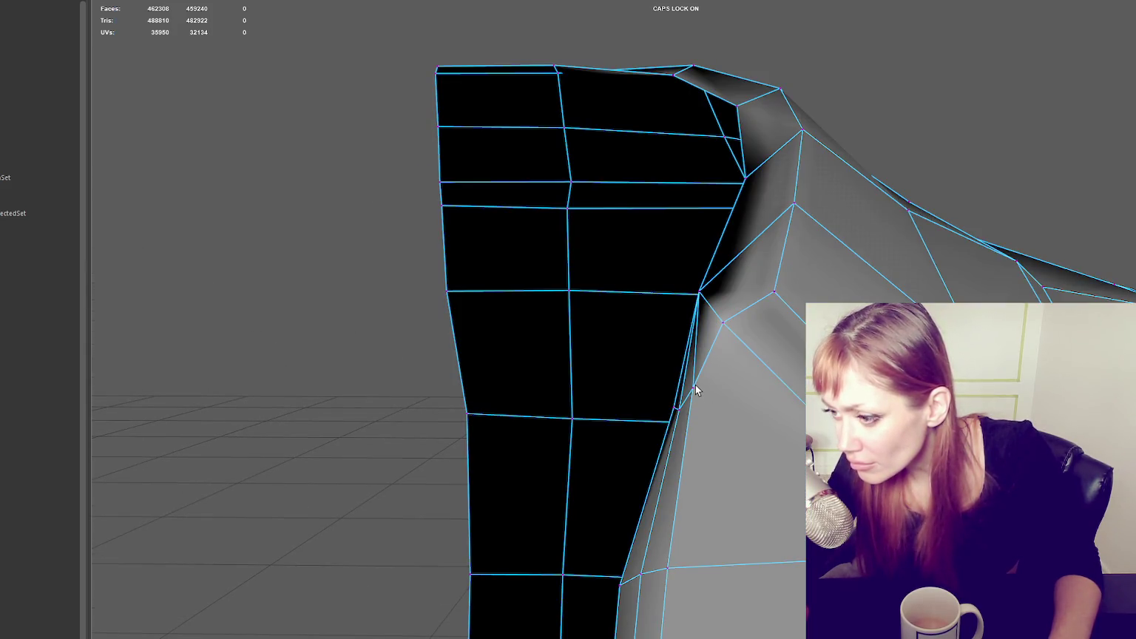
pyautogui.press('w')
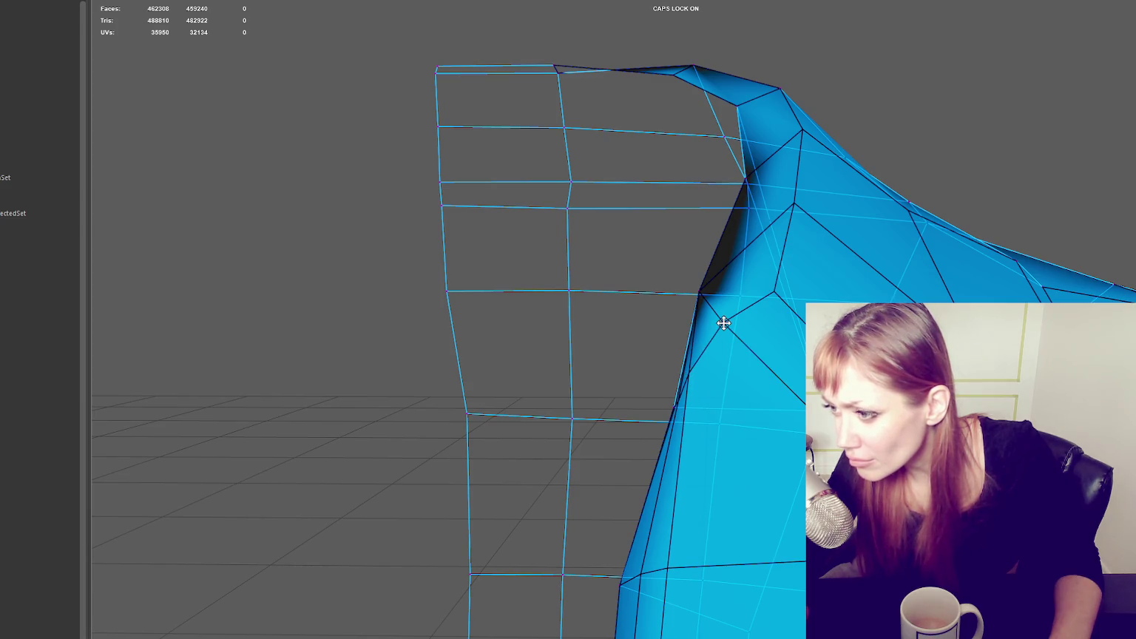
pyautogui.keyDown('alt'); pyautogui.moveTo(770, 281); pyautogui.dragTo(766, 352); pyautogui.keyUp('alt')
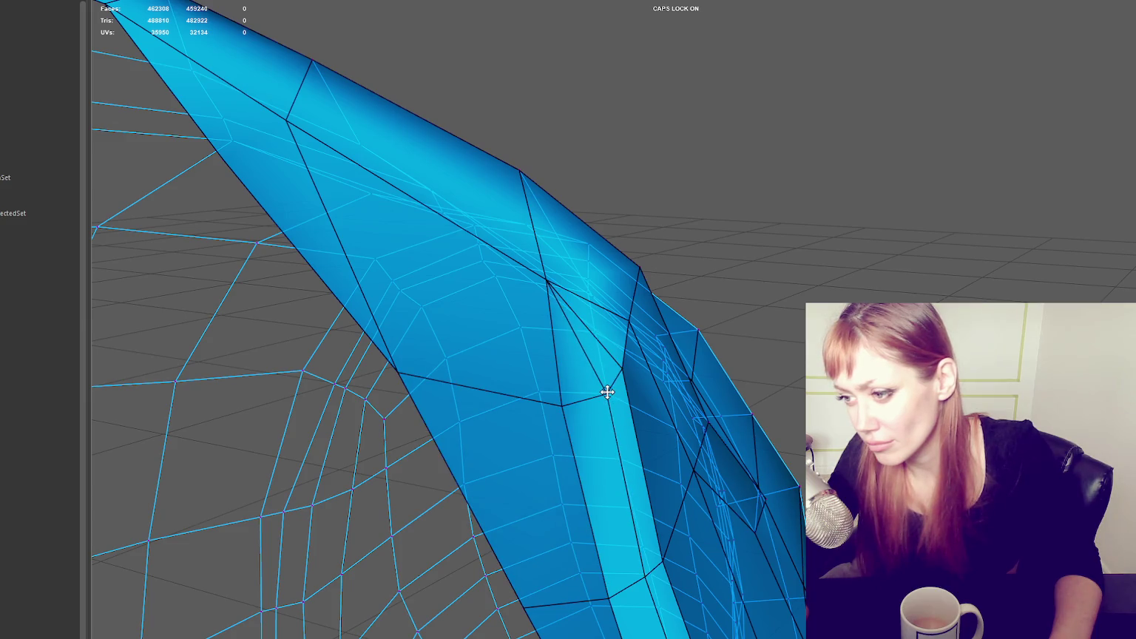
pyautogui.press('F8')
# - Pick the stray vertex at the collar peak and weld it onto its upper neighbour
pyautogui.press('f')
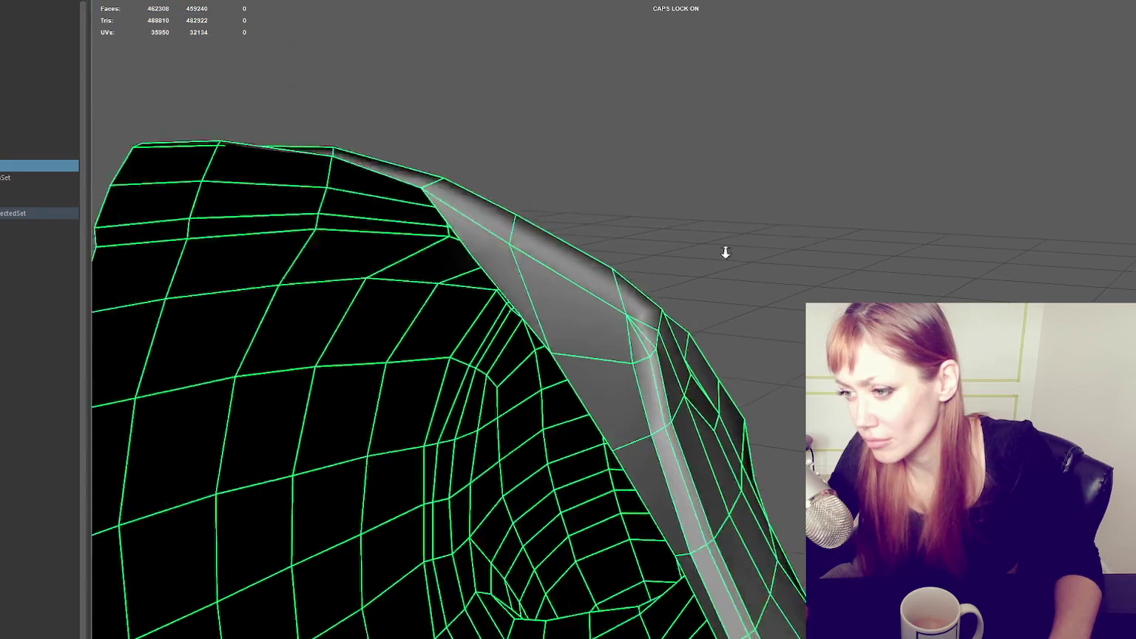
pyautogui.keyDown('shift'); pyautogui.moveTo(769, 217); pyautogui.dragTo(790, 218, button='right'); pyautogui.keyUp('shift')
pyautogui.keyDown('alt'); pyautogui.moveTo(926, 215); pyautogui.dragTo(727, 334); pyautogui.keyUp('alt')
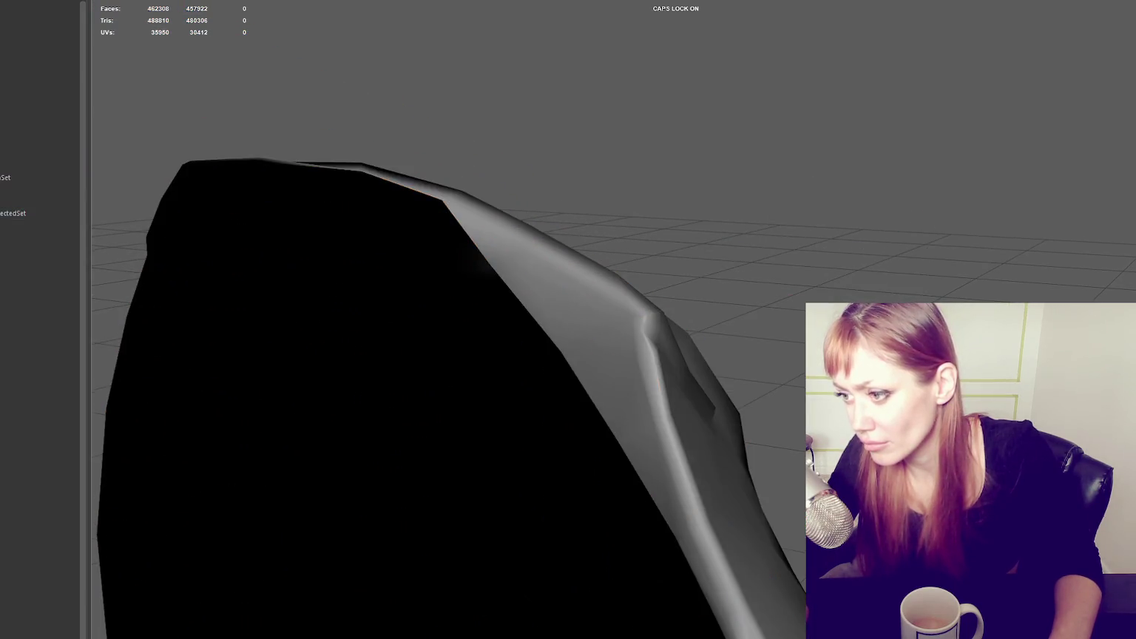
pyautogui.scroll(3, 727, 334)
pyautogui.scroll(3, 727, 334)
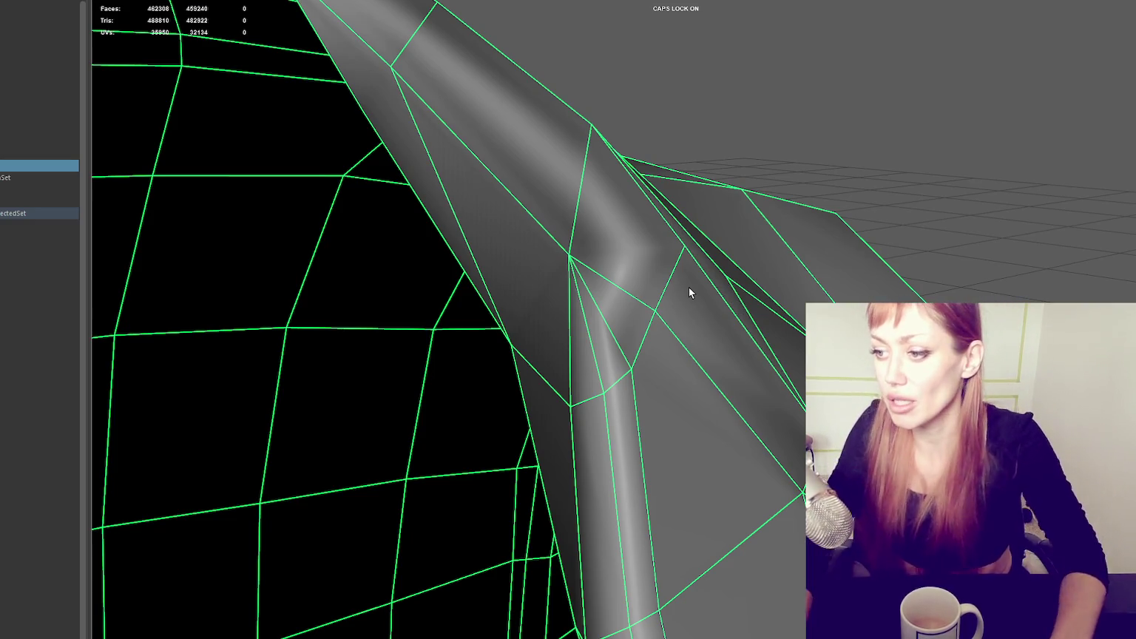
pyautogui.moveTo(687, 279)
pyautogui.keyDown('alt'); pyautogui.mouseDown()
pyautogui.moveTo(738, 218)
pyautogui.moveTo(675, 223)
pyautogui.moveTo(870, 256)
pyautogui.moveTo(763, 272)
pyautogui.moveTo(771, 337)
pyautogui.mouseUp(); pyautogui.keyUp('alt')
pyautogui.click(869, 251)
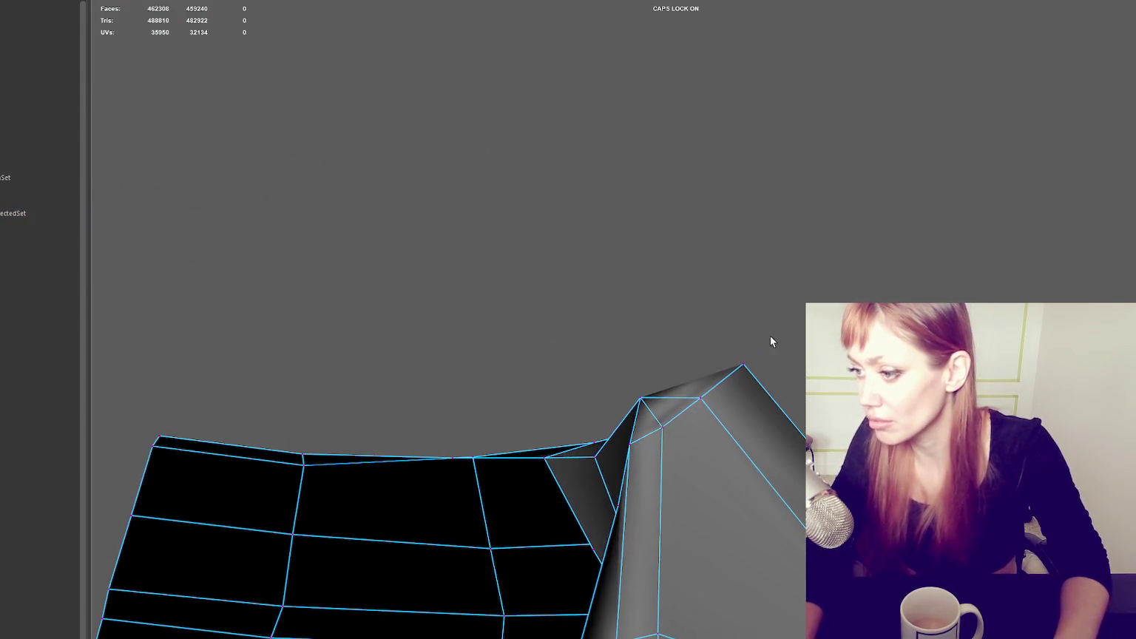
pyautogui.click(744, 374)
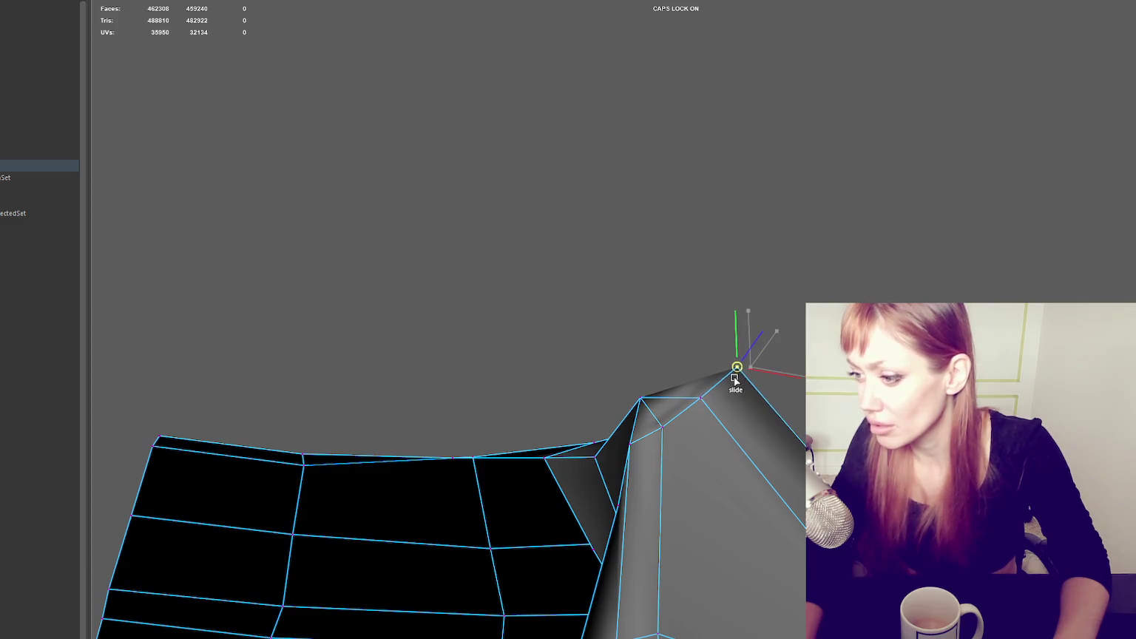
pyautogui.keyDown('alt'); pyautogui.moveTo(736, 375); pyautogui.dragTo(744, 381); pyautogui.keyUp('alt')
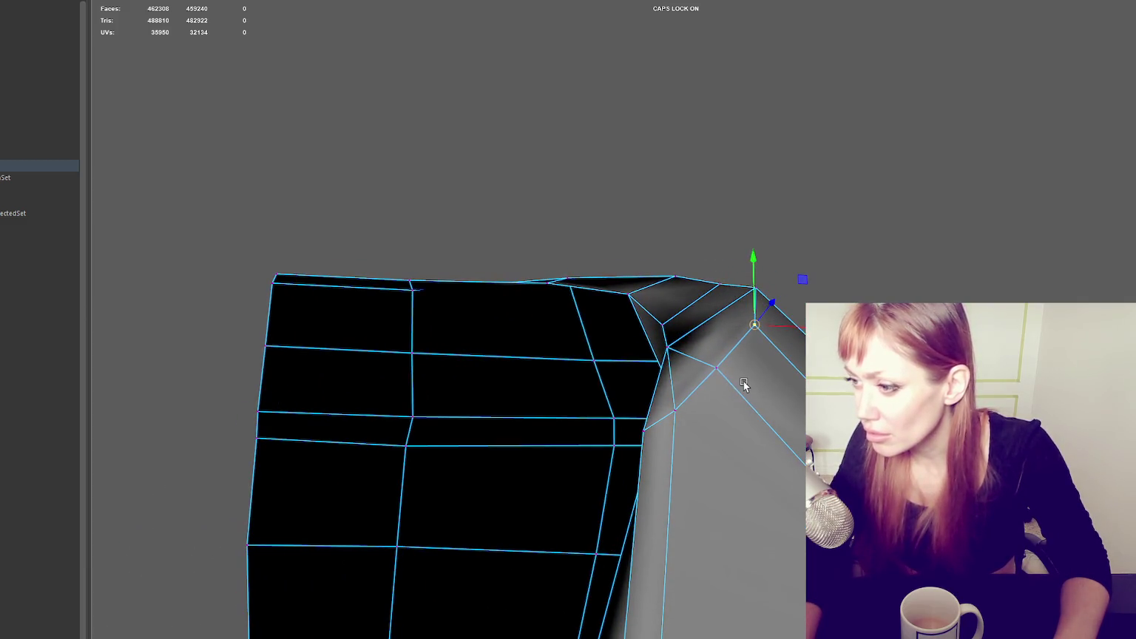
pyautogui.moveTo(768, 273); pyautogui.dragTo(747, 299)
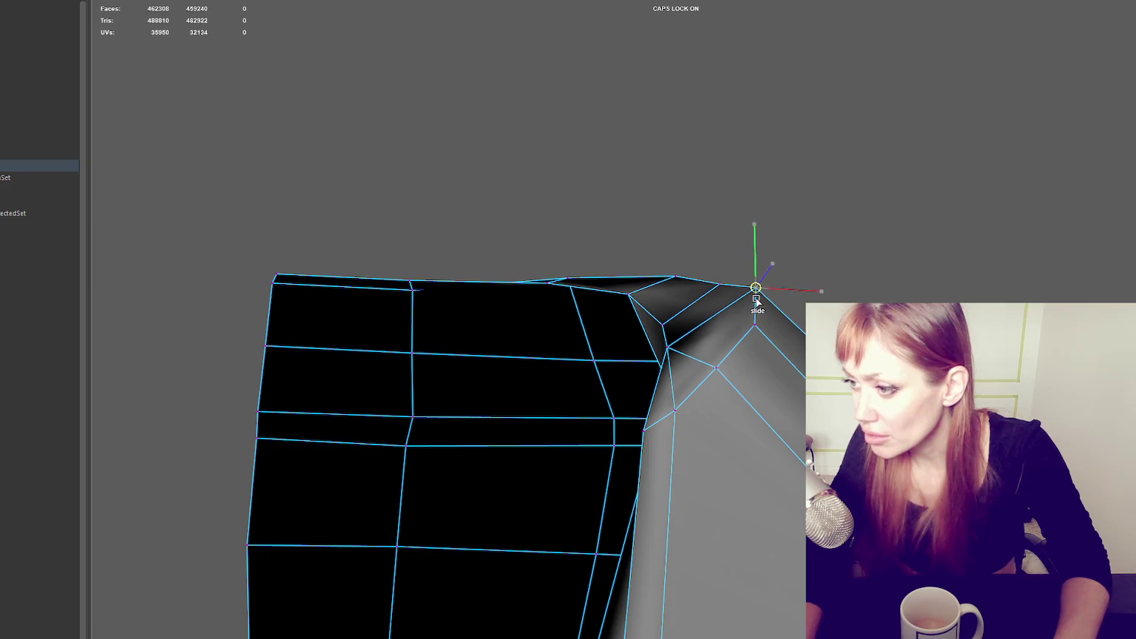
pyautogui.moveTo(664, 347)
pyautogui.keyDown('alt'); pyautogui.mouseDown()
pyautogui.moveTo(759, 355)
pyautogui.moveTo(797, 383)
pyautogui.moveTo(772, 383)
pyautogui.moveTo(769, 403)
pyautogui.moveTo(718, 398)
pyautogui.moveTo(773, 407)
pyautogui.moveTo(705, 373)
pyautogui.mouseUp(); pyautogui.keyUp('alt')
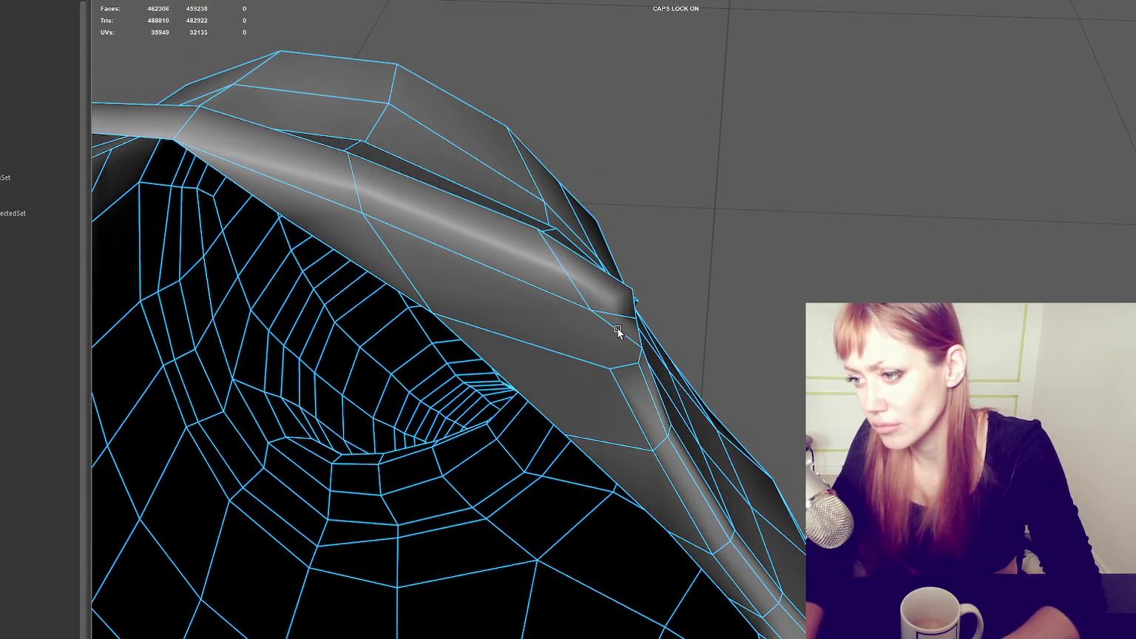
pyautogui.moveTo(616, 320); pyautogui.dragTo(587, 303)
pyautogui.moveTo(857, 284); pyautogui.dragTo(888, 243, button='right')
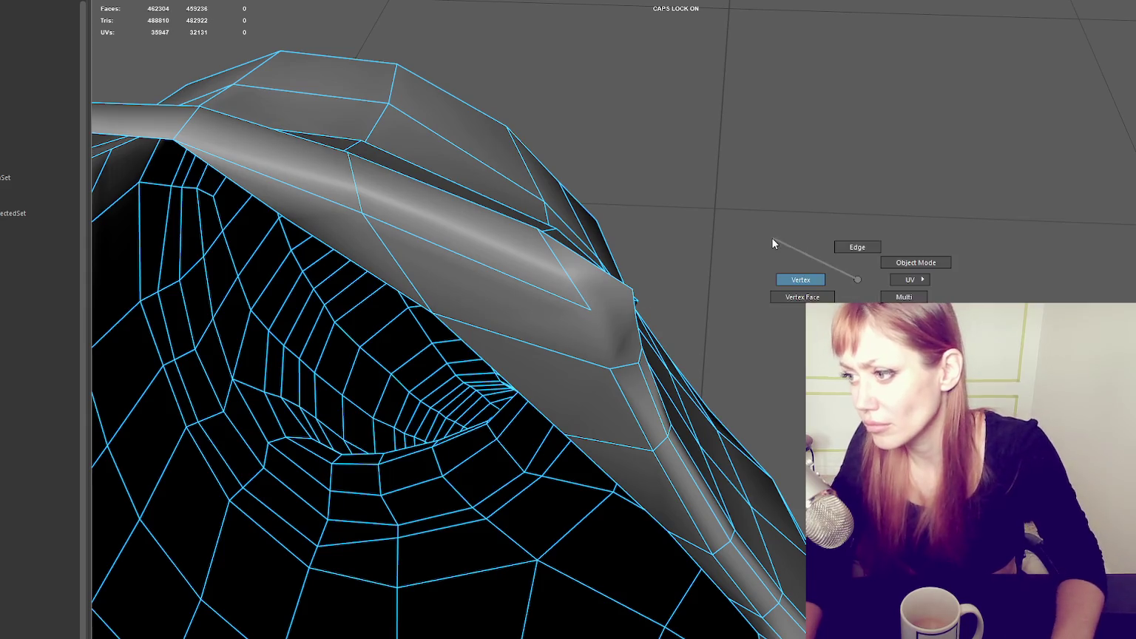
# - Delete the wedge face on the collar and patch the hole with a new face
pyautogui.press('F11')
pyautogui.click(573, 338)
pyautogui.press('Delete')
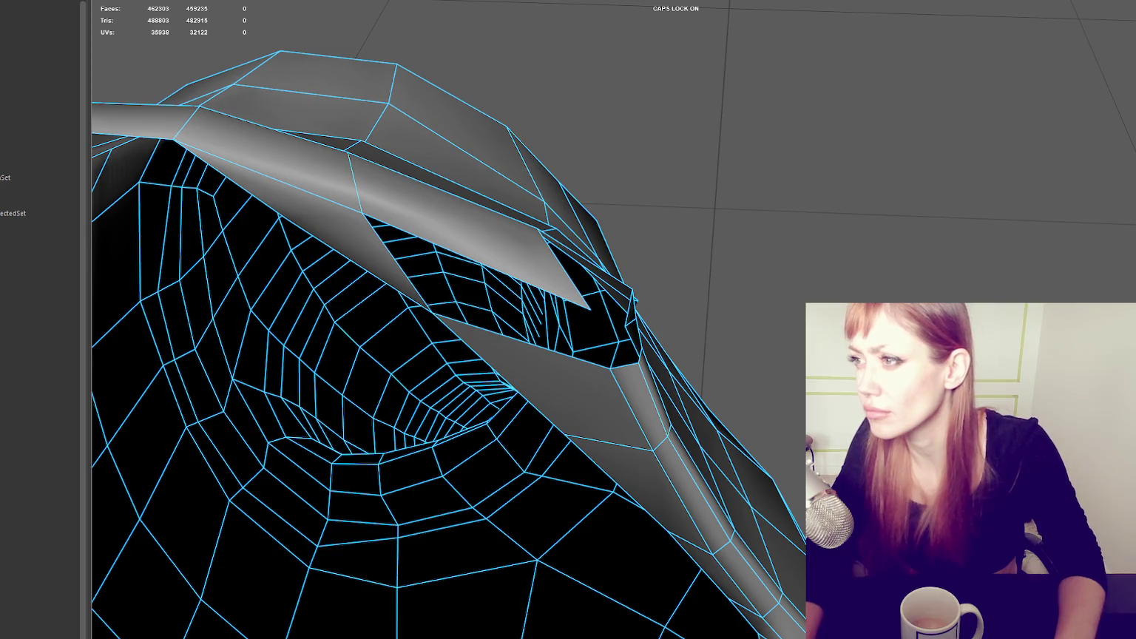
pyautogui.moveTo(610, 268)
pyautogui.keyDown('alt'); pyautogui.mouseDown()
pyautogui.moveTo(675, 270)
pyautogui.moveTo(768, 316)
pyautogui.mouseUp(); pyautogui.keyUp('alt')
pyautogui.keyDown('shift'); pyautogui.click(675, 270); pyautogui.keyUp('shift')
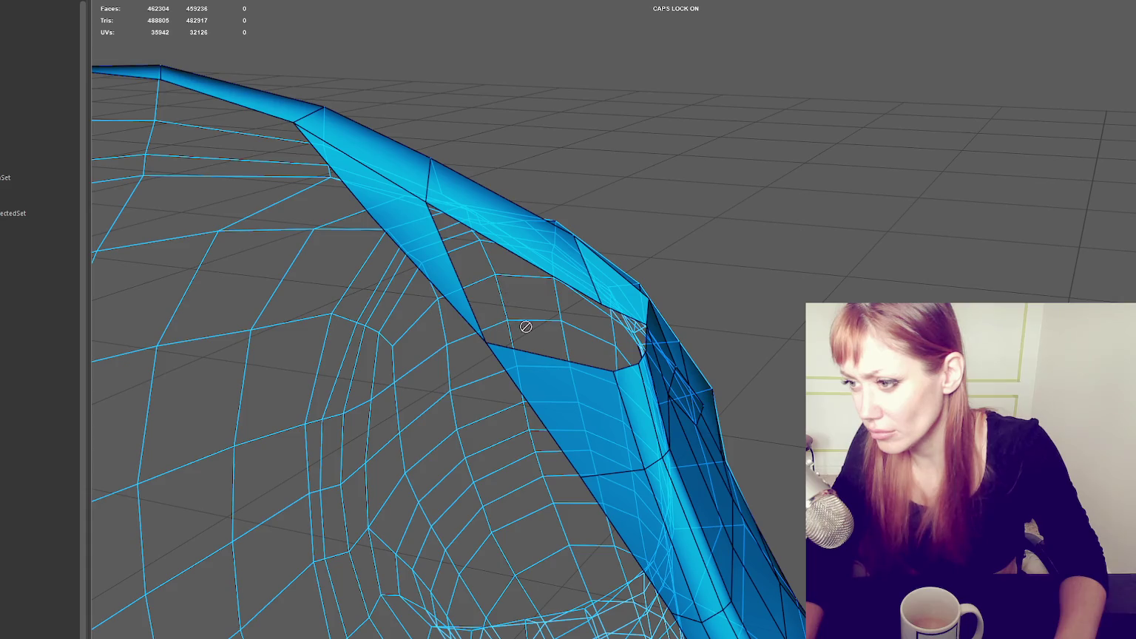
# - Test a filler face across the collar gap, then delete it and the grey wedge face on top
pyautogui.keyDown('alt'); pyautogui.moveTo(516, 324); pyautogui.dragTo(661, 346); pyautogui.keyUp('alt')
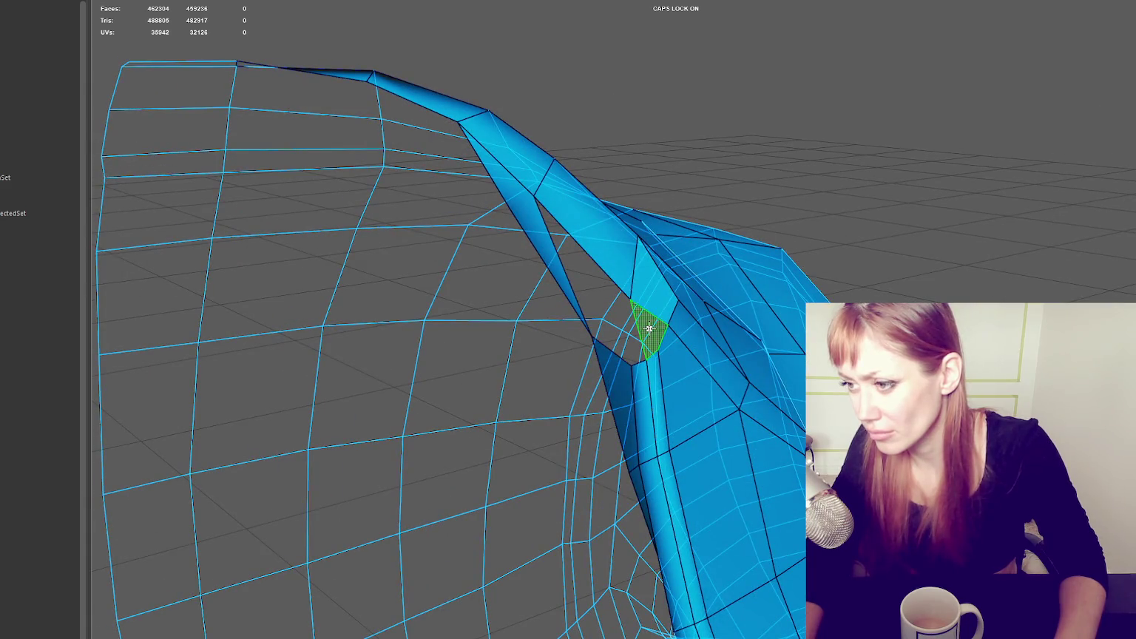
pyautogui.keyDown('shift'); pyautogui.click(634, 353); pyautogui.keyUp('shift')
pyautogui.moveTo(634, 354)
pyautogui.keyDown('alt'); pyautogui.mouseDown()
pyautogui.moveTo(733, 291)
pyautogui.moveTo(785, 298)
pyautogui.mouseUp(); pyautogui.keyUp('alt')
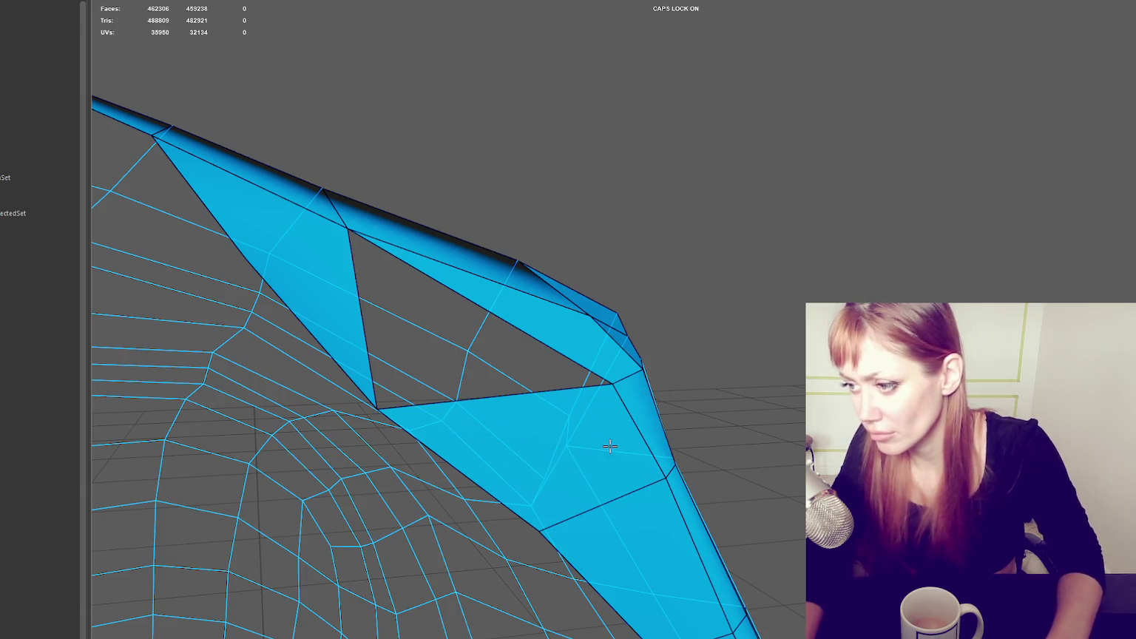
pyautogui.keyDown('alt'); pyautogui.moveTo(608, 449); pyautogui.dragTo(602, 451); pyautogui.keyUp('alt')
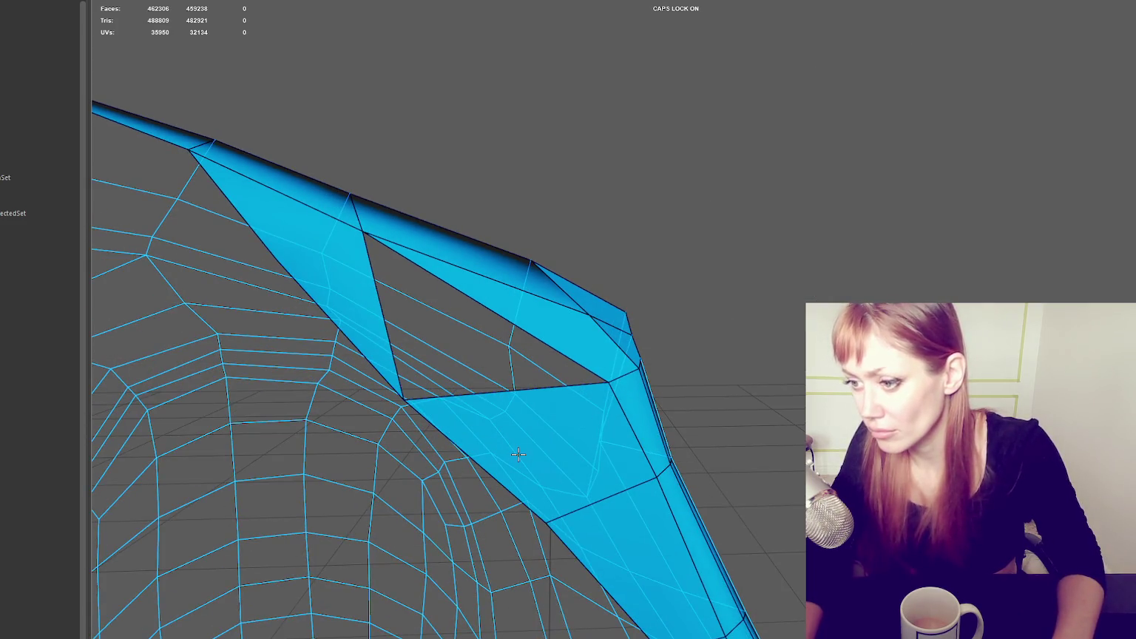
pyautogui.keyDown('ctrl'); pyautogui.keyDown('shift'); pyautogui.click(520, 454); pyautogui.keyUp('shift'); pyautogui.keyUp('ctrl')
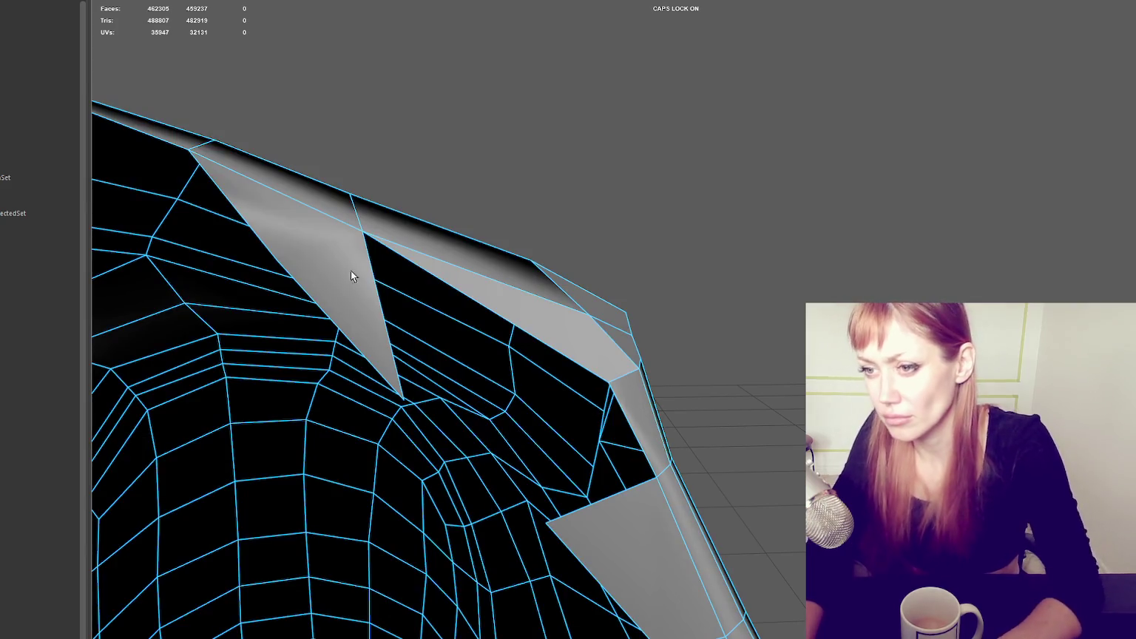
pyautogui.keyDown('alt'); pyautogui.moveTo(344, 268); pyautogui.dragTo(384, 291); pyautogui.keyUp('alt')
pyautogui.keyDown('ctrl'); pyautogui.keyDown('shift'); pyautogui.click(491, 304); pyautogui.keyUp('shift'); pyautogui.keyUp('ctrl')
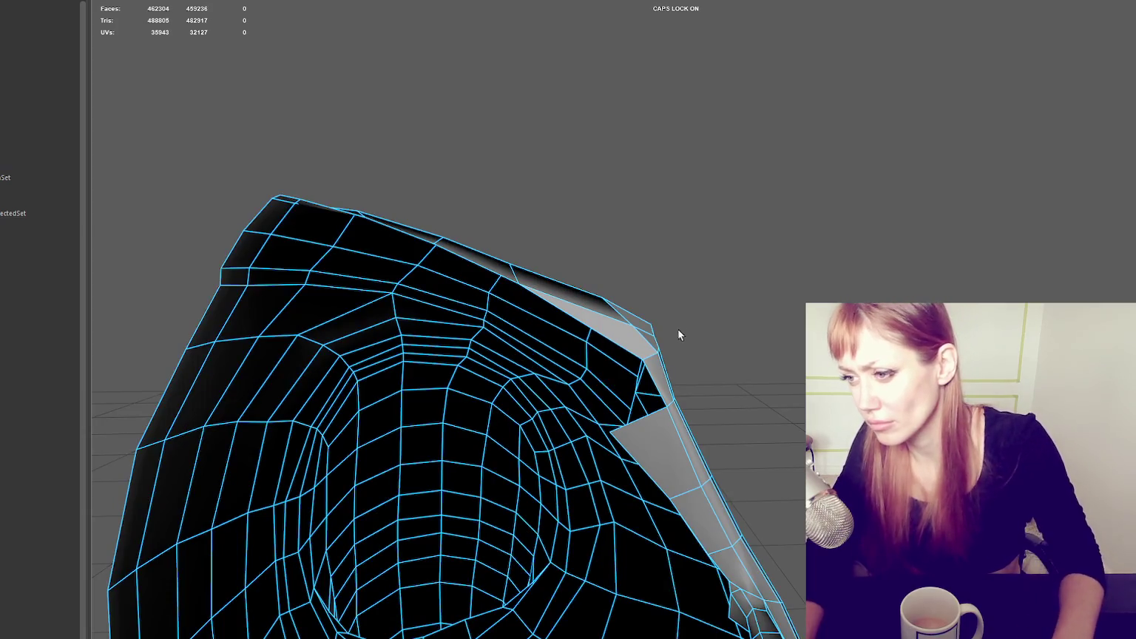
# - Delete the leftover stray faces at the collar seam and on the upper flap
pyautogui.keyDown('alt'); pyautogui.moveTo(674, 330); pyautogui.dragTo(650, 354); pyautogui.keyUp('alt')
pyautogui.keyDown('ctrl'); pyautogui.keyDown('shift'); pyautogui.click(652, 326); pyautogui.keyUp('shift'); pyautogui.keyUp('ctrl')
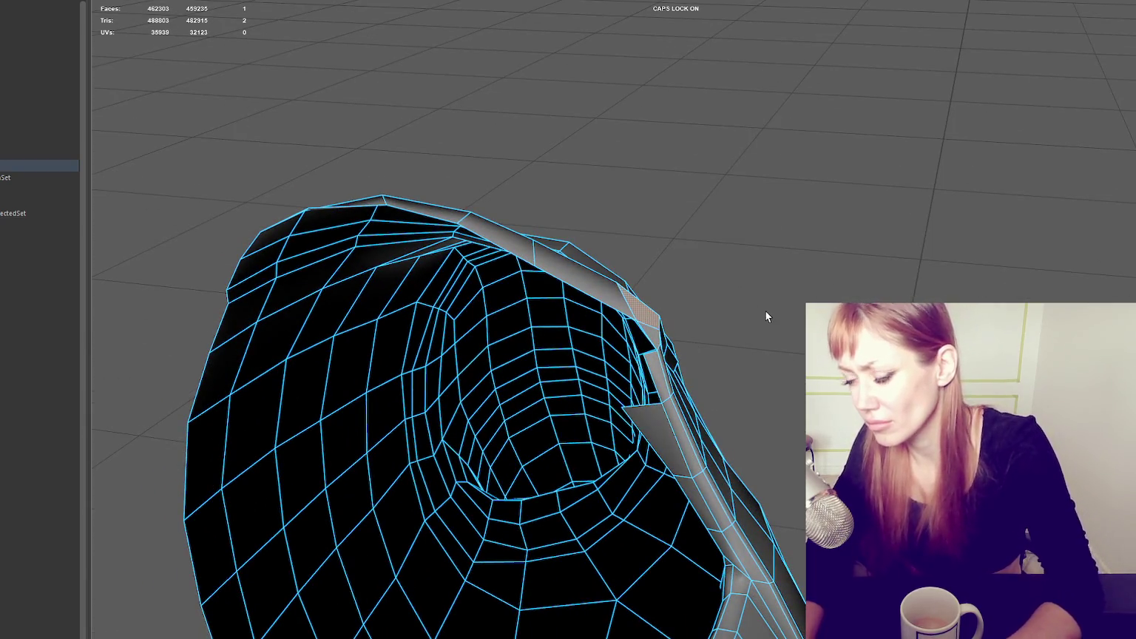
pyautogui.scroll(5, 764, 310)
pyautogui.scroll(-5, 756, 308)
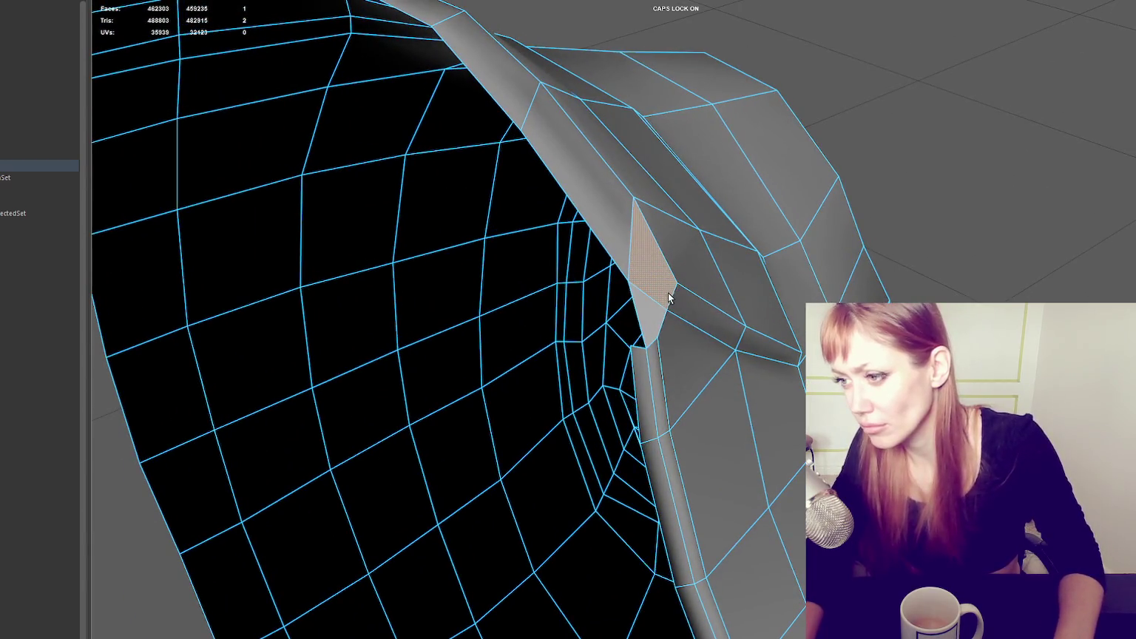
pyautogui.keyDown('ctrl'); pyautogui.keyDown('shift'); pyautogui.click(648, 317); pyautogui.keyUp('shift'); pyautogui.keyUp('ctrl')
pyautogui.keyDown('ctrl'); pyautogui.keyDown('shift'); pyautogui.click(596, 228); pyautogui.keyUp('shift'); pyautogui.keyUp('ctrl')
# - Fill a new quad bridging part of the collar seam gap (462302 faces)
pyautogui.keyDown('alt'); pyautogui.moveTo(700, 101); pyautogui.dragTo(906, 120); pyautogui.keyUp('alt')
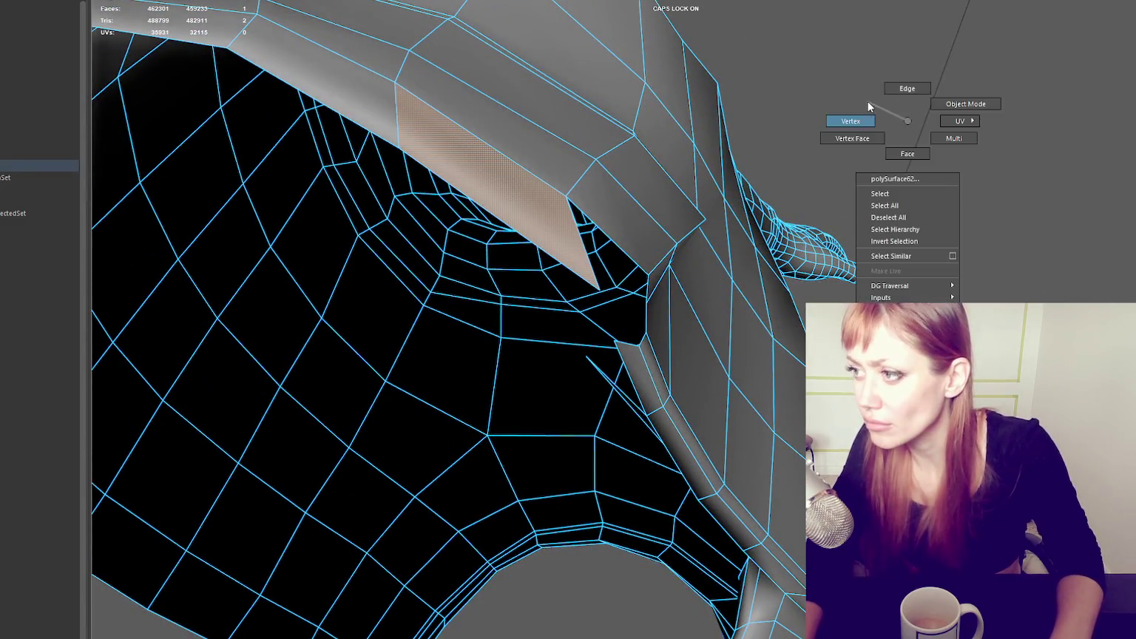
pyautogui.keyDown('shift'); pyautogui.moveTo(906, 120); pyautogui.dragTo(836, 112, button='right'); pyautogui.keyUp('shift')
pyautogui.moveTo(612, 316)
pyautogui.keyDown('alt'); pyautogui.mouseDown()
pyautogui.moveTo(778, 332)
pyautogui.moveTo(804, 266)
pyautogui.mouseUp(); pyautogui.keyUp('alt')
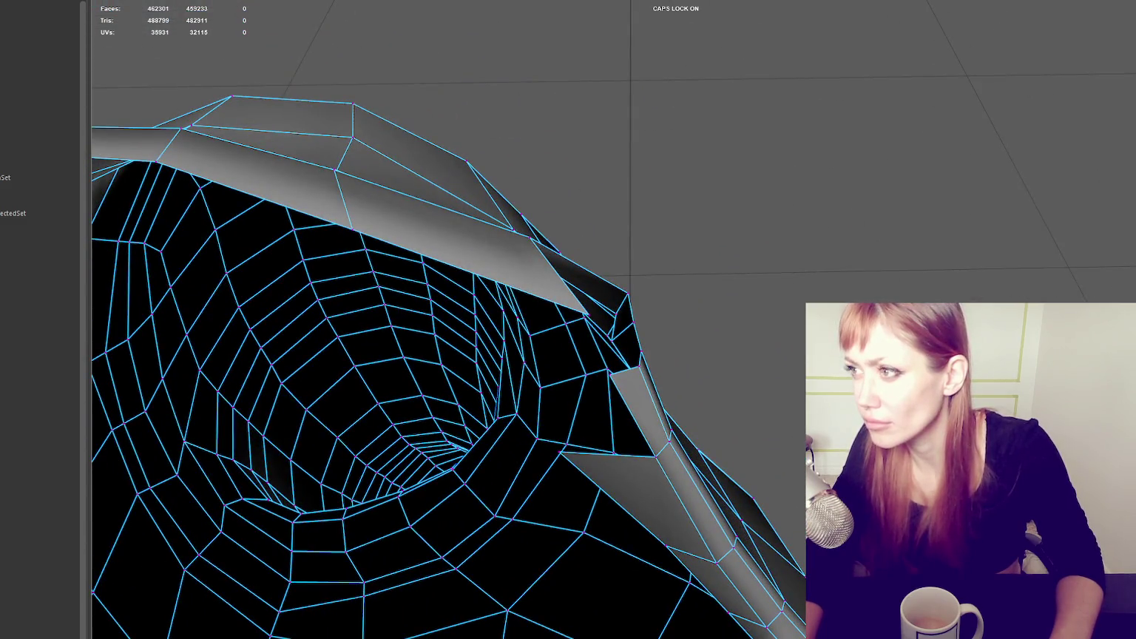
pyautogui.moveTo(585, 310)
pyautogui.keyDown('alt'); pyautogui.mouseDown()
pyautogui.moveTo(597, 302)
pyautogui.moveTo(537, 246)
pyautogui.moveTo(638, 231)
pyautogui.mouseUp(); pyautogui.keyUp('alt')
pyautogui.click(596, 300)
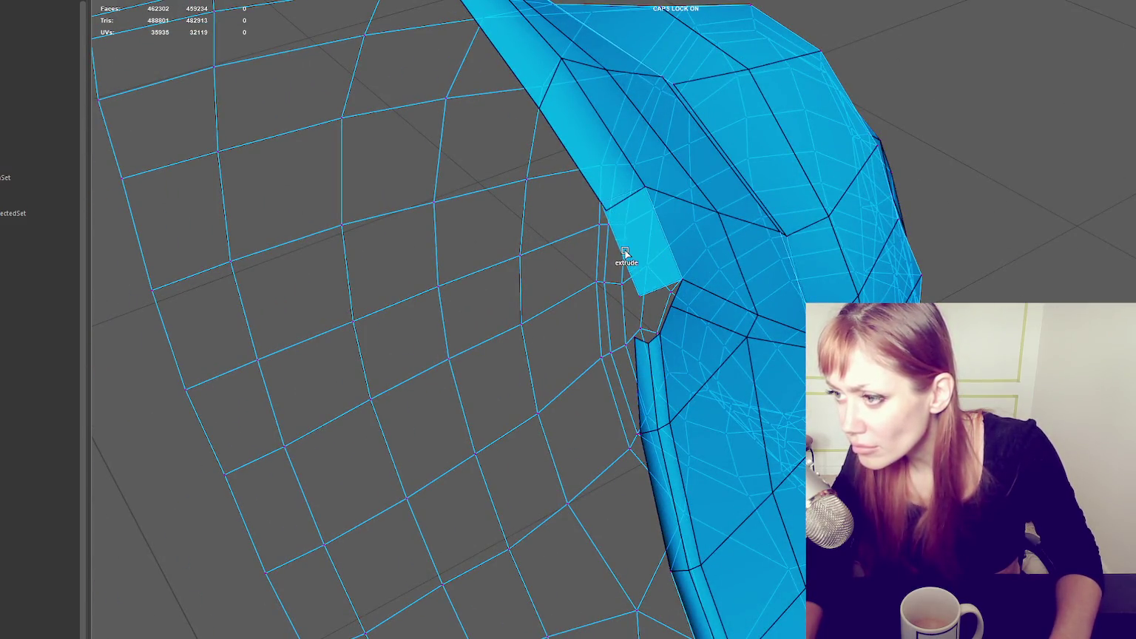
pyautogui.keyDown('alt'); pyautogui.moveTo(607, 216); pyautogui.dragTo(628, 211); pyautogui.keyUp('alt')
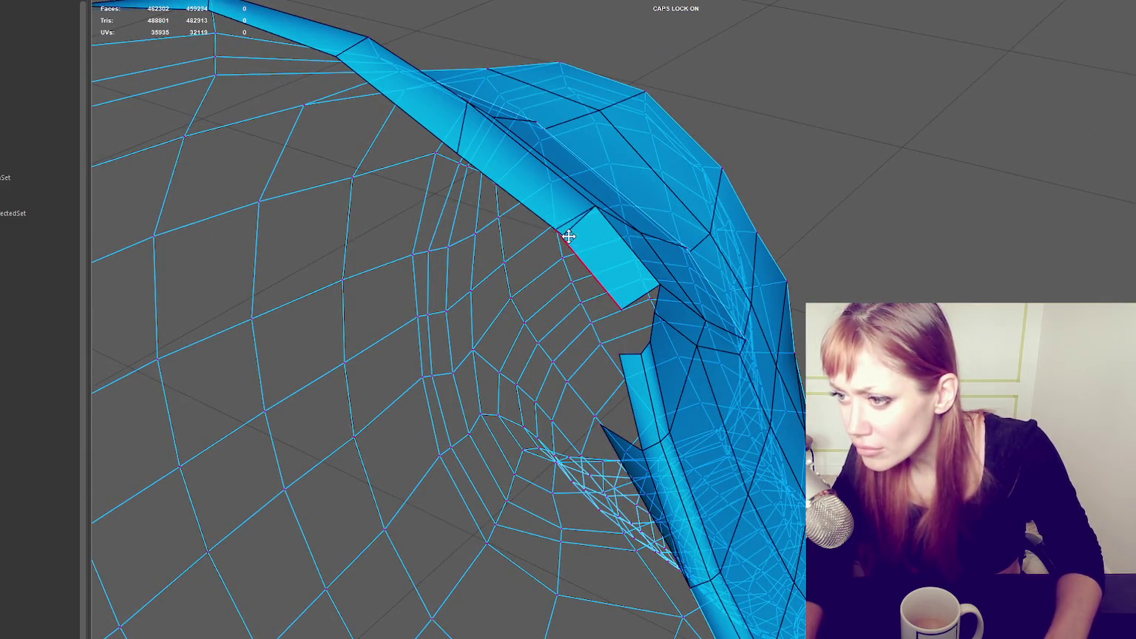
pyautogui.moveTo(596, 236)
pyautogui.keyDown('alt'); pyautogui.mouseDown()
pyautogui.moveTo(557, 266)
pyautogui.moveTo(647, 303)
pyautogui.moveTo(640, 312)
pyautogui.moveTo(730, 312)
pyautogui.moveTo(515, 355)
pyautogui.mouseUp(); pyautogui.keyUp('alt')
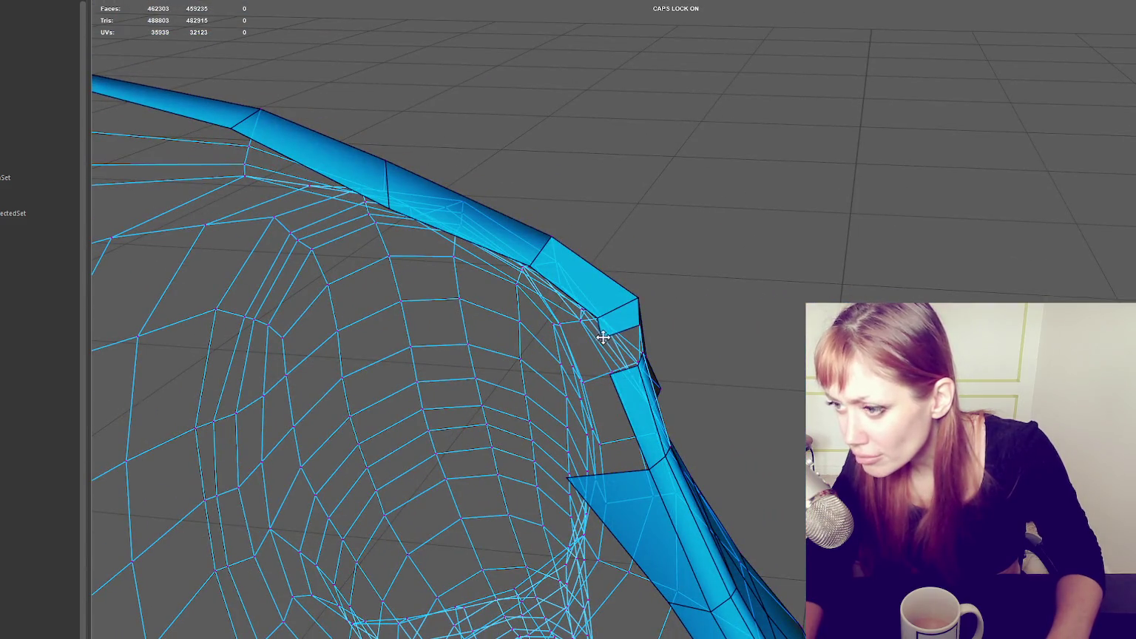
pyautogui.keyDown('alt'); pyautogui.moveTo(603, 337); pyautogui.dragTo(640, 344); pyautogui.keyUp('alt')
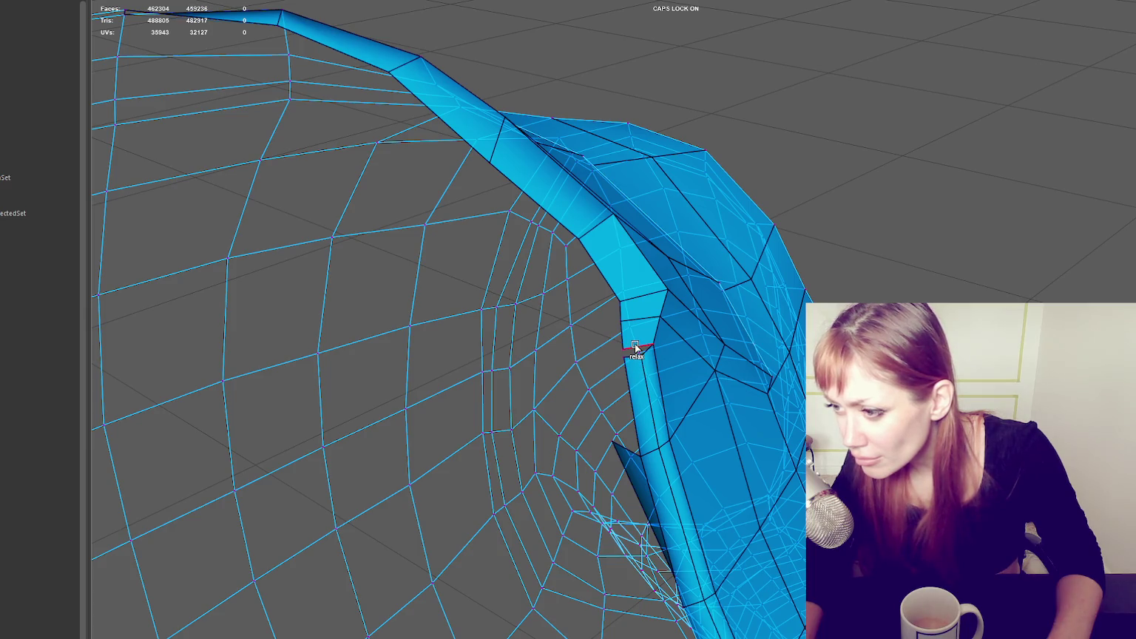
pyautogui.moveTo(634, 352)
pyautogui.keyDown('alt'); pyautogui.mouseDown()
pyautogui.moveTo(709, 383)
pyautogui.moveTo(700, 362)
pyautogui.mouseUp(); pyautogui.keyUp('alt')
pyautogui.keyDown('shift'); pyautogui.click(583, 398); pyautogui.keyUp('shift')
pyautogui.moveTo(584, 397)
pyautogui.keyDown('alt'); pyautogui.mouseDown(button='right')
pyautogui.moveTo(705, 299)
pyautogui.moveTo(686, 294)
pyautogui.mouseUp(button='right'); pyautogui.keyUp('alt')
pyautogui.keyDown('alt'); pyautogui.moveTo(686, 294); pyautogui.dragTo(655, 345); pyautogui.keyUp('alt')
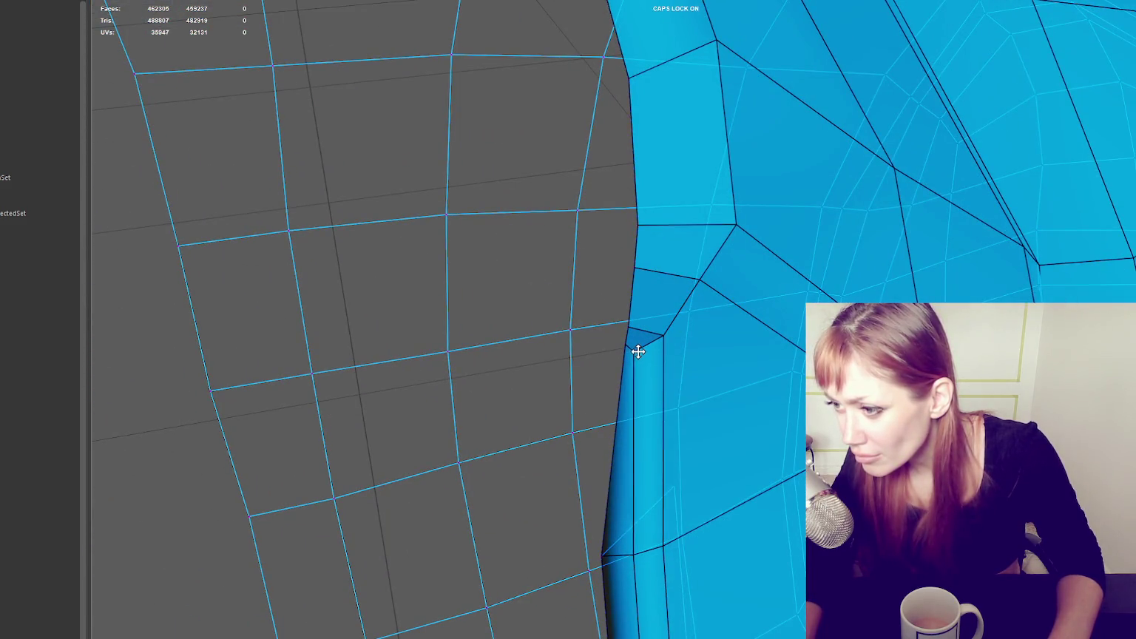
pyautogui.keyDown('alt'); pyautogui.moveTo(648, 341); pyautogui.dragTo(568, 363, button='right'); pyautogui.keyUp('alt')
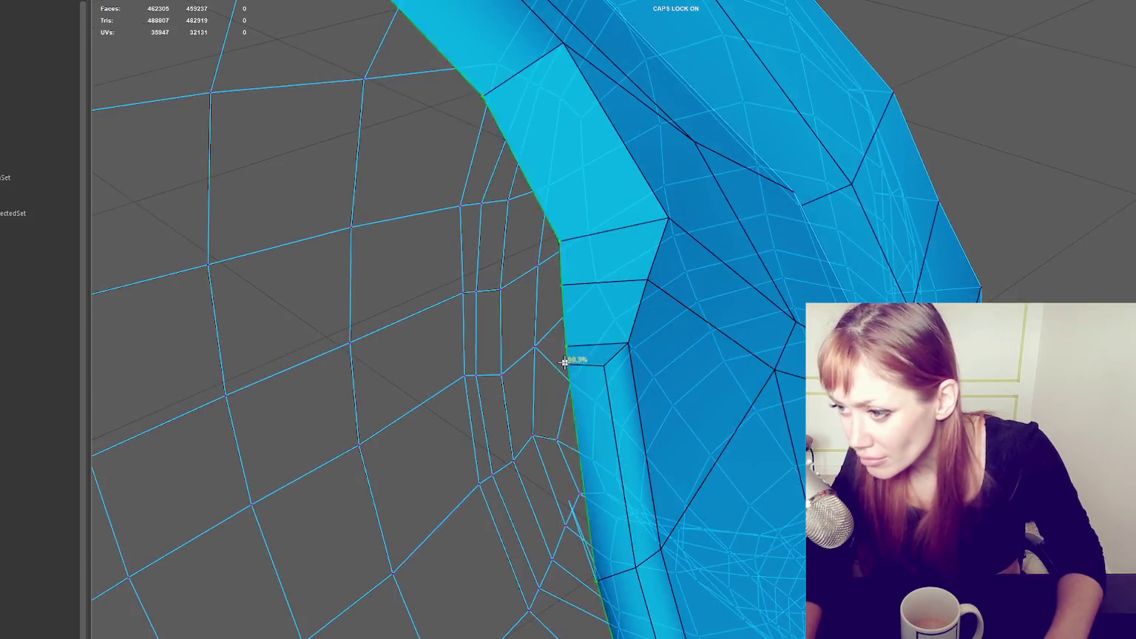
pyautogui.scroll(5, 546, 329)
pyautogui.scroll(-2, 545, 329)
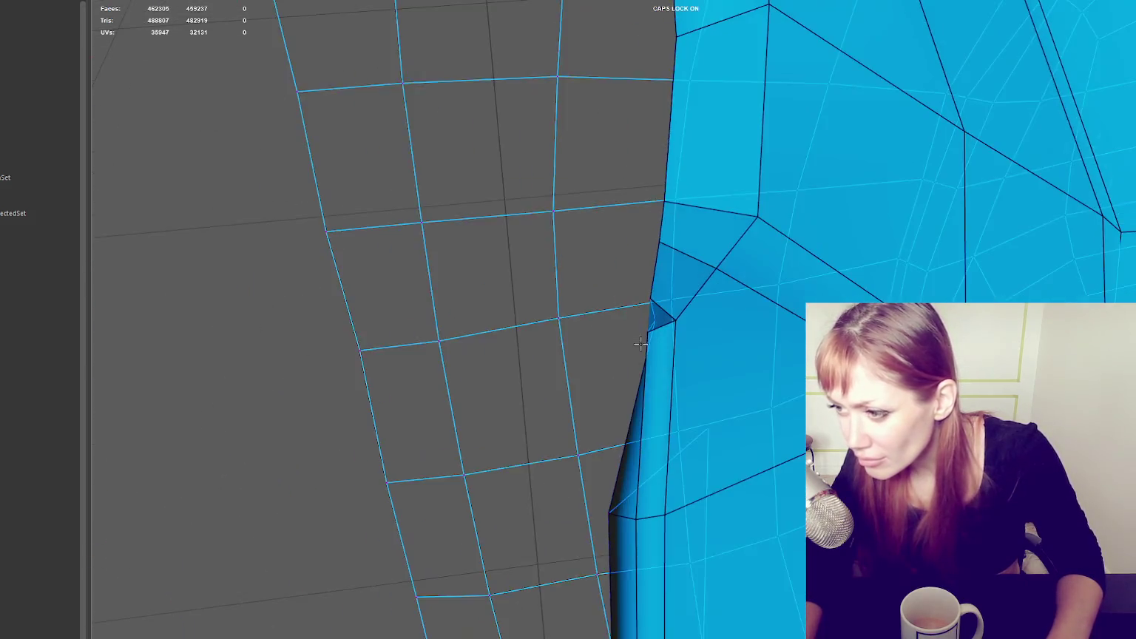
pyautogui.moveTo(644, 325)
pyautogui.keyDown('alt'); pyautogui.mouseDown()
pyautogui.moveTo(750, 311)
pyautogui.moveTo(608, 458)
pyautogui.mouseUp(); pyautogui.keyUp('alt')
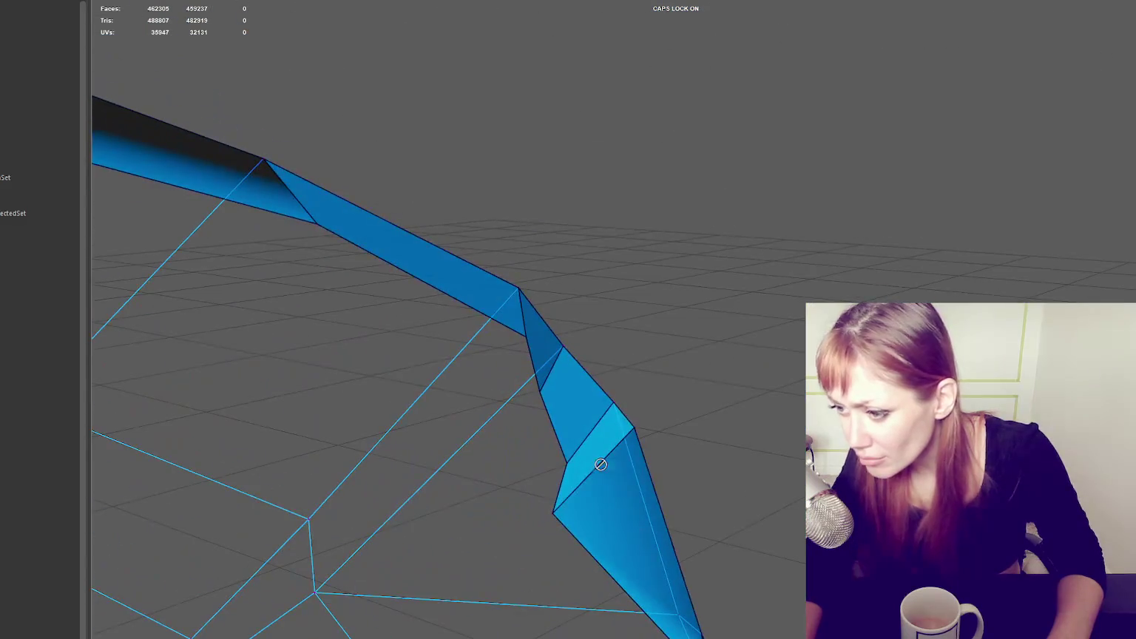
pyautogui.moveTo(554, 514)
pyautogui.keyDown('alt'); pyautogui.mouseDown()
pyautogui.moveTo(730, 413)
pyautogui.moveTo(702, 413)
pyautogui.mouseUp(); pyautogui.keyUp('alt')
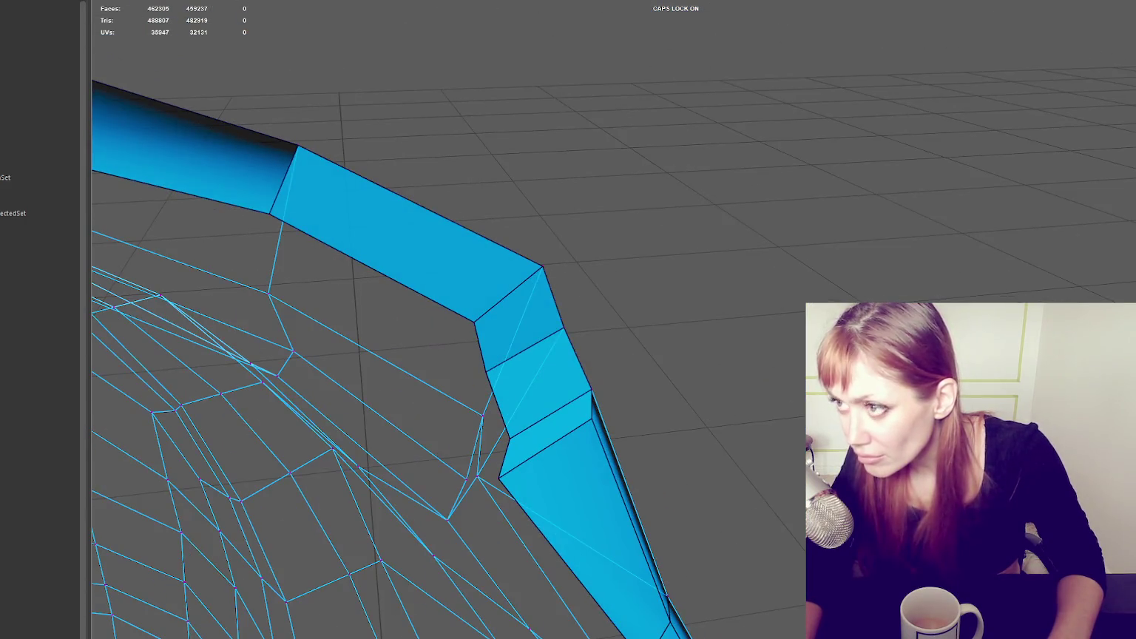
pyautogui.click(581, 255)
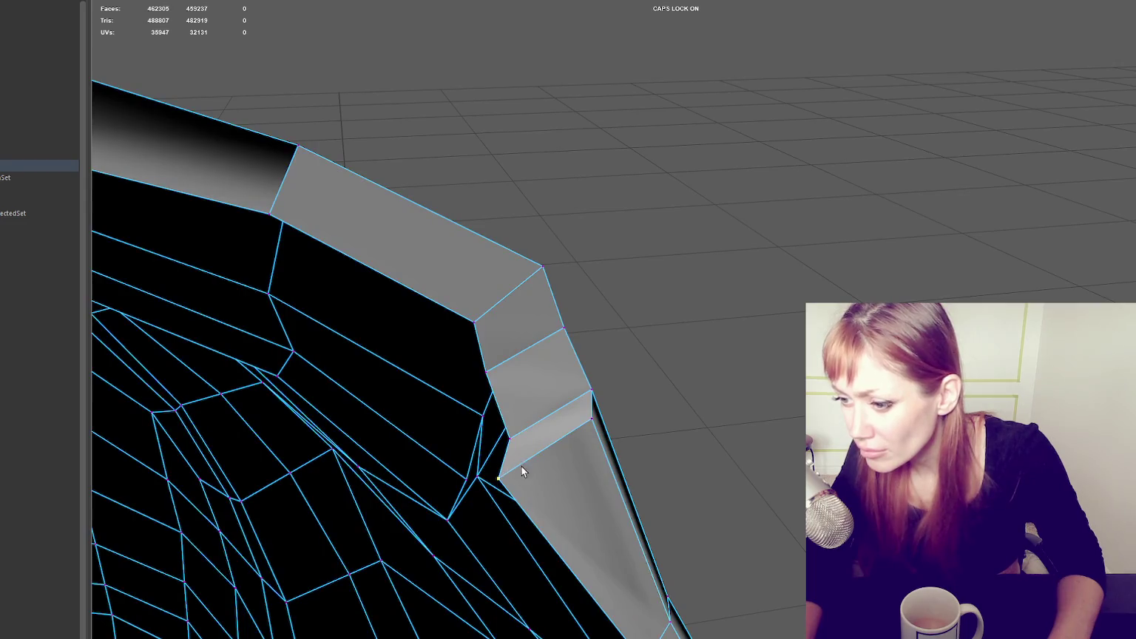
pyautogui.click(502, 472)
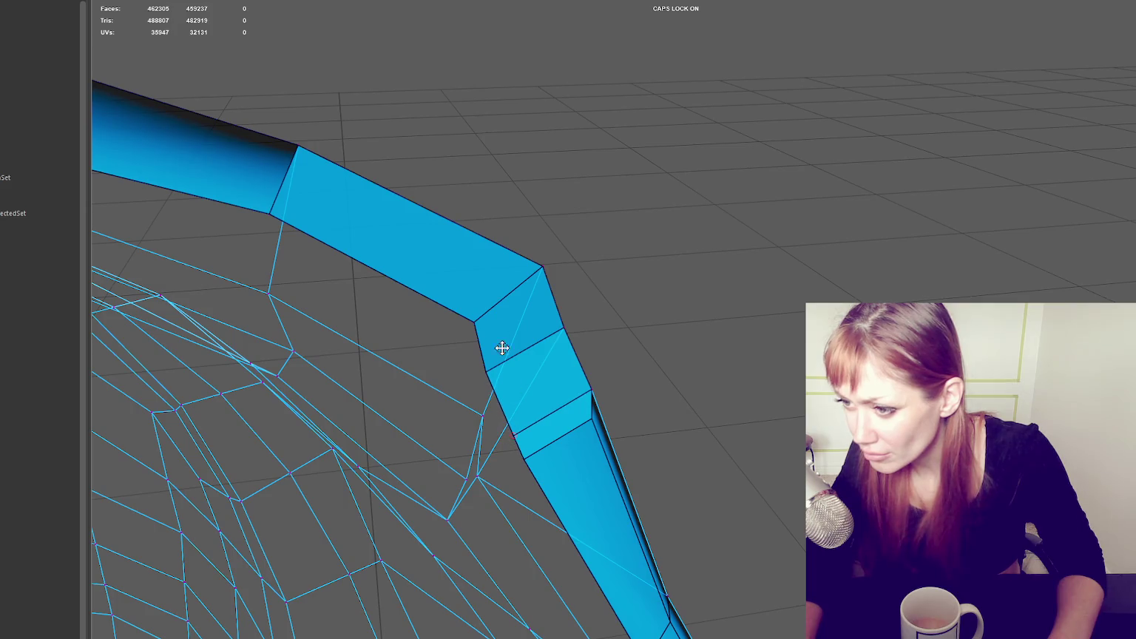
pyautogui.keyDown('alt'); pyautogui.moveTo(582, 355); pyautogui.dragTo(657, 351); pyautogui.keyUp('alt')
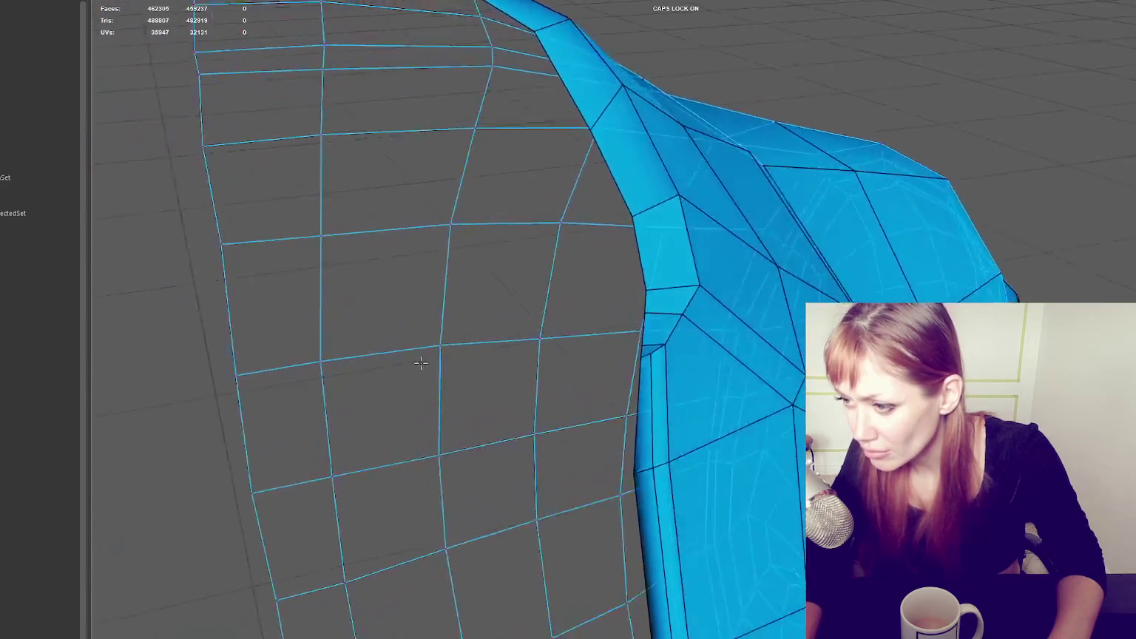
# - Switch the retopology mesh to Object Mode, deselect it and frame the view
pyautogui.moveTo(183, 203); pyautogui.dragTo(241, 185, button='right')
pyautogui.keyDown('alt'); pyautogui.moveTo(241, 185); pyautogui.dragTo(348, 193); pyautogui.keyUp('alt')
pyautogui.moveTo(359, 139); pyautogui.dragTo(577, 154, button='right')
pyautogui.keyDown('alt'); pyautogui.moveTo(577, 155); pyautogui.dragTo(685, 207); pyautogui.keyUp('alt')
pyautogui.moveTo(766, 211)
pyautogui.keyDown('alt'); pyautogui.mouseDown()
pyautogui.moveTo(795, 185)
pyautogui.moveTo(776, 215)
pyautogui.mouseUp(); pyautogui.keyUp('alt')
pyautogui.moveTo(788, 219); pyautogui.dragTo(831, 231, button='right')
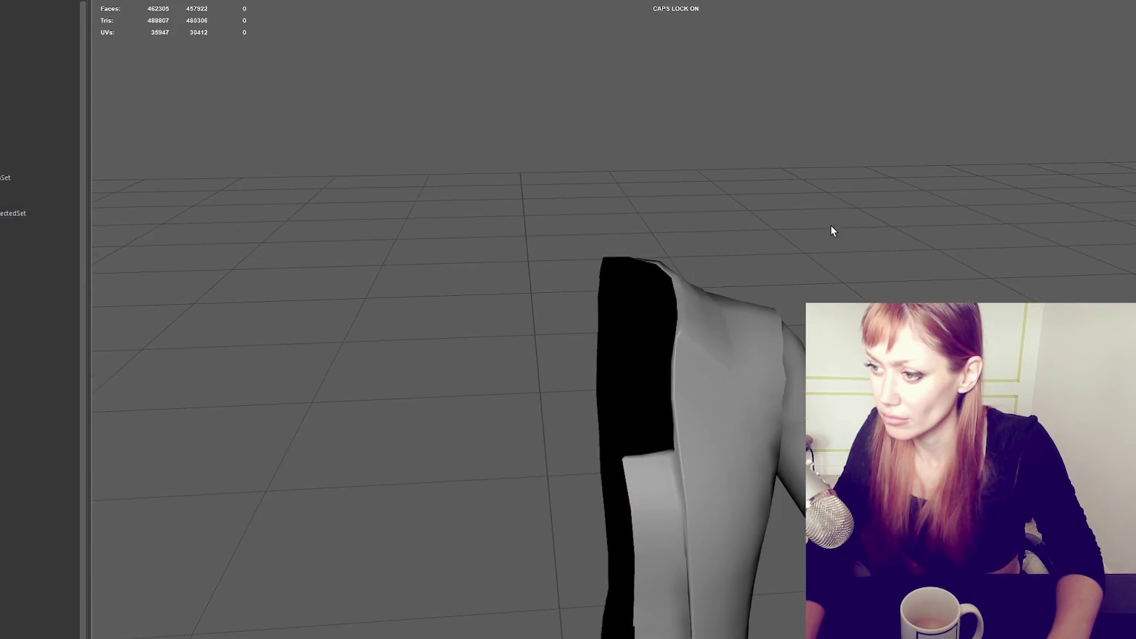
pyautogui.press('f')
# - Reselect the mesh in vertex mode and tumble in close to its curved collar edge
pyautogui.click(778, 317)
pyautogui.moveTo(984, 144); pyautogui.dragTo(698, 340, button='right')
pyautogui.moveTo(698, 340)
pyautogui.keyDown('alt'); pyautogui.mouseDown()
pyautogui.moveTo(759, 348)
pyautogui.moveTo(690, 325)
pyautogui.moveTo(718, 383)
pyautogui.moveTo(661, 407)
pyautogui.moveTo(684, 411)
pyautogui.moveTo(712, 390)
pyautogui.moveTo(692, 288)
pyautogui.moveTo(710, 285)
pyautogui.mouseUp(); pyautogui.keyUp('alt')
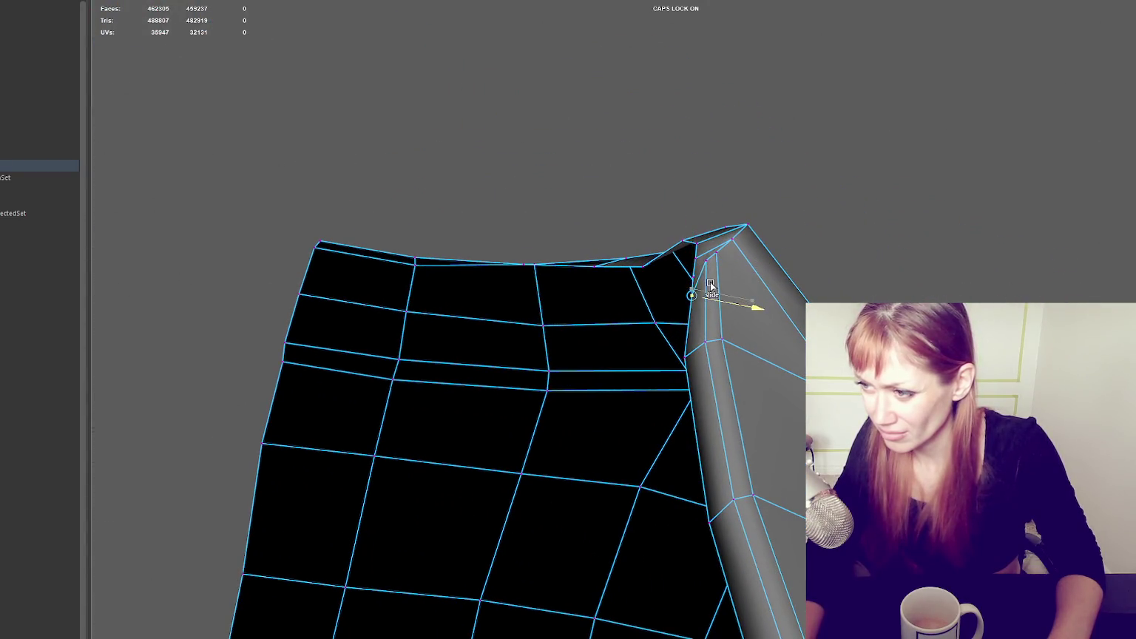
pyautogui.moveTo(738, 244)
pyautogui.keyDown('alt'); pyautogui.mouseDown()
pyautogui.moveTo(836, 289)
pyautogui.moveTo(777, 332)
pyautogui.mouseUp(); pyautogui.keyUp('alt')
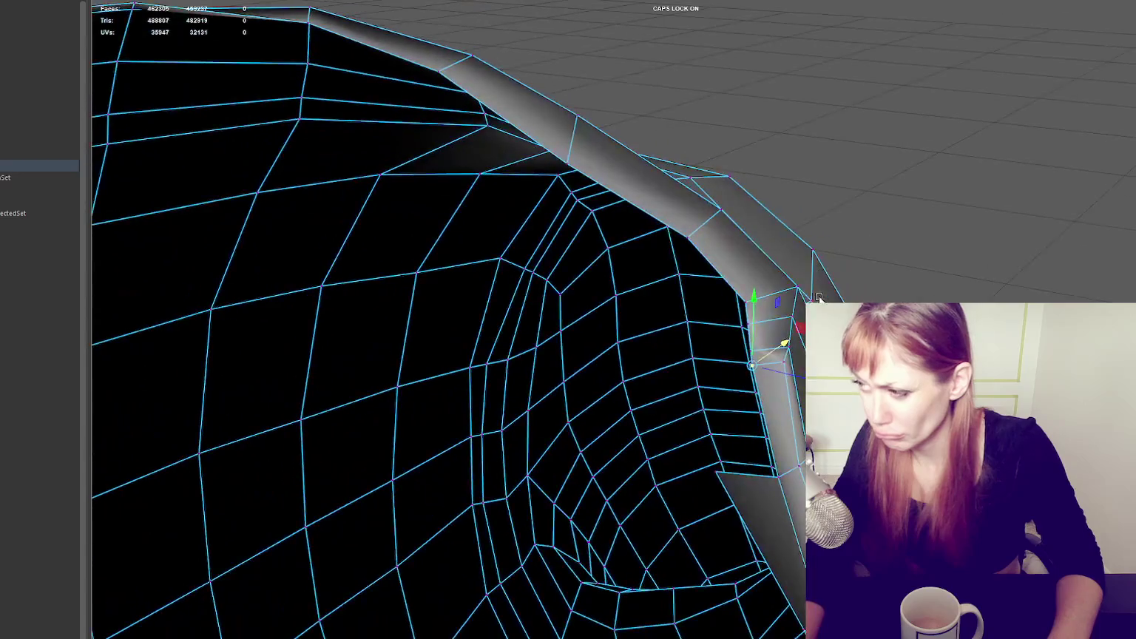
pyautogui.click(7, 141)
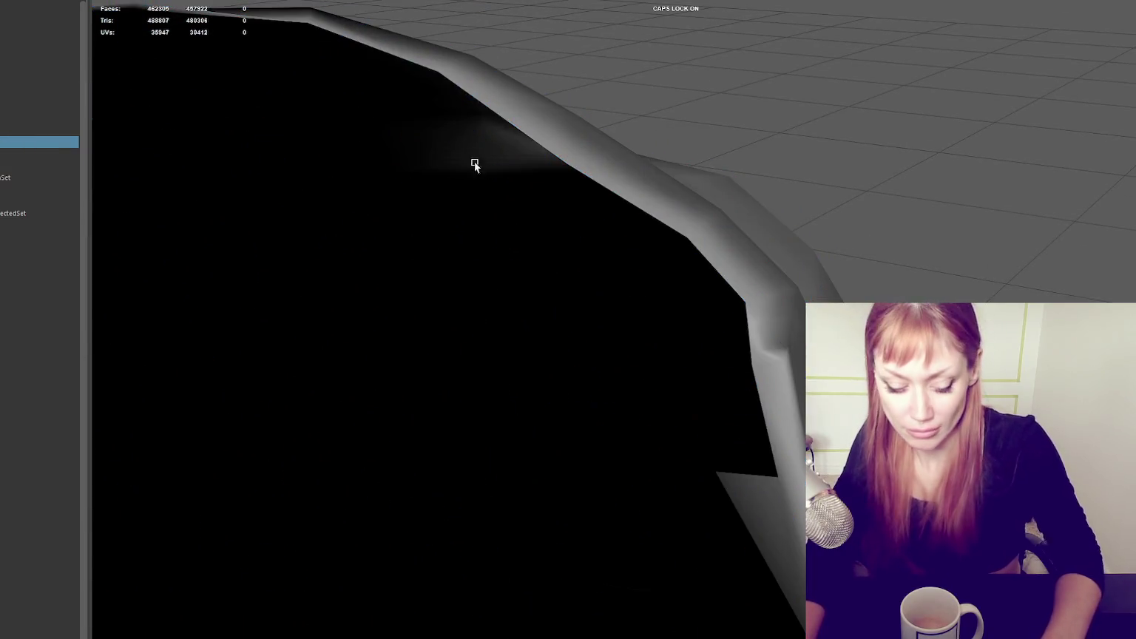
# - Select BODY_HIFI then the collar mesh and pull a collar vertex right to narrow the blue band
pyautogui.rightClick(817, 71)
pyautogui.click(835, 58)
pyautogui.press('f')
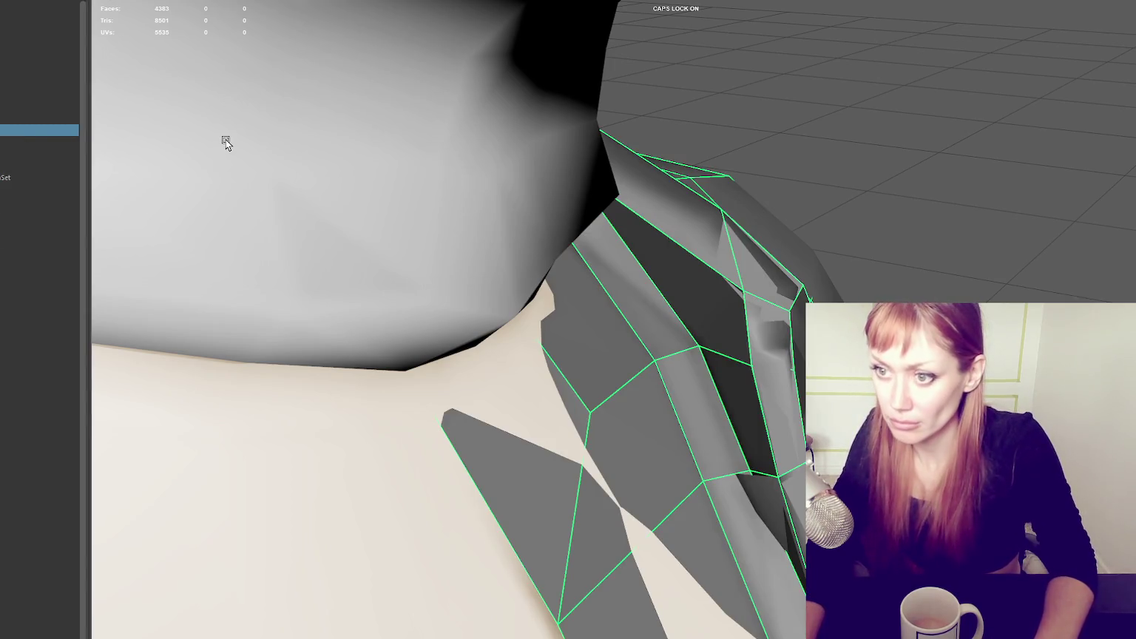
pyautogui.click(37, 141)
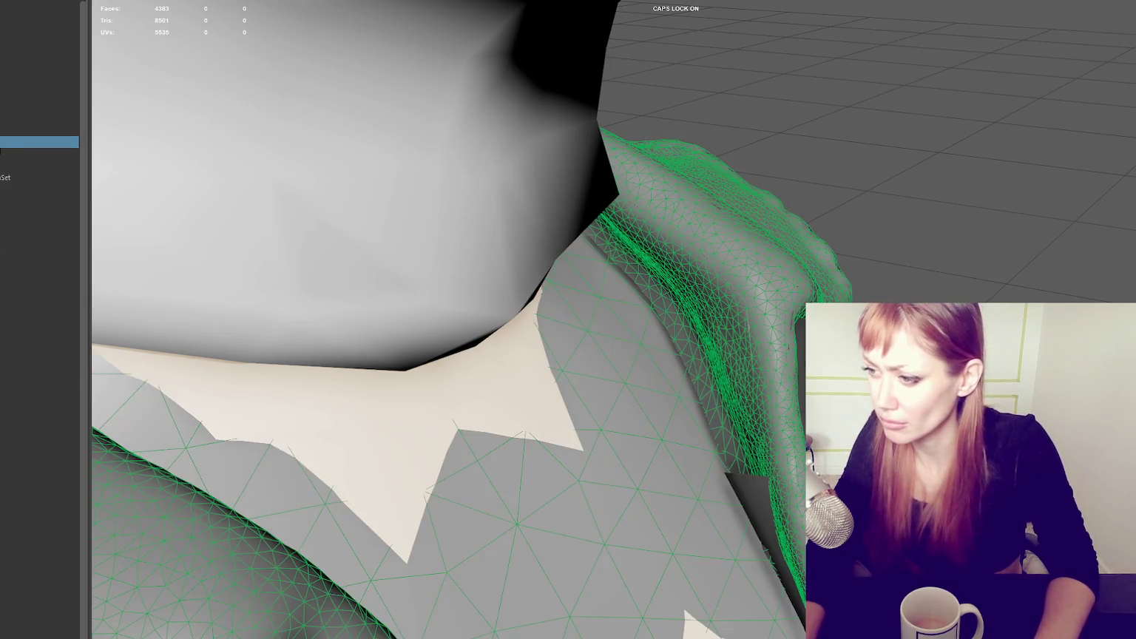
pyautogui.press('Down')
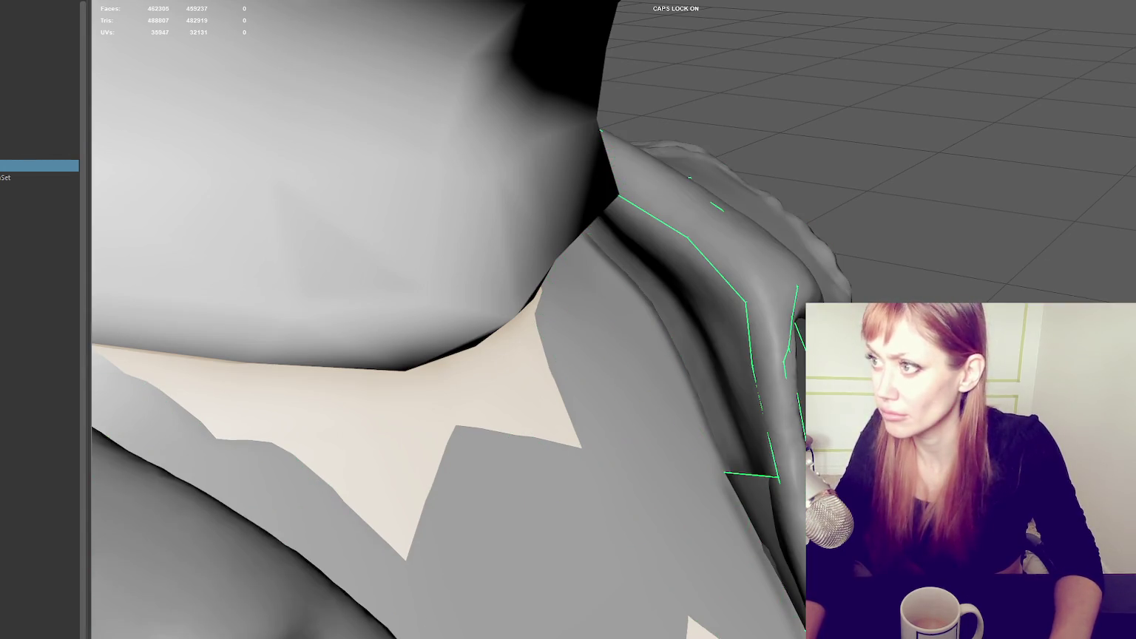
pyautogui.moveTo(893, 175)
pyautogui.keyDown('alt'); pyautogui.mouseDown()
pyautogui.moveTo(902, 206)
pyautogui.moveTo(881, 233)
pyautogui.mouseUp(); pyautogui.keyUp('alt')
pyautogui.moveTo(759, 348)
pyautogui.mouseDown()
pyautogui.moveTo(773, 349)
pyautogui.moveTo(767, 307)
pyautogui.moveTo(737, 282)
pyautogui.moveTo(791, 268)
pyautogui.mouseUp()
pyautogui.moveTo(897, 267)
pyautogui.keyDown('alt'); pyautogui.mouseDown()
pyautogui.moveTo(852, 228)
pyautogui.moveTo(817, 233)
pyautogui.moveTo(869, 244)
pyautogui.moveTo(860, 251)
pyautogui.moveTo(788, 261)
pyautogui.mouseUp(); pyautogui.keyUp('alt')
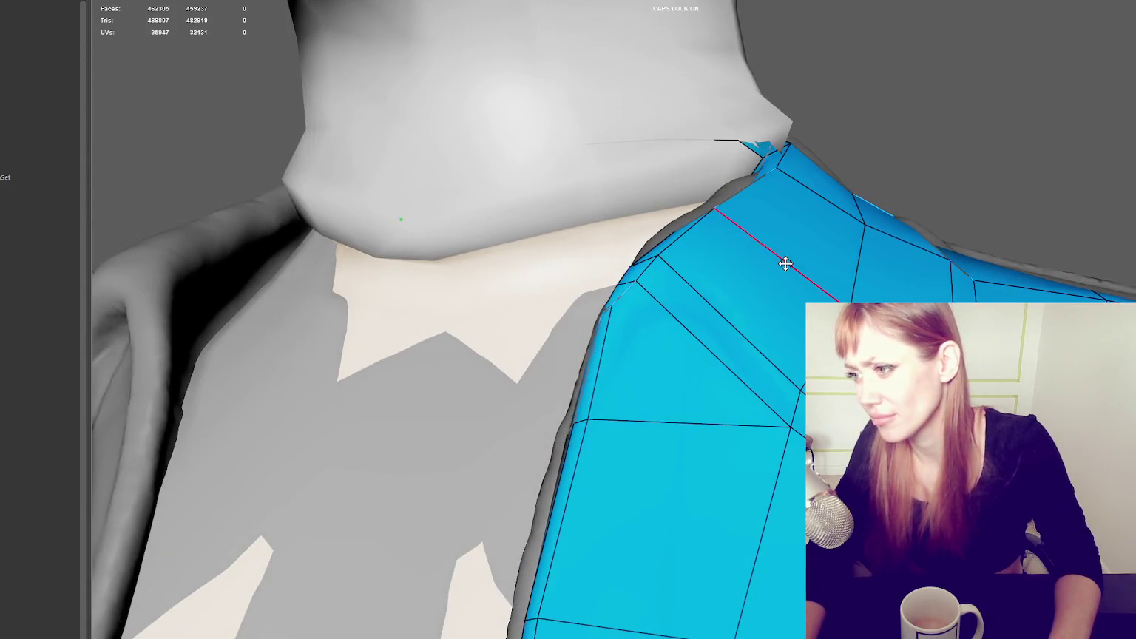
# - Add an edge loop across the shoulder faces, then adjust shoulder and collar vertices in x-ray
pyautogui.keyDown('ctrl'); pyautogui.click(790, 261); pyautogui.keyUp('ctrl')
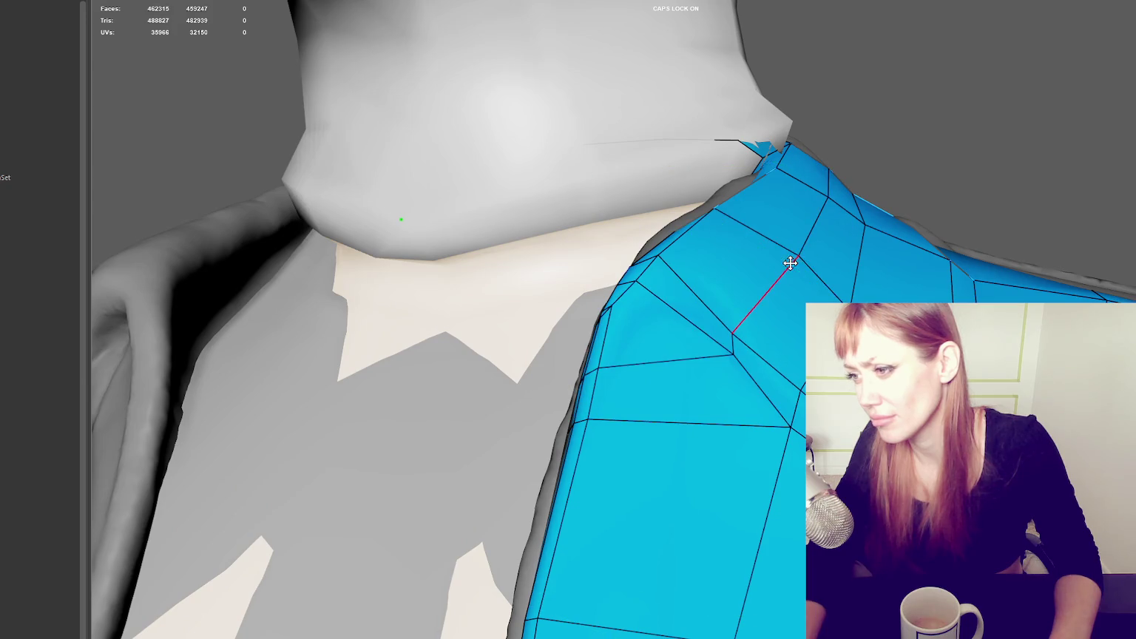
pyautogui.keyDown('shift'); pyautogui.moveTo(962, 98); pyautogui.dragTo(954, 96, button='right'); pyautogui.keyUp('shift')
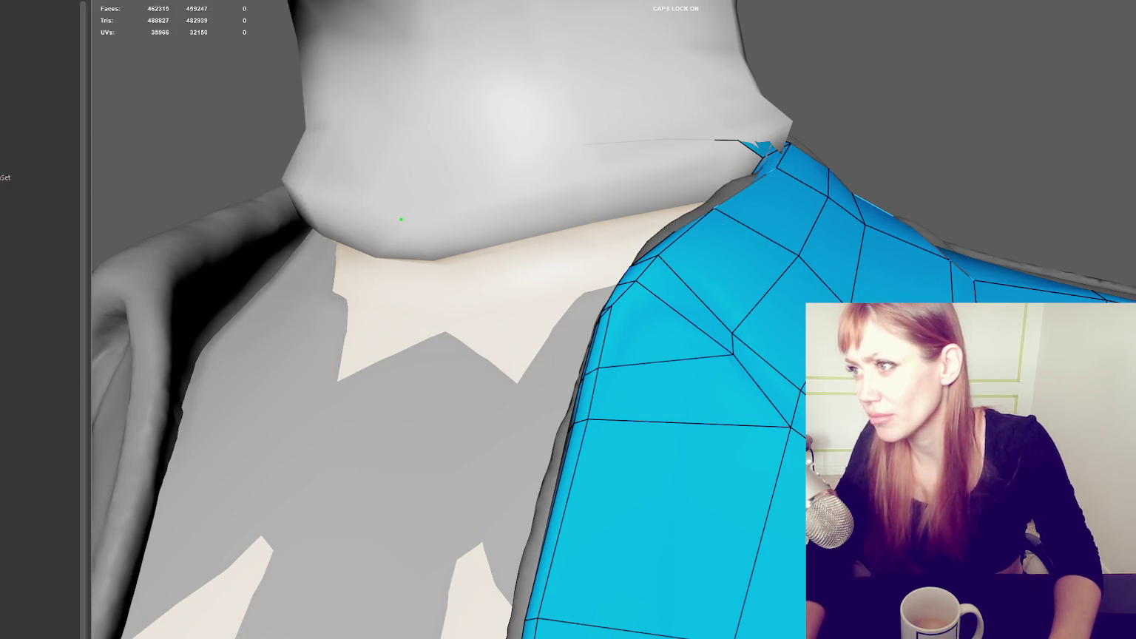
pyautogui.press('q')
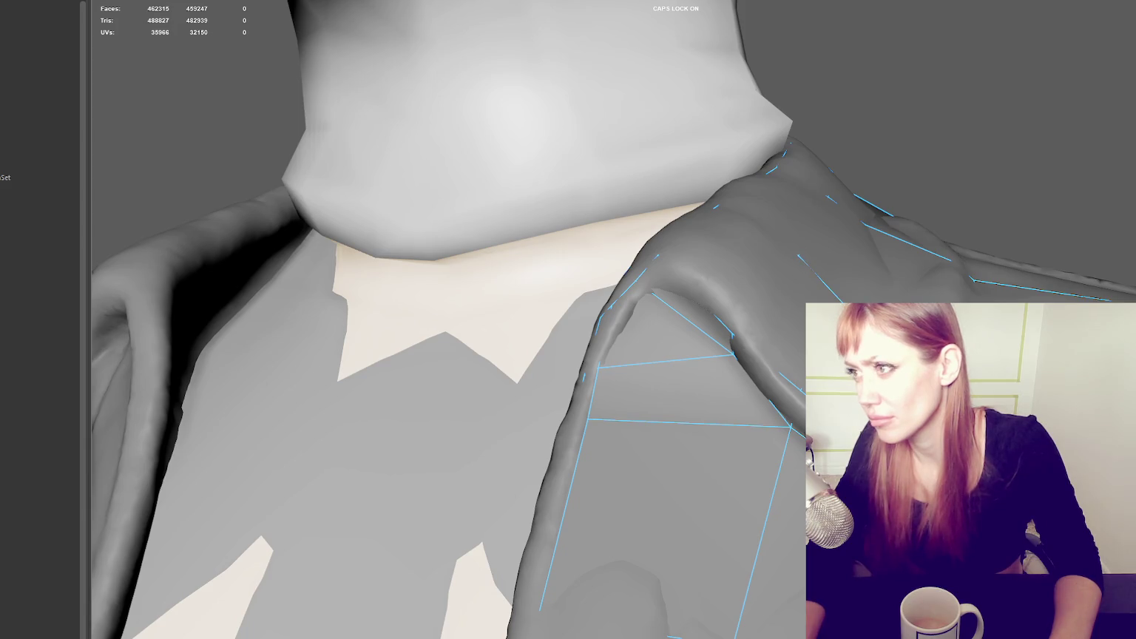
pyautogui.keyDown('alt'); pyautogui.moveTo(796, 256); pyautogui.dragTo(827, 233, button='right'); pyautogui.keyUp('alt')
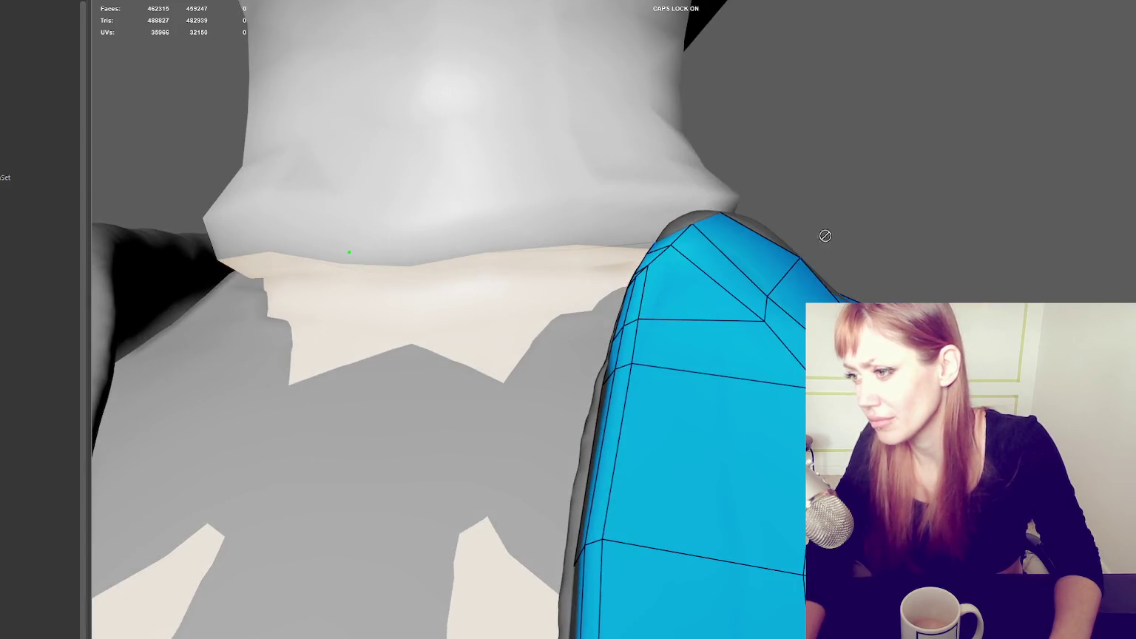
pyautogui.moveTo(764, 298)
pyautogui.mouseDown()
pyautogui.moveTo(781, 275)
pyautogui.moveTo(719, 230)
pyautogui.moveTo(722, 211)
pyautogui.moveTo(621, 289)
pyautogui.moveTo(766, 294)
pyautogui.moveTo(819, 264)
pyautogui.moveTo(702, 256)
pyautogui.moveTo(596, 304)
pyautogui.moveTo(562, 300)
pyautogui.moveTo(859, 279)
pyautogui.moveTo(862, 266)
pyautogui.mouseUp()
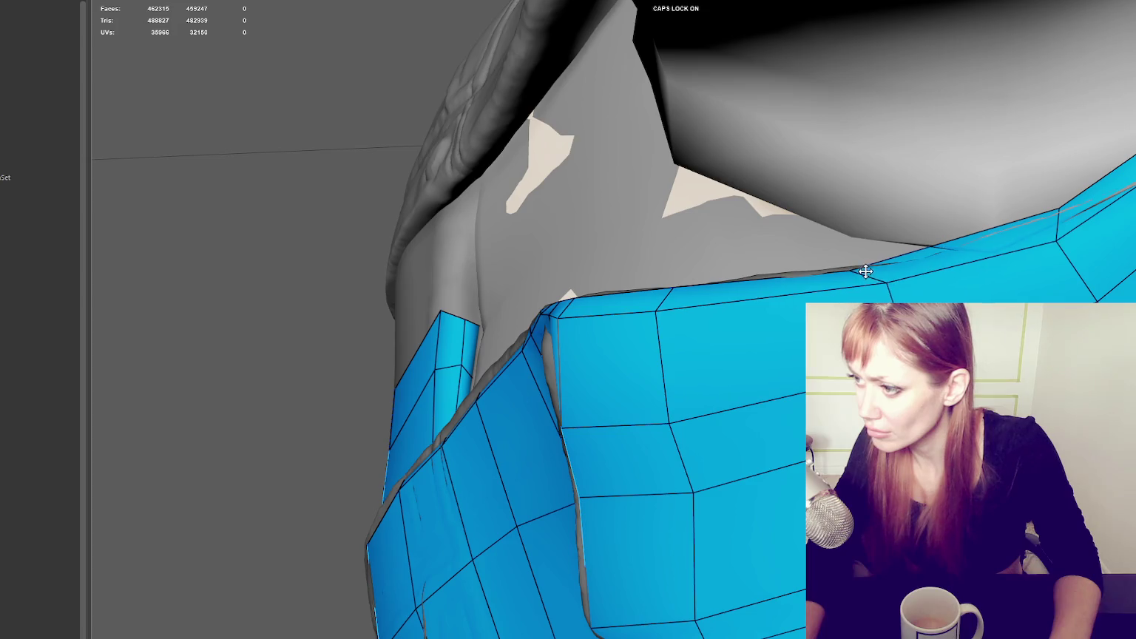
pyautogui.moveTo(1061, 220); pyautogui.dragTo(1062, 240)
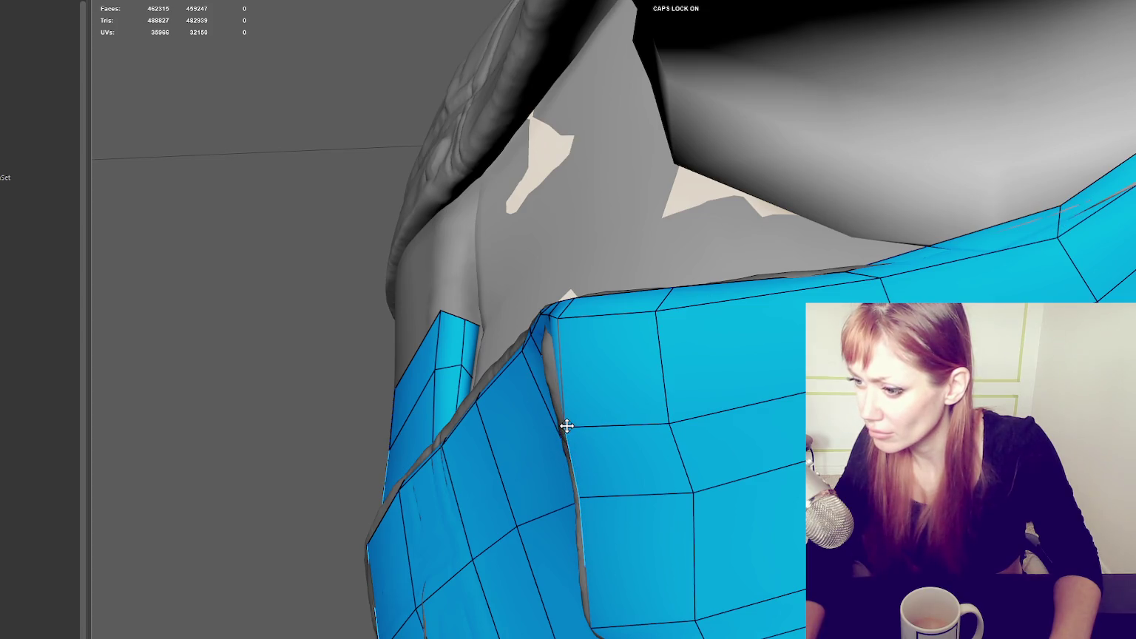
# - Raise an arm vertex and pull two top vertices up toward the neck
pyautogui.keyDown('alt'); pyautogui.moveTo(567, 426); pyautogui.dragTo(774, 449); pyautogui.keyUp('alt')
pyautogui.keyDown('alt'); pyautogui.moveTo(773, 449); pyautogui.dragTo(794, 485, button='right'); pyautogui.keyUp('alt')
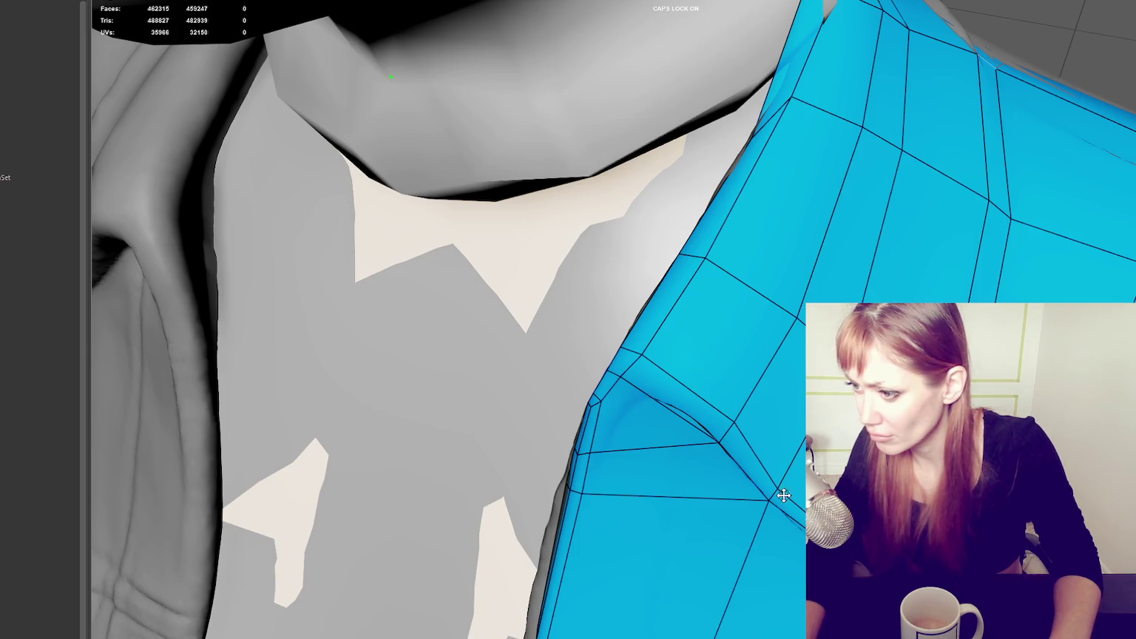
pyautogui.moveTo(716, 434)
pyautogui.keyDown('alt'); pyautogui.mouseDown()
pyautogui.moveTo(761, 398)
pyautogui.moveTo(773, 343)
pyautogui.mouseUp(); pyautogui.keyUp('alt')
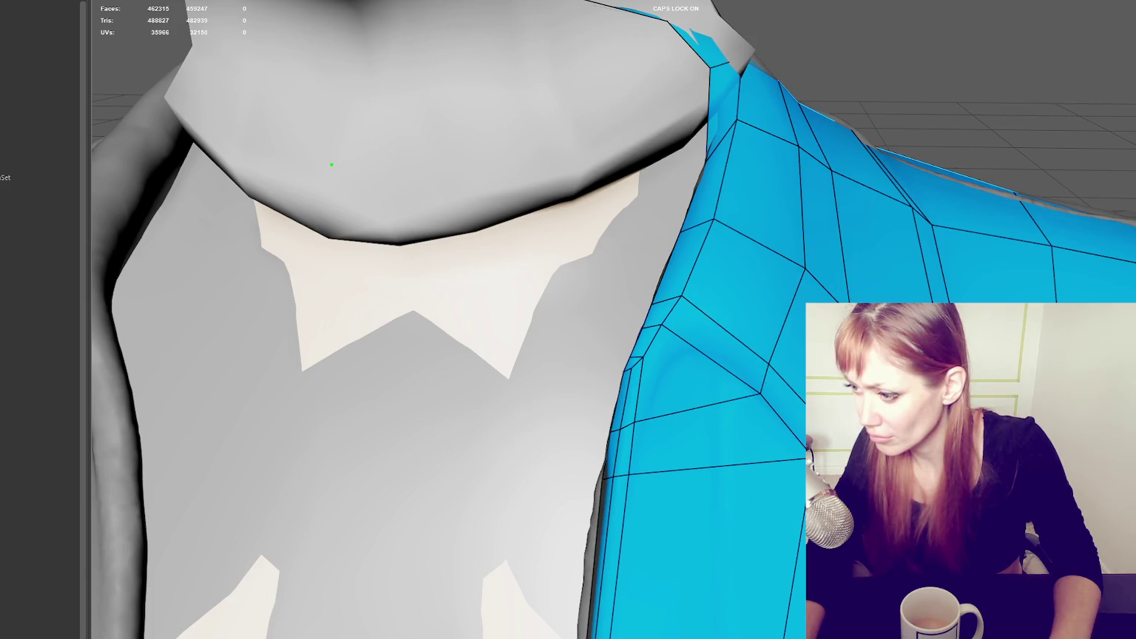
pyautogui.moveTo(331, 164)
pyautogui.keyDown('alt'); pyautogui.mouseDown()
pyautogui.moveTo(333, 241)
pyautogui.moveTo(311, 240)
pyautogui.mouseUp(); pyautogui.keyUp('alt')
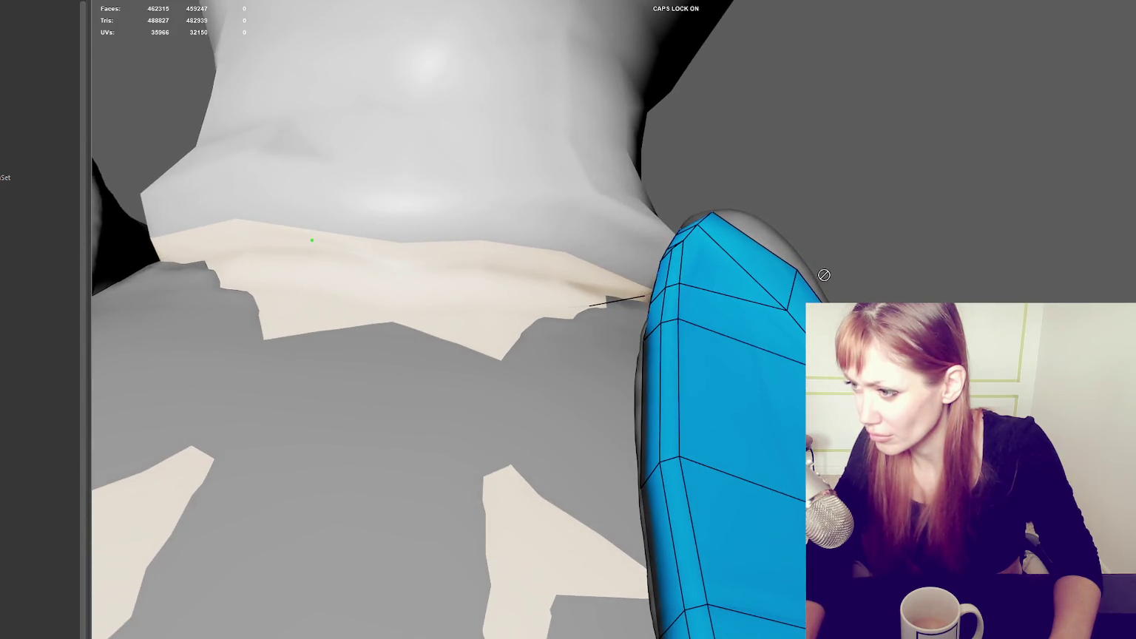
pyautogui.moveTo(786, 308); pyautogui.dragTo(785, 293)
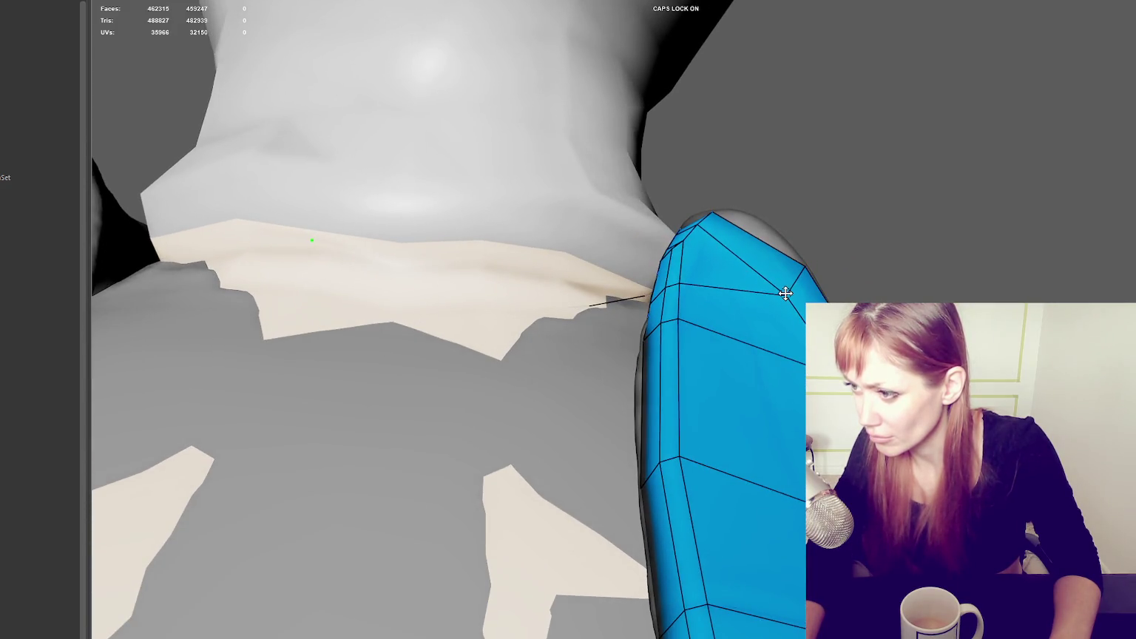
pyautogui.moveTo(763, 231)
pyautogui.keyDown('alt'); pyautogui.mouseDown()
pyautogui.moveTo(735, 247)
pyautogui.moveTo(772, 244)
pyautogui.moveTo(751, 235)
pyautogui.mouseUp(); pyautogui.keyUp('alt')
pyautogui.moveTo(761, 302)
pyautogui.mouseDown()
pyautogui.moveTo(725, 270)
pyautogui.moveTo(773, 261)
pyautogui.mouseUp()
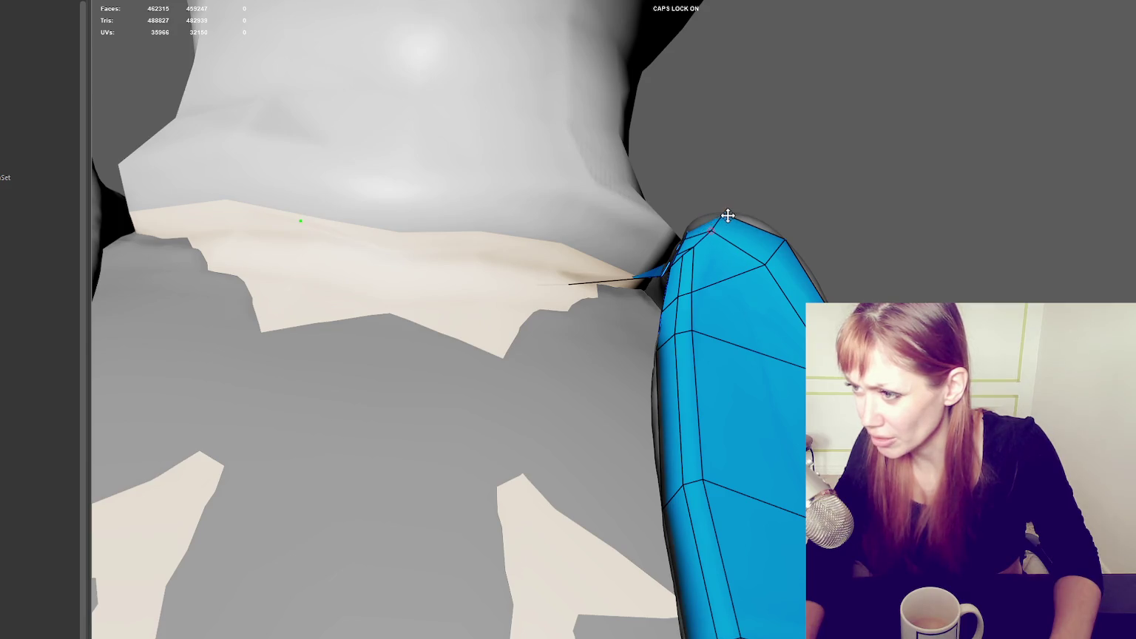
# - Pull two collar-edge vertices up and right, then check the collar fit from above
pyautogui.moveTo(723, 210)
pyautogui.keyDown('alt'); pyautogui.mouseDown()
pyautogui.moveTo(730, 228)
pyautogui.moveTo(705, 239)
pyautogui.moveTo(759, 228)
pyautogui.mouseUp(); pyautogui.keyUp('alt')
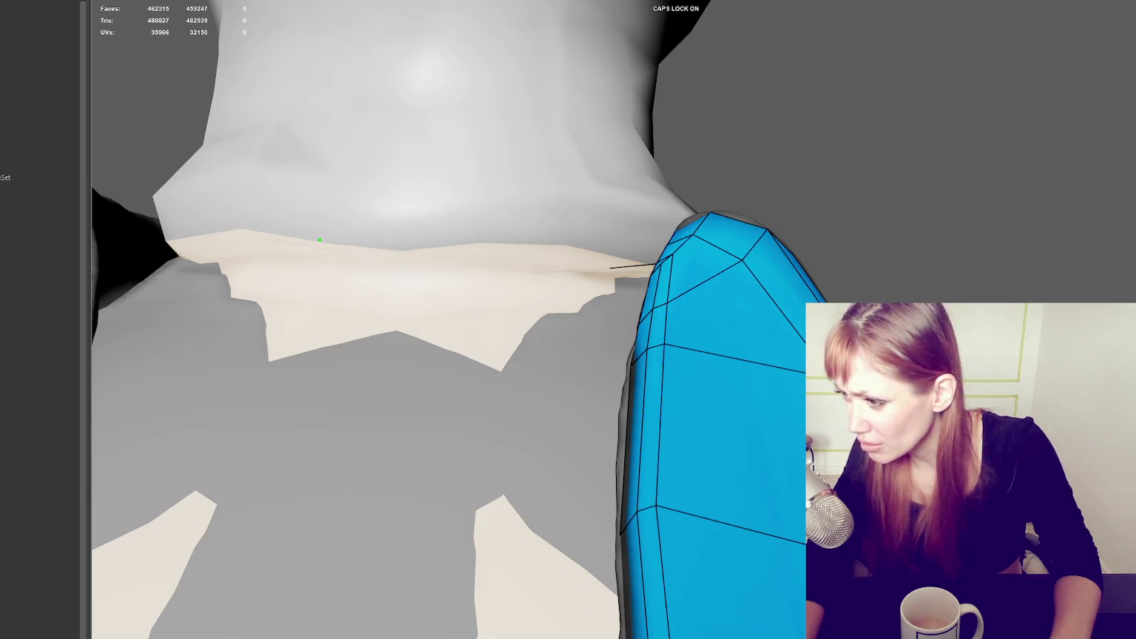
pyautogui.keyDown('alt'); pyautogui.moveTo(836, 303); pyautogui.dragTo(850, 298); pyautogui.keyUp('alt')
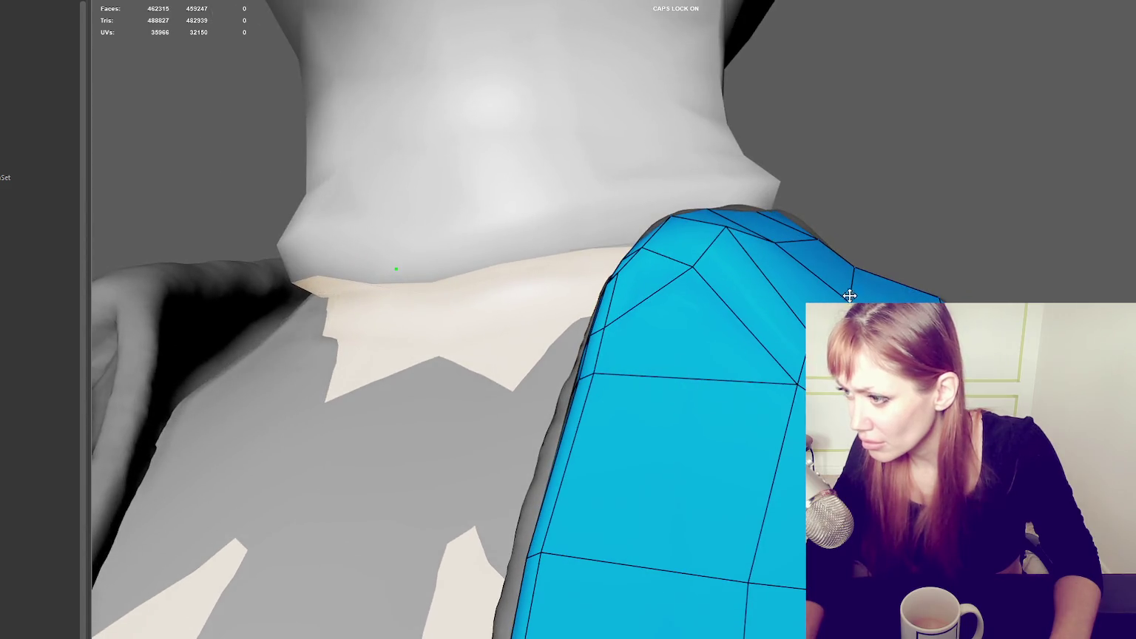
pyautogui.moveTo(707, 208)
pyautogui.keyDown('alt'); pyautogui.mouseDown()
pyautogui.moveTo(774, 228)
pyautogui.moveTo(709, 210)
pyautogui.mouseUp(); pyautogui.keyUp('alt')
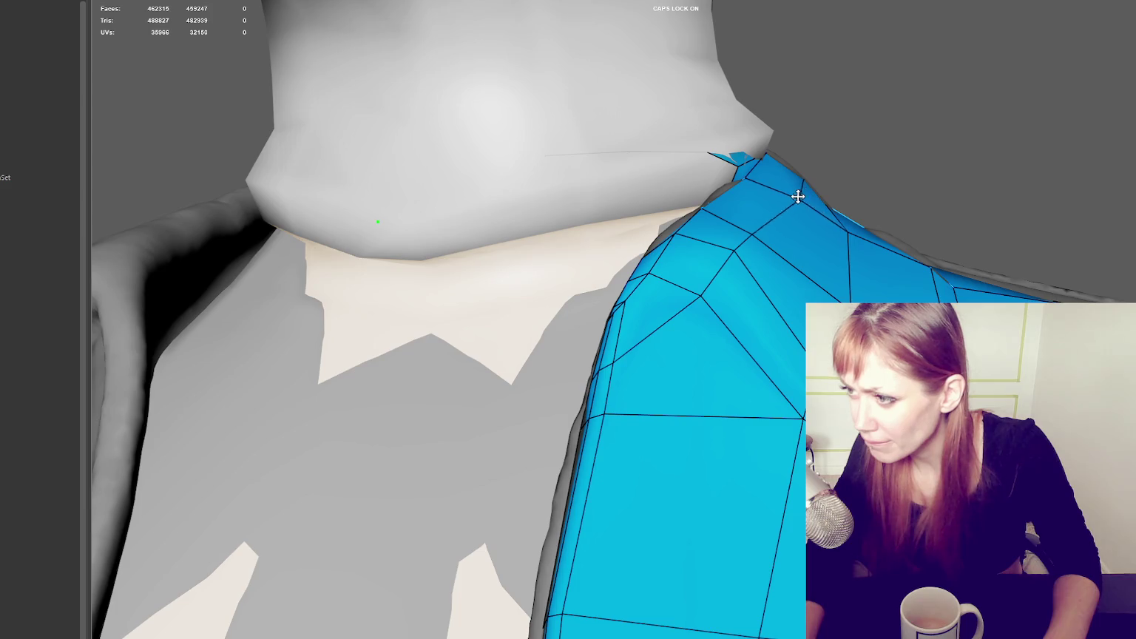
pyautogui.keyDown('alt'); pyautogui.moveTo(771, 239); pyautogui.dragTo(702, 275); pyautogui.keyUp('alt')
pyautogui.moveTo(626, 283); pyautogui.dragTo(688, 259)
pyautogui.moveTo(816, 208)
pyautogui.mouseDown()
pyautogui.moveTo(886, 174)
pyautogui.moveTo(895, 183)
pyautogui.moveTo(812, 284)
pyautogui.mouseUp()
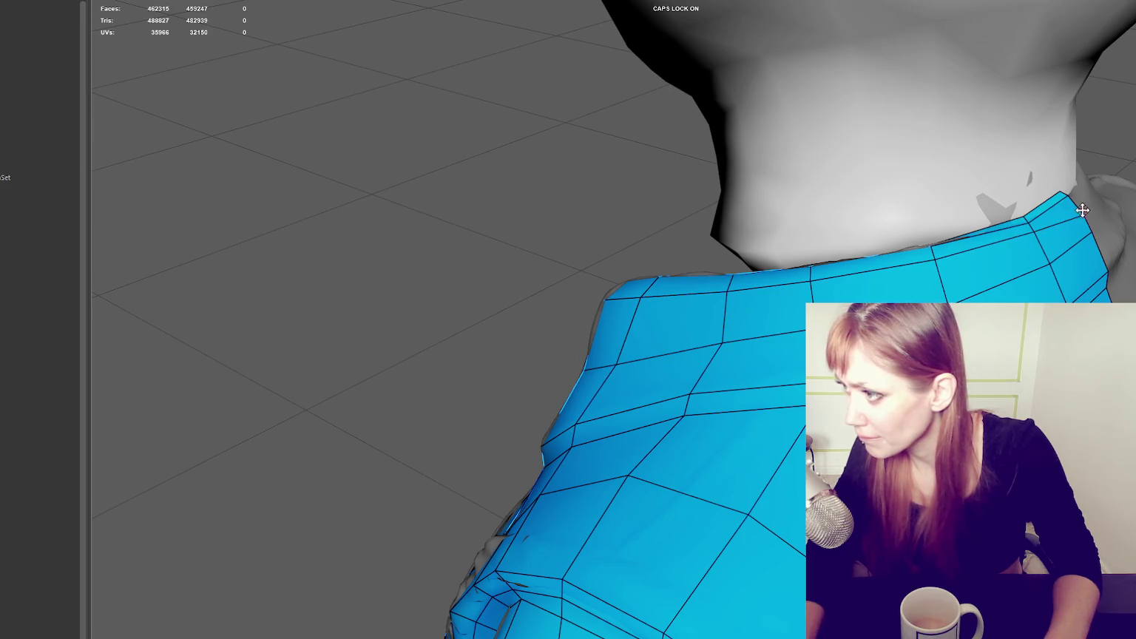
pyautogui.moveTo(1074, 204)
pyautogui.keyDown('alt'); pyautogui.mouseDown()
pyautogui.moveTo(608, 2)
pyautogui.moveTo(602, 283)
pyautogui.moveTo(523, 307)
pyautogui.moveTo(609, 292)
pyautogui.moveTo(712, 424)
pyautogui.mouseUp(); pyautogui.keyUp('alt')
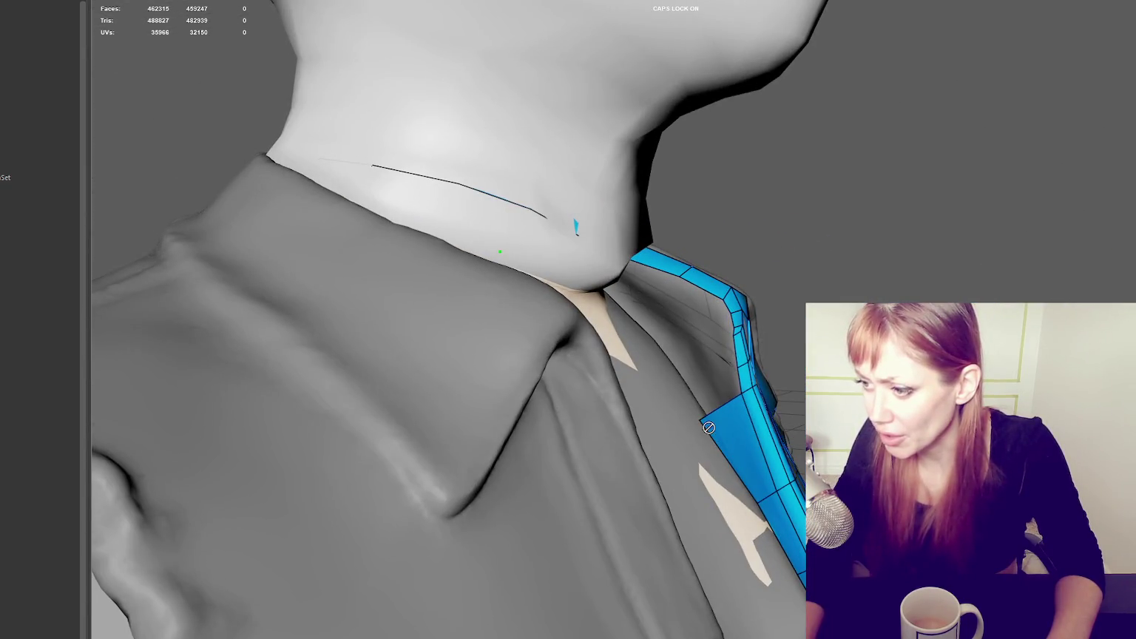
pyautogui.keyDown('alt'); pyautogui.moveTo(692, 423); pyautogui.dragTo(713, 287); pyautogui.keyUp('alt')
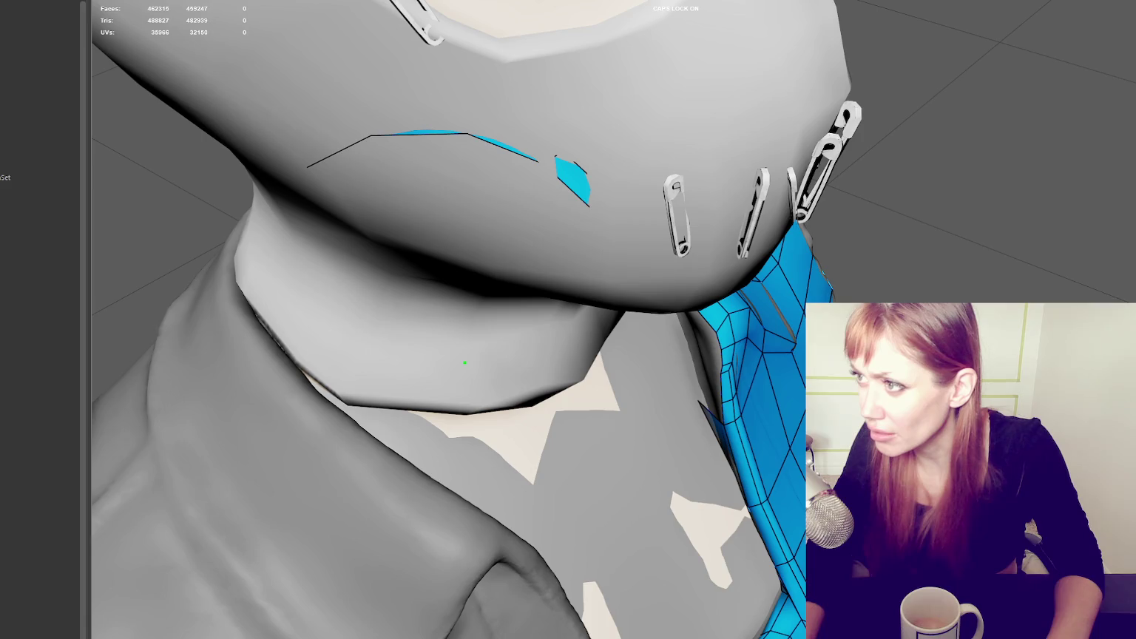
# - Return to smooth shading and hide the high-poly neck mesh
pyautogui.click(684, 401)
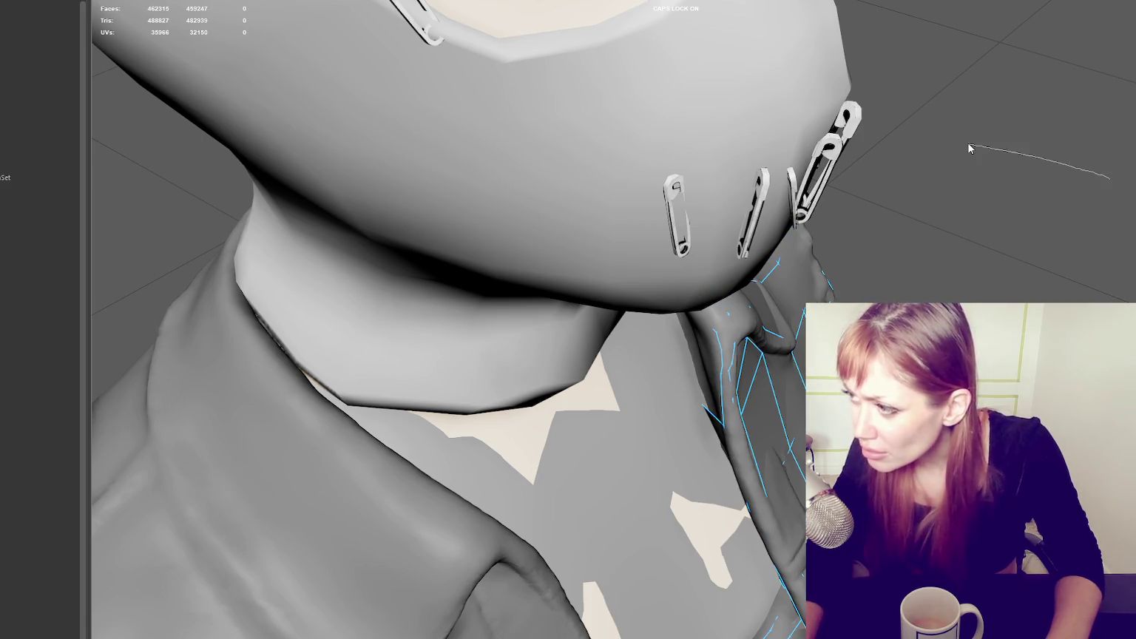
pyautogui.moveTo(969, 148); pyautogui.dragTo(962, 147, button='right')
pyautogui.press('5')
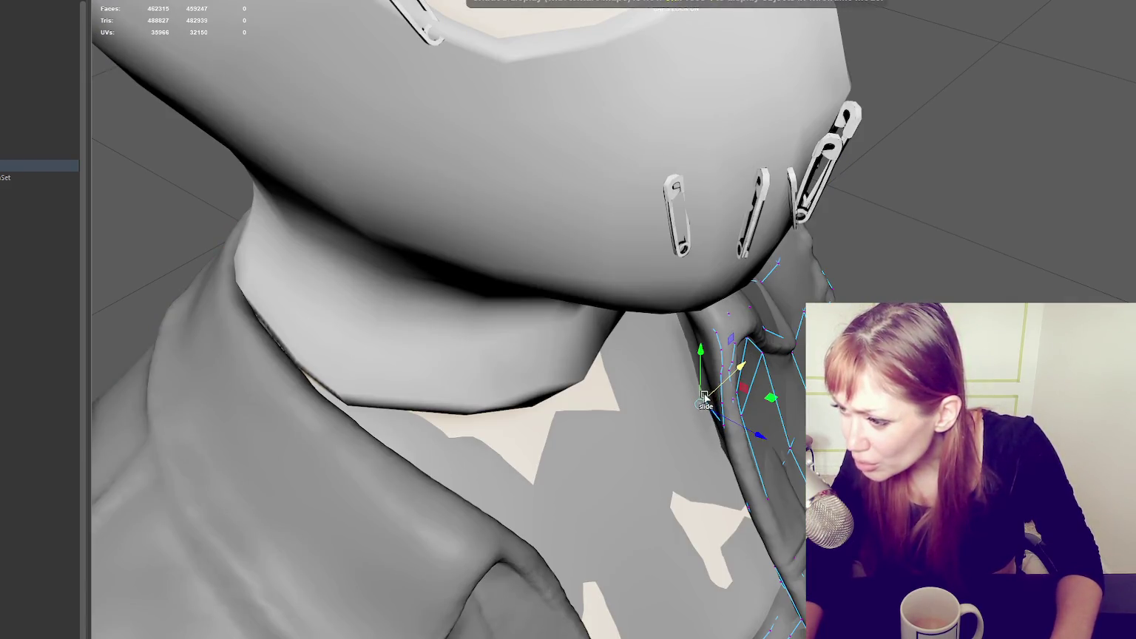
pyautogui.keyDown('alt'); pyautogui.moveTo(704, 397); pyautogui.dragTo(665, 414); pyautogui.keyUp('alt')
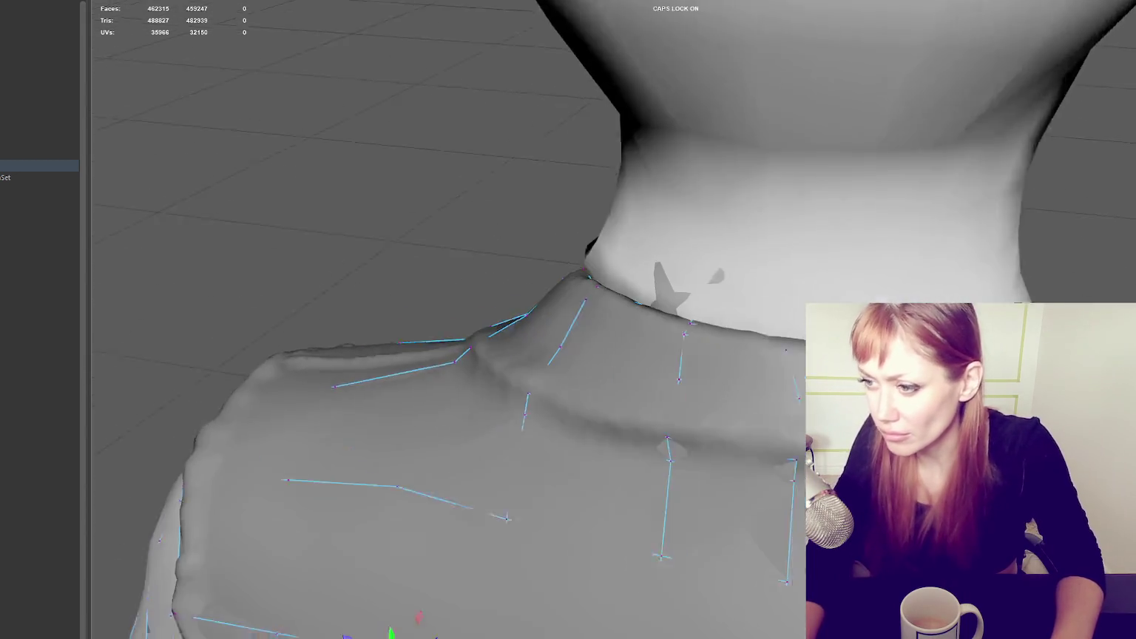
pyautogui.keyDown('alt'); pyautogui.moveTo(725, 307); pyautogui.dragTo(762, 309); pyautogui.keyUp('alt')
pyautogui.keyDown('alt'); pyautogui.moveTo(467, 158); pyautogui.dragTo(471, 158); pyautogui.keyUp('alt')
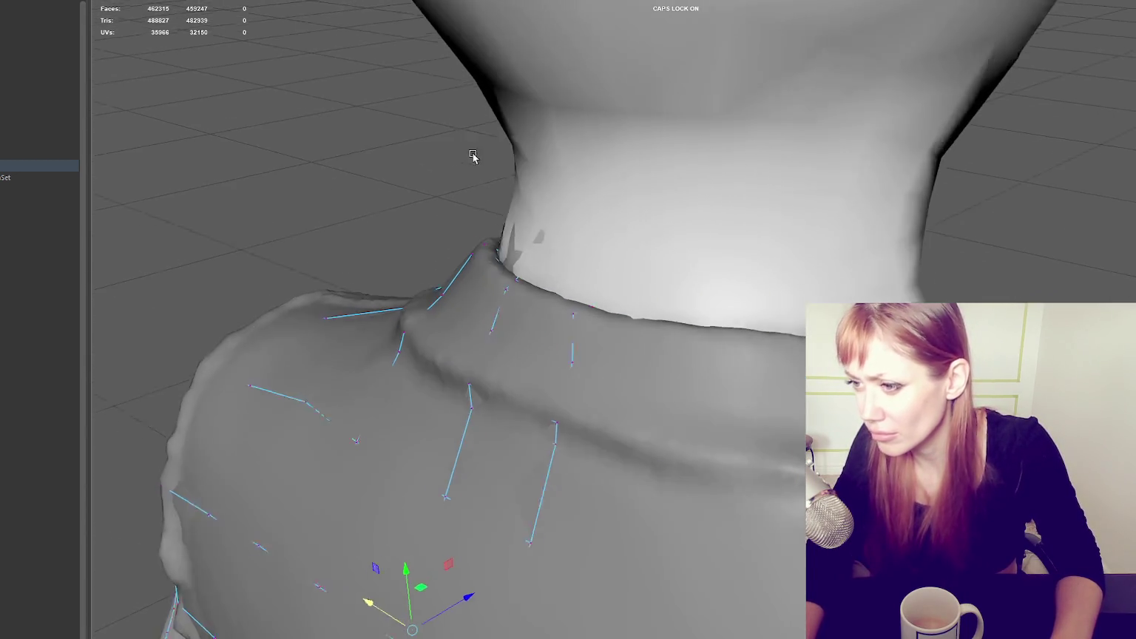
pyautogui.click(618, 109)
pyautogui.hotkey('ctrl', 'h')
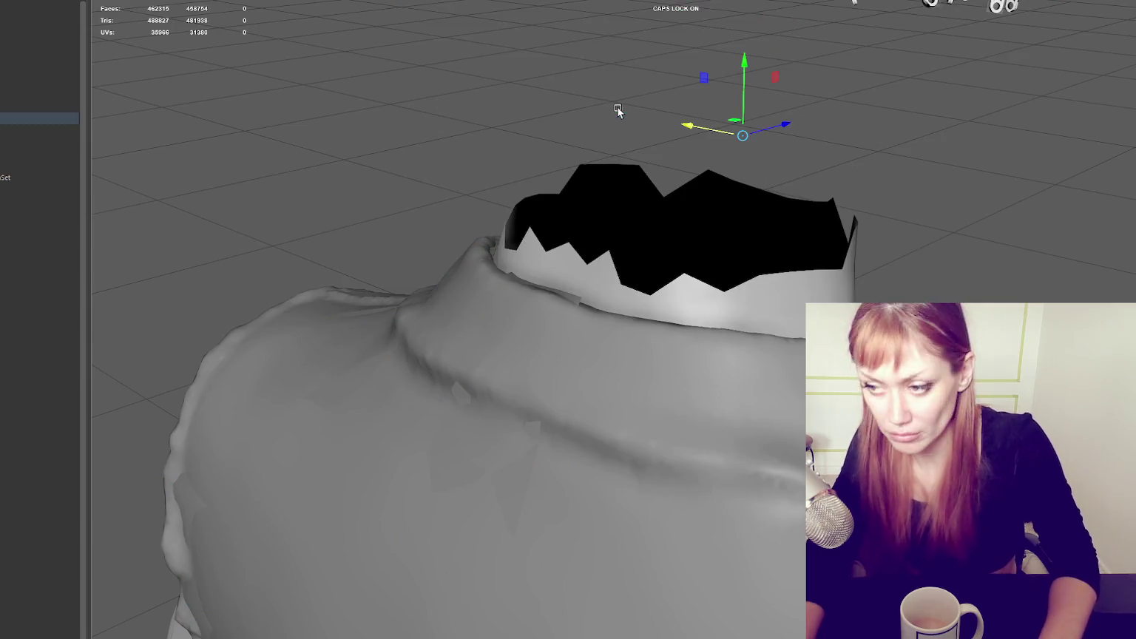
# - Select the collar mesh and inspect it up close in vertex mode
pyautogui.click(565, 303)
pyautogui.keyDown('alt'); pyautogui.moveTo(569, 298); pyautogui.dragTo(605, 293); pyautogui.keyUp('alt')
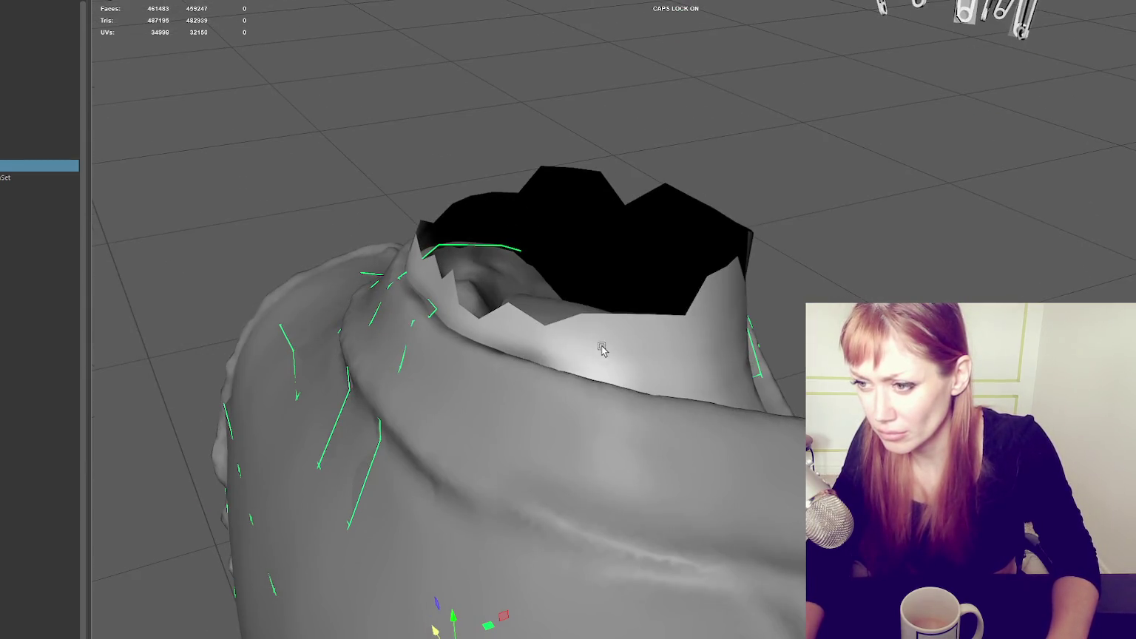
pyautogui.keyDown('alt'); pyautogui.moveTo(599, 349); pyautogui.dragTo(643, 355); pyautogui.keyUp('alt')
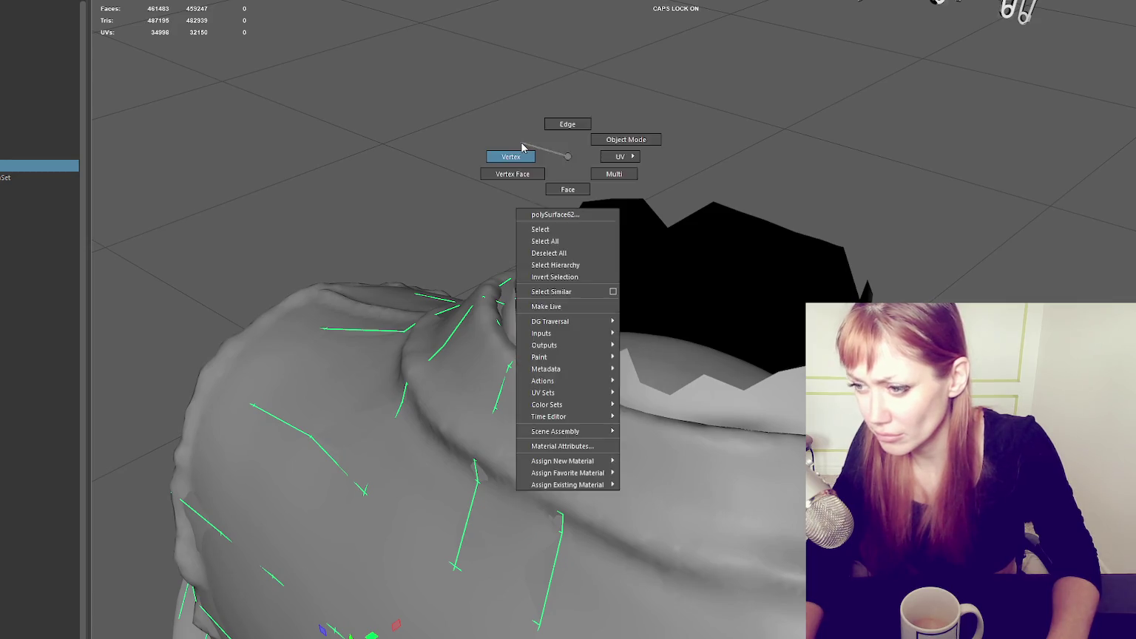
pyautogui.moveTo(567, 161); pyautogui.dragTo(509, 158, button='right')
pyautogui.scroll(-5, 599, 392)
pyautogui.scroll(1, 675, 382)
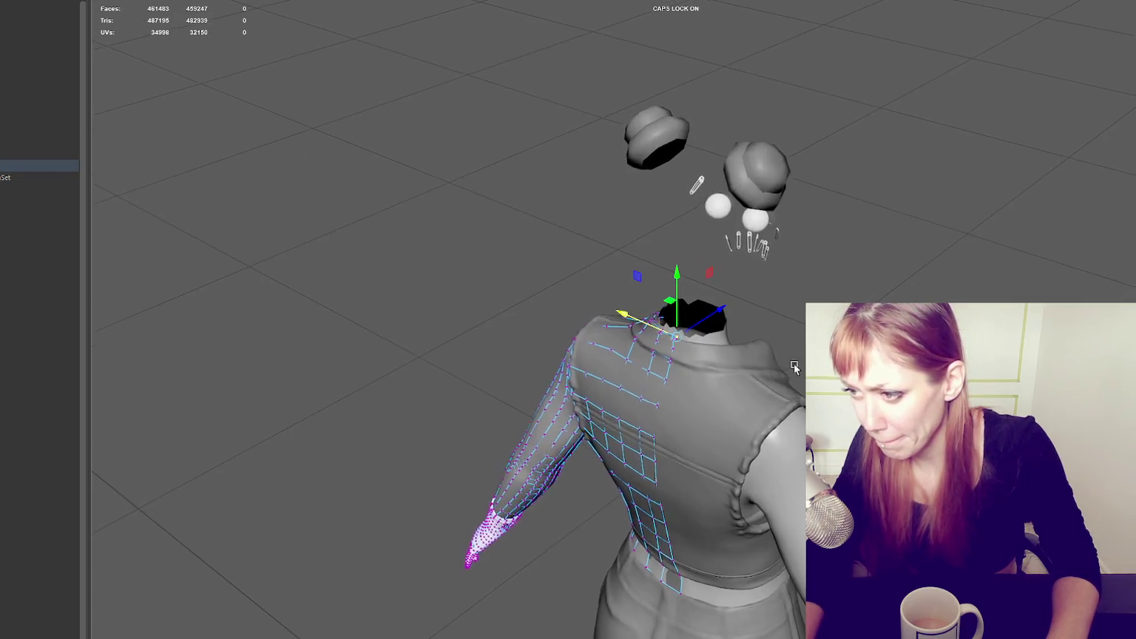
pyautogui.scroll(2, 675, 382)
pyautogui.scroll(2, 762, 368)
pyautogui.scroll(3, 762, 367)
pyautogui.scroll(-3, 762, 368)
pyautogui.keyDown('alt'); pyautogui.moveTo(762, 368); pyautogui.dragTo(736, 351); pyautogui.keyUp('alt')
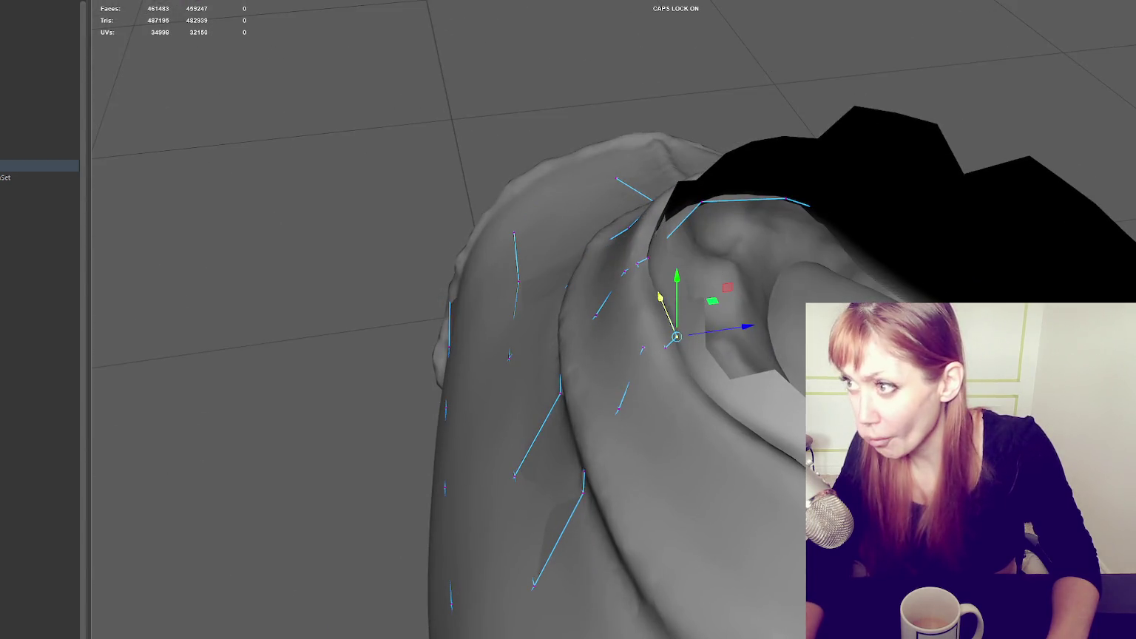
# - Hide the high-resolution jacket and select the low-poly collar for component editing
pyautogui.click(71, 142)
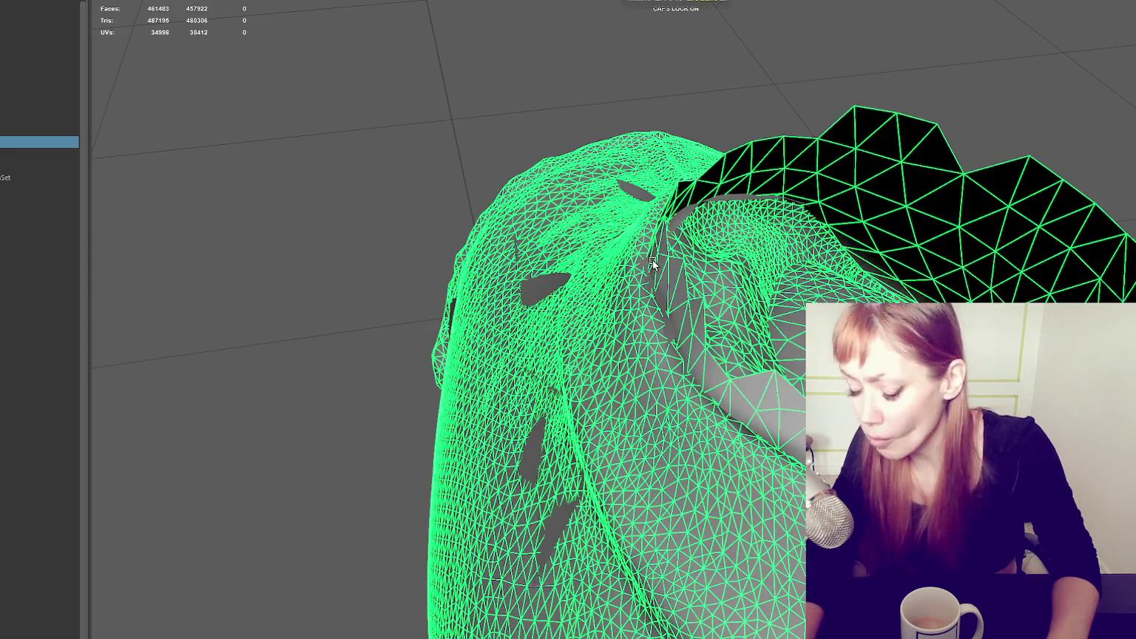
pyautogui.hotkey('ctrl', 'h')
pyautogui.click(656, 305)
pyautogui.press('F8')
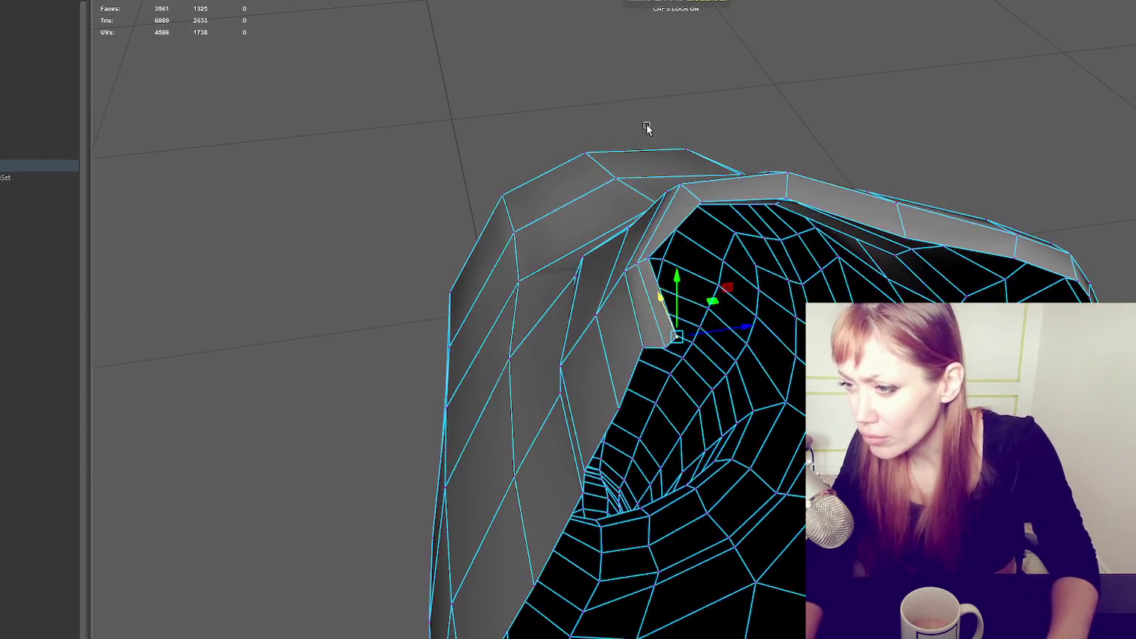
# - Select the collar's top rim edge loop, extrude it, and pull the new band outward and down
pyautogui.keyDown('alt'); pyautogui.moveTo(642, 122); pyautogui.dragTo(634, 127); pyautogui.keyUp('alt')
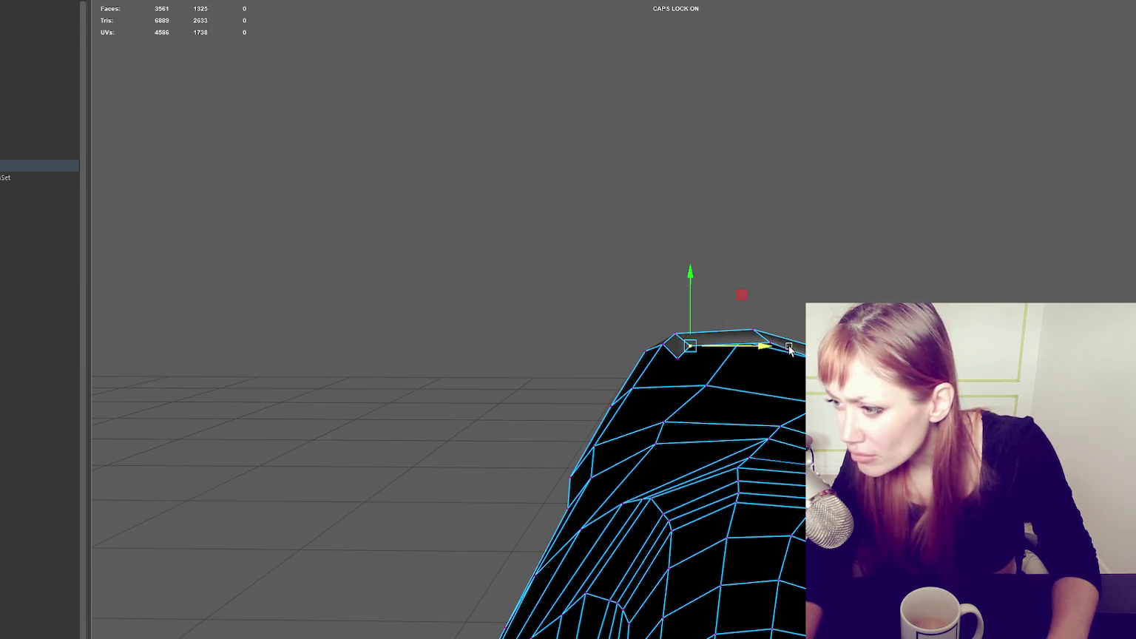
pyautogui.keyDown('alt'); pyautogui.moveTo(789, 349); pyautogui.dragTo(843, 369); pyautogui.keyUp('alt')
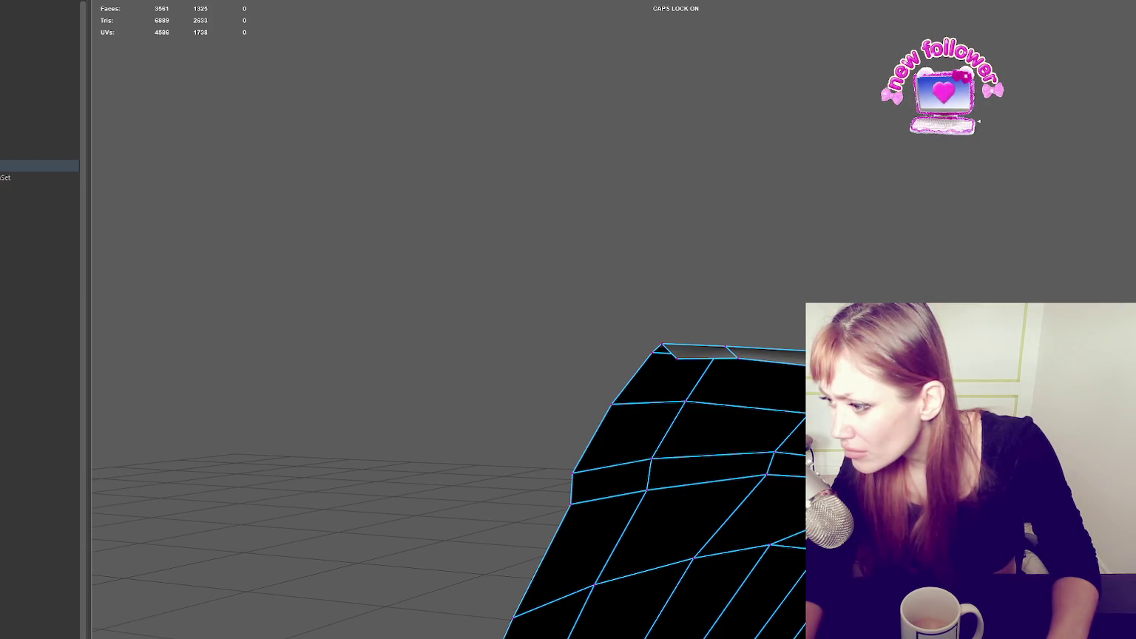
pyautogui.click(738, 358)
pyautogui.moveTo(738, 358)
pyautogui.keyDown('alt'); pyautogui.mouseDown()
pyautogui.moveTo(651, 385)
pyautogui.moveTo(641, 226)
pyautogui.moveTo(711, 578)
pyautogui.moveTo(528, 382)
pyautogui.mouseUp(); pyautogui.keyUp('alt')
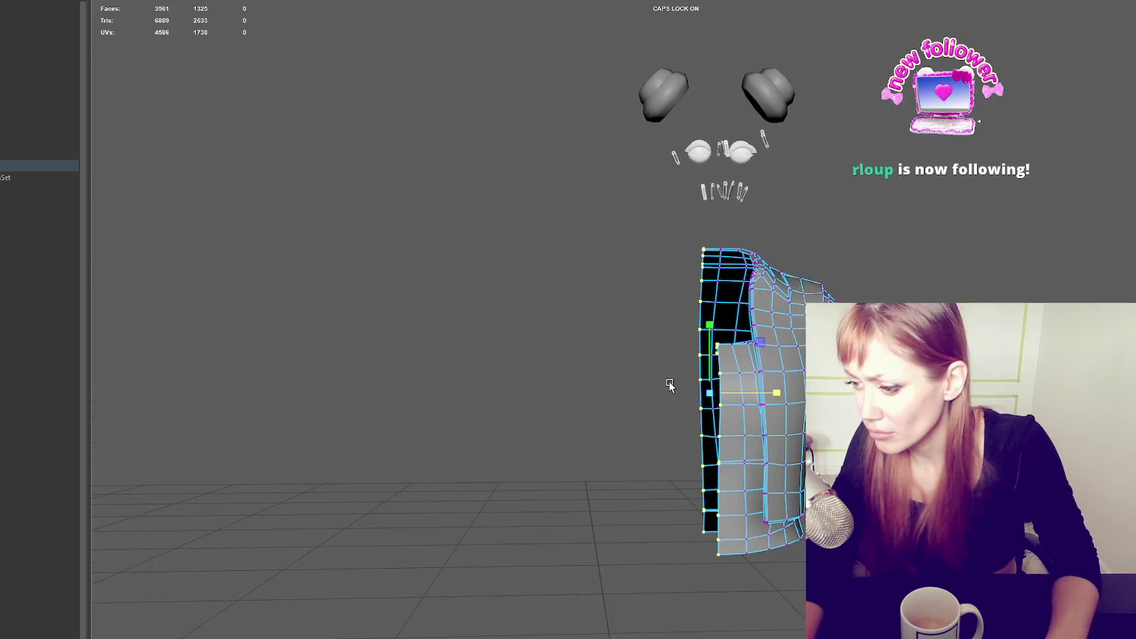
pyautogui.keyDown('alt'); pyautogui.moveTo(657, 381); pyautogui.dragTo(791, 330); pyautogui.keyUp('alt')
pyautogui.moveTo(801, 215); pyautogui.dragTo(809, 172, button='right')
pyautogui.scroll(5, 723, 316)
pyautogui.keyDown('alt'); pyautogui.moveTo(723, 317); pyautogui.dragTo(513, 310); pyautogui.keyUp('alt')
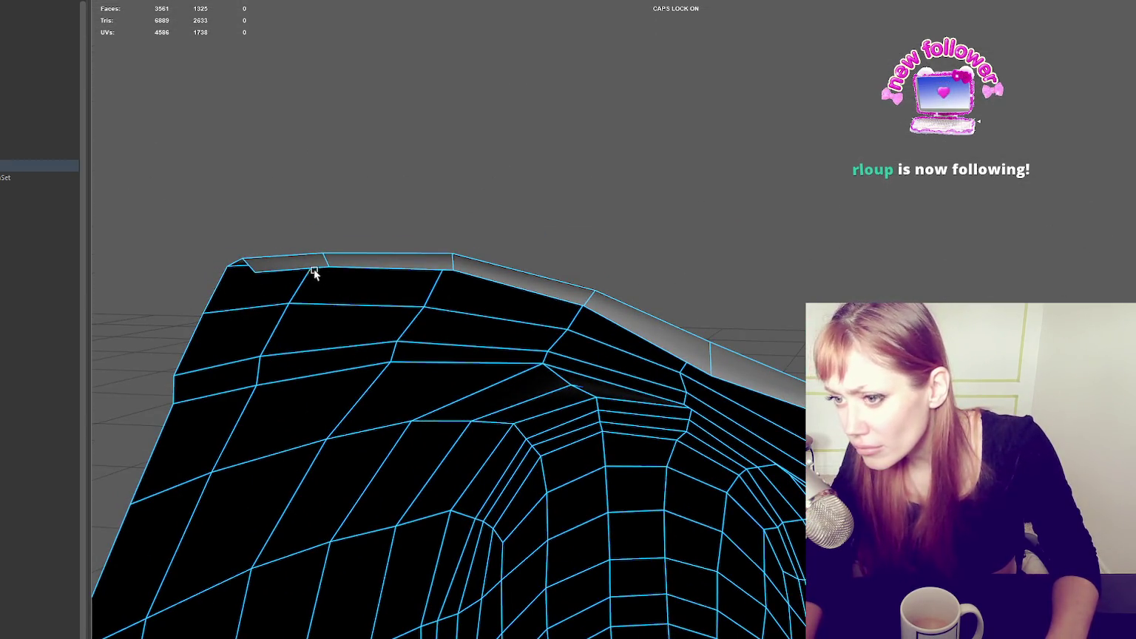
pyautogui.doubleClick(314, 271)
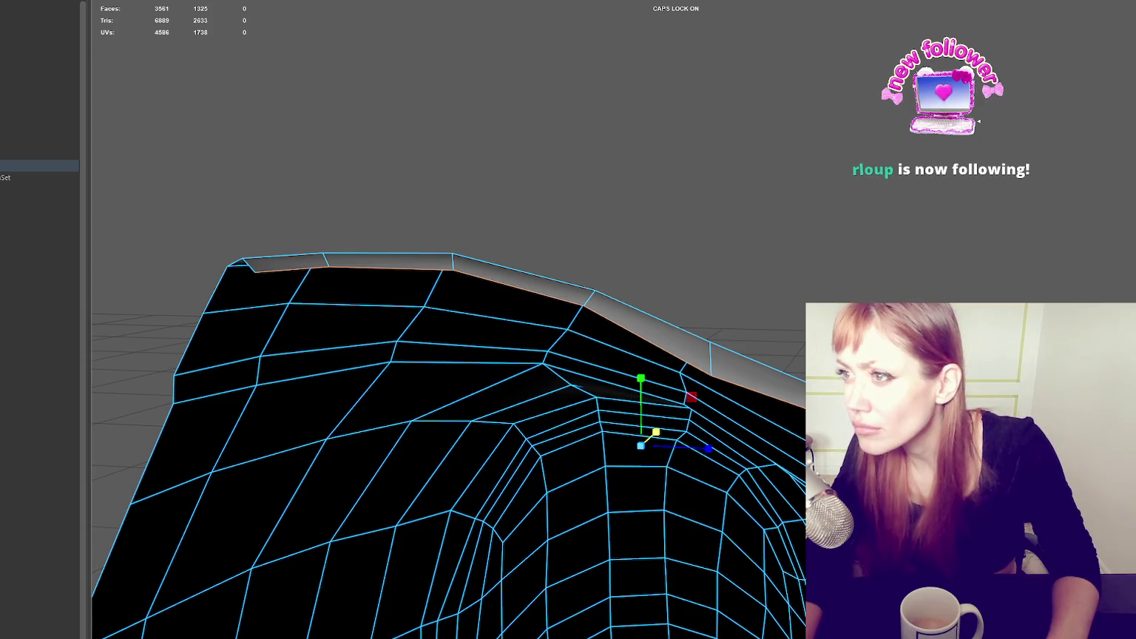
pyautogui.hotkey('ctrl', 'e')
pyautogui.moveTo(758, 440)
pyautogui.mouseDown()
pyautogui.moveTo(664, 500)
pyautogui.moveTo(684, 475)
pyautogui.mouseUp()
# - Merge the doubled vertices left by the rim extrusion
pyautogui.press('w')
pyautogui.click(830, 250)
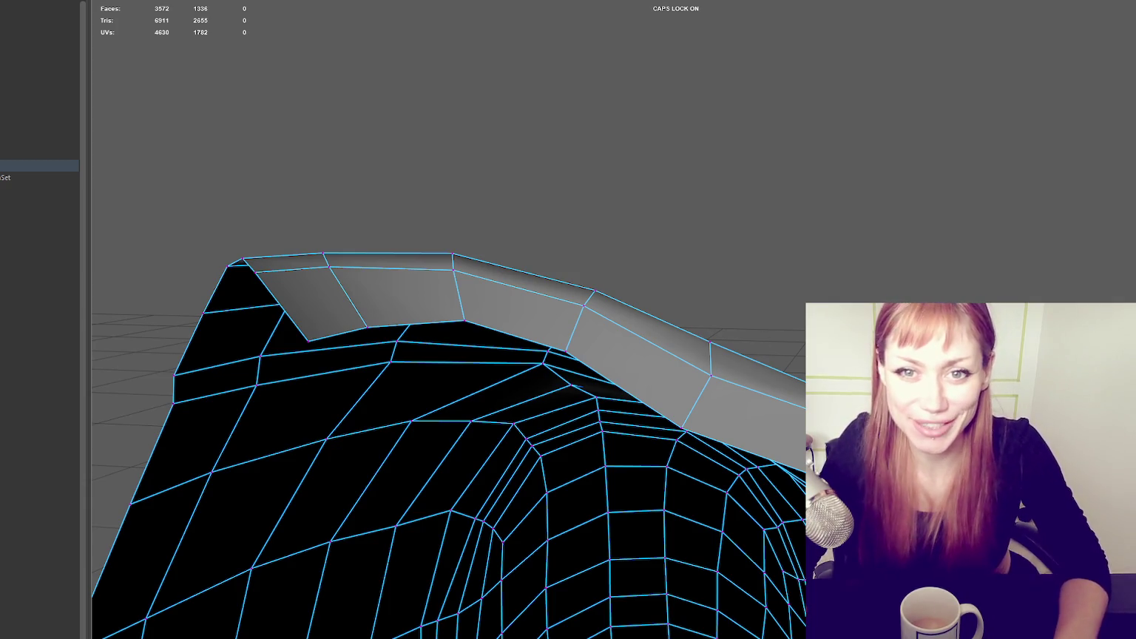
pyautogui.moveTo(710, 222)
pyautogui.keyDown('alt'); pyautogui.mouseDown()
pyautogui.moveTo(829, 233)
pyautogui.moveTo(756, 304)
pyautogui.mouseUp(); pyautogui.keyUp('alt')
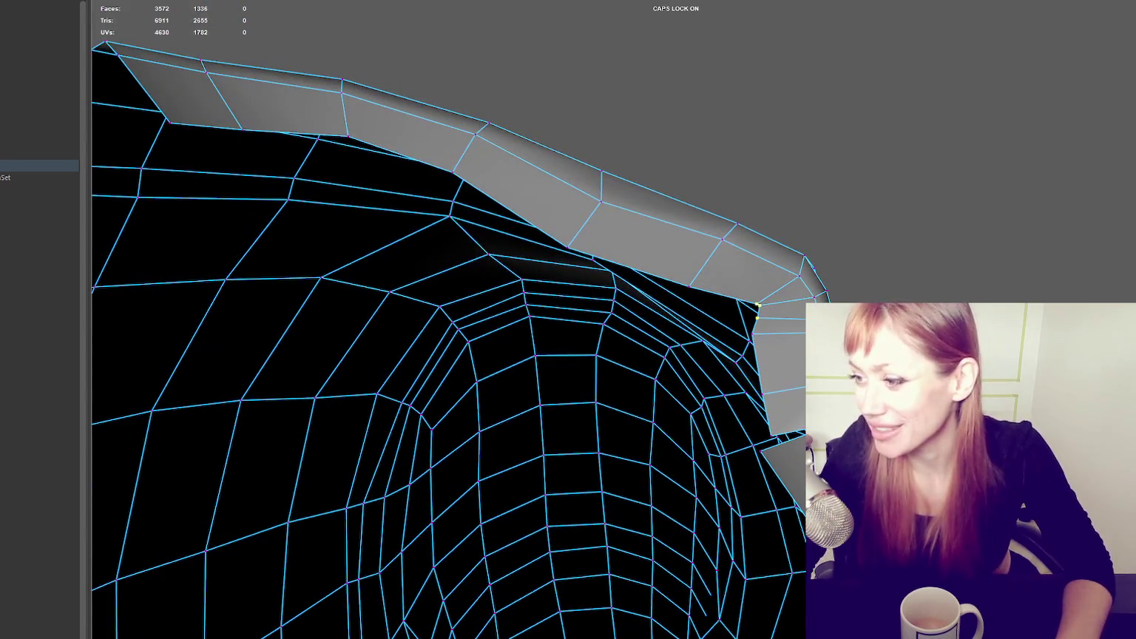
pyautogui.click(215, 36)
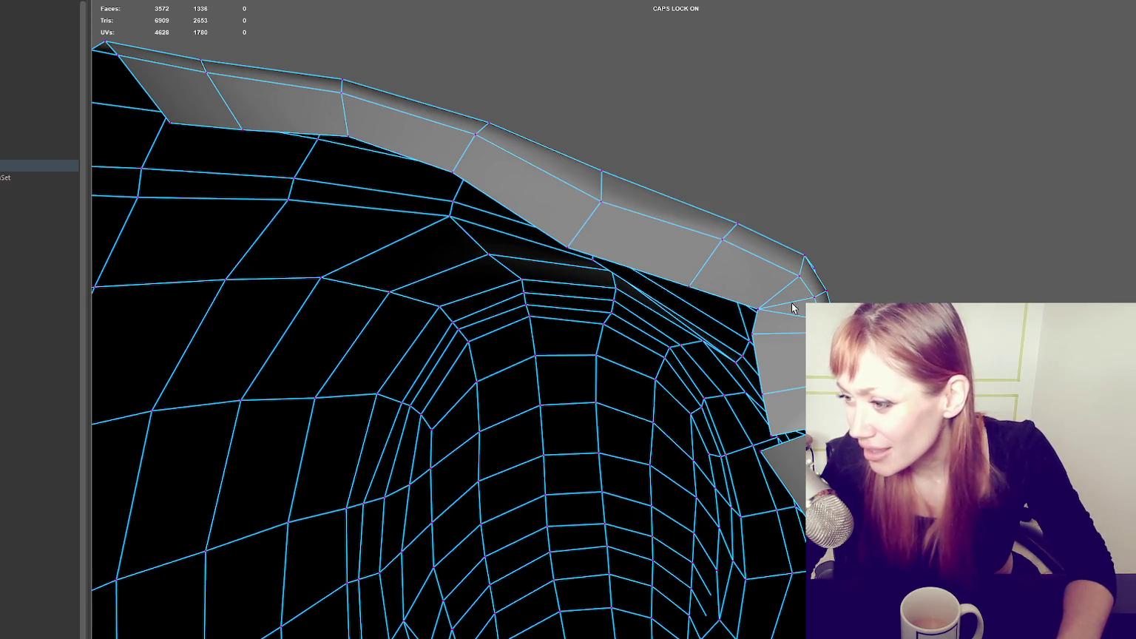
pyautogui.keyDown('alt'); pyautogui.moveTo(762, 303); pyautogui.dragTo(701, 316); pyautogui.keyUp('alt')
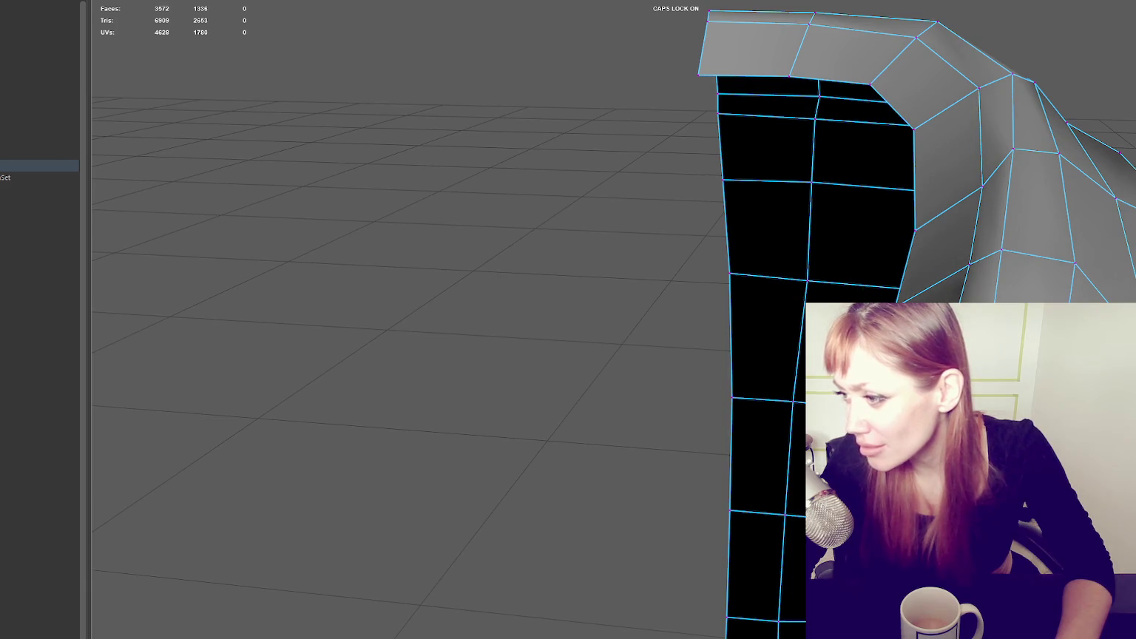
# - Move the flap corner vertices outward and right, then nudge one down-left
pyautogui.moveTo(894, 302); pyautogui.dragTo(940, 302)
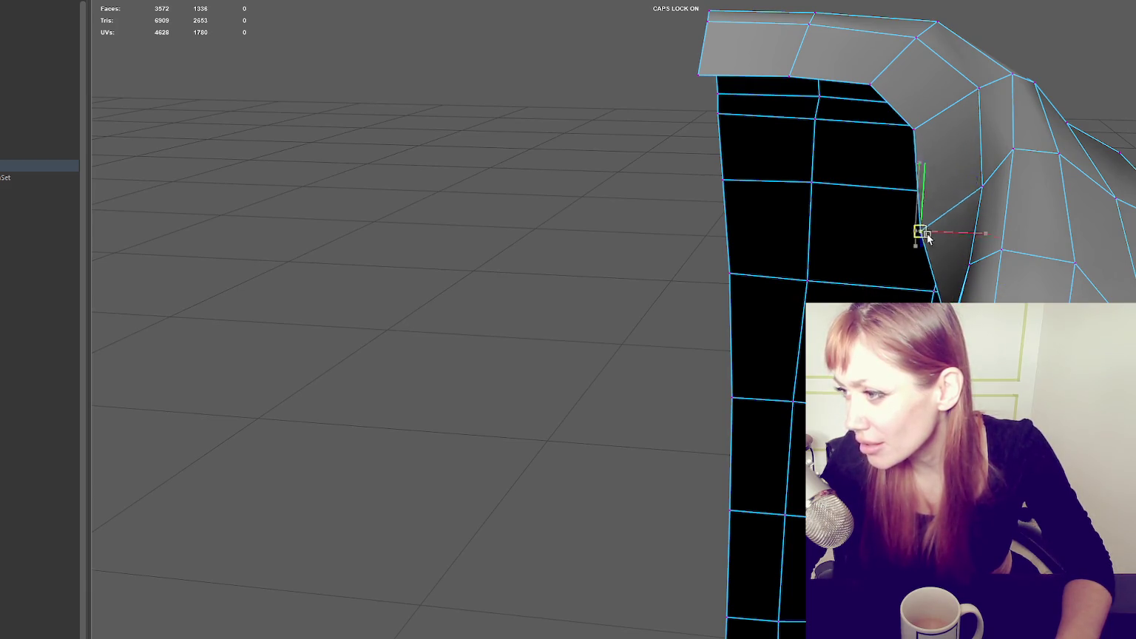
pyautogui.moveTo(921, 236); pyautogui.dragTo(958, 164)
pyautogui.moveTo(914, 129); pyautogui.dragTo(948, 128)
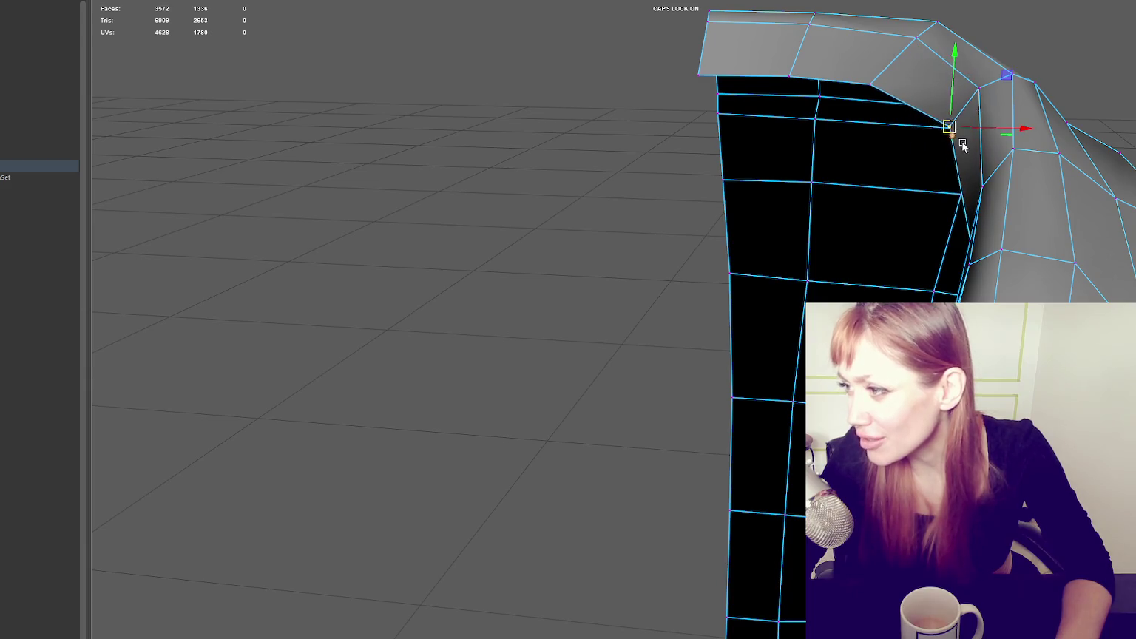
pyautogui.press('f')
pyautogui.moveTo(526, 285); pyautogui.dragTo(517, 292)
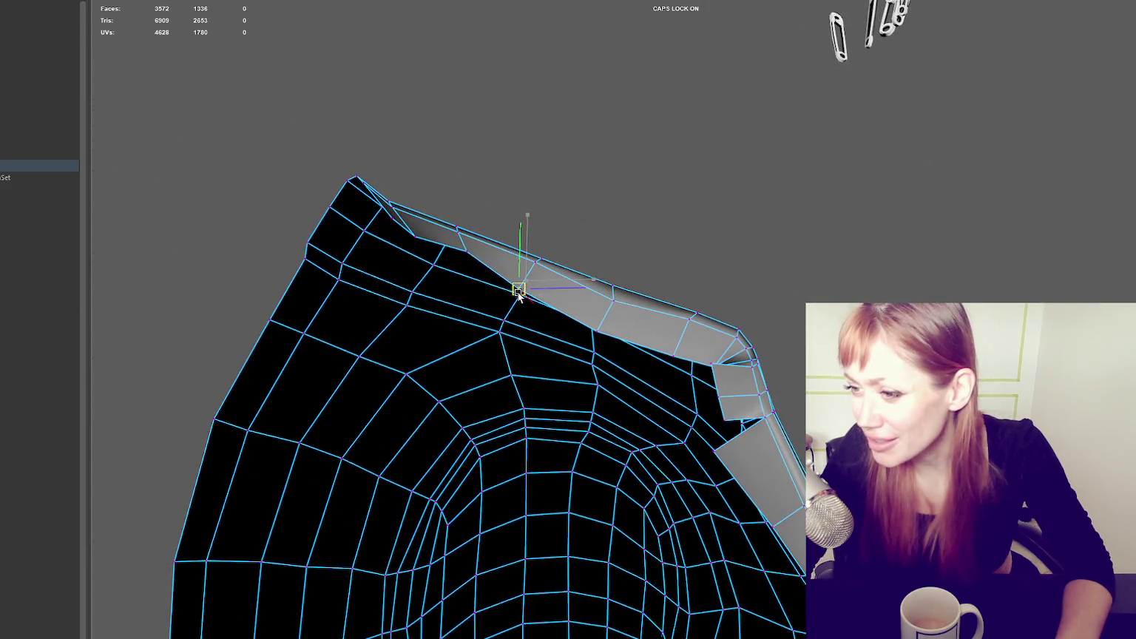
pyautogui.moveTo(470, 254); pyautogui.dragTo(455, 263)
# - Shift another rim vertex left and pull the flap corner vertex down-left
pyautogui.click(397, 219)
pyautogui.moveTo(394, 220)
pyautogui.mouseDown()
pyautogui.moveTo(363, 219)
pyautogui.moveTo(370, 235)
pyautogui.mouseUp()
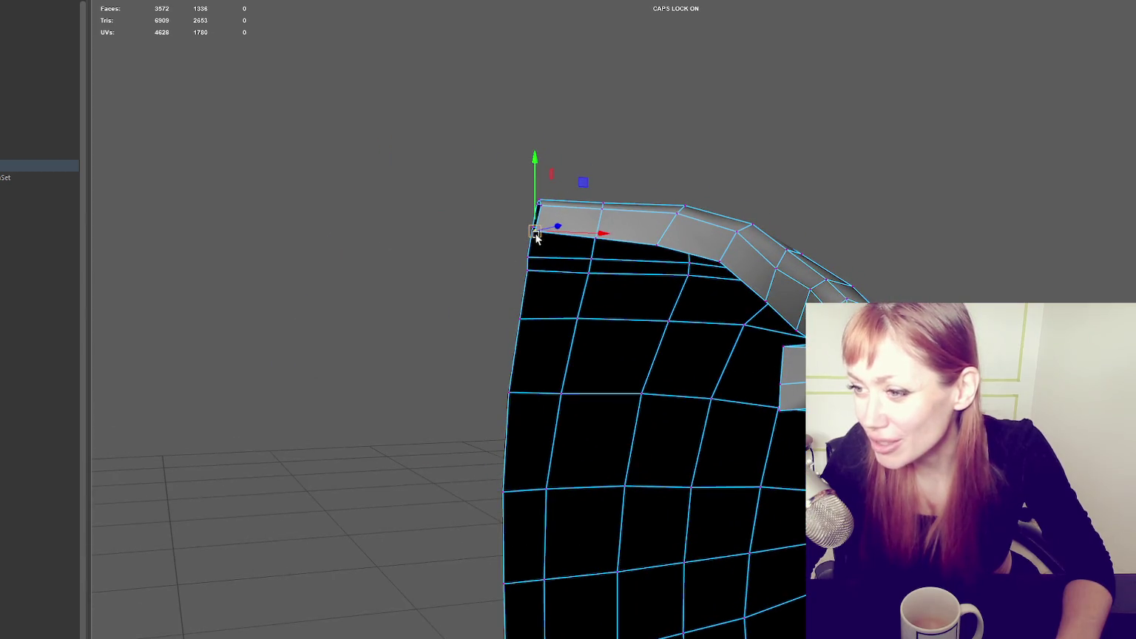
pyautogui.moveTo(555, 238)
pyautogui.keyDown('alt'); pyautogui.mouseDown()
pyautogui.moveTo(658, 231)
pyautogui.moveTo(735, 244)
pyautogui.moveTo(858, 294)
pyautogui.mouseUp(); pyautogui.keyUp('alt')
pyautogui.click(718, 245)
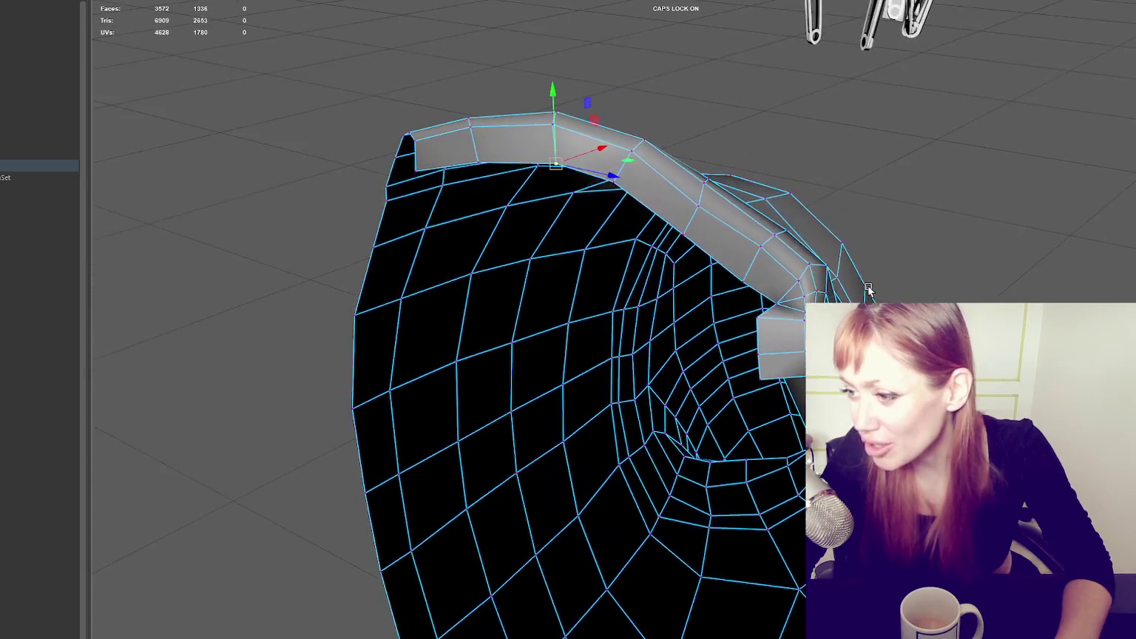
pyautogui.keyDown('alt'); pyautogui.moveTo(761, 393); pyautogui.dragTo(873, 414); pyautogui.keyUp('alt')
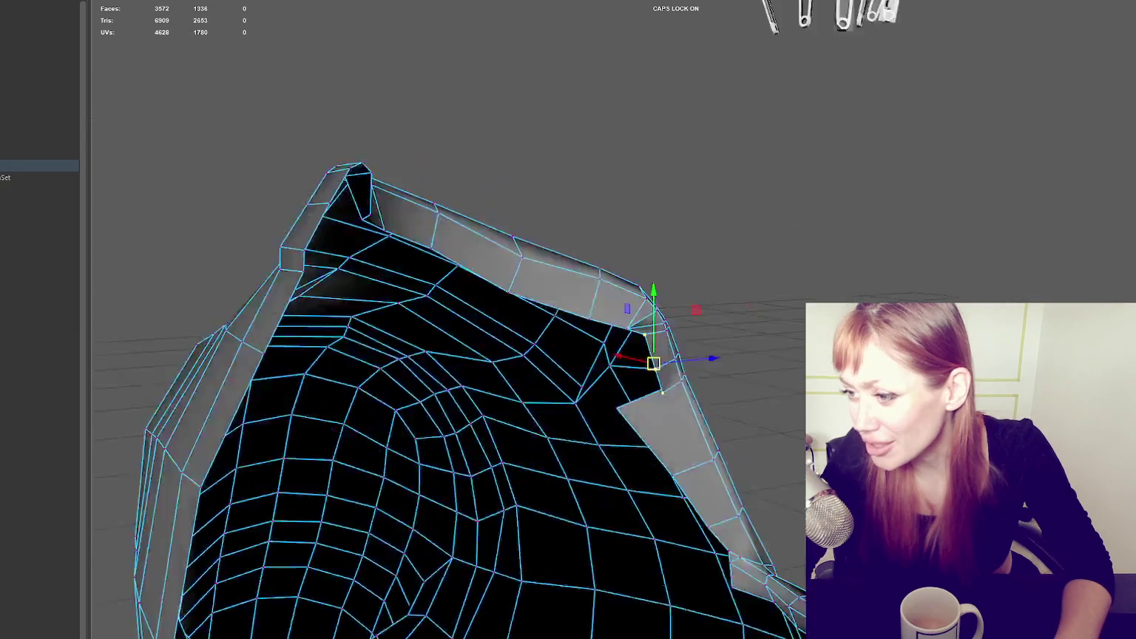
pyautogui.moveTo(598, 395); pyautogui.dragTo(534, 452)
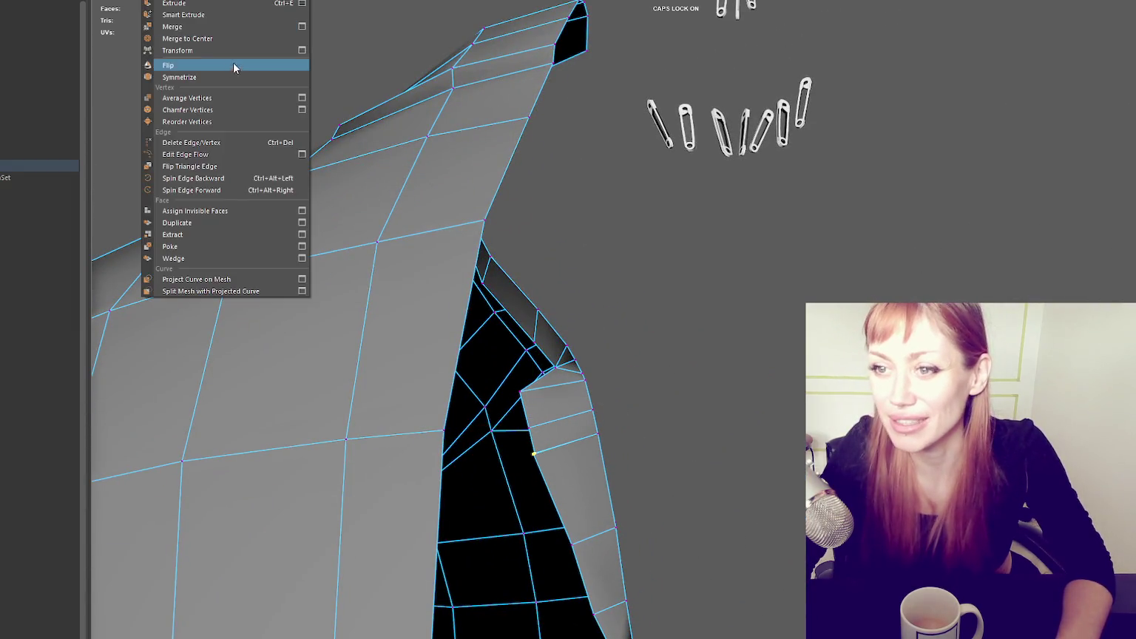
# - Nudge the collar band's corner vertices into place
pyautogui.click(242, 41)
pyautogui.moveTo(414, 89)
pyautogui.keyDown('alt'); pyautogui.mouseDown()
pyautogui.moveTo(550, 171)
pyautogui.moveTo(518, 222)
pyautogui.mouseUp(); pyautogui.keyUp('alt')
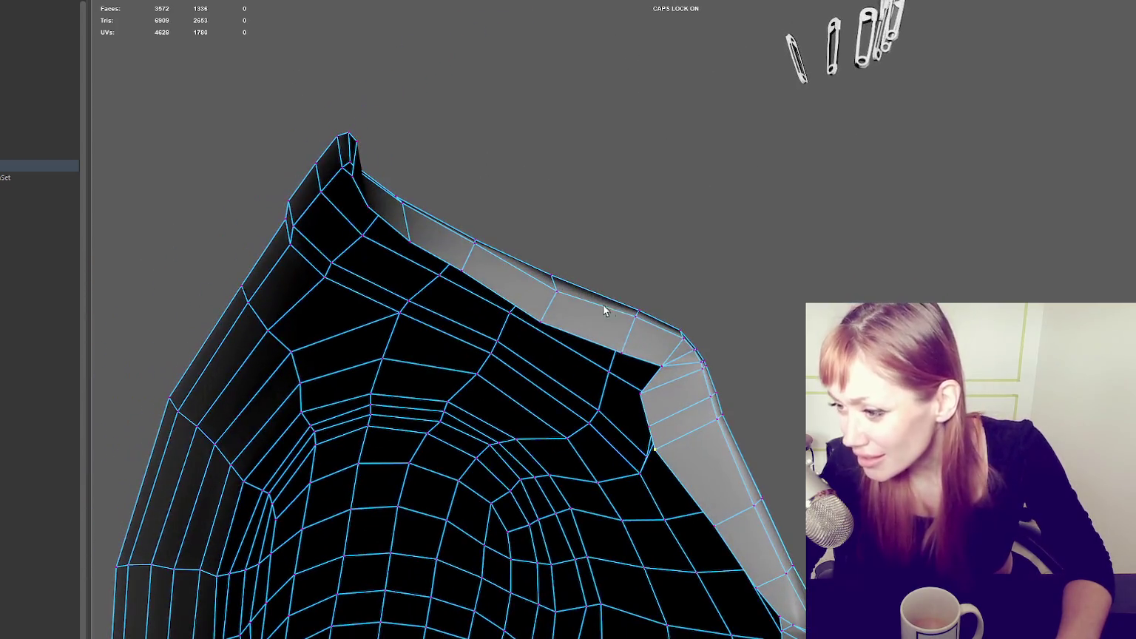
pyautogui.click(663, 368)
pyautogui.moveTo(660, 366)
pyautogui.mouseDown()
pyautogui.moveTo(578, 377)
pyautogui.moveTo(591, 364)
pyautogui.mouseUp()
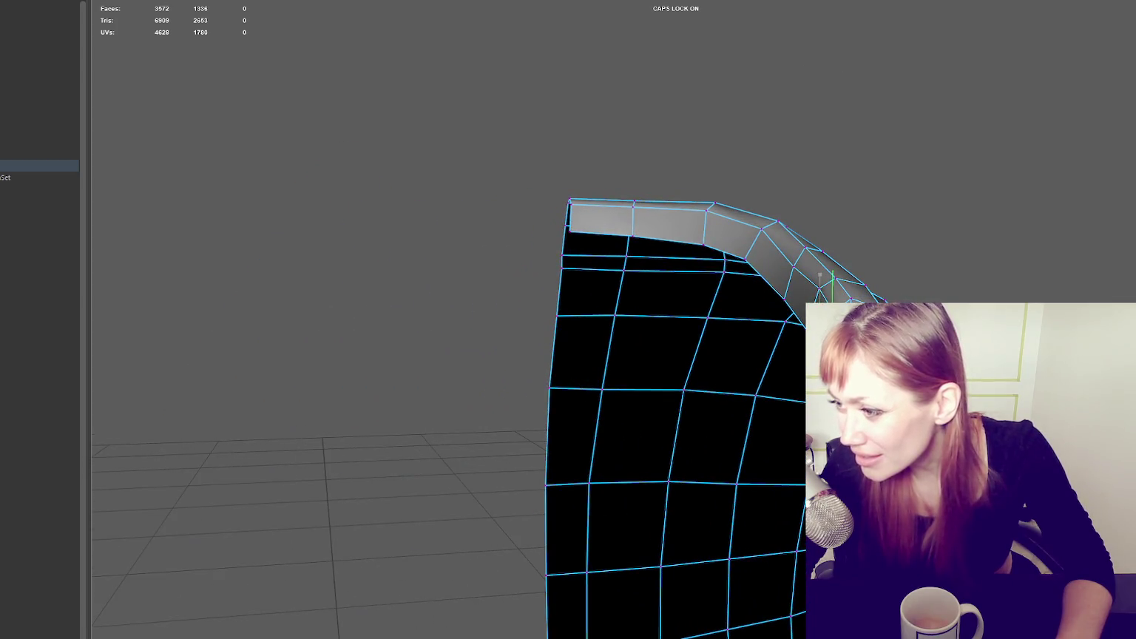
pyautogui.moveTo(806, 257); pyautogui.dragTo(792, 294)
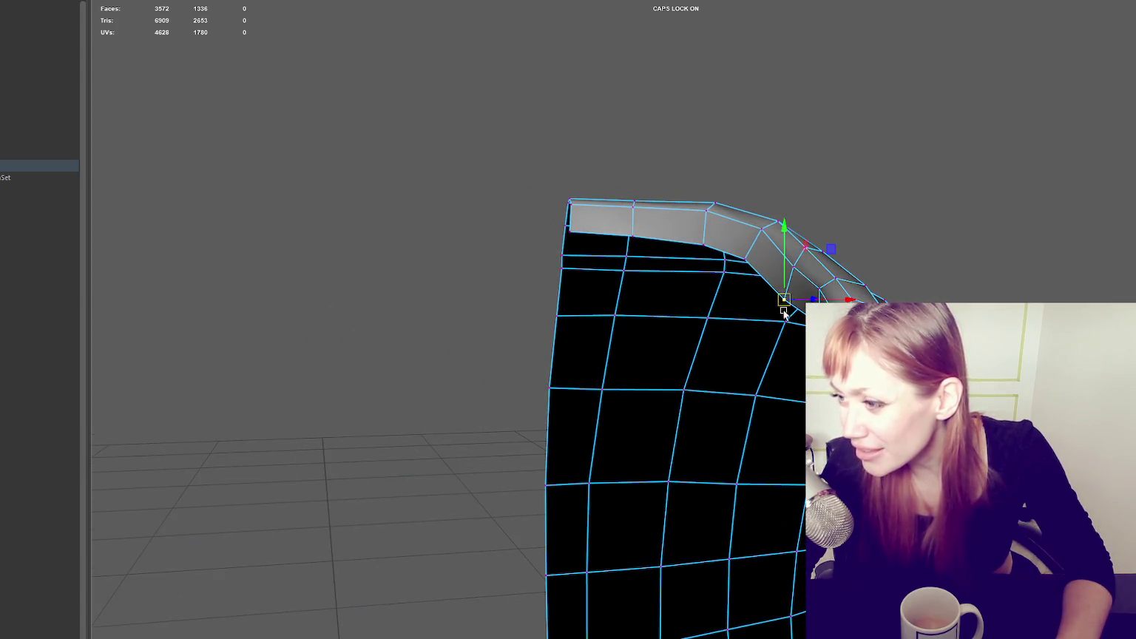
pyautogui.click(745, 257)
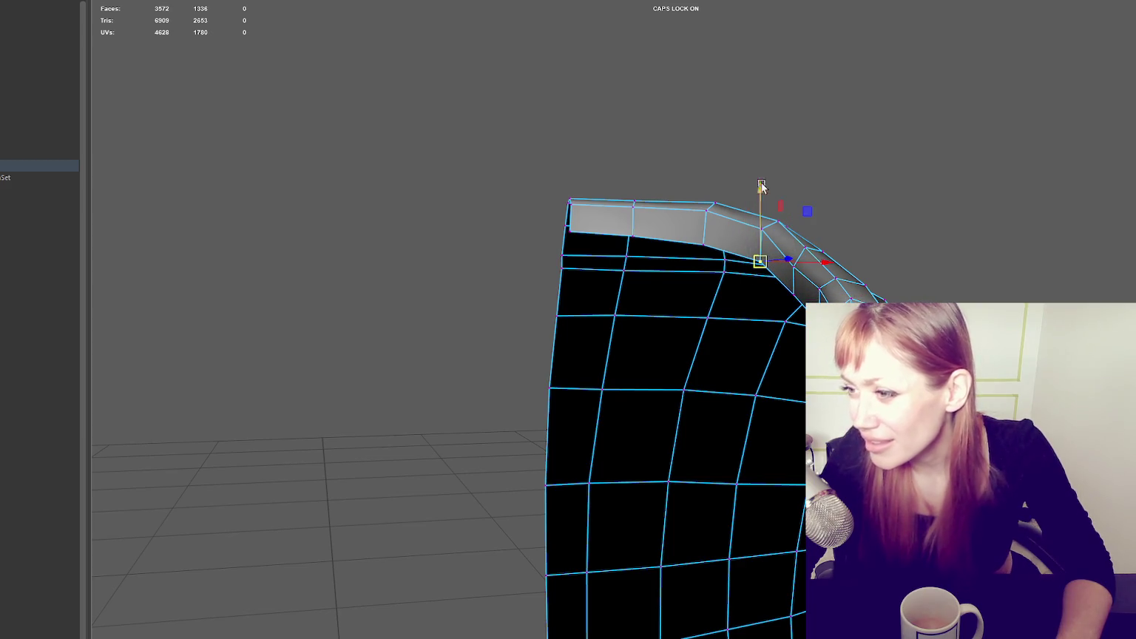
pyautogui.click(858, 115)
pyautogui.moveTo(858, 114)
pyautogui.keyDown('alt'); pyautogui.mouseDown()
pyautogui.moveTo(698, 214)
pyautogui.moveTo(428, 220)
pyautogui.moveTo(790, 223)
pyautogui.mouseUp(); pyautogui.keyUp('alt')
# - Frame the jacket mesh and enter vertex editing near the lapel
pyautogui.click(666, 415)
pyautogui.press('f')
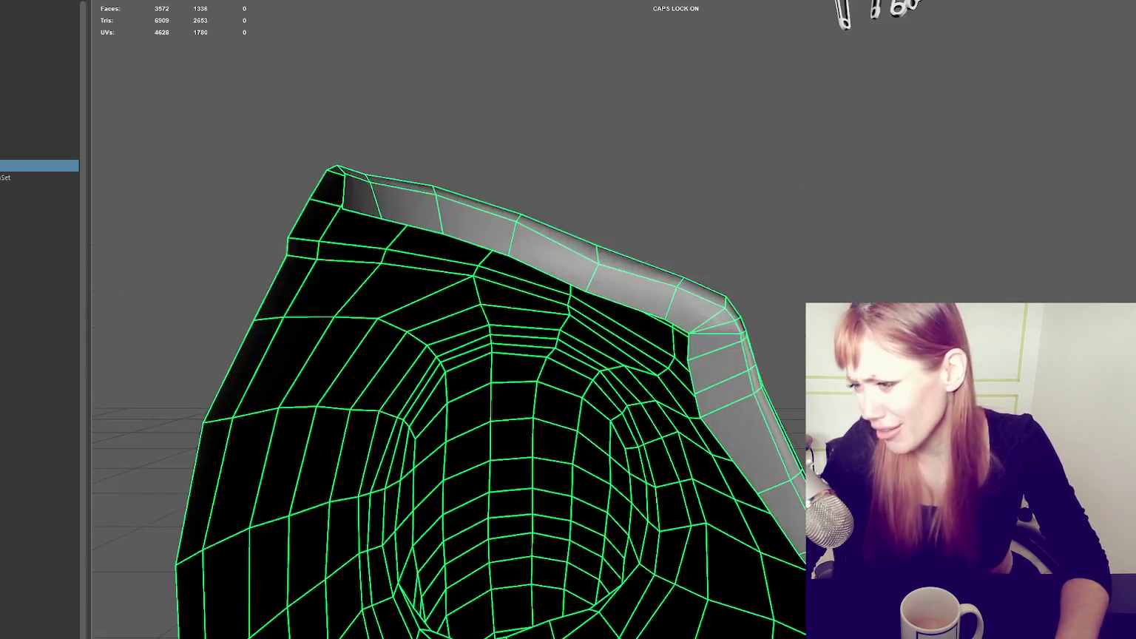
pyautogui.keyDown('alt'); pyautogui.moveTo(518, 311); pyautogui.dragTo(704, 299); pyautogui.keyUp('alt')
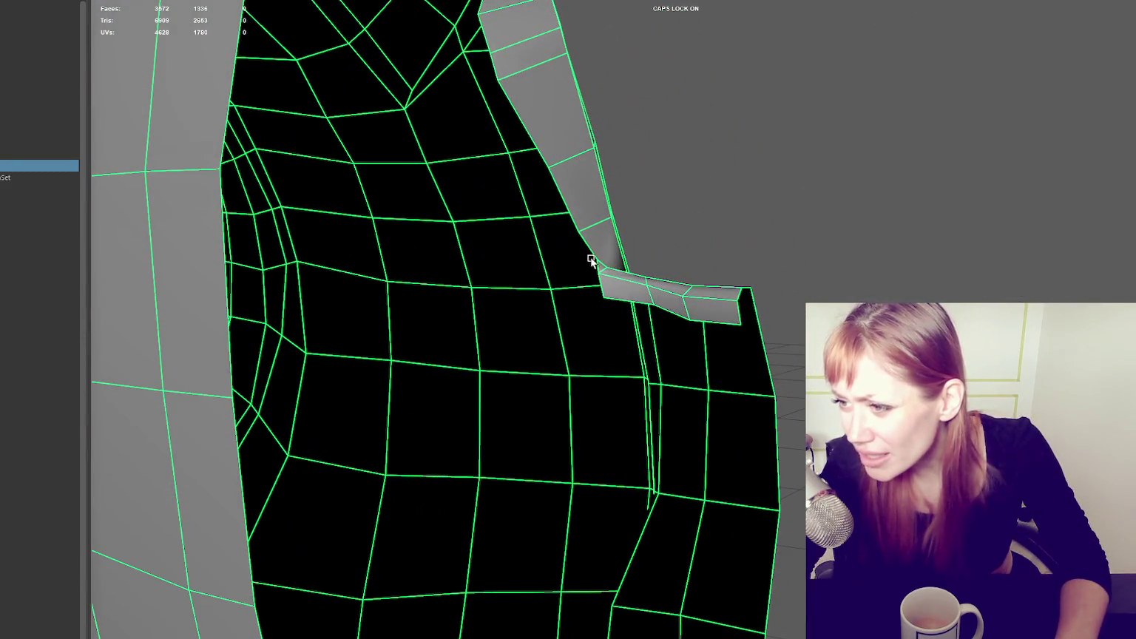
pyautogui.press('F9')
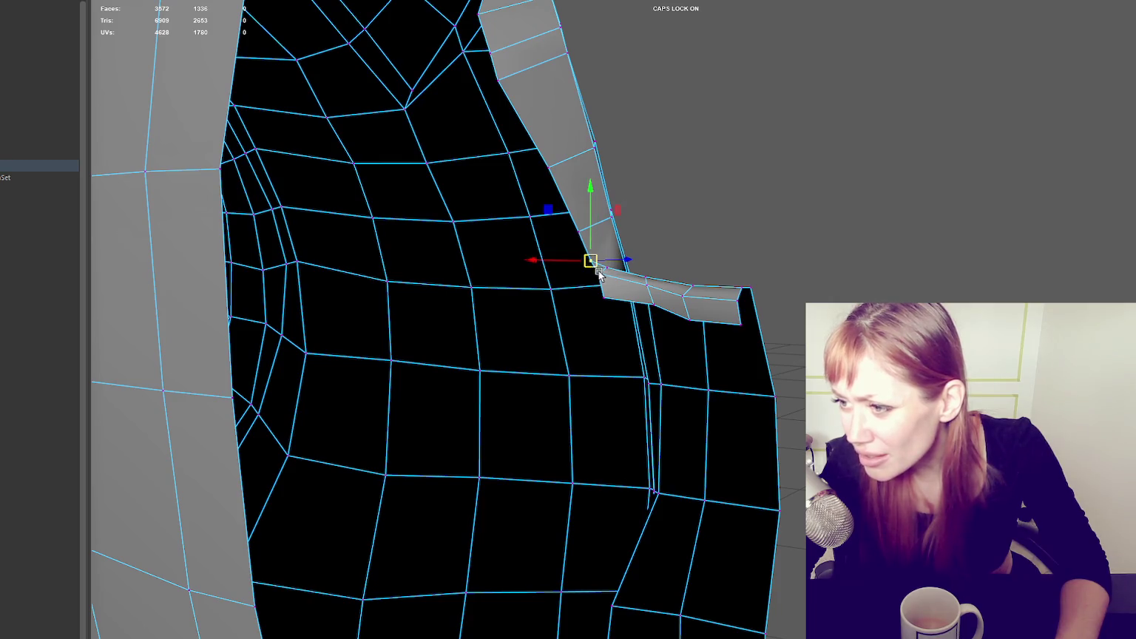
pyautogui.keyDown('alt'); pyautogui.moveTo(604, 281); pyautogui.dragTo(580, 251); pyautogui.keyUp('alt')
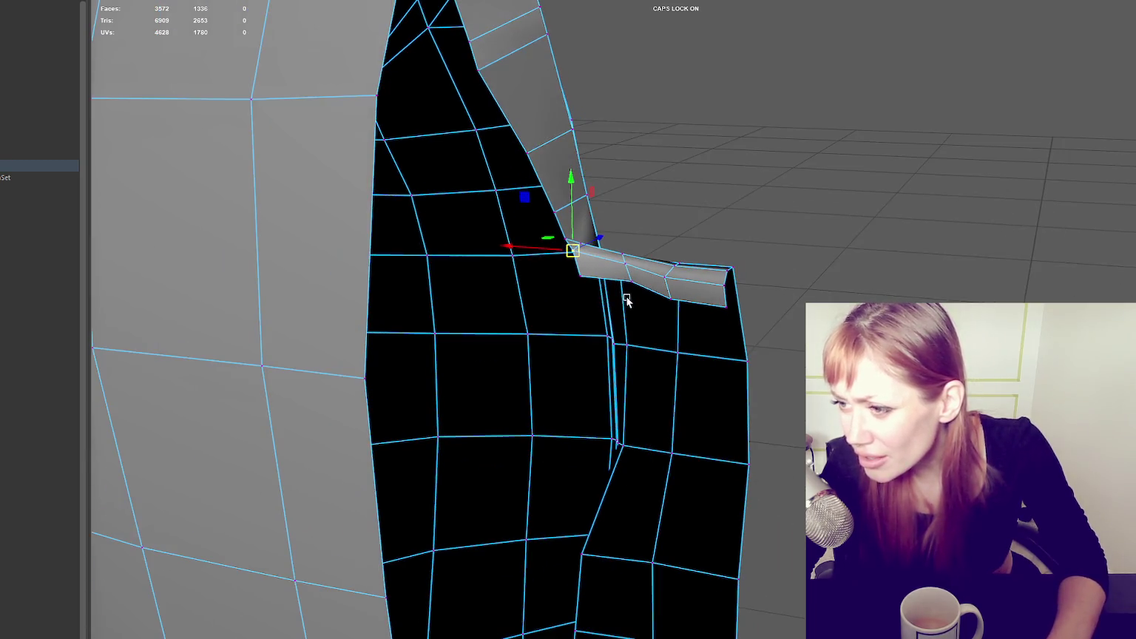
pyautogui.moveTo(581, 250); pyautogui.dragTo(664, 155, button='right')
# - Extrude the collar end face outward and merge its loose vertices to center
pyautogui.click(566, 245)
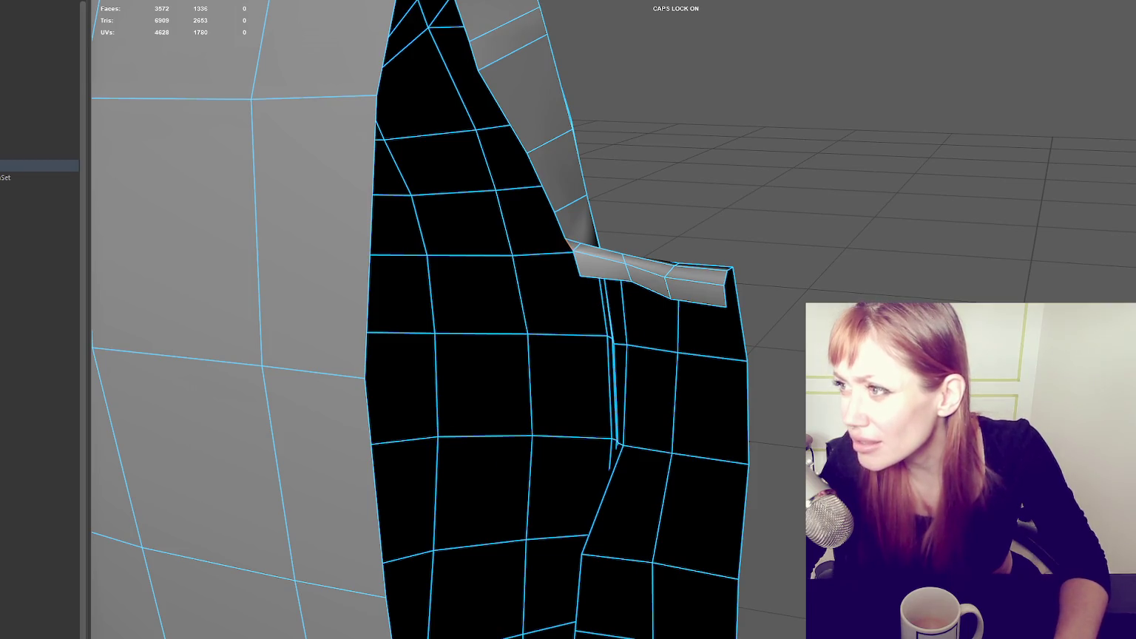
pyautogui.hotkey('ctrl', 'e')
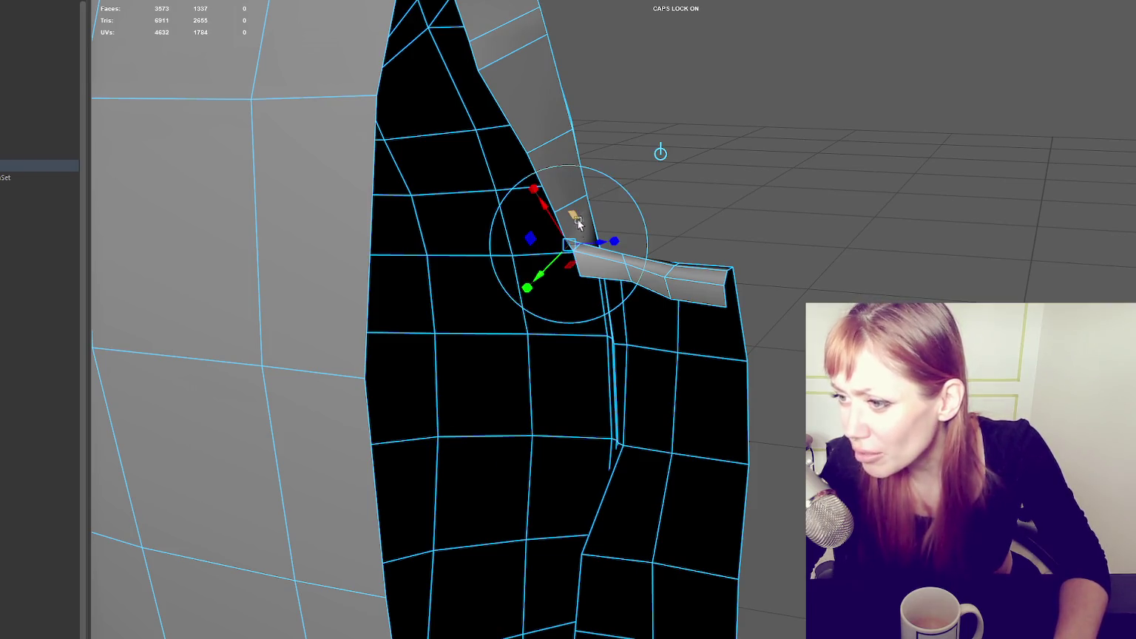
pyautogui.moveTo(540, 241); pyautogui.dragTo(554, 255)
pyautogui.rightClick(660, 202)
pyautogui.moveTo(652, 203); pyautogui.dragTo(546, 263, button='right')
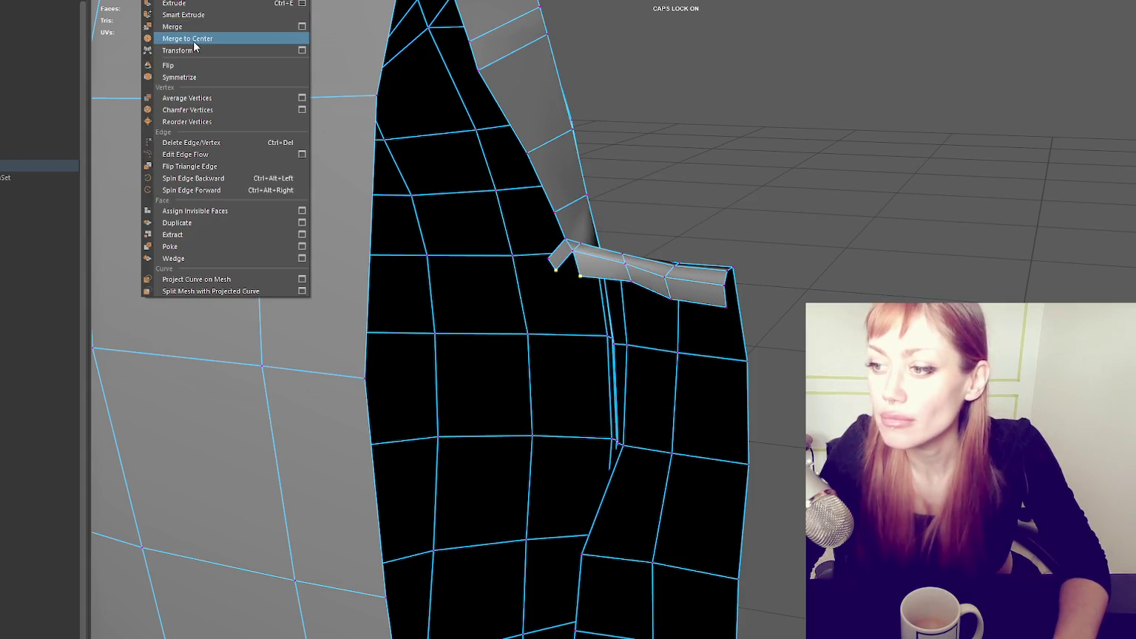
pyautogui.click(192, 37)
pyautogui.moveTo(713, 151); pyautogui.dragTo(569, 218, button='right')
# - Extrude another collar face down the lapel and reposition a collar vertex along it
pyautogui.keyDown('alt'); pyautogui.moveTo(545, 202); pyautogui.dragTo(591, 226); pyautogui.keyUp('alt')
pyautogui.hotkey('ctrl', 'e')
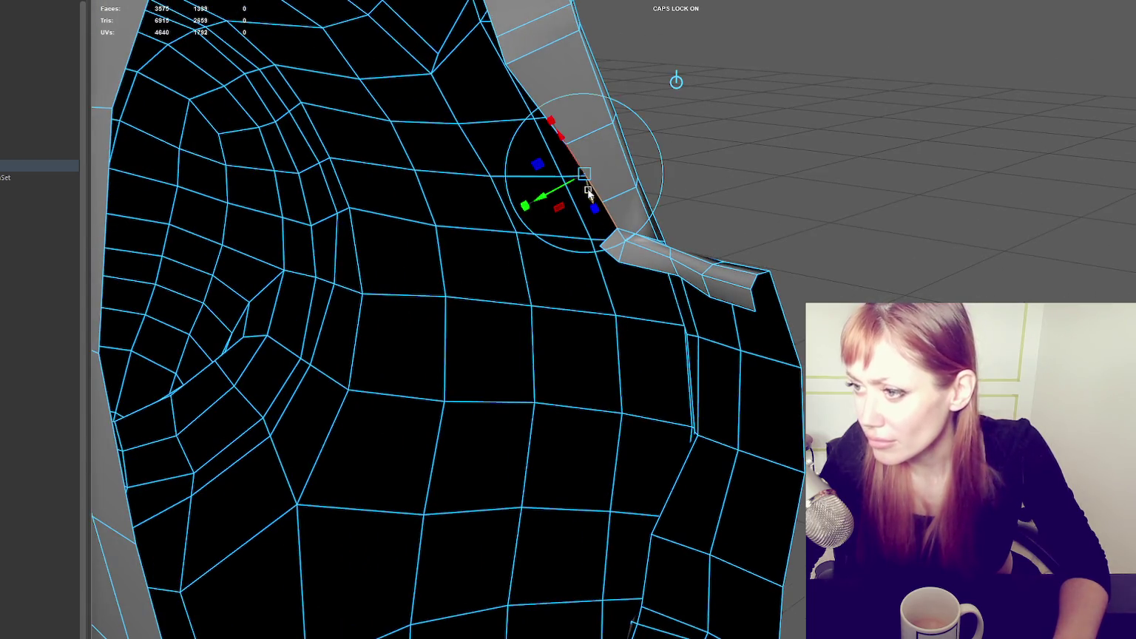
pyautogui.moveTo(589, 183); pyautogui.dragTo(564, 210)
pyautogui.moveTo(782, 136); pyautogui.dragTo(728, 140, button='right')
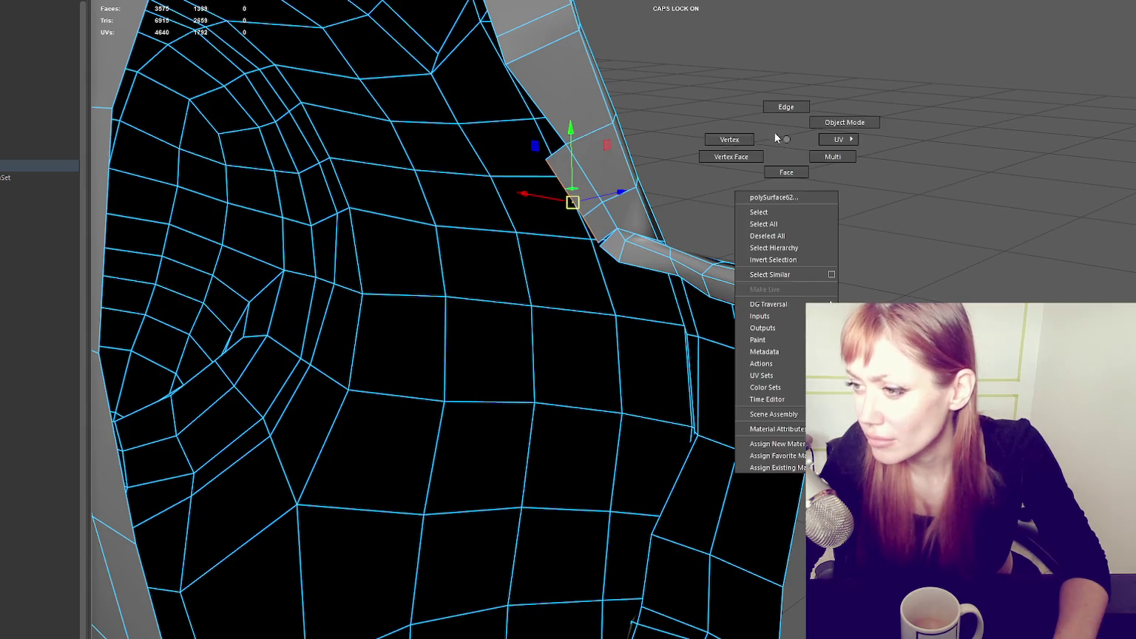
pyautogui.click(599, 245)
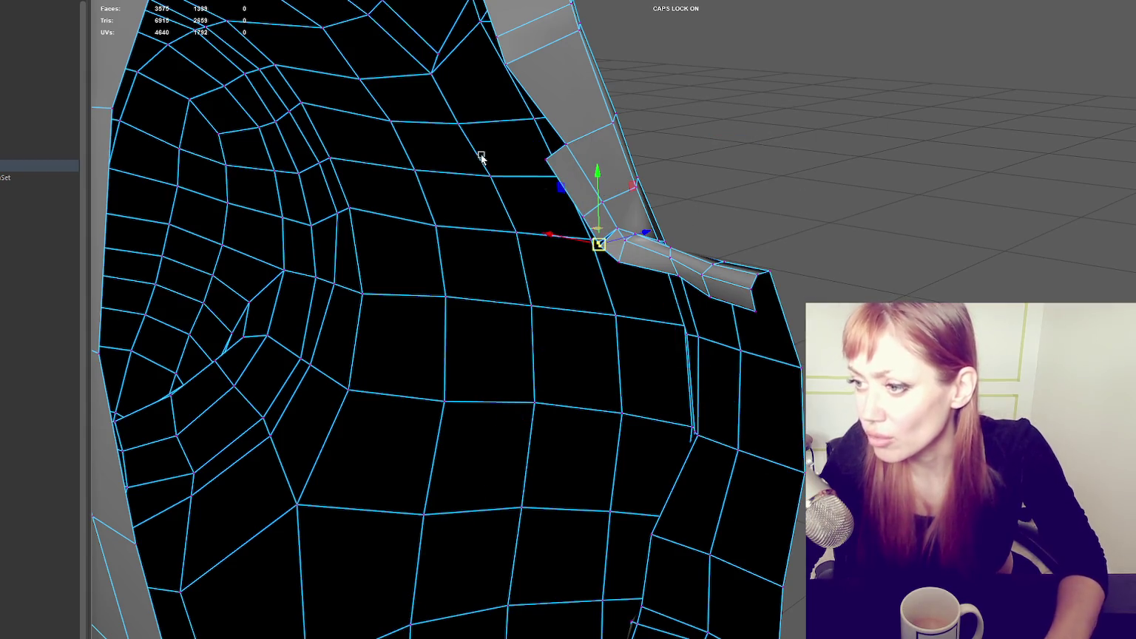
pyautogui.keyDown('shift'); pyautogui.moveTo(545, 190); pyautogui.dragTo(231, 53, button='right'); pyautogui.keyUp('shift')
pyautogui.keyDown('alt'); pyautogui.moveTo(517, 185); pyautogui.dragTo(640, 188); pyautogui.keyUp('alt')
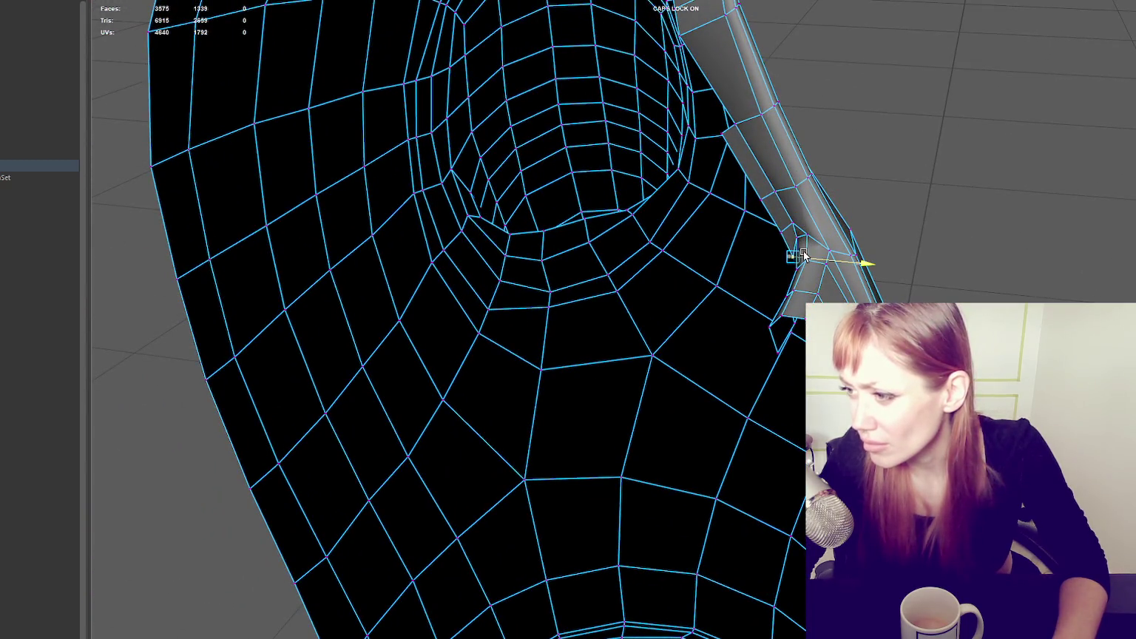
pyautogui.moveTo(902, 169); pyautogui.dragTo(954, 146, button='right')
pyautogui.moveTo(862, 146)
pyautogui.keyDown('alt'); pyautogui.mouseDown()
pyautogui.moveTo(801, 124)
pyautogui.moveTo(898, 132)
pyautogui.moveTo(900, 170)
pyautogui.moveTo(912, 172)
pyautogui.moveTo(795, 244)
pyautogui.mouseUp(); pyautogui.keyUp('alt')
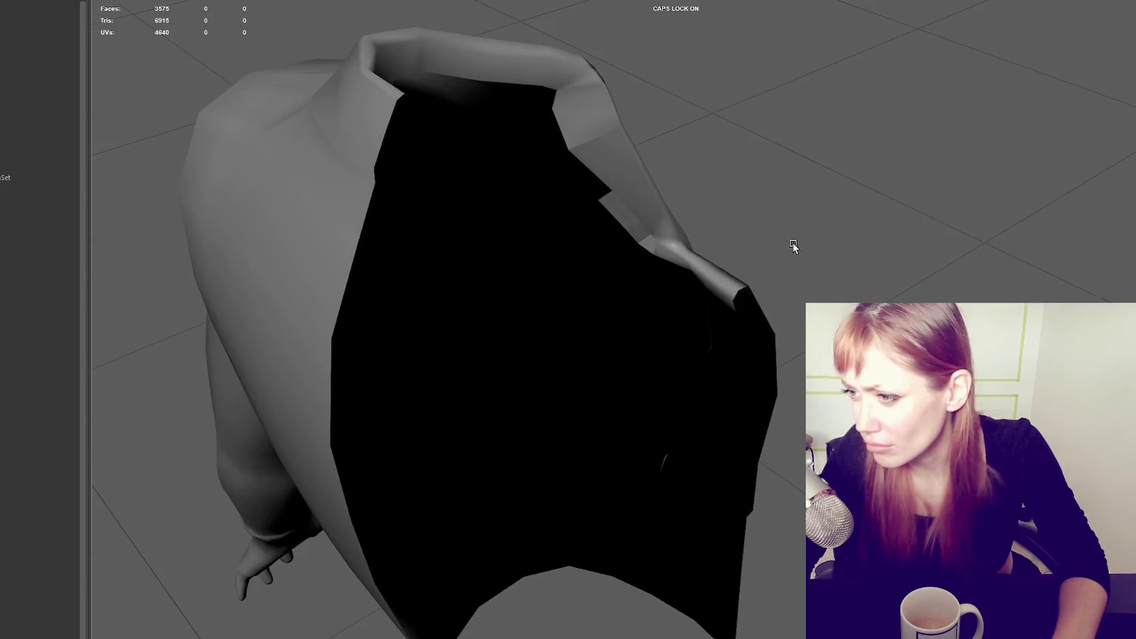
# - Select a stray collar vertex on the jacket and merge it via Edit Mesh
pyautogui.keyDown('alt'); pyautogui.moveTo(795, 244); pyautogui.dragTo(954, 228, button='right'); pyautogui.keyUp('alt')
pyautogui.click(740, 244)
pyautogui.keyDown('alt'); pyautogui.moveTo(740, 244); pyautogui.dragTo(694, 271); pyautogui.keyUp('alt')
pyautogui.moveTo(775, 291); pyautogui.dragTo(748, 273, button='right')
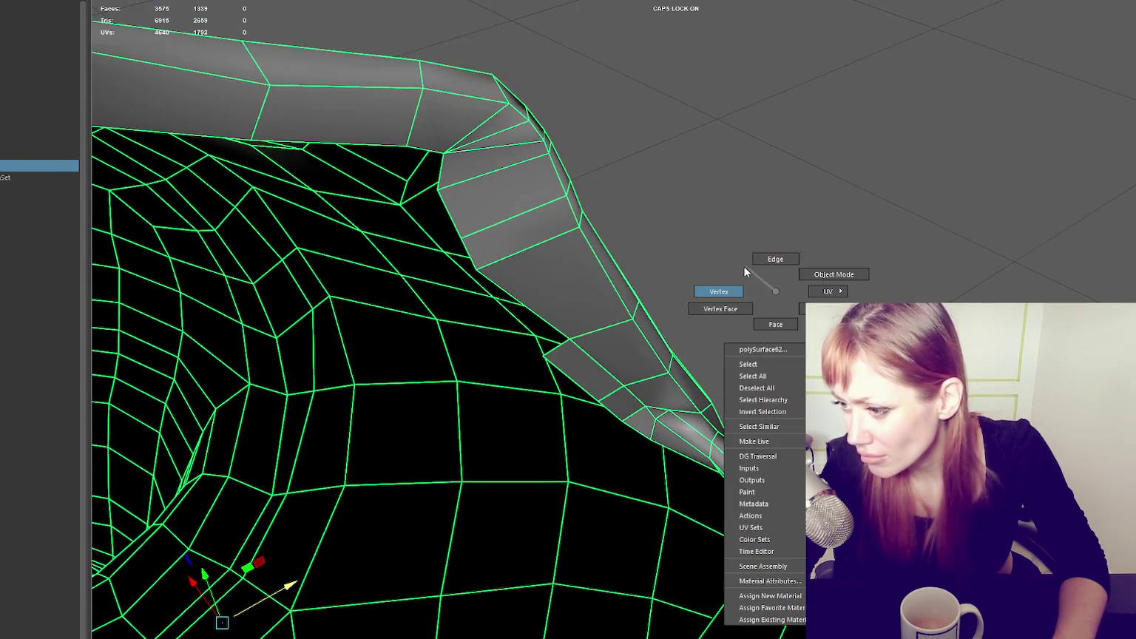
pyautogui.click(663, 409)
pyautogui.moveTo(655, 420)
pyautogui.keyDown('alt'); pyautogui.mouseDown()
pyautogui.moveTo(775, 411)
pyautogui.moveTo(612, 444)
pyautogui.mouseUp(); pyautogui.keyUp('alt')
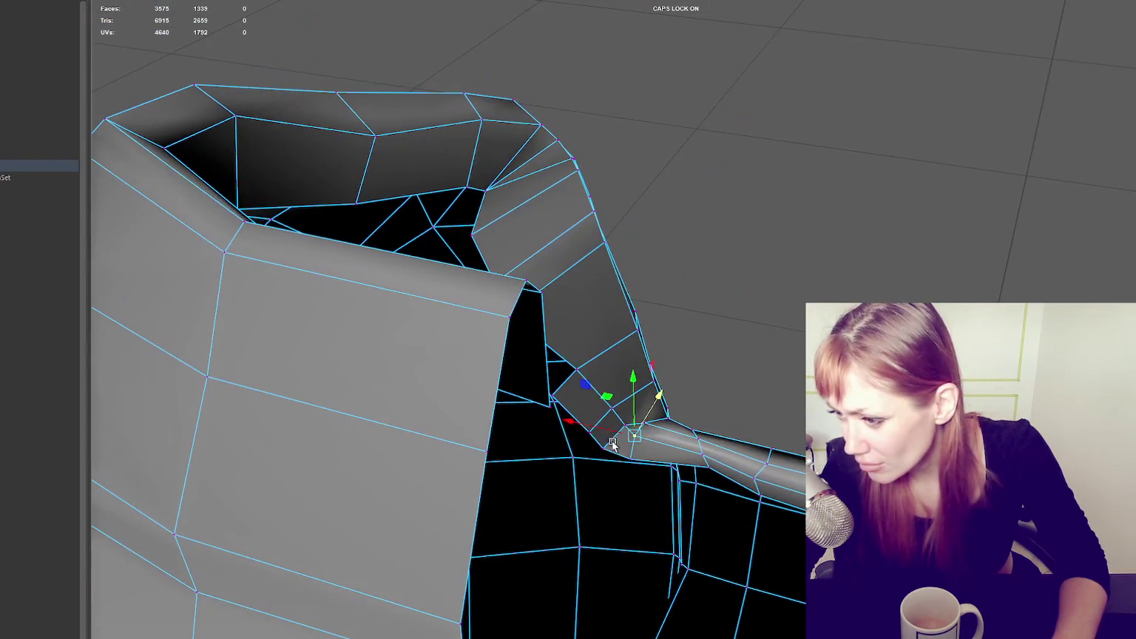
pyautogui.click(133, 1)
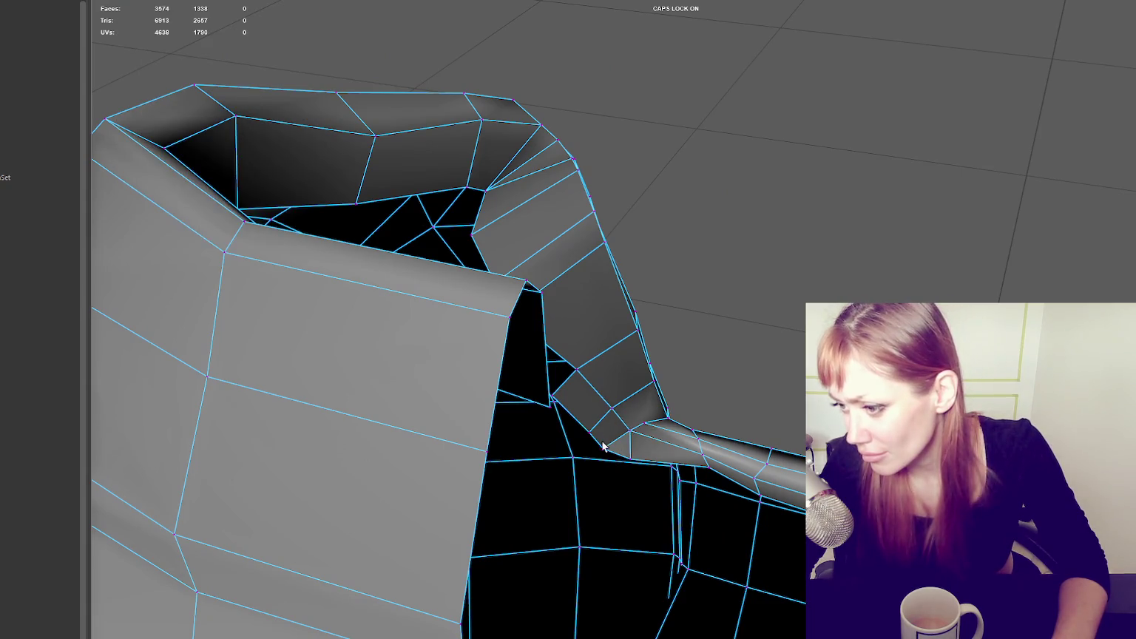
pyautogui.keyDown('alt'); pyautogui.moveTo(637, 477); pyautogui.dragTo(614, 464); pyautogui.keyUp('alt')
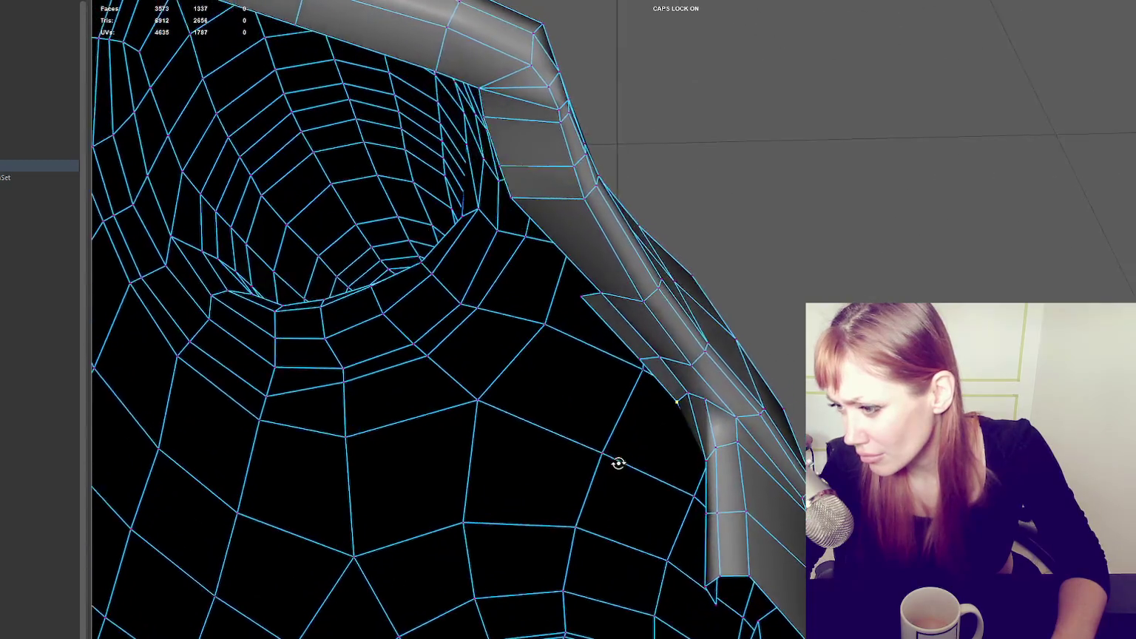
# - Cut new edges across the collar–lapel corner faces with Multi-Cut and review the jacket
pyautogui.moveTo(703, 403)
pyautogui.keyDown('alt'); pyautogui.mouseDown()
pyautogui.moveTo(738, 401)
pyautogui.moveTo(697, 436)
pyautogui.mouseUp(); pyautogui.keyUp('alt')
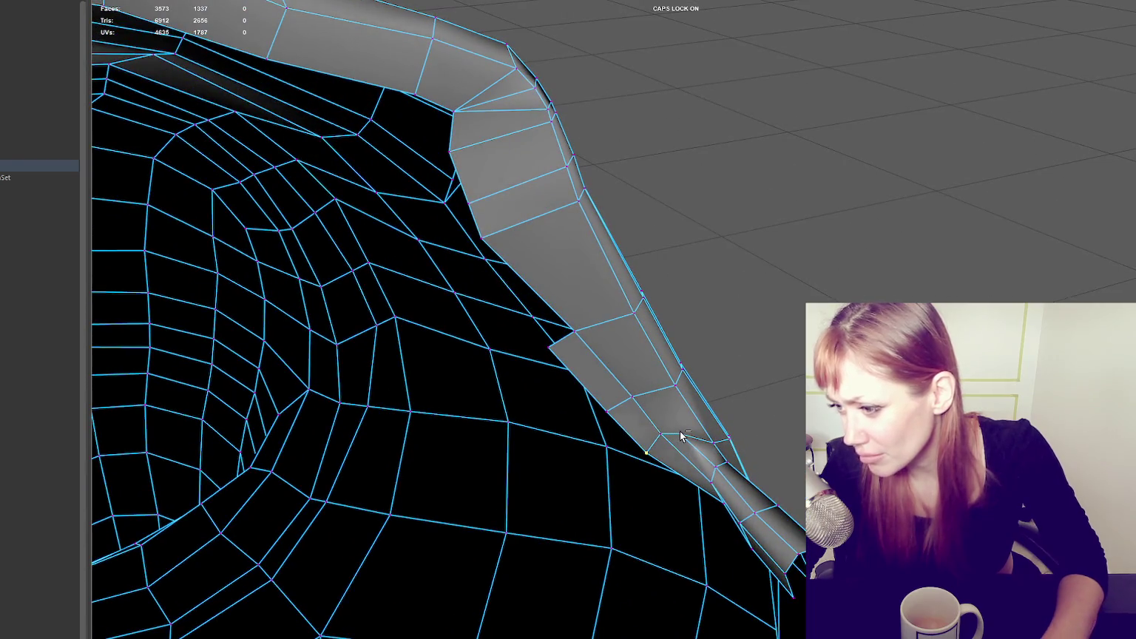
pyautogui.click(681, 435)
pyautogui.click(684, 438)
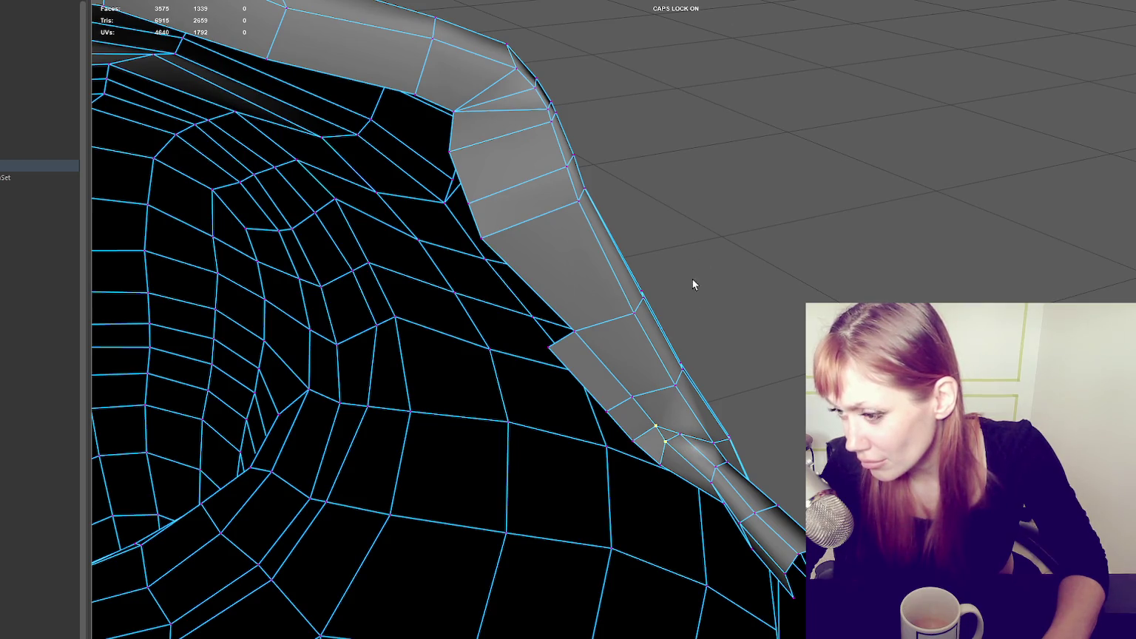
pyautogui.moveTo(651, 419)
pyautogui.keyDown('alt'); pyautogui.mouseDown()
pyautogui.moveTo(709, 416)
pyautogui.moveTo(679, 444)
pyautogui.moveTo(639, 406)
pyautogui.moveTo(728, 410)
pyautogui.mouseUp(); pyautogui.keyUp('alt')
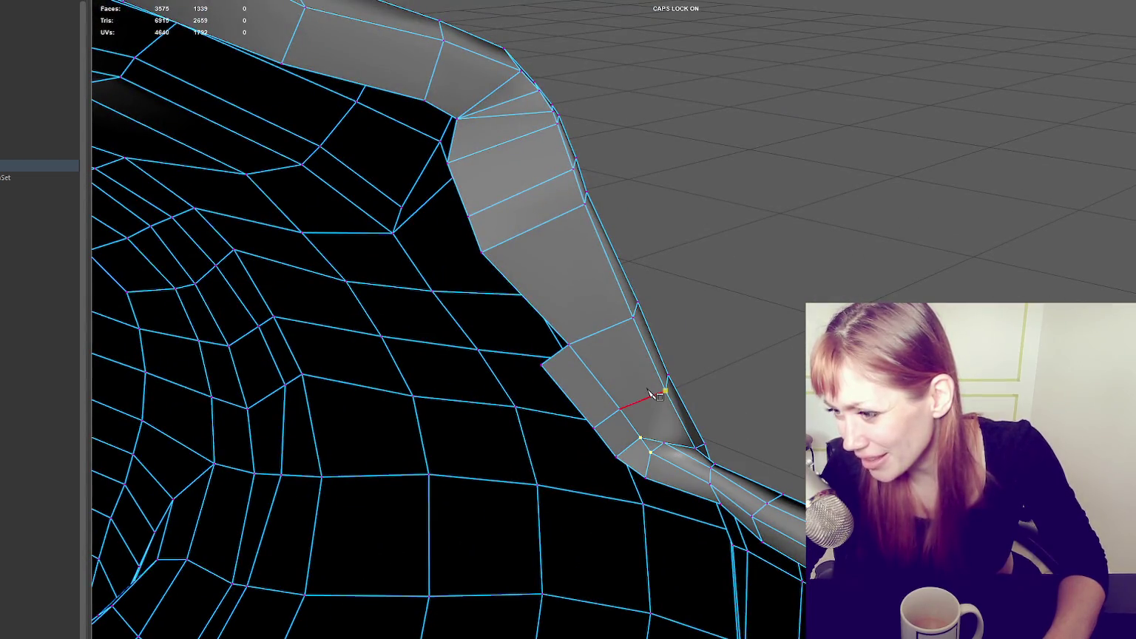
pyautogui.click(664, 443)
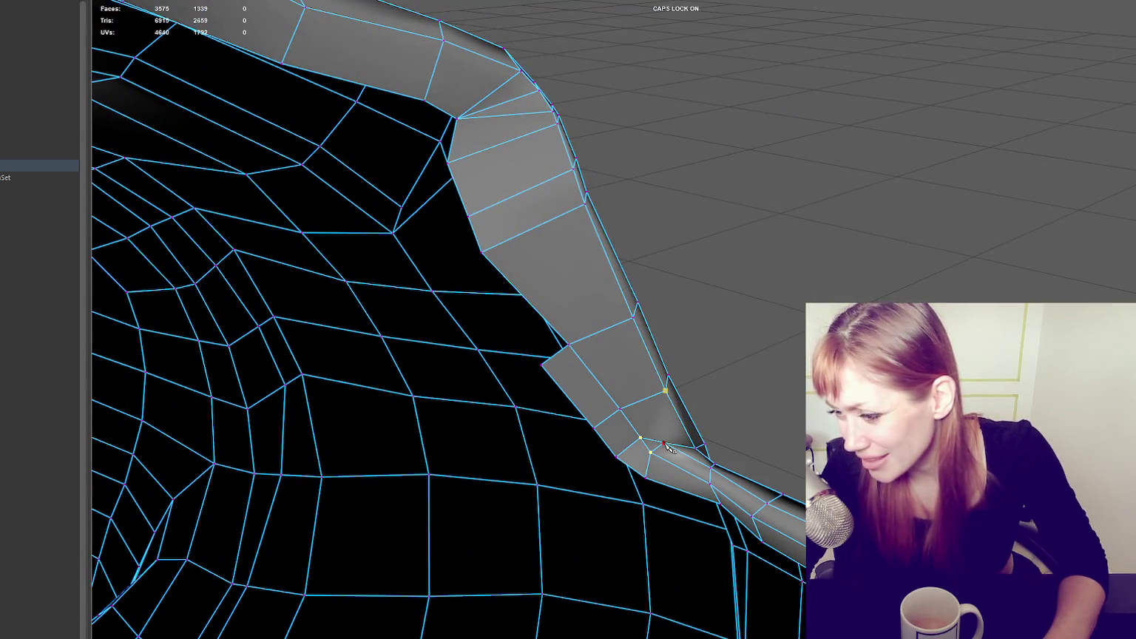
pyautogui.press('Return')
pyautogui.moveTo(761, 274); pyautogui.dragTo(656, 432, button='right')
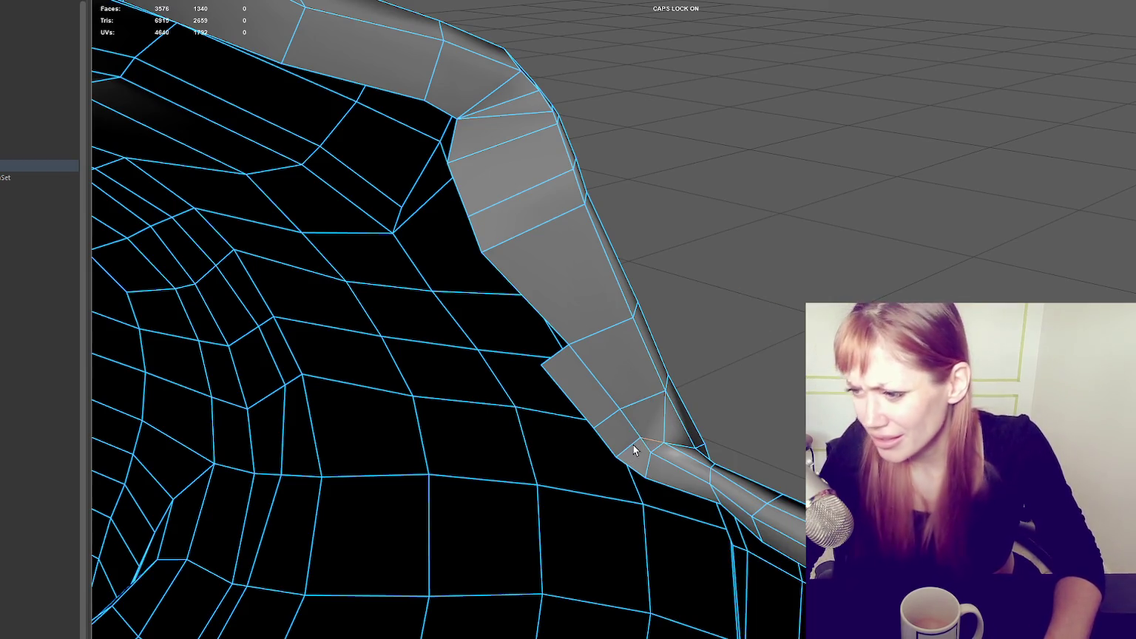
pyautogui.moveTo(790, 422)
pyautogui.keyDown('alt'); pyautogui.mouseDown()
pyautogui.moveTo(769, 380)
pyautogui.moveTo(783, 381)
pyautogui.mouseUp(); pyautogui.keyUp('alt')
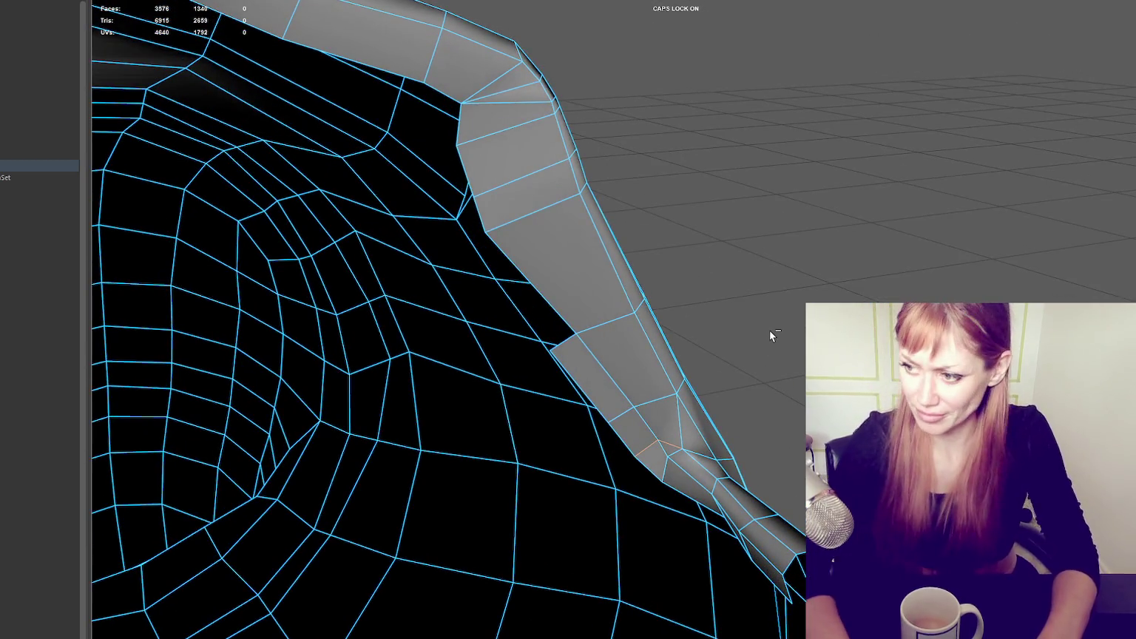
pyautogui.moveTo(905, 127)
pyautogui.keyDown('alt'); pyautogui.mouseDown()
pyautogui.moveTo(761, 158)
pyautogui.moveTo(730, 152)
pyautogui.moveTo(826, 151)
pyautogui.mouseUp(); pyautogui.keyUp('alt')
pyautogui.moveTo(826, 151)
pyautogui.keyDown('alt'); pyautogui.mouseDown(button='right')
pyautogui.moveTo(753, 172)
pyautogui.moveTo(742, 200)
pyautogui.mouseUp(button='right'); pyautogui.keyUp('alt')
pyautogui.moveTo(810, 151)
pyautogui.keyDown('shift'); pyautogui.mouseDown(button='right')
pyautogui.moveTo(960, 193)
pyautogui.moveTo(912, 215)
pyautogui.mouseUp(button='right'); pyautogui.keyUp('shift')
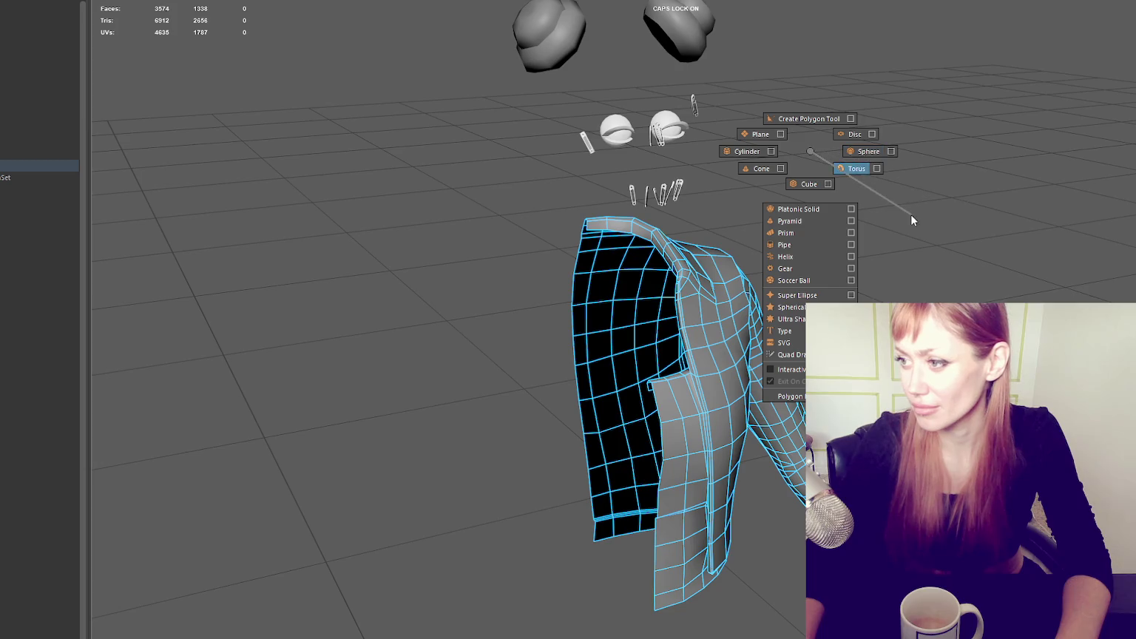
# - Reselect the jacket mesh and orbit to a front view of it
pyautogui.moveTo(821, 157); pyautogui.dragTo(839, 160, button='right')
pyautogui.keyDown('shift'); pyautogui.moveTo(809, 222); pyautogui.dragTo(959, 244, button='right'); pyautogui.keyUp('shift')
pyautogui.click(959, 244)
pyautogui.moveTo(959, 244)
pyautogui.keyDown('alt'); pyautogui.mouseDown()
pyautogui.moveTo(860, 241)
pyautogui.moveTo(894, 261)
pyautogui.moveTo(893, 229)
pyautogui.mouseUp(); pyautogui.keyUp('alt')
pyautogui.scroll(3, 788, 391)
pyautogui.scroll(4, 754, 264)
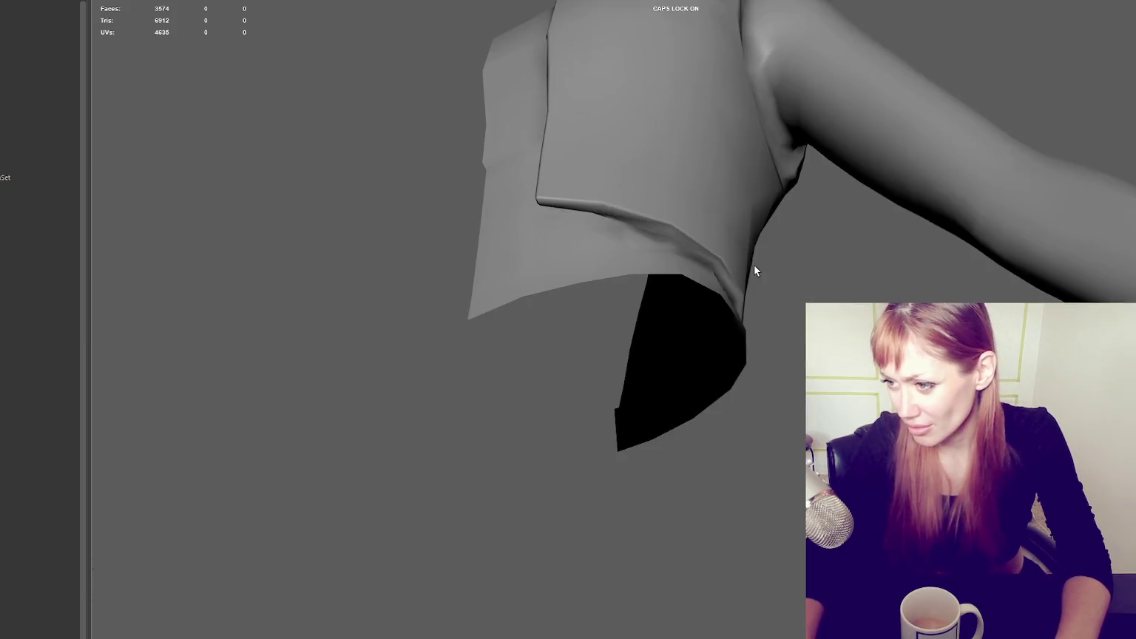
pyautogui.scroll(3, 760, 289)
pyautogui.scroll(-3, 760, 289)
pyautogui.click(698, 334)
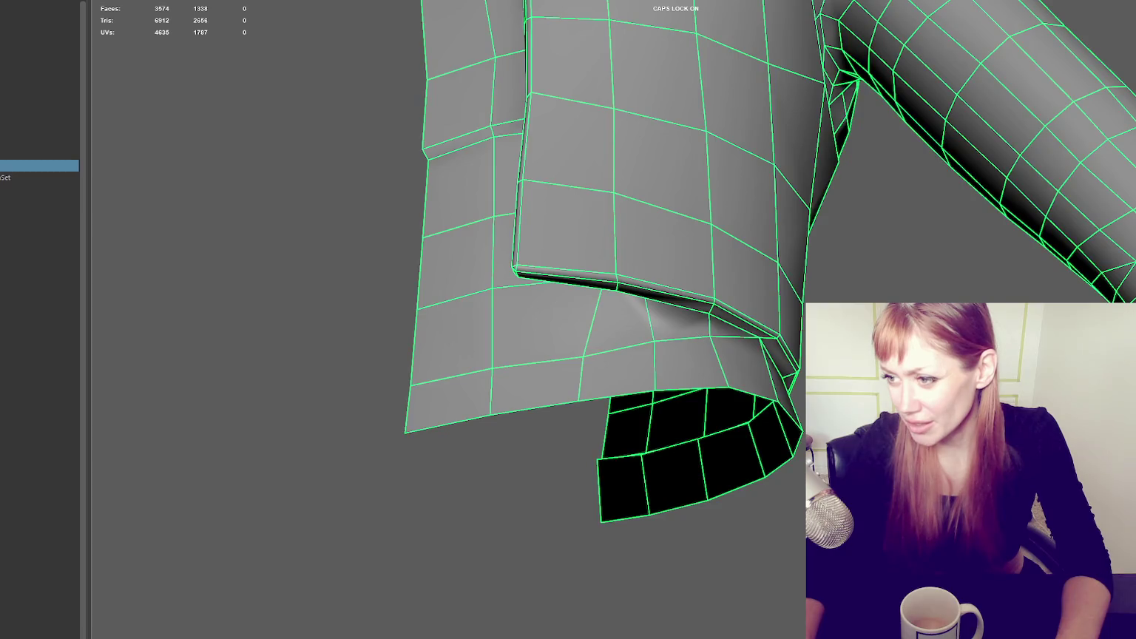
pyautogui.scroll(3, 873, 294)
pyautogui.moveTo(872, 293)
pyautogui.keyDown('alt'); pyautogui.mouseDown()
pyautogui.moveTo(761, 183)
pyautogui.moveTo(774, 304)
pyautogui.mouseUp(); pyautogui.keyUp('alt')
# - Check two collar vertices, then leave vertex mode for a three-quarter view of the jacket
pyautogui.moveTo(1082, 87); pyautogui.dragTo(1066, 83, button='right')
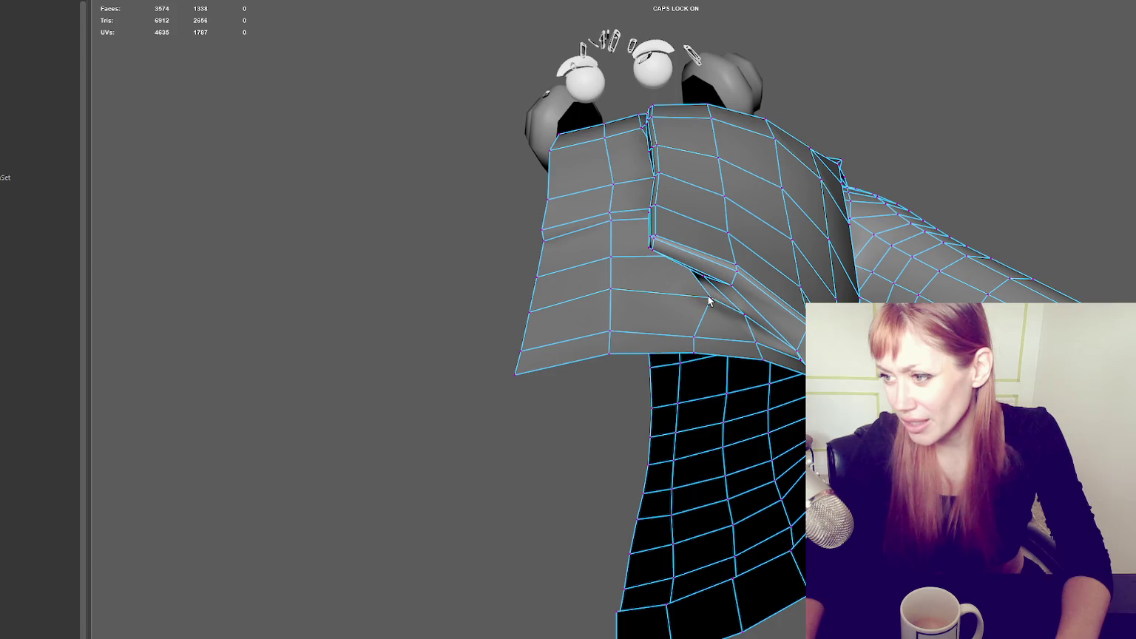
pyautogui.keyDown('alt'); pyautogui.moveTo(713, 308); pyautogui.dragTo(773, 265); pyautogui.keyUp('alt')
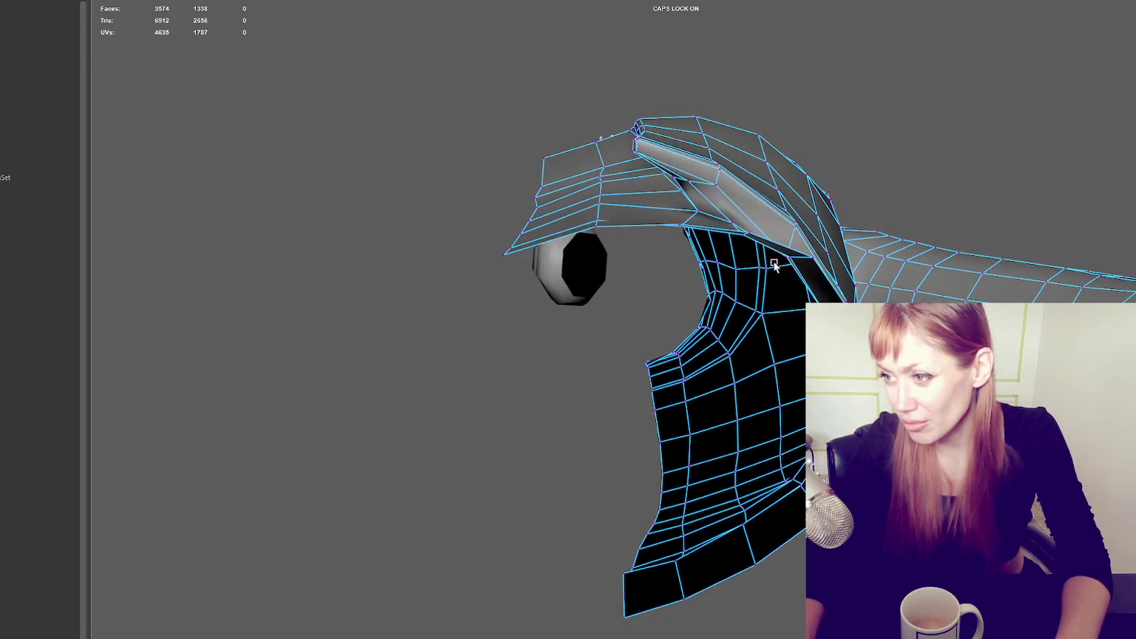
pyautogui.click(687, 210)
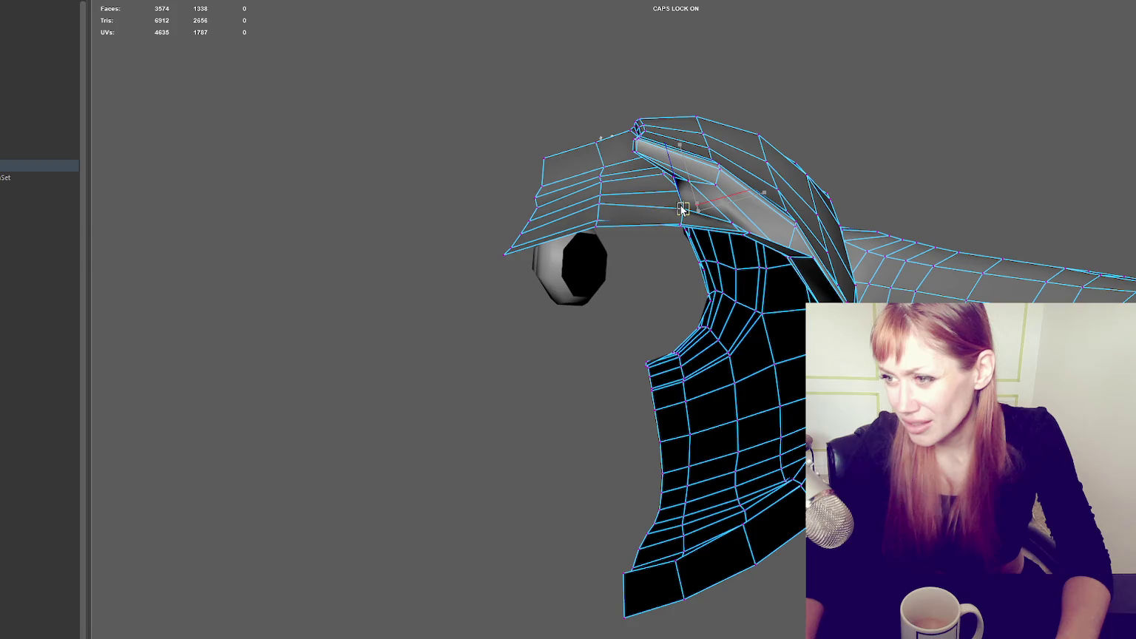
pyautogui.click(599, 207)
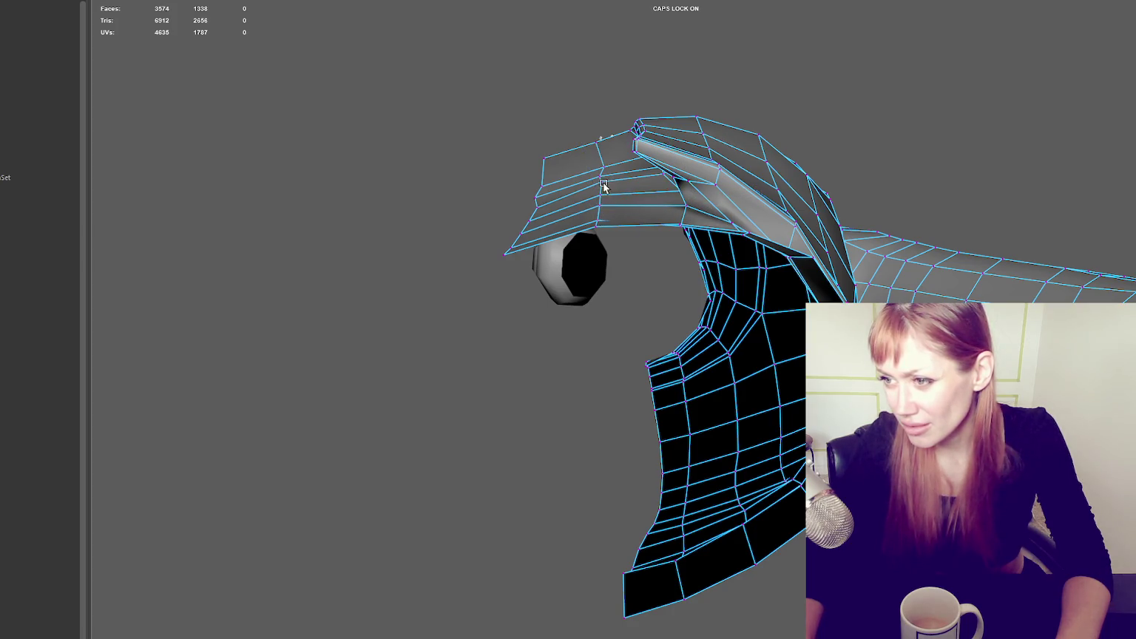
pyautogui.moveTo(781, 240)
pyautogui.keyDown('alt'); pyautogui.mouseDown()
pyautogui.moveTo(768, 253)
pyautogui.moveTo(785, 312)
pyautogui.mouseUp(); pyautogui.keyUp('alt')
pyautogui.keyDown('alt'); pyautogui.moveTo(786, 313); pyautogui.dragTo(671, 316, button='right'); pyautogui.keyUp('alt')
pyautogui.moveTo(671, 316)
pyautogui.keyDown('alt'); pyautogui.mouseDown()
pyautogui.moveTo(592, 316)
pyautogui.moveTo(600, 292)
pyautogui.moveTo(493, 264)
pyautogui.moveTo(728, 358)
pyautogui.moveTo(901, 107)
pyautogui.mouseUp(); pyautogui.keyUp('alt')
pyautogui.press('F8')
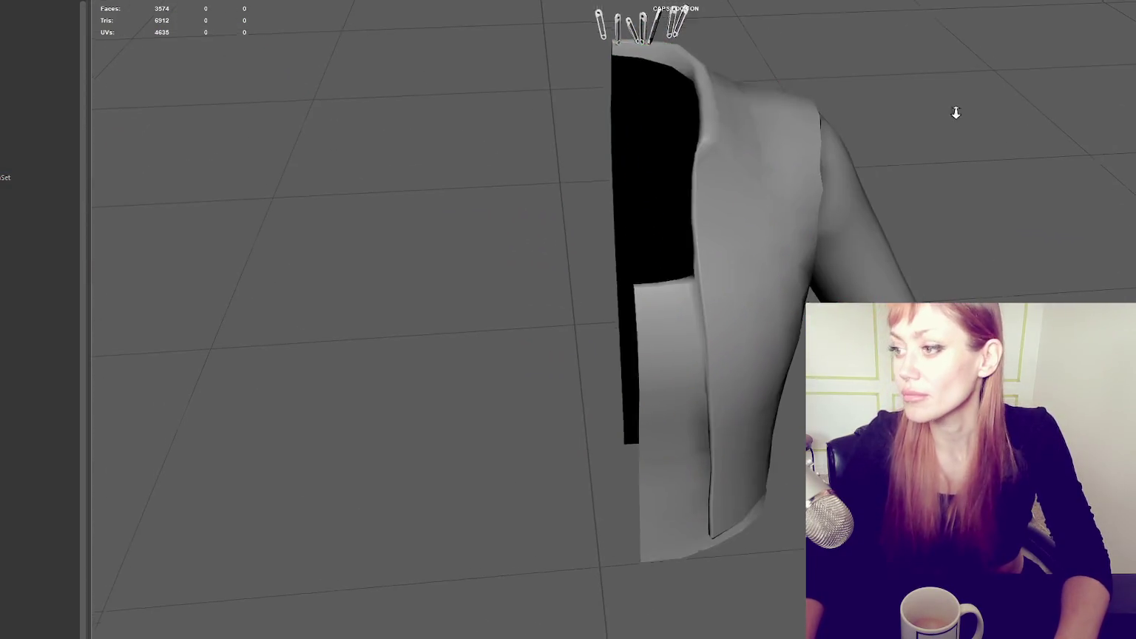
# - Isolate the jacket half and display it as wireframe
pyautogui.scroll(-5, 972, 107)
pyautogui.click(744, 264)
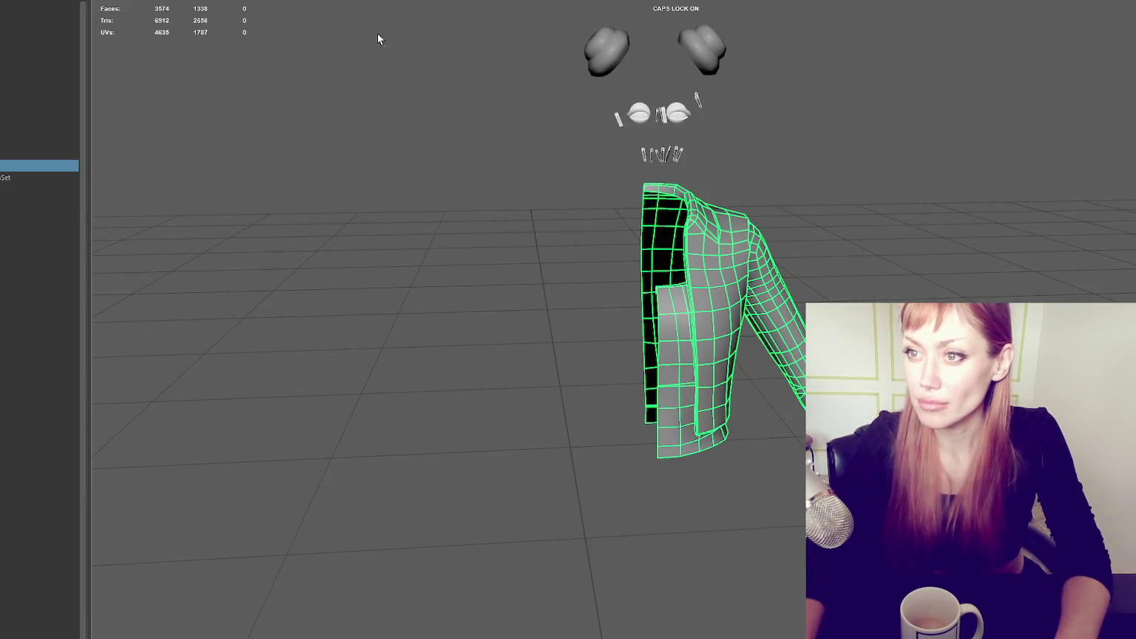
pyautogui.moveTo(529, 129)
pyautogui.keyDown('alt'); pyautogui.mouseDown()
pyautogui.moveTo(484, 198)
pyautogui.moveTo(597, 217)
pyautogui.mouseUp(); pyautogui.keyUp('alt')
pyautogui.hotkey('ctrl', '1')
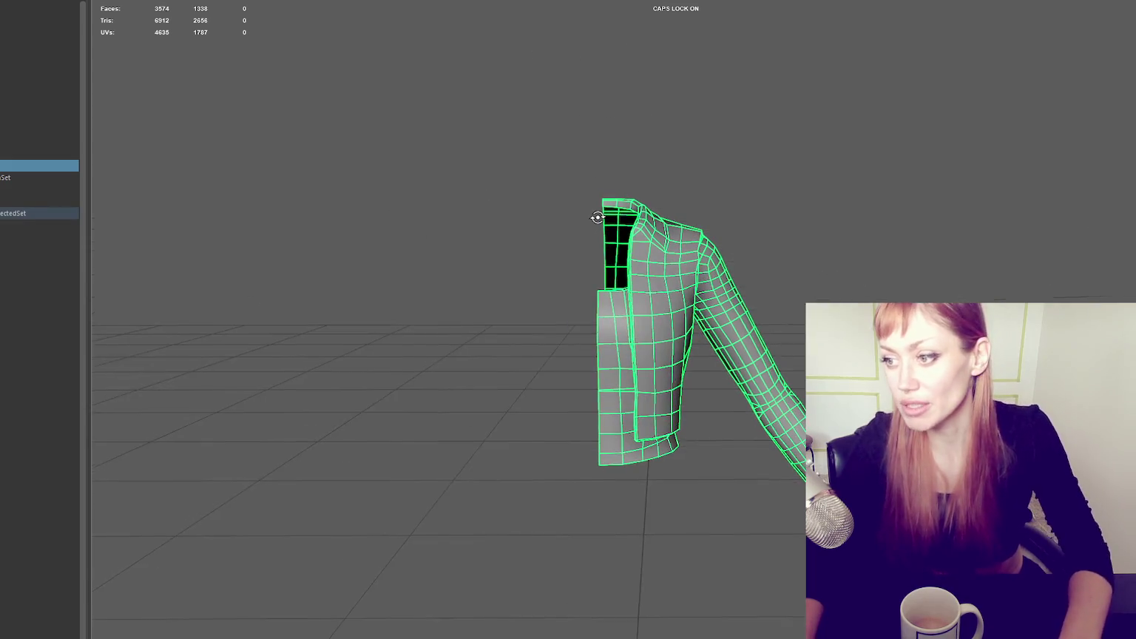
pyautogui.press('4')
# - Select the jacket's centre-edge vertex column, nudge it along X, and return to object mode
pyautogui.rightClick(706, 109)
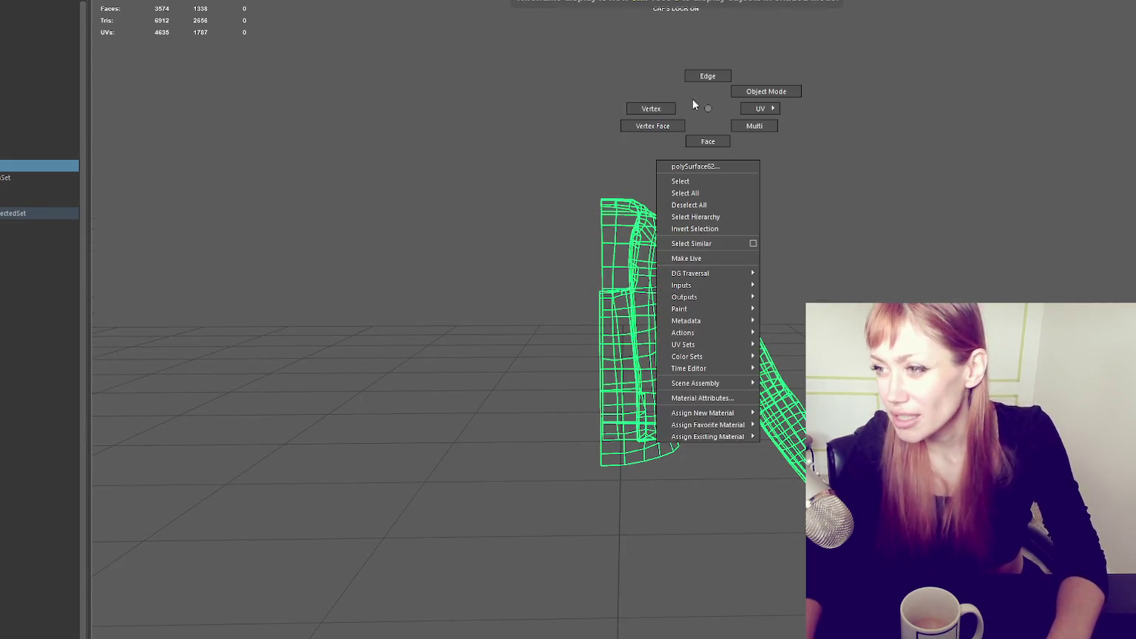
pyautogui.click(651, 109)
pyautogui.moveTo(540, 131); pyautogui.dragTo(607, 510)
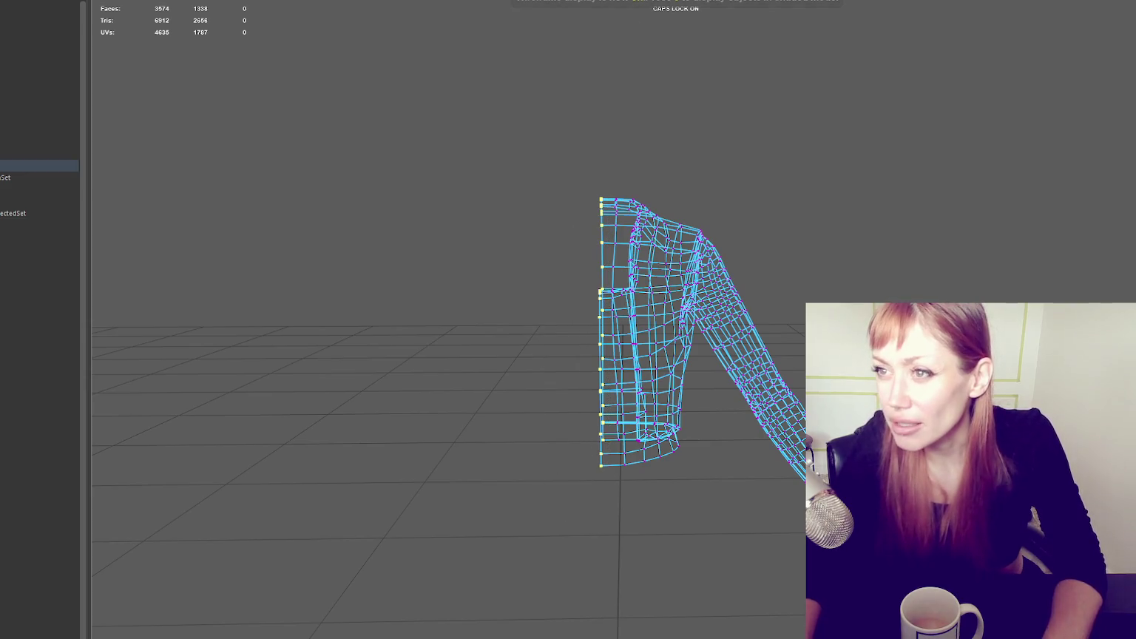
pyautogui.moveTo(639, 329); pyautogui.dragTo(644, 329)
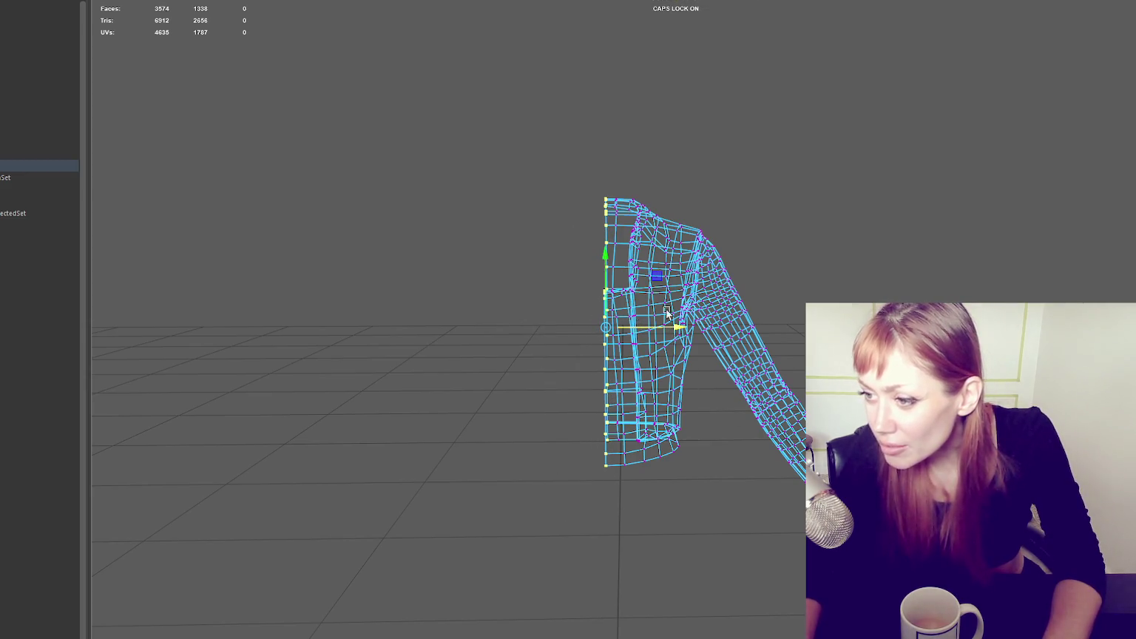
pyautogui.moveTo(544, 211); pyautogui.dragTo(577, 156, button='right')
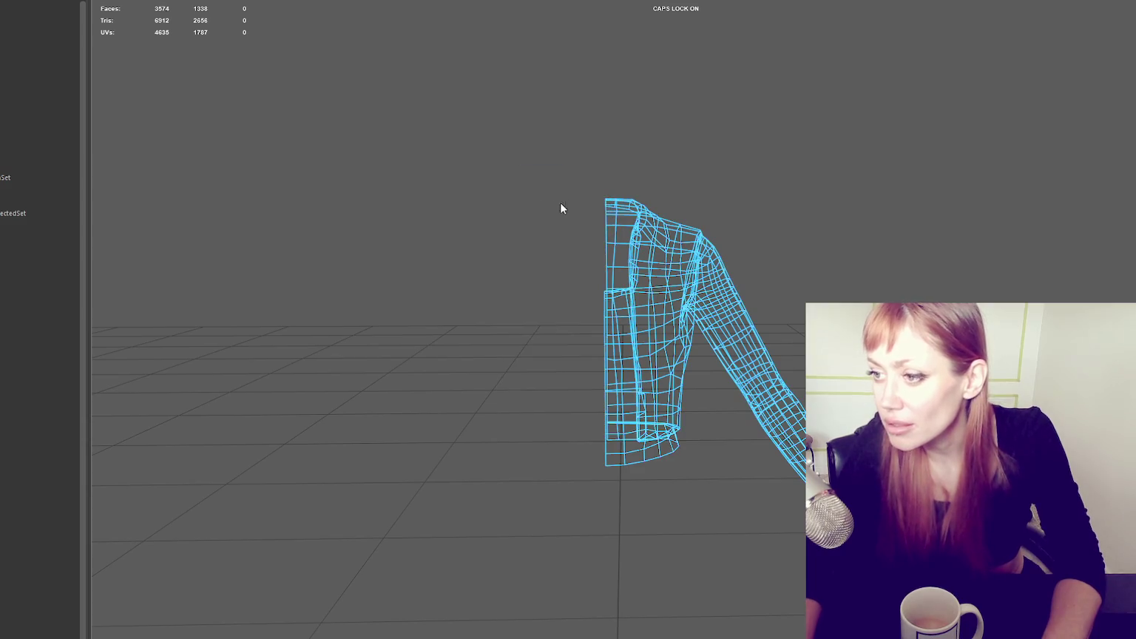
pyautogui.click(663, 294)
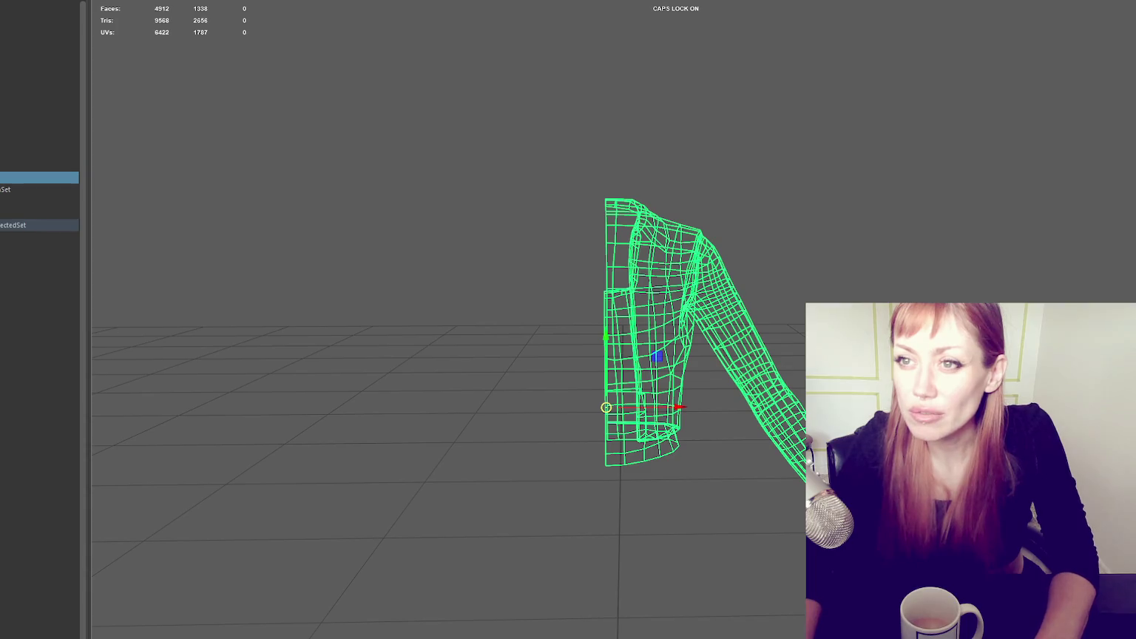
# - Mirror the jacket half and combine both halves into one jacket mesh
pyautogui.click(186, 37)
pyautogui.keyDown('shift'); pyautogui.click(649, 324); pyautogui.keyUp('shift')
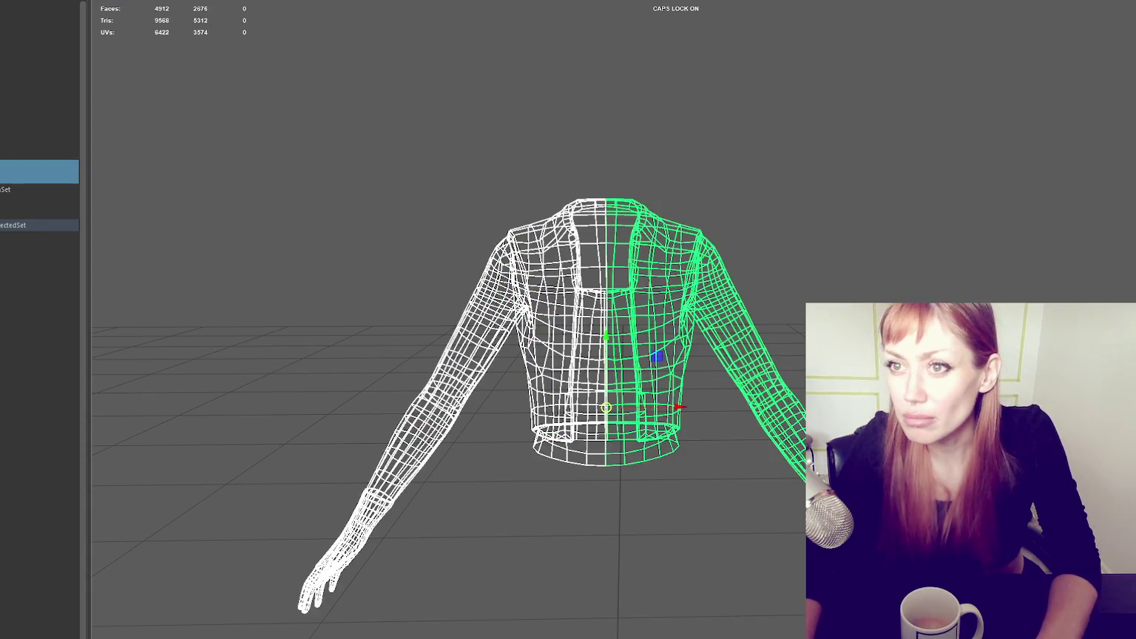
pyautogui.click(140, 16)
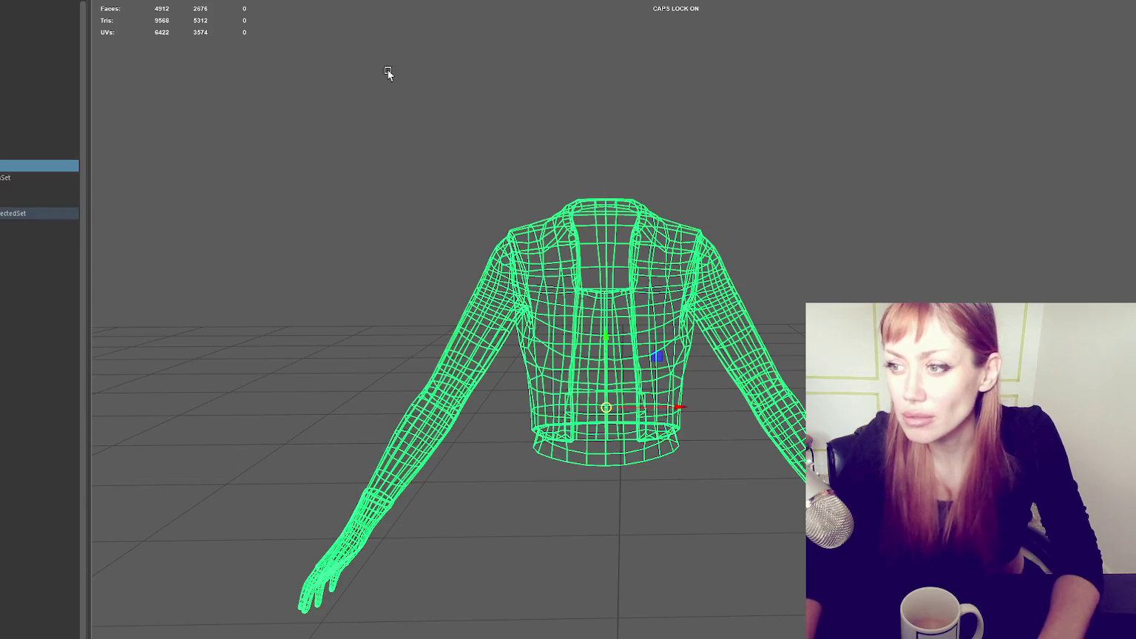
pyautogui.press('5')
pyautogui.click(655, 144)
pyautogui.click(633, 249)
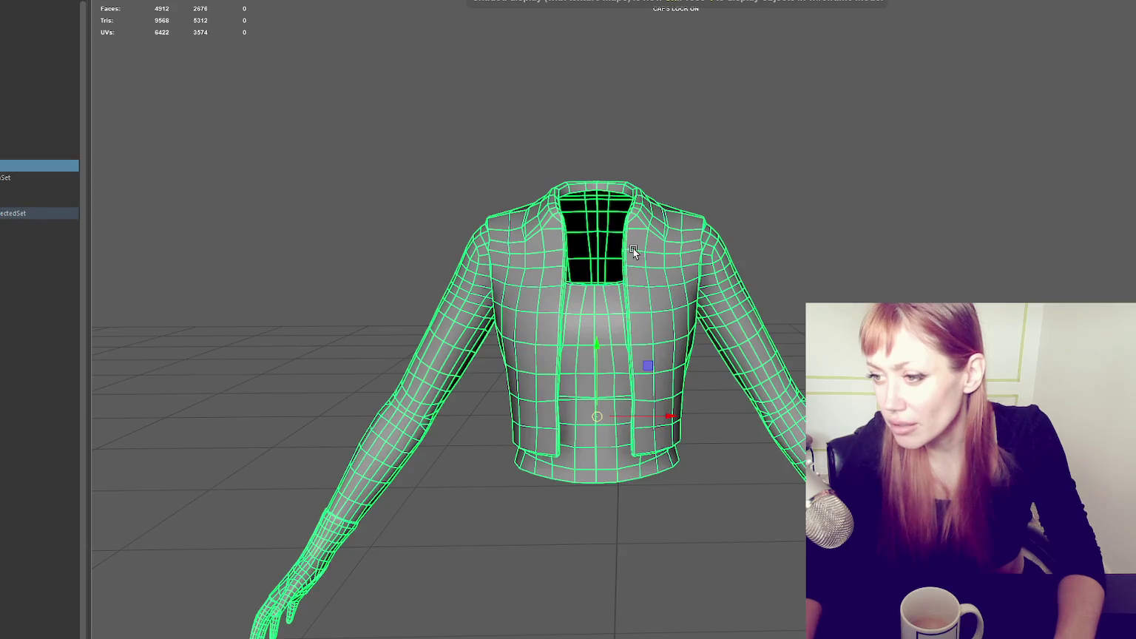
# - Box-select the collar's centre vertices and inspect them in wireframe view
pyautogui.scroll(3, 636, 214)
pyautogui.scroll(3, 640, 181)
pyautogui.keyDown('alt'); pyautogui.moveTo(640, 181); pyautogui.dragTo(694, 226, button='middle'); pyautogui.keyUp('alt')
pyautogui.press('F9')
pyautogui.moveTo(622, 202); pyautogui.dragTo(636, 273)
pyautogui.moveTo(637, 323); pyautogui.dragTo(637, 323)
pyautogui.scroll(-3, 664, 294)
pyautogui.press('4')
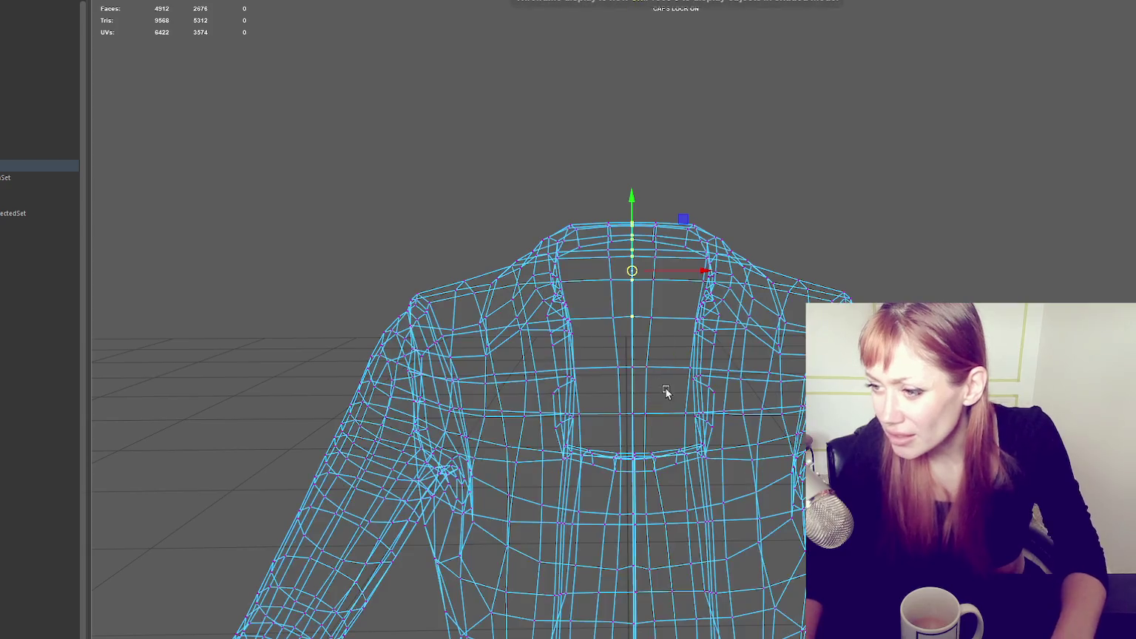
pyautogui.scroll(3, 679, 170)
pyautogui.keyDown('alt'); pyautogui.moveTo(680, 170); pyautogui.dragTo(640, 49); pyautogui.keyUp('alt')
pyautogui.keyDown('alt'); pyautogui.moveTo(669, 130); pyautogui.dragTo(674, 168); pyautogui.keyUp('alt')
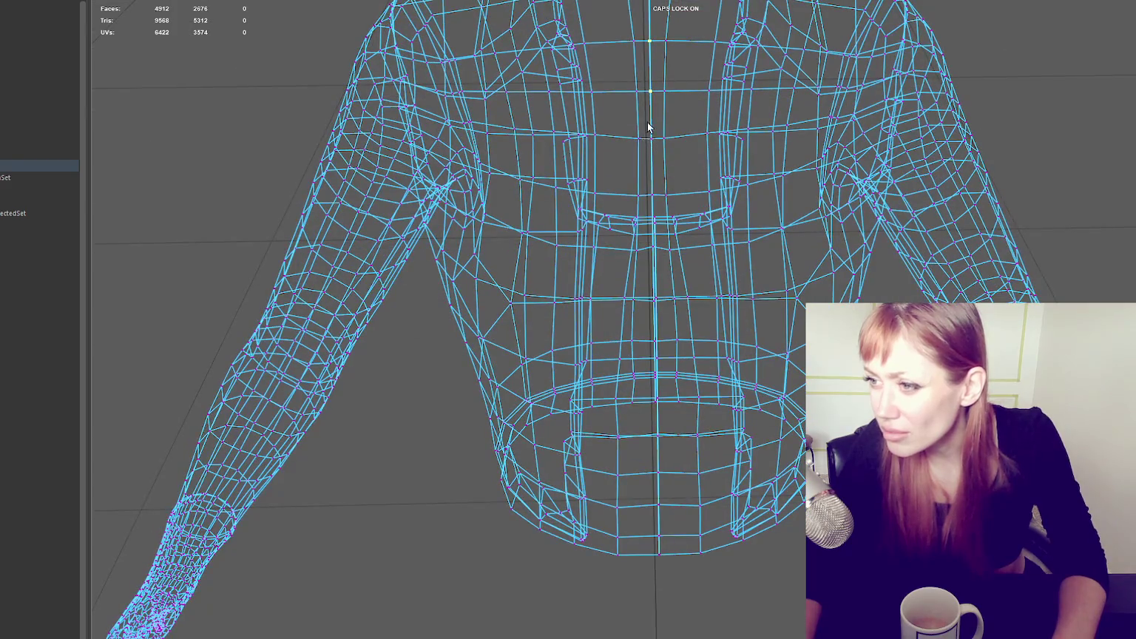
pyautogui.moveTo(654, 240); pyautogui.dragTo(662, 277)
pyautogui.keyDown('alt'); pyautogui.moveTo(662, 277); pyautogui.dragTo(647, 188, button='middle'); pyautogui.keyUp('alt')
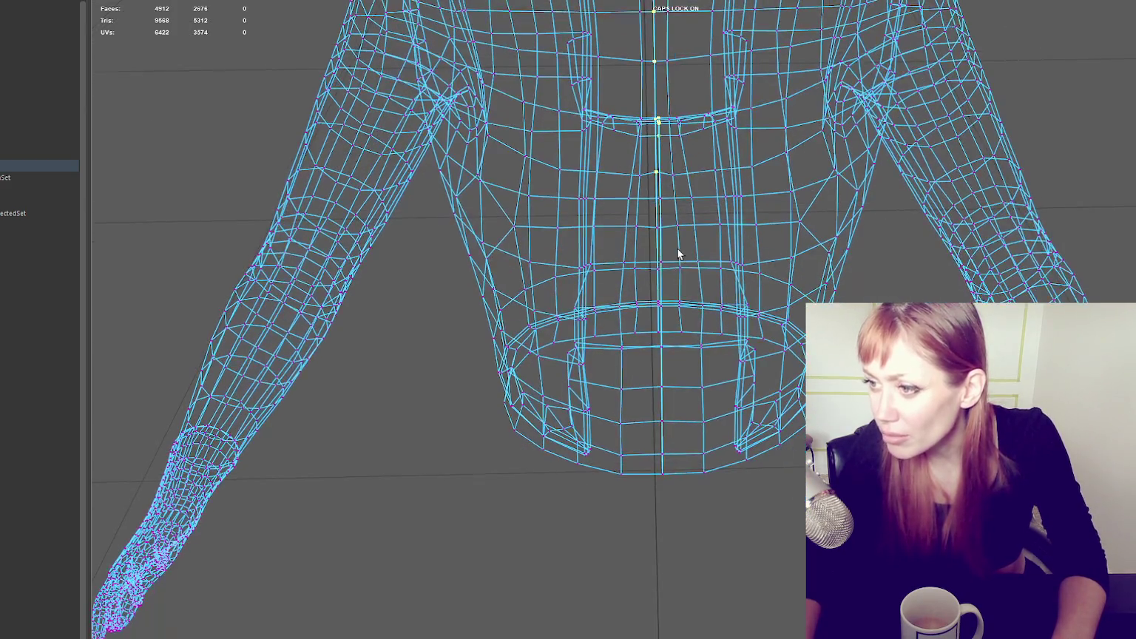
# - Reselect the combined jacket and box-select the vertices down the centre seam
pyautogui.press('F8')
pyautogui.scroll(-3, 719, 150)
pyautogui.click(729, 314)
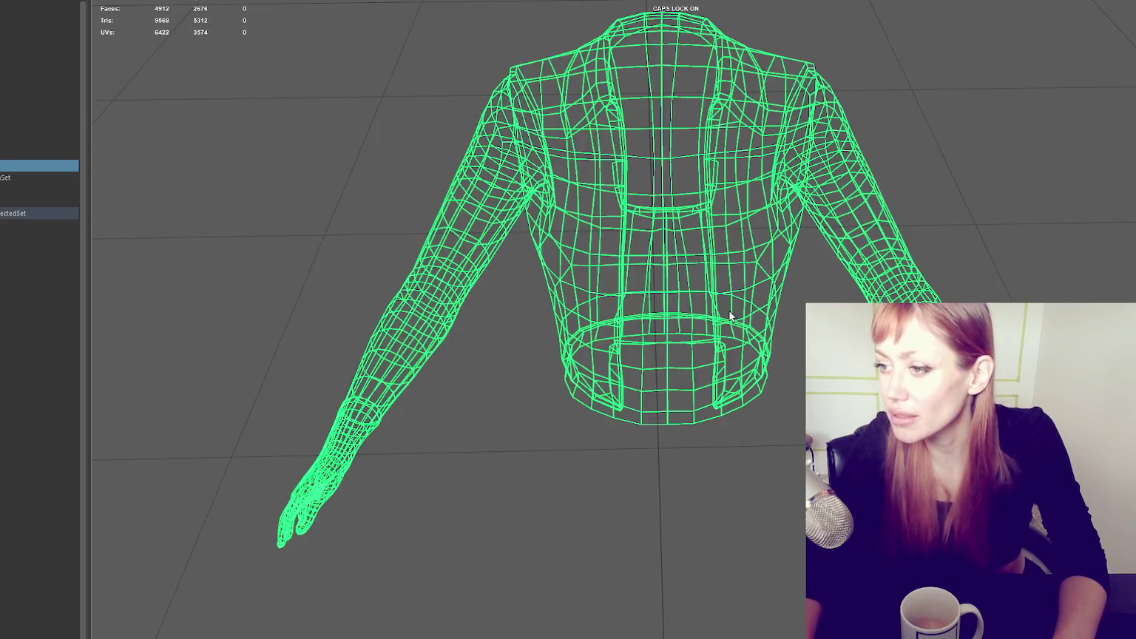
pyautogui.moveTo(824, 292)
pyautogui.keyDown('alt'); pyautogui.mouseDown()
pyautogui.moveTo(756, 152)
pyautogui.moveTo(753, 70)
pyautogui.mouseUp(); pyautogui.keyUp('alt')
pyautogui.press('F8')
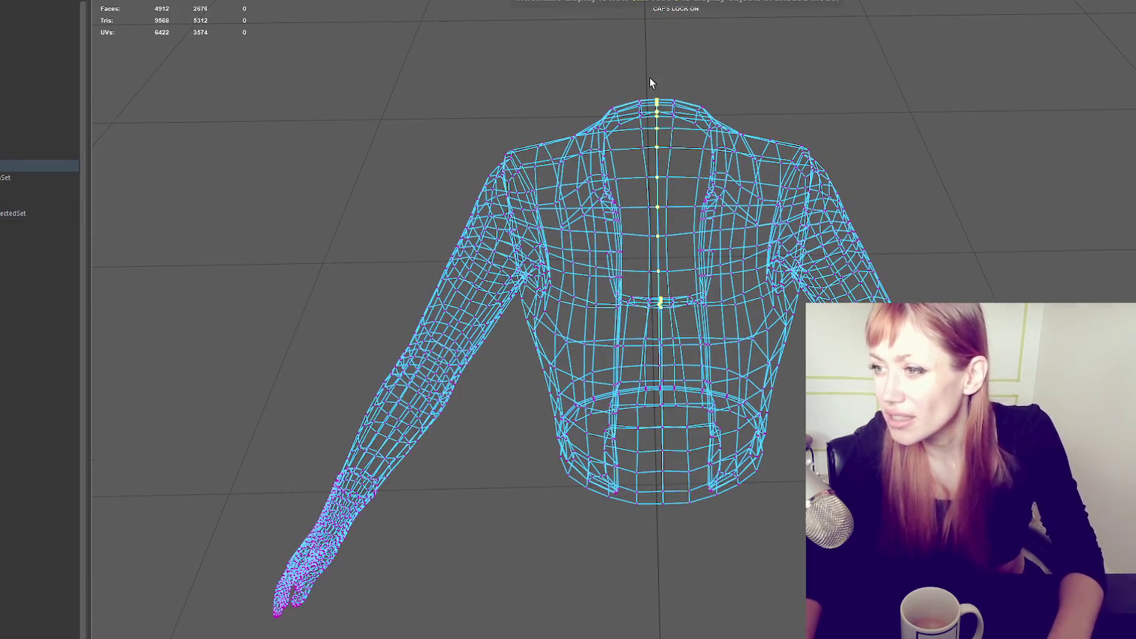
pyautogui.moveTo(701, 356)
pyautogui.keyDown('alt'); pyautogui.mouseDown()
pyautogui.moveTo(658, 327)
pyautogui.moveTo(668, 475)
pyautogui.mouseUp(); pyautogui.keyUp('alt')
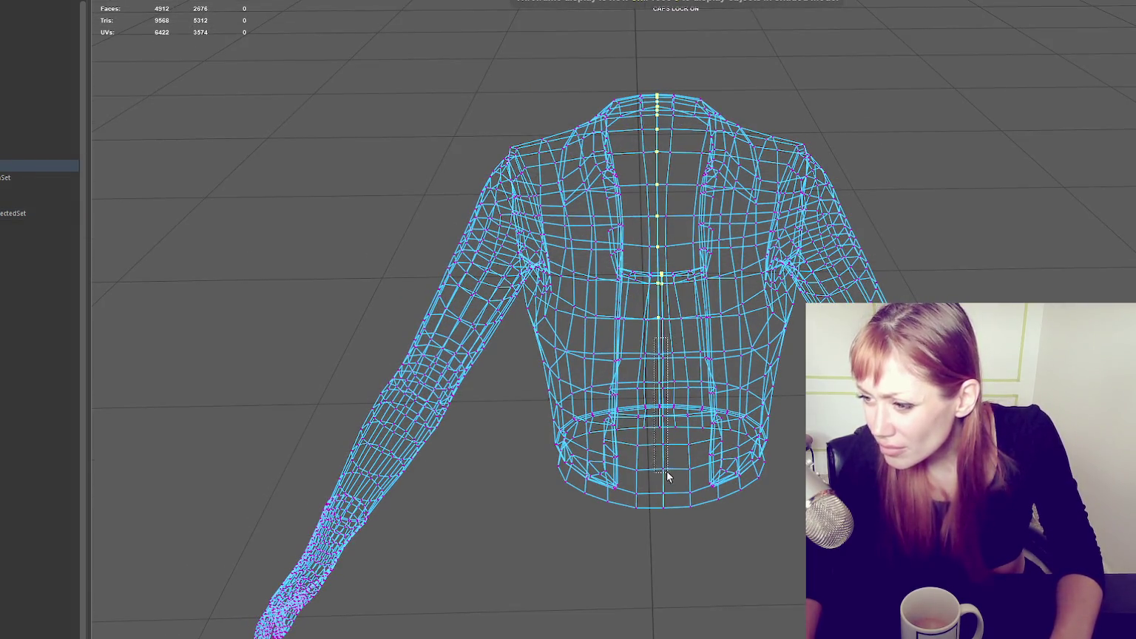
pyautogui.keyDown('alt'); pyautogui.moveTo(666, 524); pyautogui.dragTo(696, 407); pyautogui.keyUp('alt')
pyautogui.moveTo(644, 333)
pyautogui.keyDown('alt'); pyautogui.mouseDown()
pyautogui.moveTo(688, 348)
pyautogui.moveTo(722, 321)
pyautogui.mouseUp(); pyautogui.keyUp('alt')
# - Merge the selected centre-seam vertices with Edit Mesh > Merge
pyautogui.press('w')
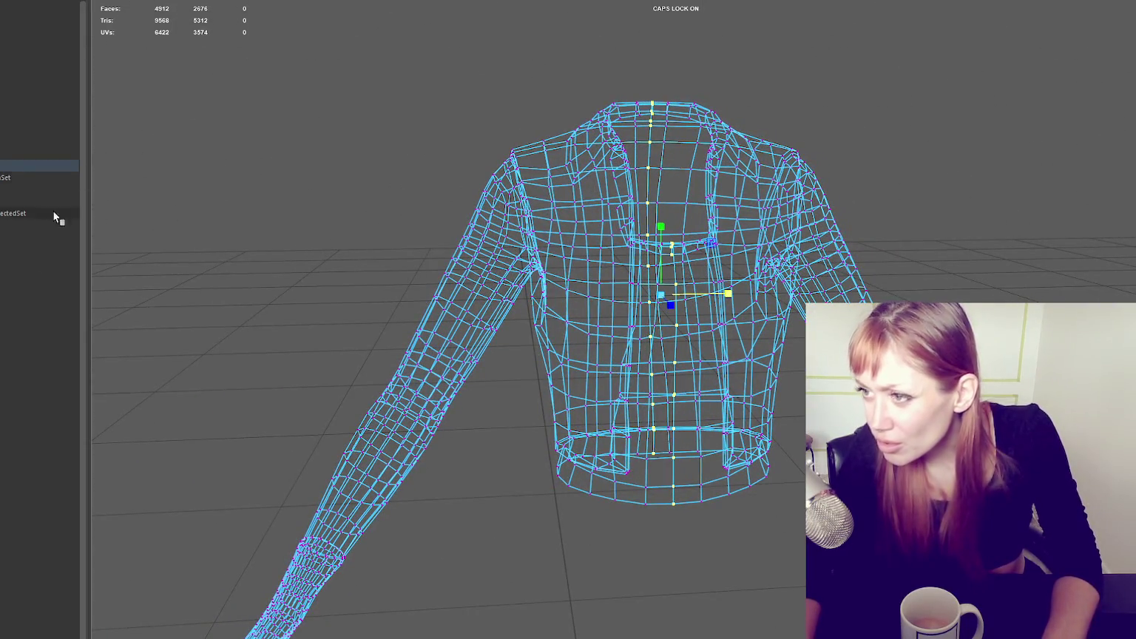
pyautogui.click(177, 1)
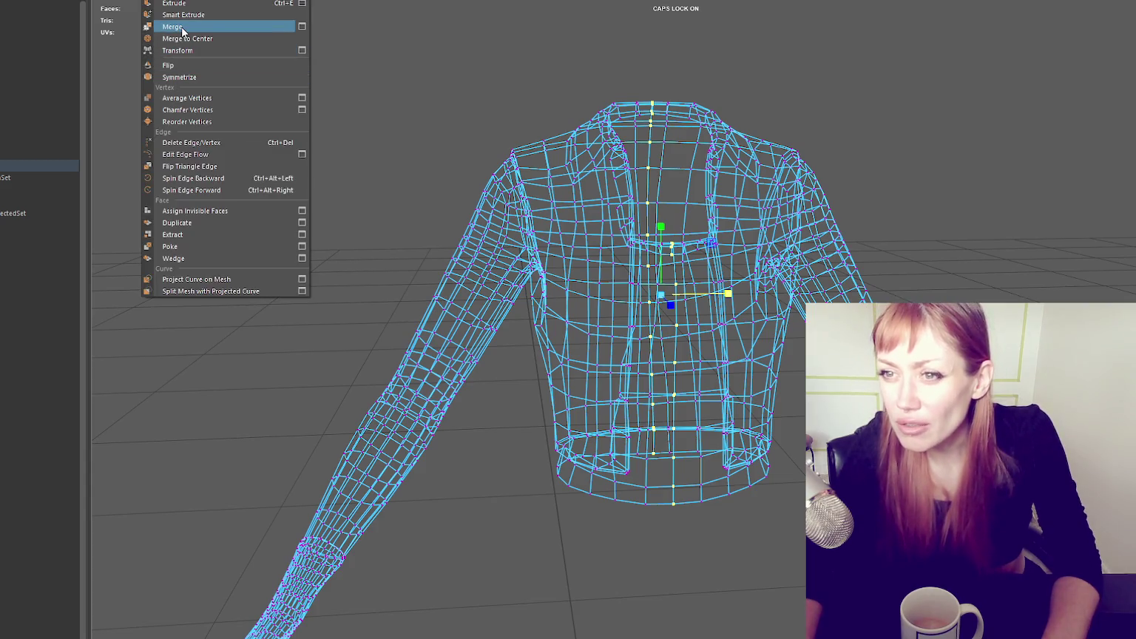
pyautogui.click(178, 27)
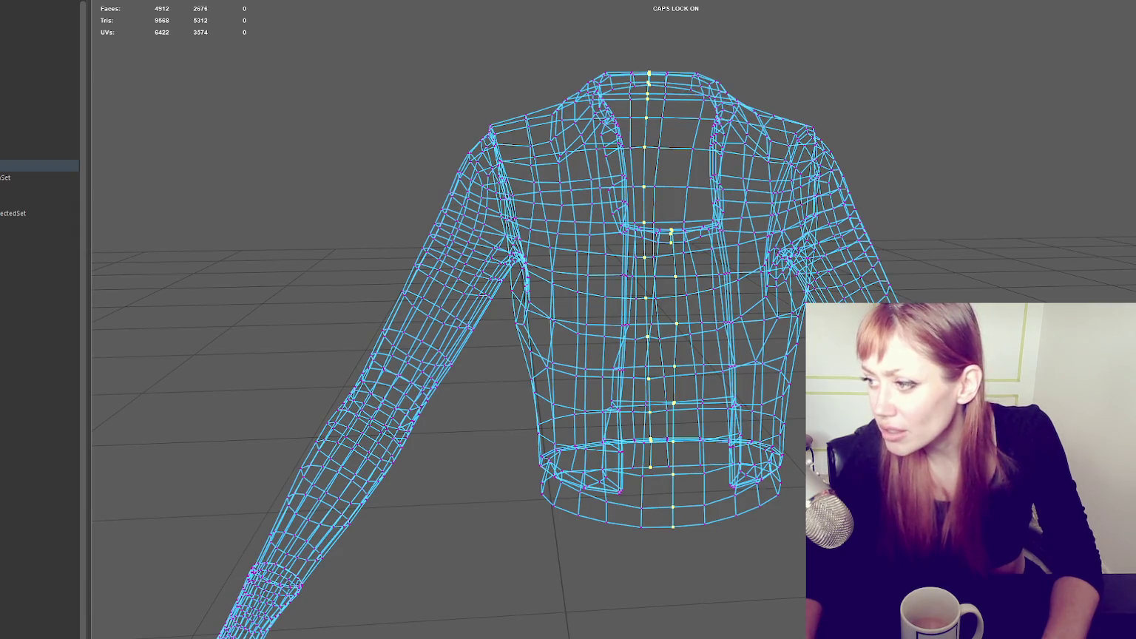
# - Check the welded collar edge, then return to object mode and shaded display
pyautogui.click(647, 100)
pyautogui.click(649, 105)
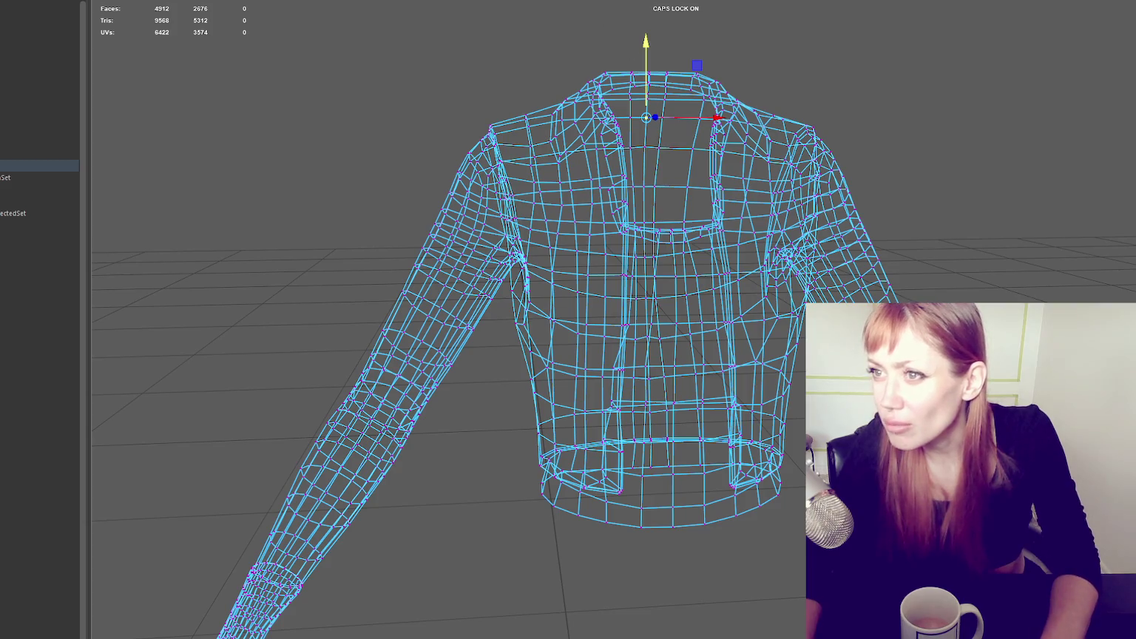
pyautogui.keyDown('alt'); pyautogui.moveTo(705, 233); pyautogui.dragTo(681, 255); pyautogui.keyUp('alt')
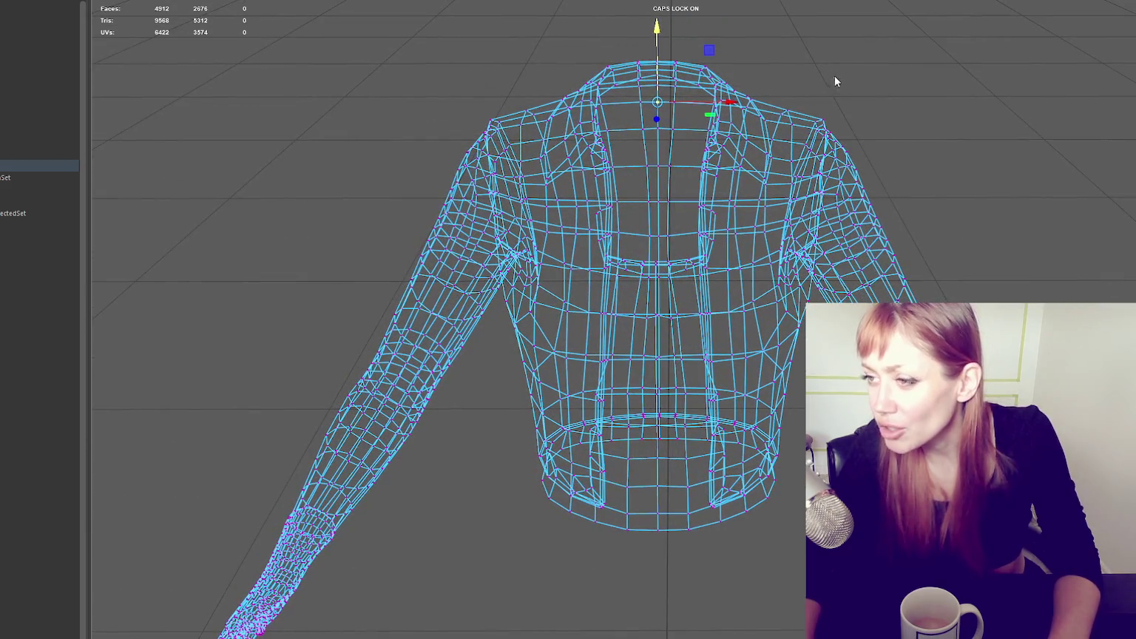
pyautogui.press('F8')
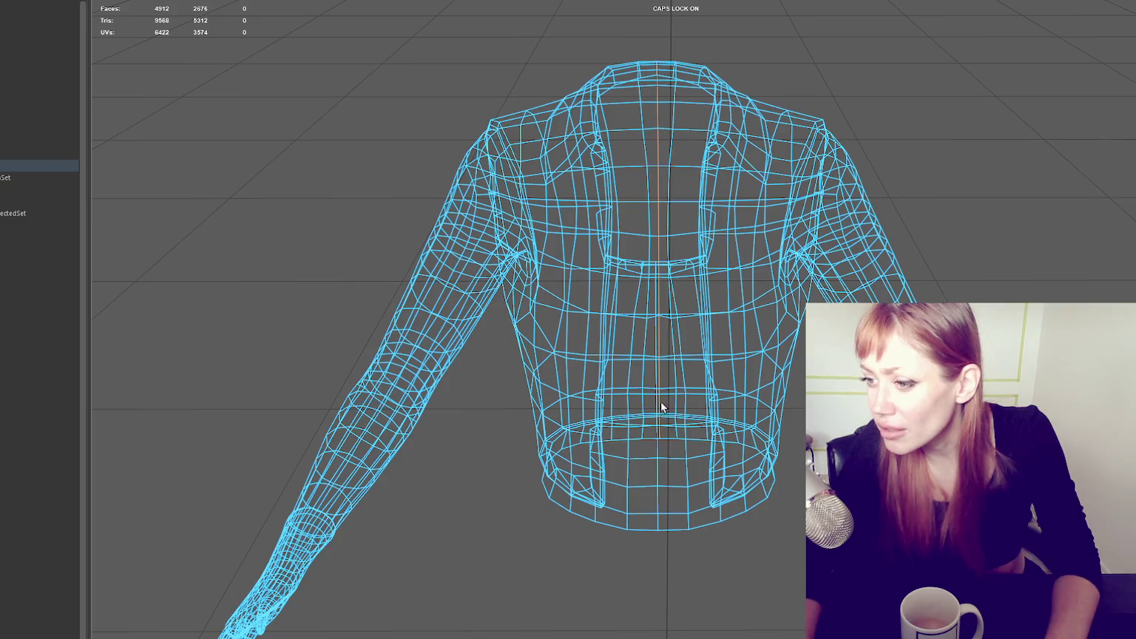
pyautogui.moveTo(687, 442)
pyautogui.keyDown('alt'); pyautogui.mouseDown()
pyautogui.moveTo(769, 177)
pyautogui.moveTo(843, 270)
pyautogui.mouseUp(); pyautogui.keyUp('alt')
pyautogui.press('5')
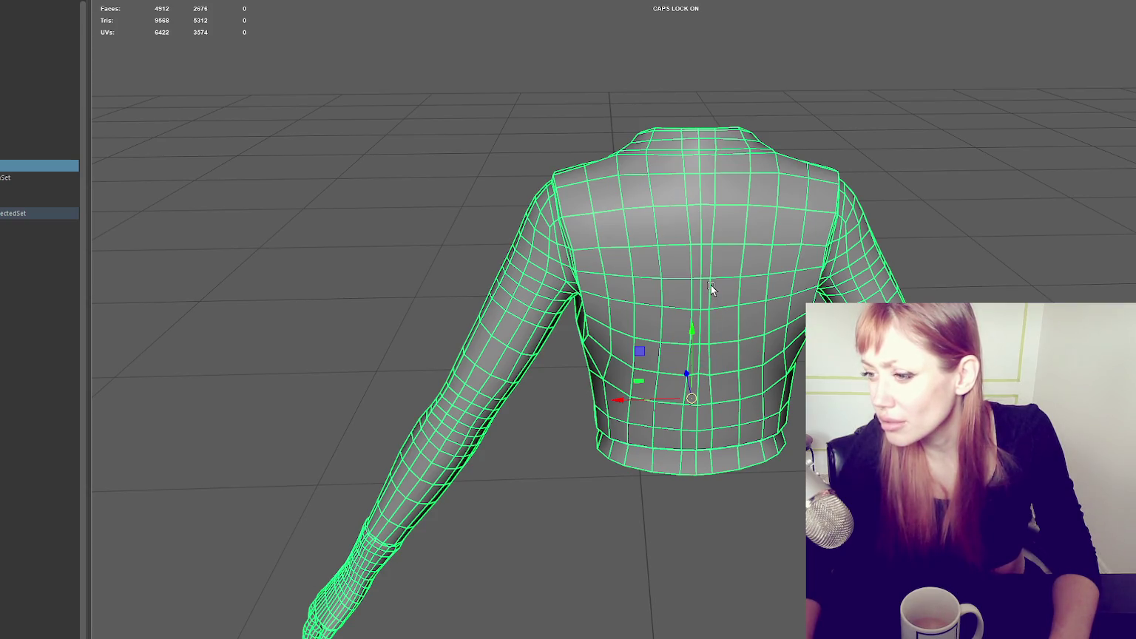
# - Delete the stray jacket faces, dropping the count to 4893, and return to object mode
pyautogui.moveTo(701, 254); pyautogui.dragTo(702, 265, button='right')
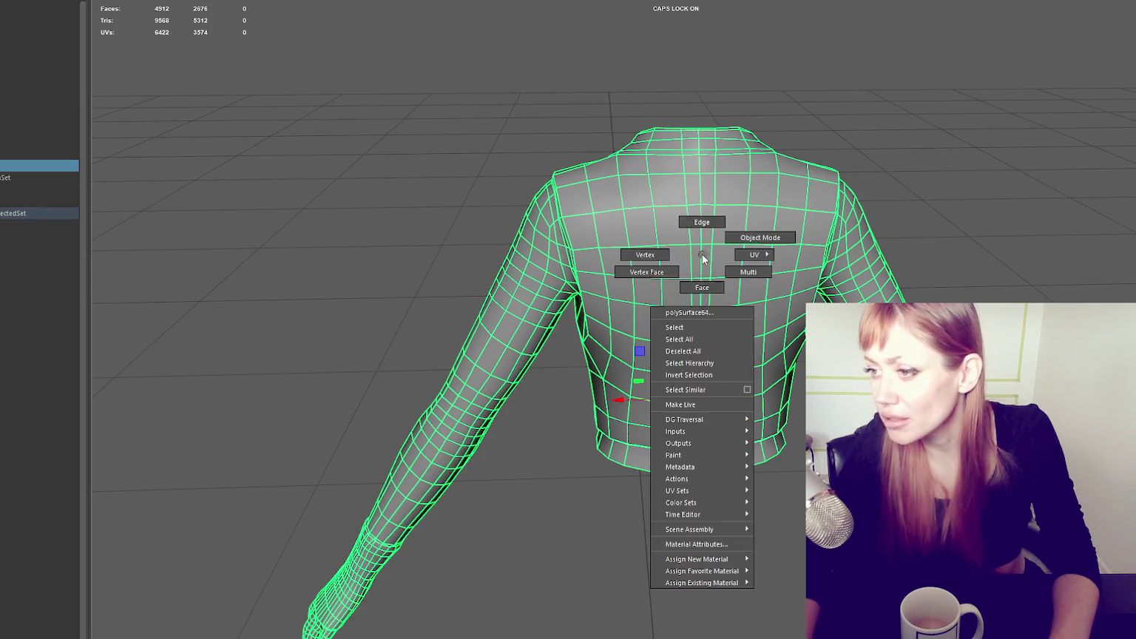
pyautogui.press('Delete')
pyautogui.moveTo(701, 264)
pyautogui.keyDown('alt'); pyautogui.mouseDown()
pyautogui.moveTo(445, 272)
pyautogui.moveTo(451, 254)
pyautogui.moveTo(624, 333)
pyautogui.moveTo(631, 315)
pyautogui.mouseUp(); pyautogui.keyUp('alt')
pyautogui.scroll(3, 742, 339)
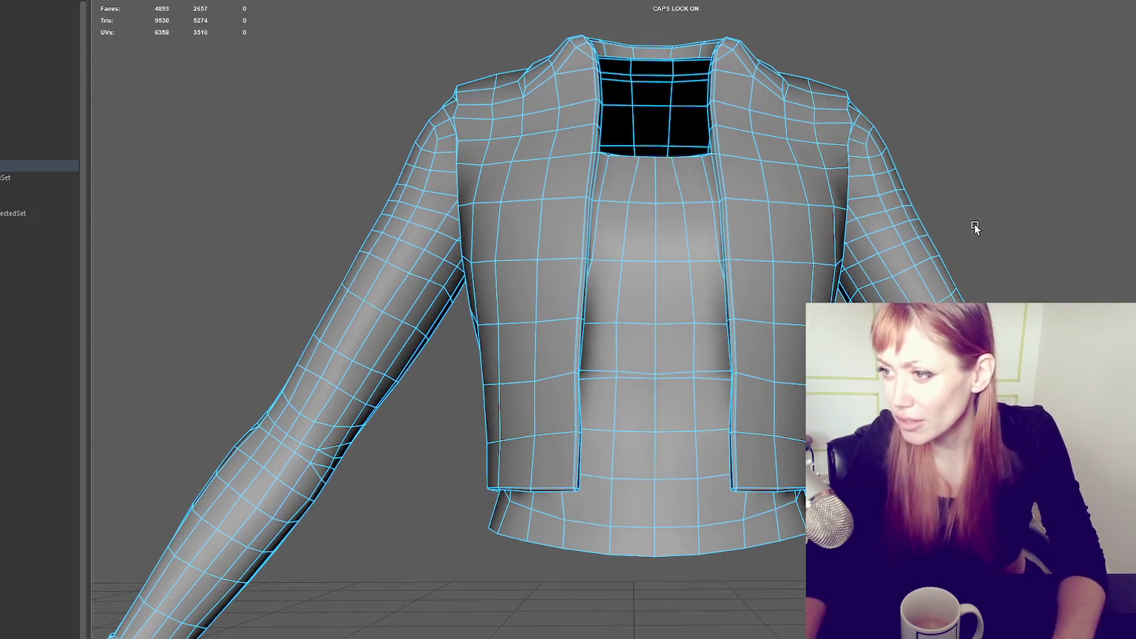
pyautogui.moveTo(963, 176); pyautogui.dragTo(1070, 133, button='right')
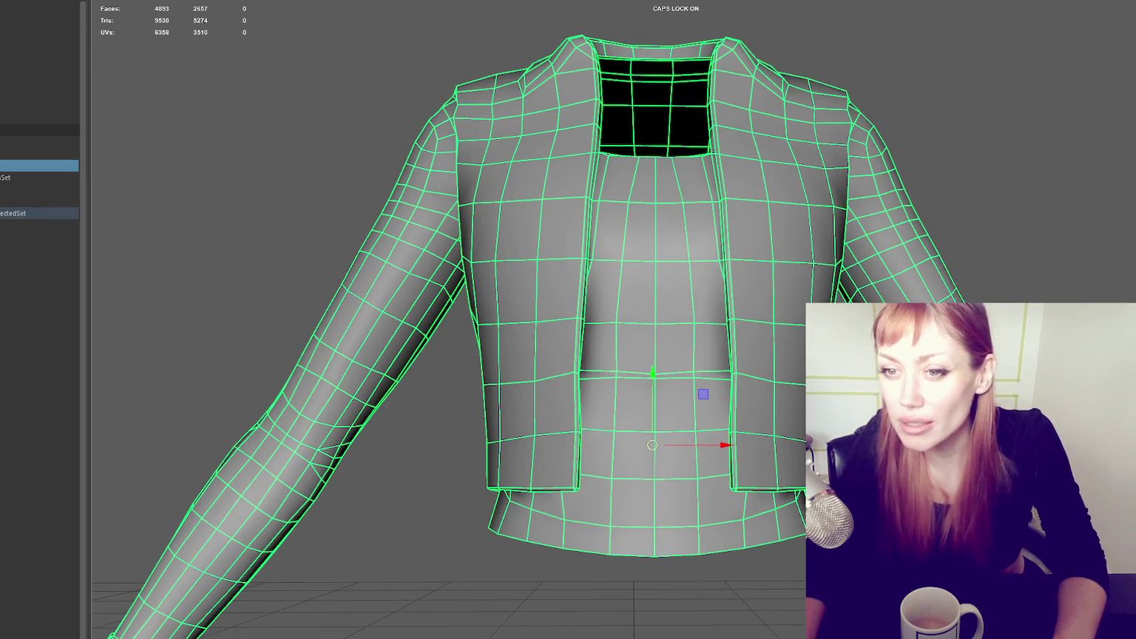
pyautogui.click(426, 76)
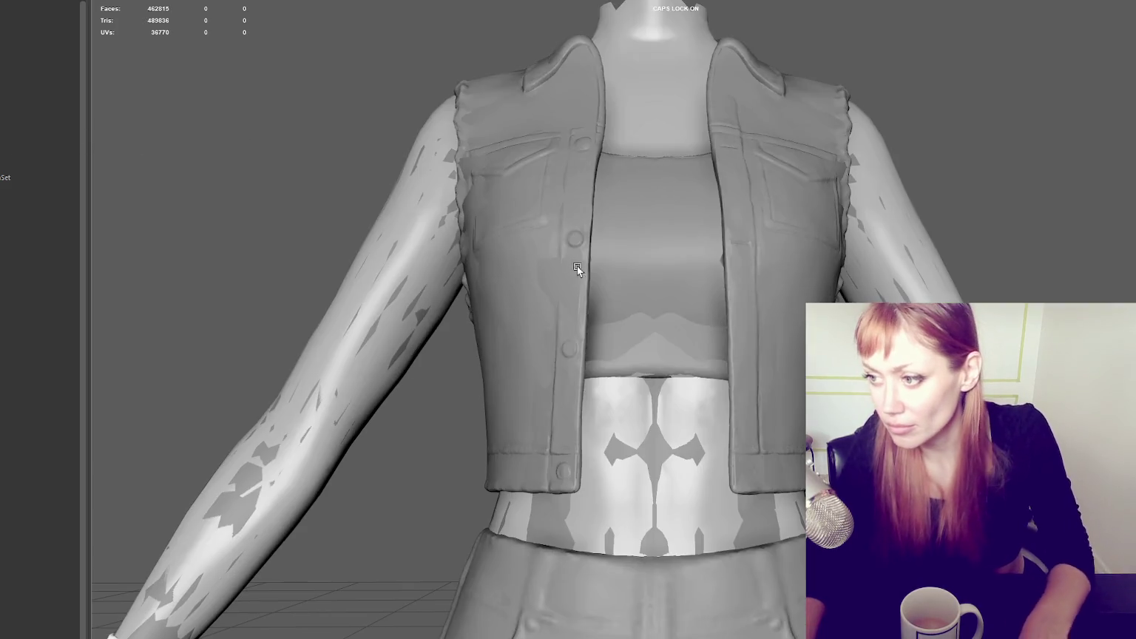
# - Select the low-poly retopo mesh and toggle it to solid shaded display with edges
pyautogui.keyDown('alt'); pyautogui.moveTo(687, 266); pyautogui.dragTo(695, 270); pyautogui.keyUp('alt')
pyautogui.click(1038, 216)
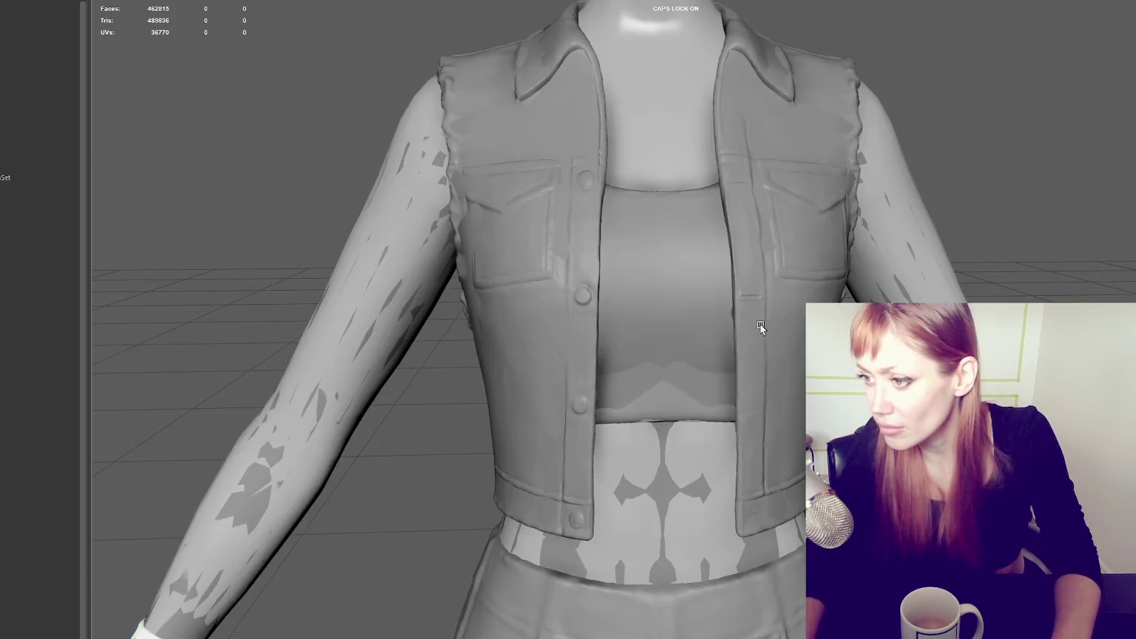
pyautogui.click(705, 383)
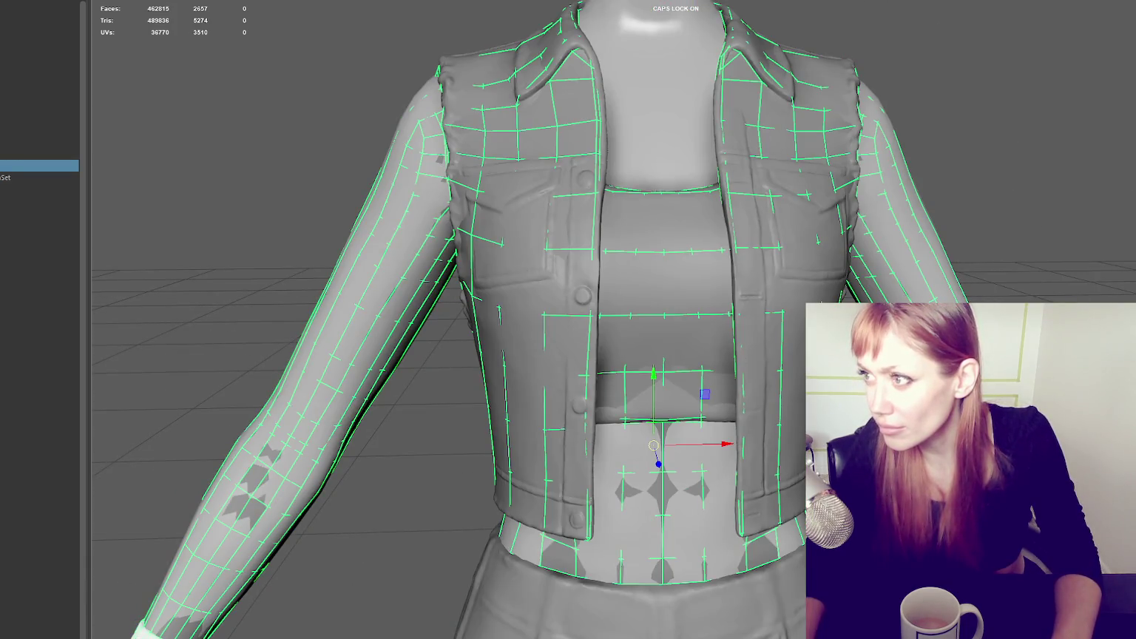
pyautogui.click(50, 142)
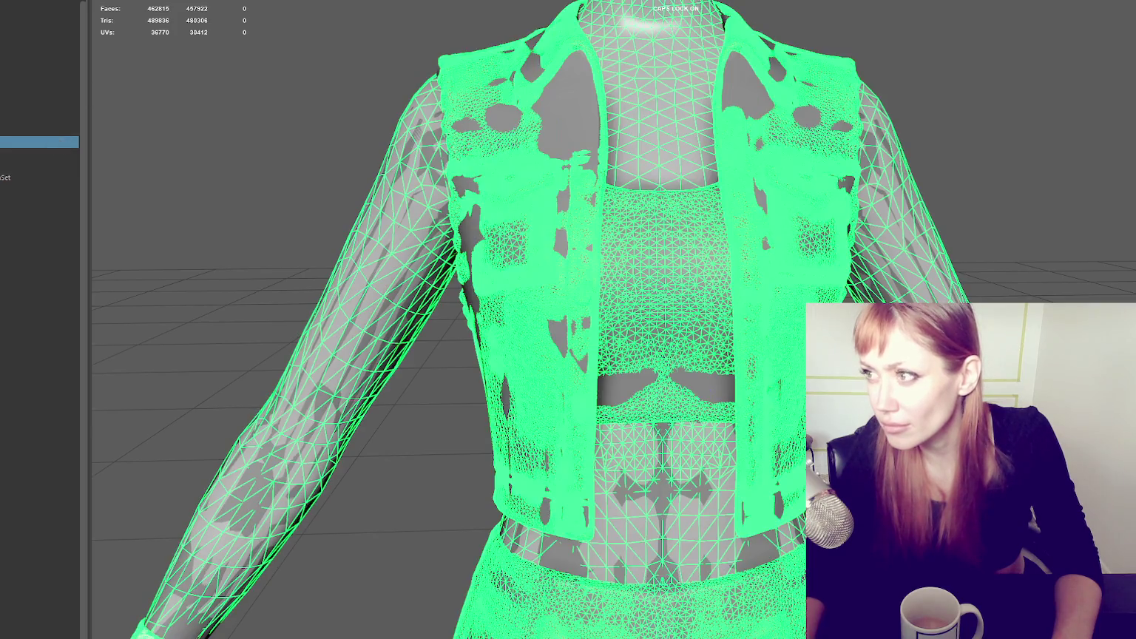
pyautogui.click(674, 344)
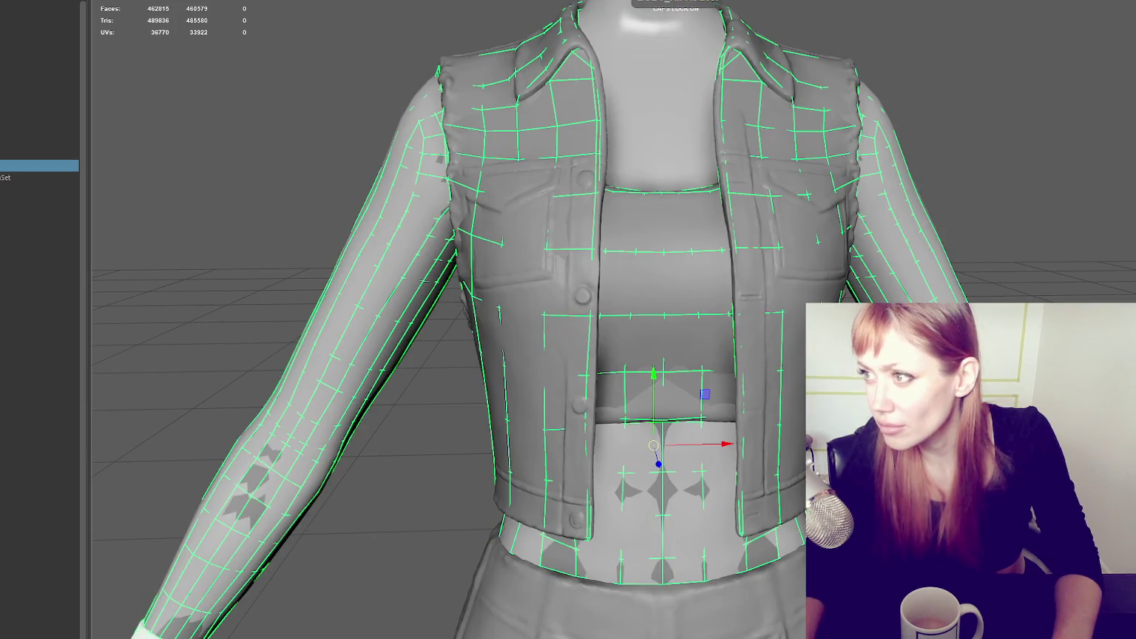
pyautogui.hotkey('ctrl', 'h')
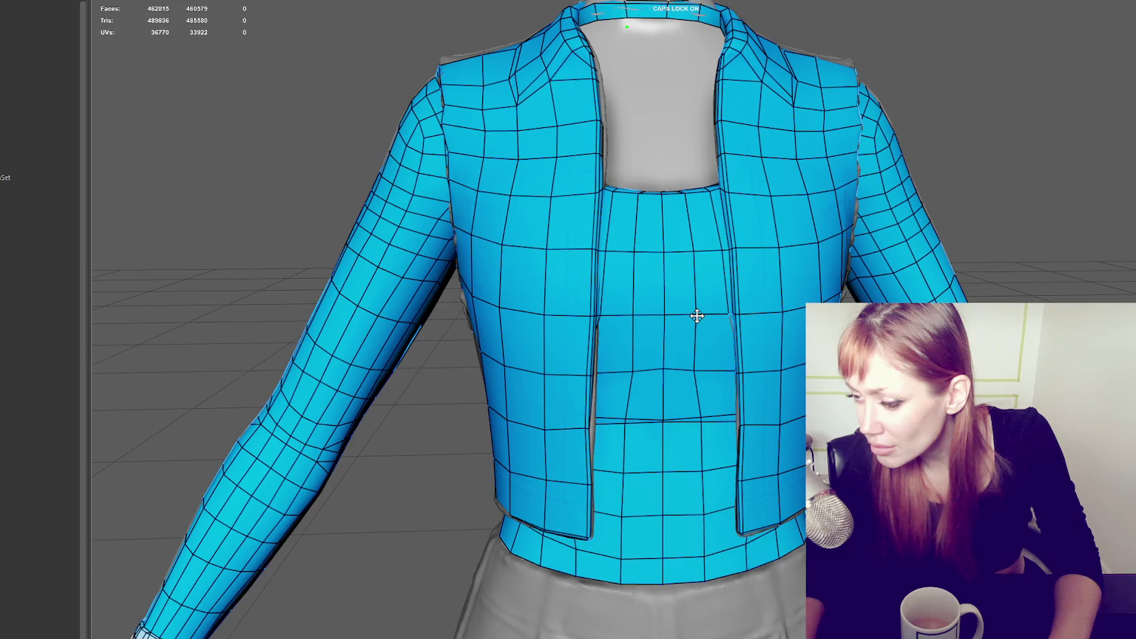
# - Move front- and back-panel retopo vertices to hug the sculpt, then view the full figure
pyautogui.moveTo(697, 374); pyautogui.dragTo(701, 372)
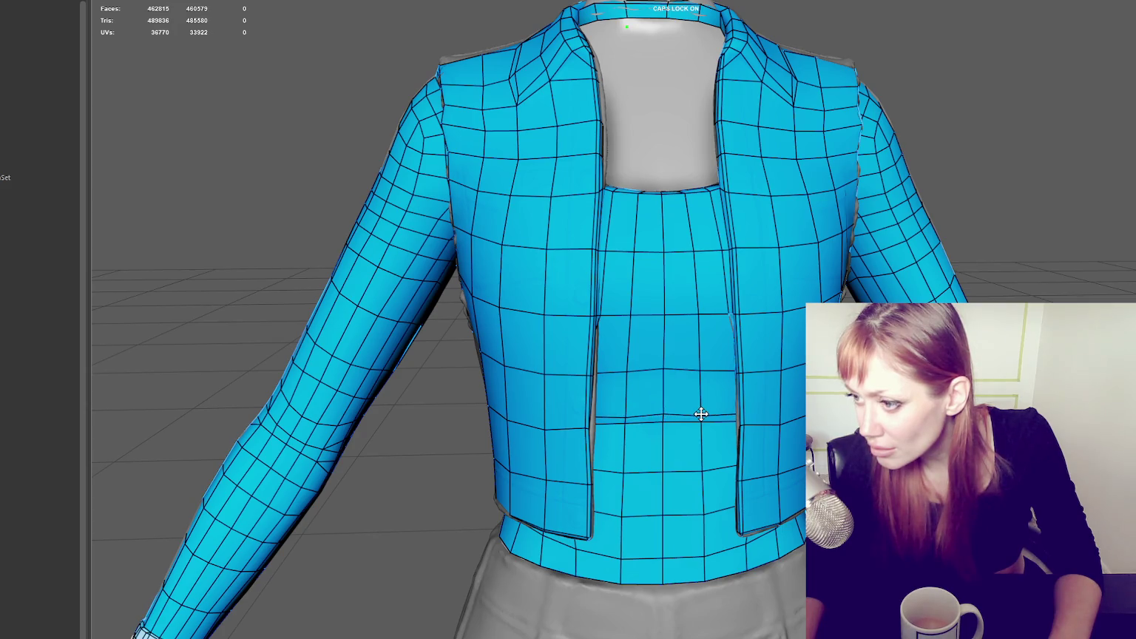
pyautogui.keyDown('alt'); pyautogui.moveTo(700, 415); pyautogui.dragTo(771, 337); pyautogui.keyUp('alt')
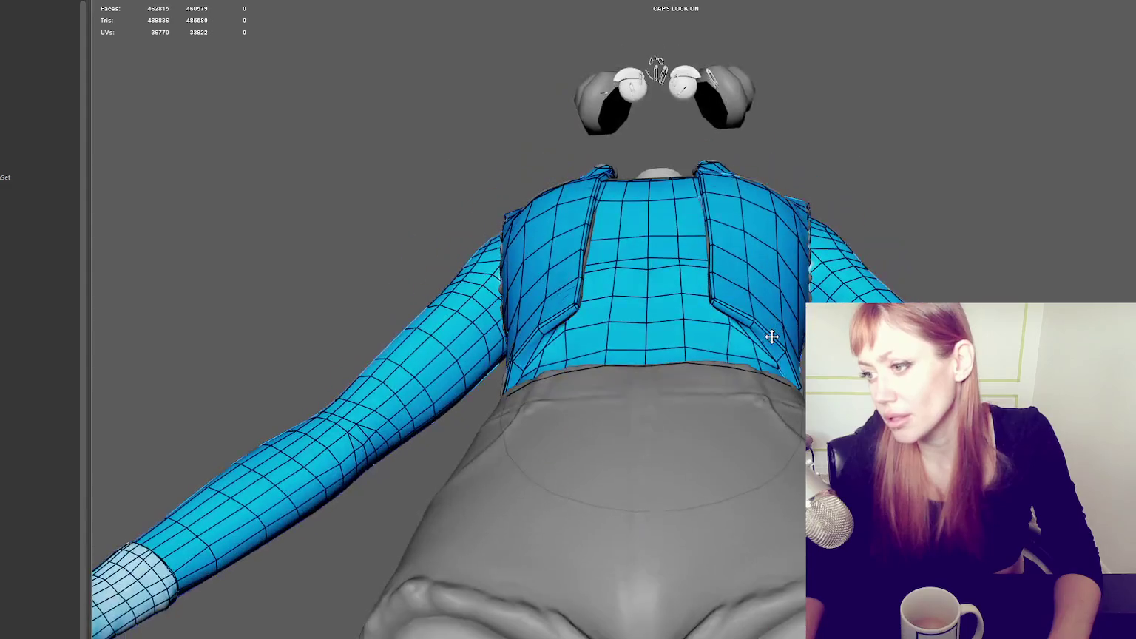
pyautogui.scroll(5, 614, 167)
pyautogui.moveTo(614, 174); pyautogui.dragTo(615, 181)
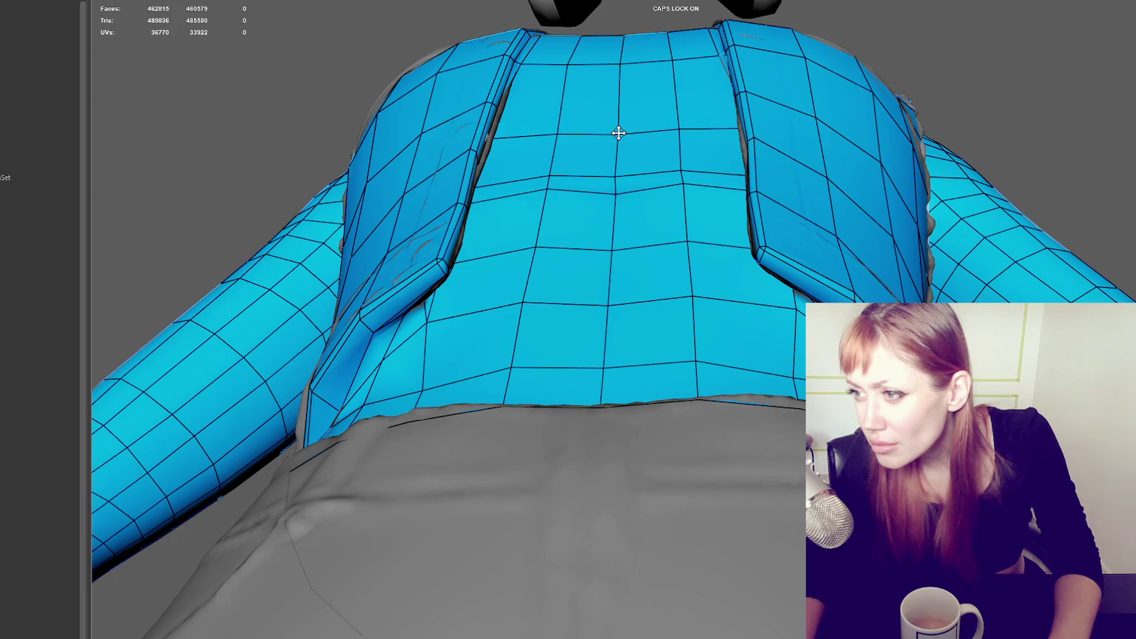
pyautogui.scroll(-2, 702, 152)
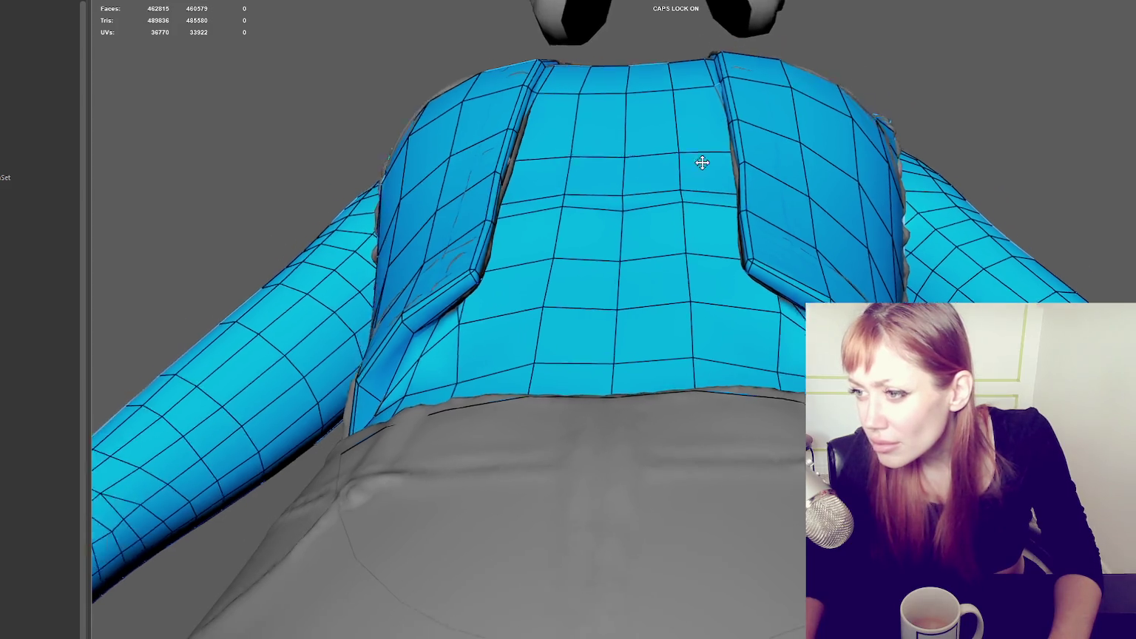
pyautogui.scroll(-2, 680, 185)
pyautogui.keyDown('alt'); pyautogui.moveTo(690, 233); pyautogui.dragTo(685, 295); pyautogui.keyUp('alt')
pyautogui.scroll(3, 692, 373)
pyautogui.keyDown('alt'); pyautogui.moveTo(643, 466); pyautogui.dragTo(648, 474); pyautogui.keyUp('alt')
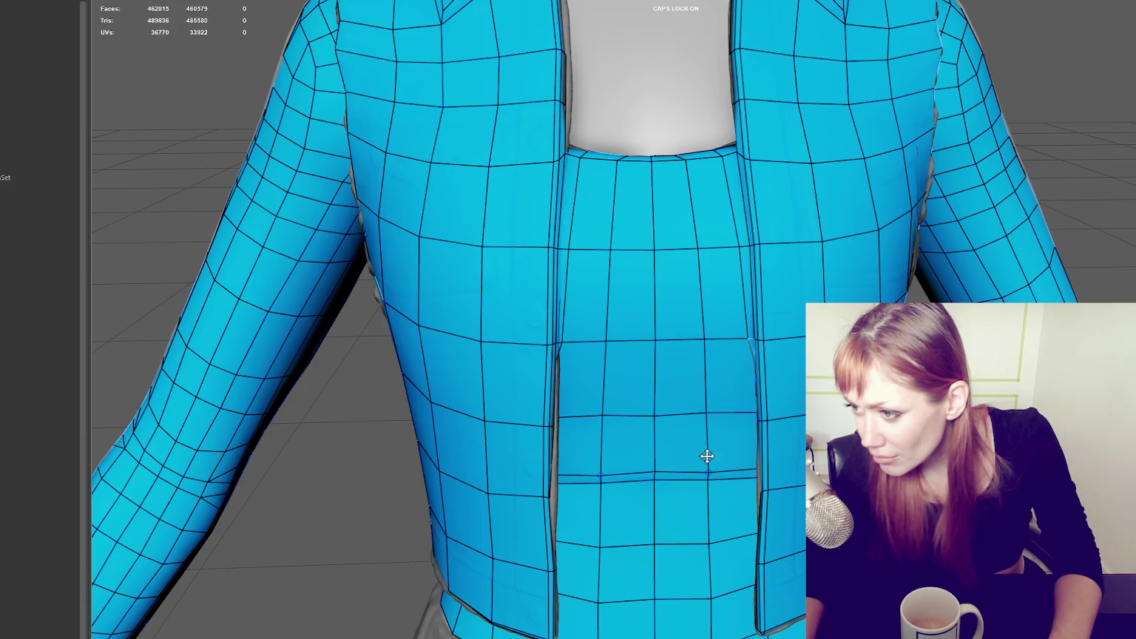
pyautogui.moveTo(657, 412)
pyautogui.keyDown('alt'); pyautogui.mouseDown(button='right')
pyautogui.moveTo(525, 386)
pyautogui.moveTo(342, 380)
pyautogui.mouseUp(button='right'); pyautogui.keyUp('alt')
pyautogui.click(835, 200)
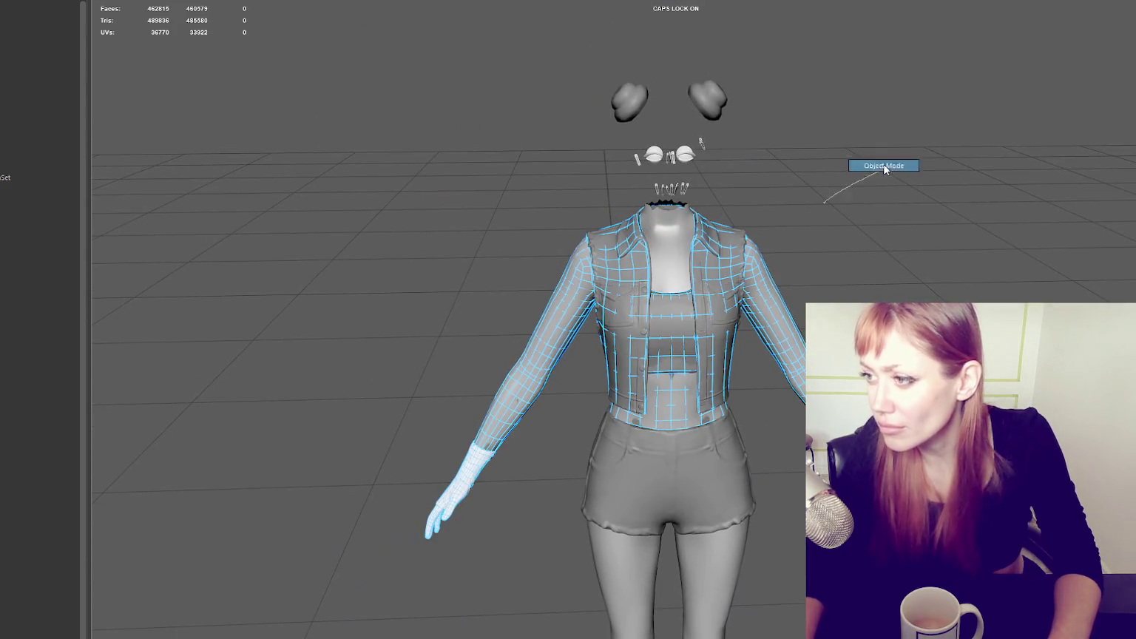
# - Return to object mode, pick the high-poly outfit in the Outliner, and hide it
pyautogui.moveTo(884, 166); pyautogui.dragTo(886, 170, button='right')
pyautogui.click(763, 288)
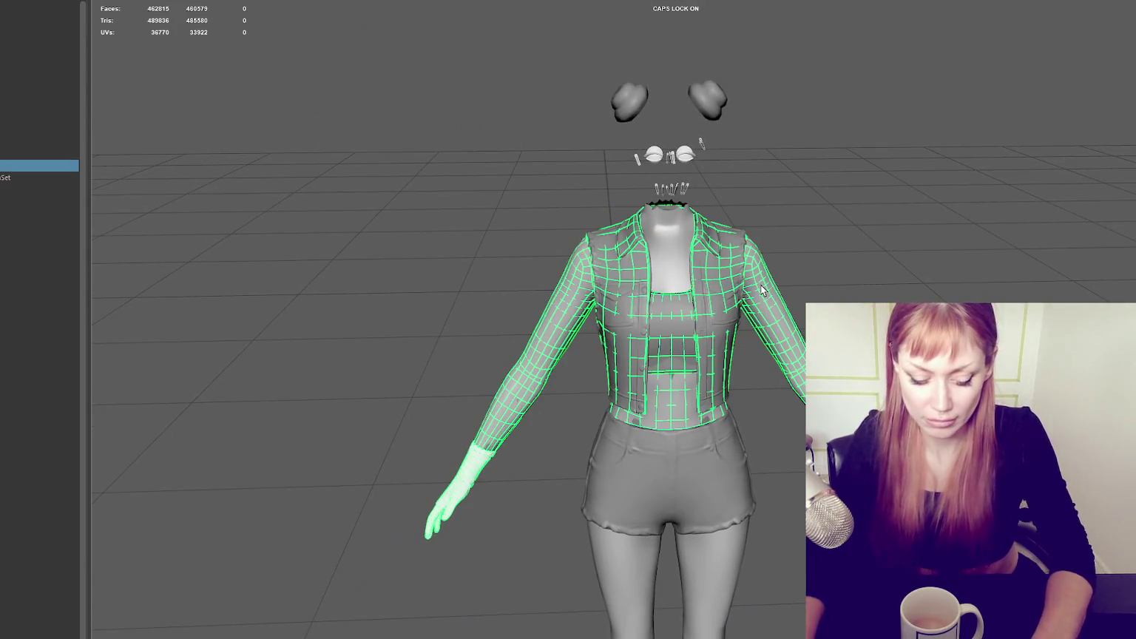
pyautogui.click(785, 274)
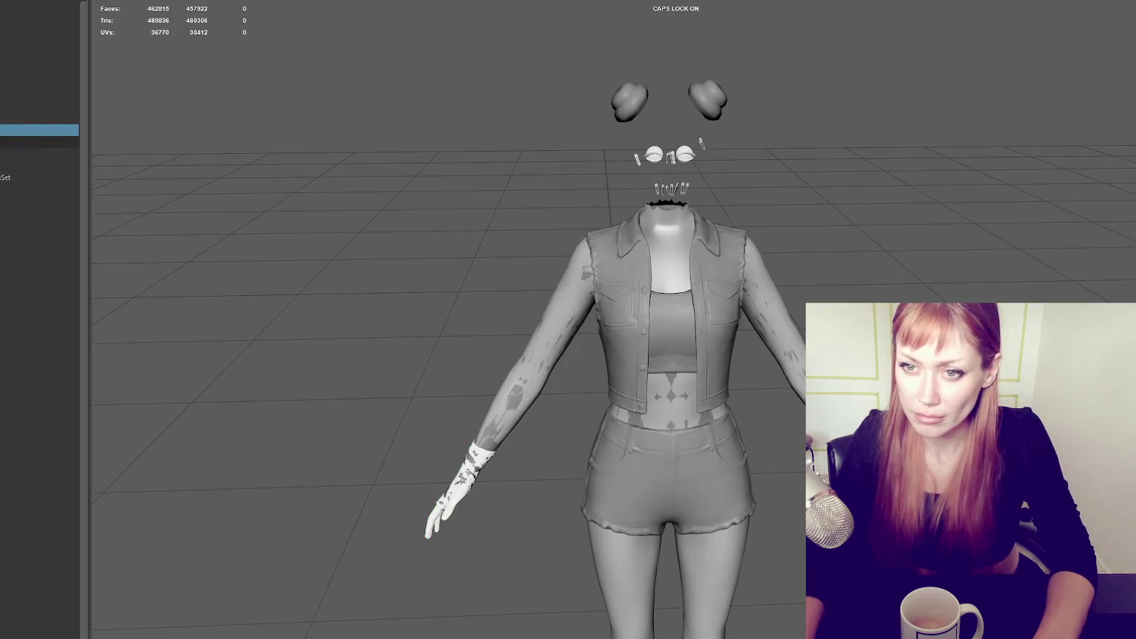
pyautogui.click(40, 142)
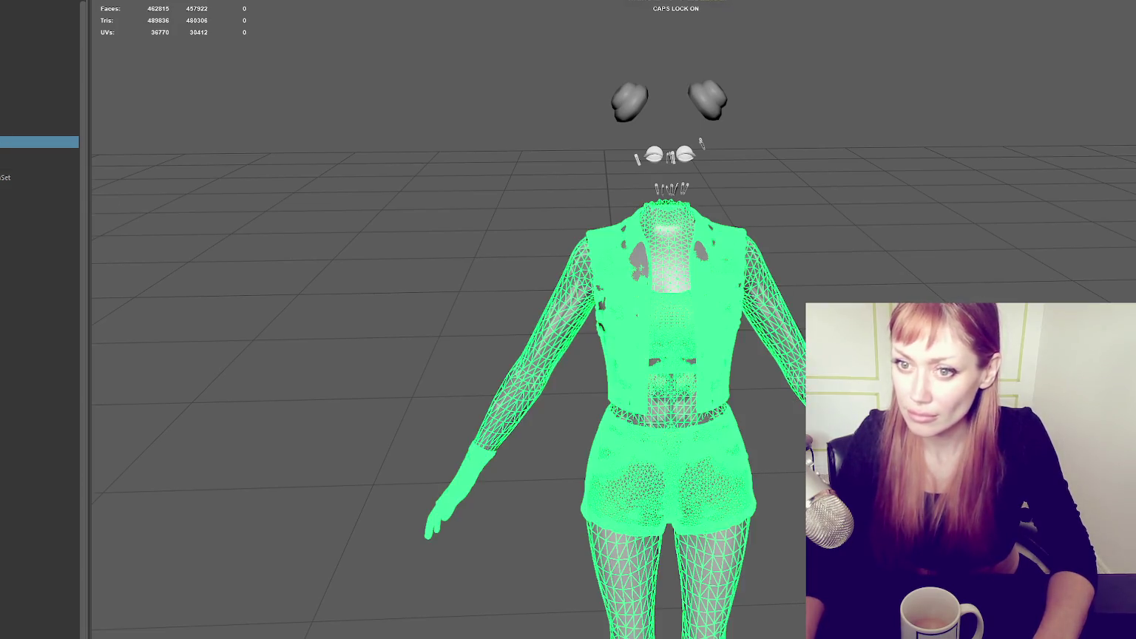
pyautogui.hotkey('ctrl', 'h')
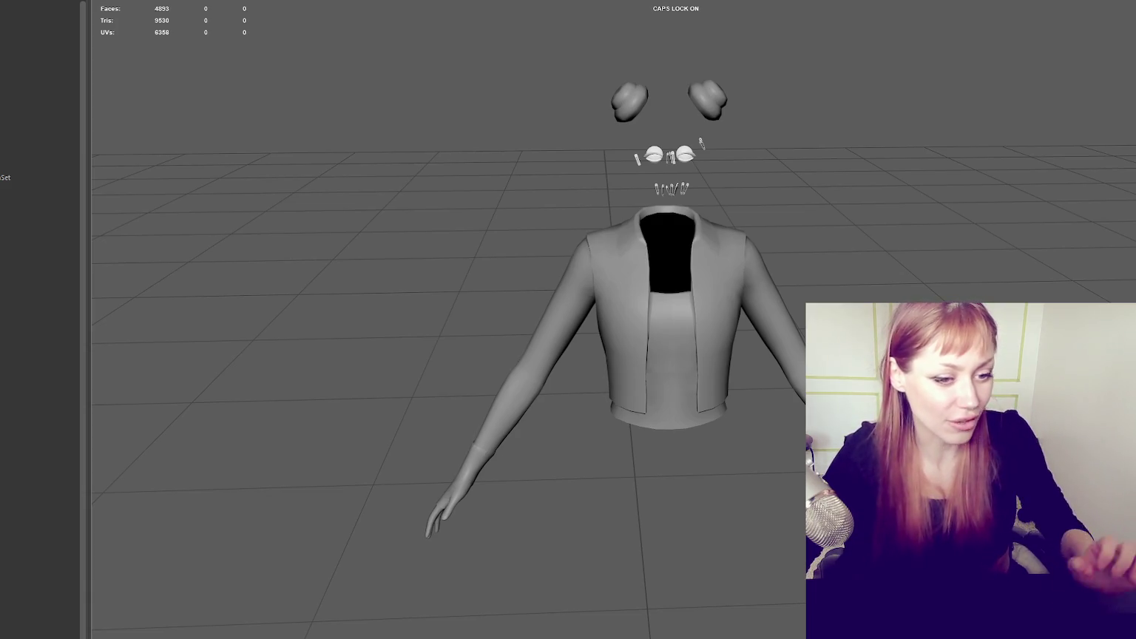
# - Select the low-poly top mesh and enter edge mode facing its open bottom hem
pyautogui.click(849, 190)
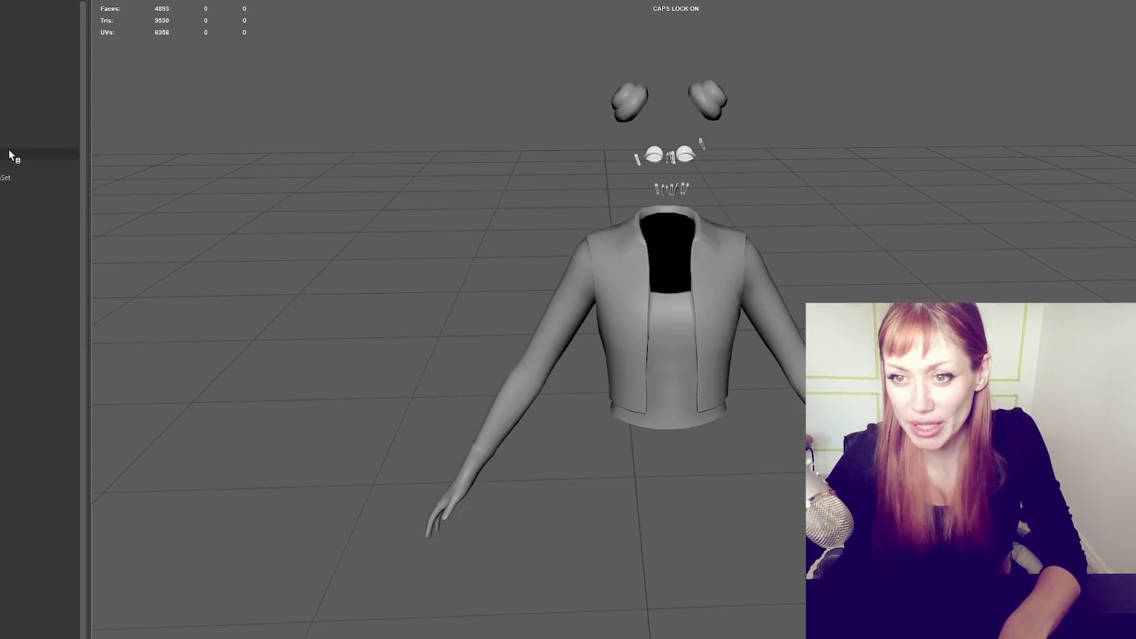
pyautogui.keyDown('alt'); pyautogui.moveTo(375, 111); pyautogui.dragTo(363, 233, button='middle'); pyautogui.keyUp('alt')
pyautogui.moveTo(363, 233)
pyautogui.keyDown('alt'); pyautogui.mouseDown()
pyautogui.moveTo(386, 203)
pyautogui.moveTo(518, 222)
pyautogui.mouseUp(); pyautogui.keyUp('alt')
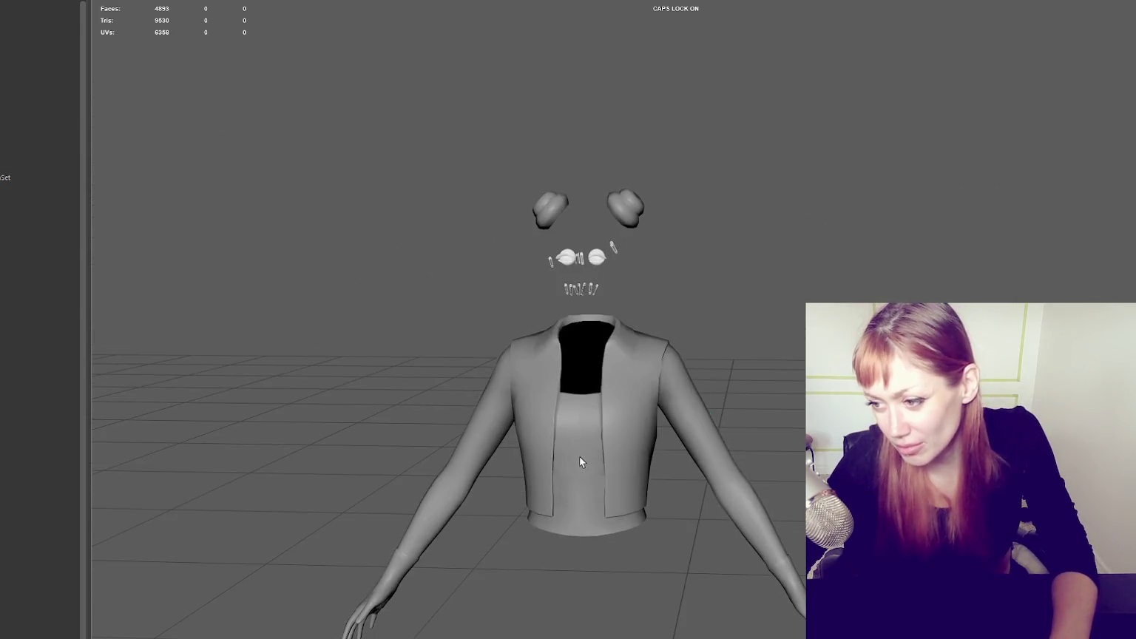
pyautogui.click(745, 229)
pyautogui.scroll(5, 744, 230)
pyautogui.moveTo(744, 229)
pyautogui.keyDown('alt'); pyautogui.mouseDown()
pyautogui.moveTo(621, 228)
pyautogui.moveTo(641, 229)
pyautogui.mouseUp(); pyautogui.keyUp('alt')
pyautogui.moveTo(716, 147); pyautogui.dragTo(712, 117, button='right')
pyautogui.keyDown('alt'); pyautogui.moveTo(631, 371); pyautogui.dragTo(659, 286); pyautogui.keyUp('alt')
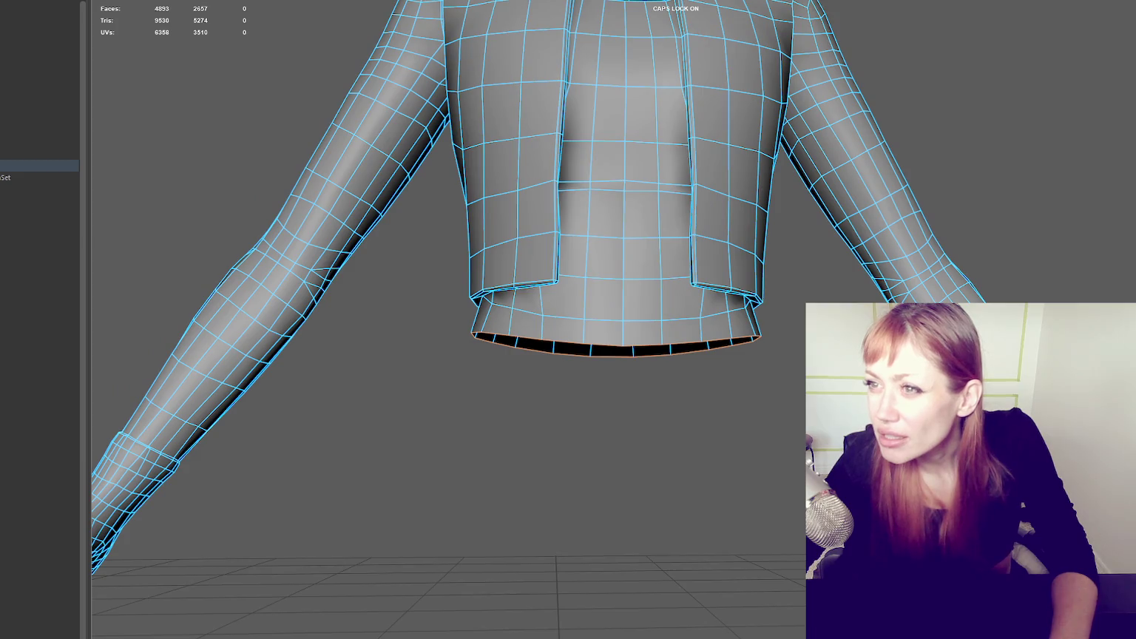
# - Extrude the bottom edge loop and pull the new row down below the hem
pyautogui.hotkey('ctrl', 'e')
pyautogui.moveTo(614, 291); pyautogui.dragTo(612, 324)
pyautogui.moveTo(774, 59); pyautogui.dragTo(823, 39, button='right')
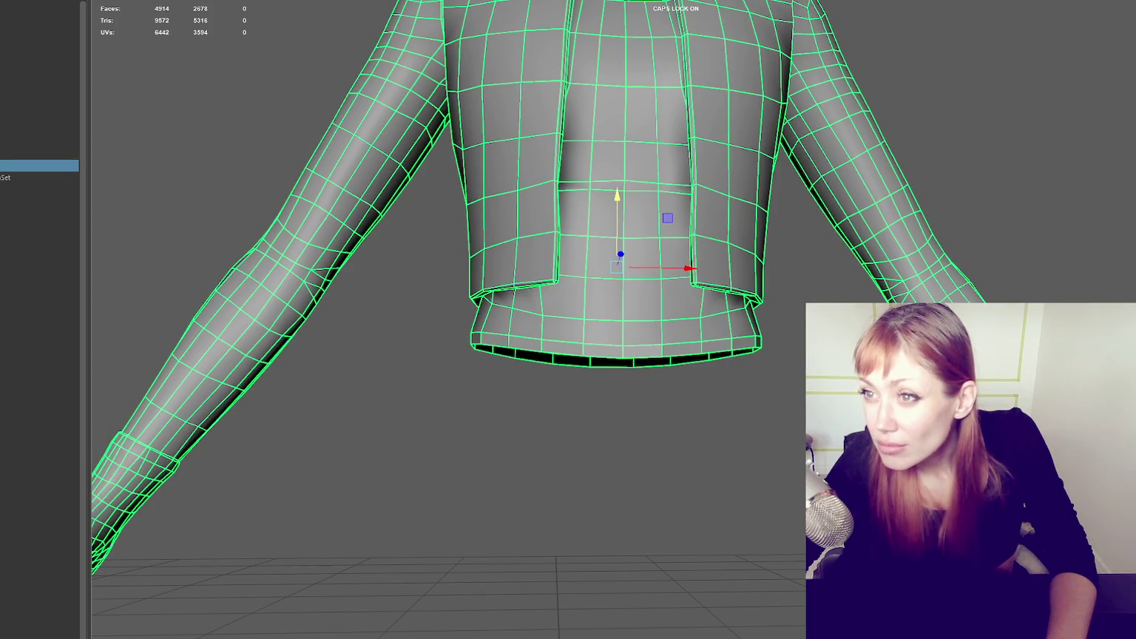
# - Scale the new bottom edge loop slightly wider and return to object mode
pyautogui.moveTo(655, 337); pyautogui.dragTo(654, 247, button='right')
pyautogui.press('r')
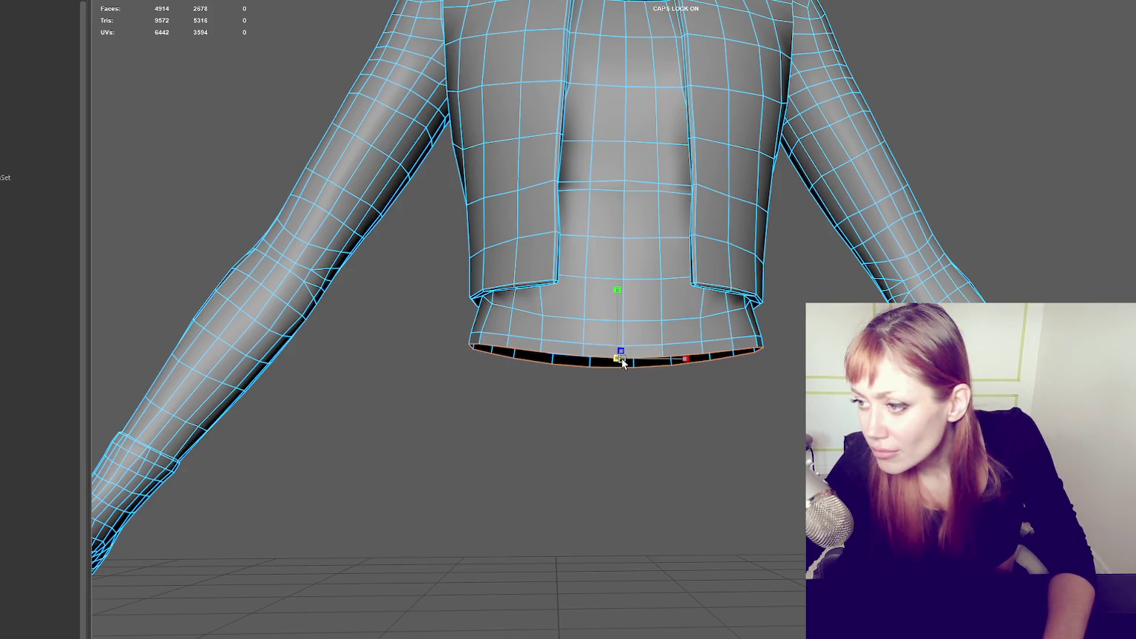
pyautogui.moveTo(621, 360); pyautogui.dragTo(621, 379)
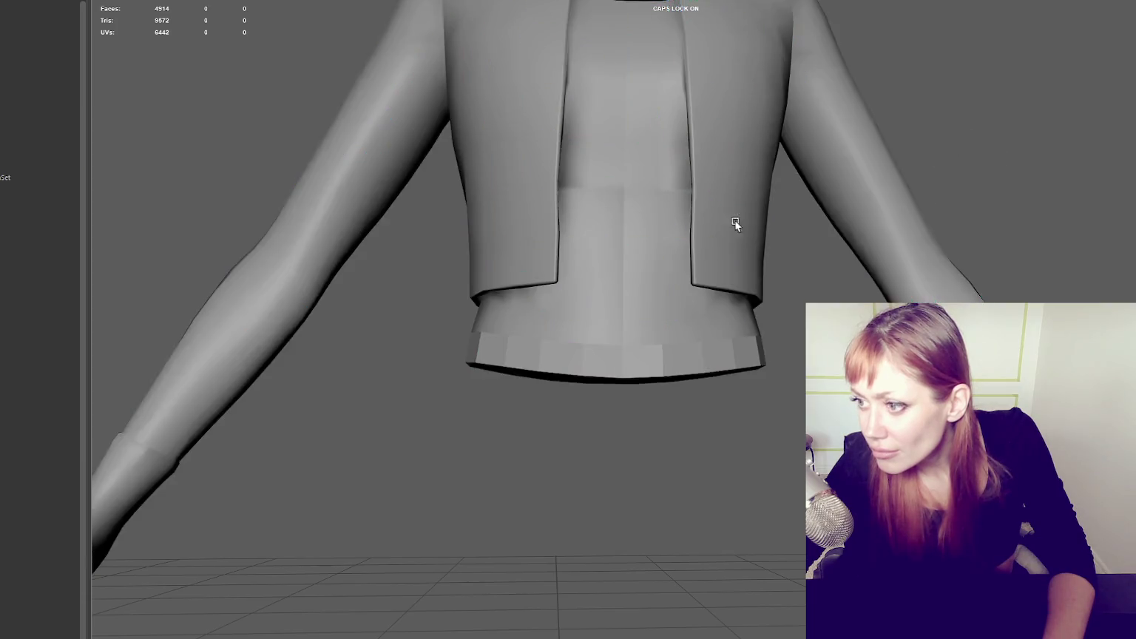
pyautogui.moveTo(951, 108); pyautogui.dragTo(1028, 148, button='right')
pyautogui.moveTo(1028, 147)
pyautogui.keyDown('alt'); pyautogui.mouseDown()
pyautogui.moveTo(888, 172)
pyautogui.moveTo(655, 173)
pyautogui.moveTo(977, 178)
pyautogui.moveTo(953, 142)
pyautogui.moveTo(1009, 142)
pyautogui.moveTo(873, 150)
pyautogui.mouseUp(); pyautogui.keyUp('alt')
# - Inspect the sleeve cuff and select the high-poly sculpt and low-poly arm meshes
pyautogui.scroll(5, 872, 150)
pyautogui.scroll(5, 733, 158)
pyautogui.keyDown('alt'); pyautogui.moveTo(733, 157); pyautogui.dragTo(635, 189); pyautogui.keyUp('alt')
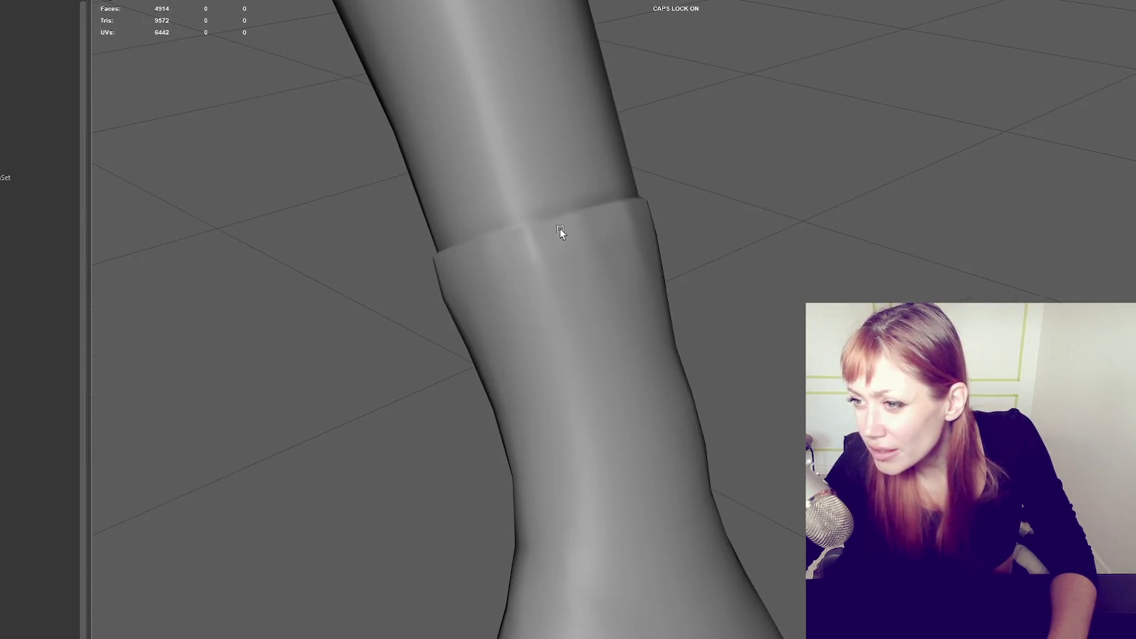
pyautogui.click(560, 229)
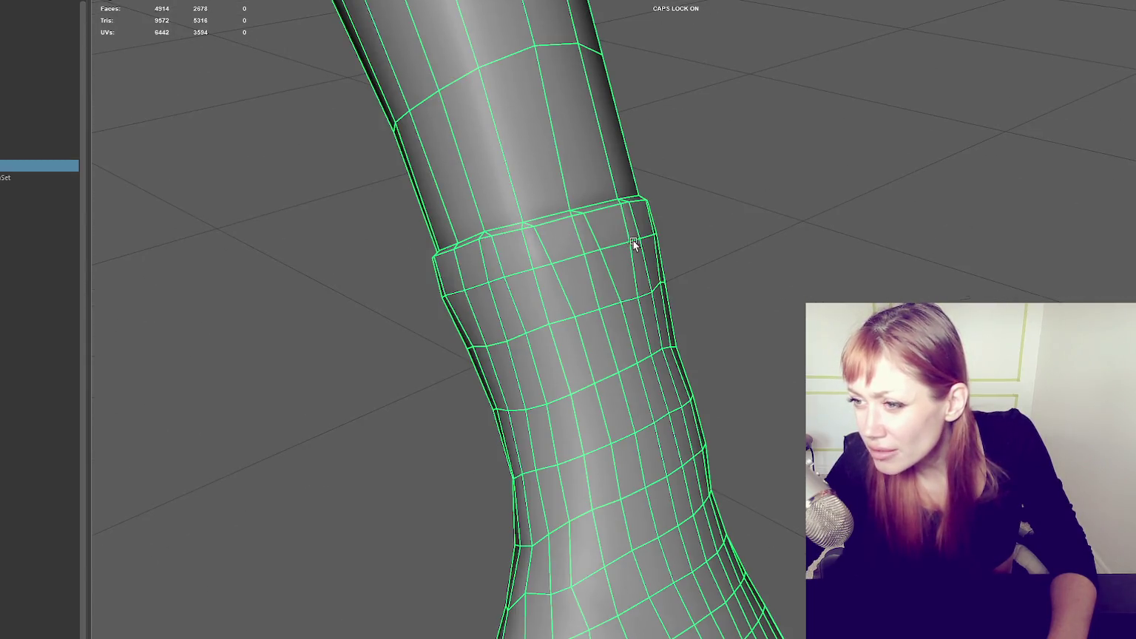
pyautogui.keyDown('alt'); pyautogui.moveTo(628, 239); pyautogui.dragTo(449, 193); pyautogui.keyUp('alt')
pyautogui.scroll(3, 570, 210)
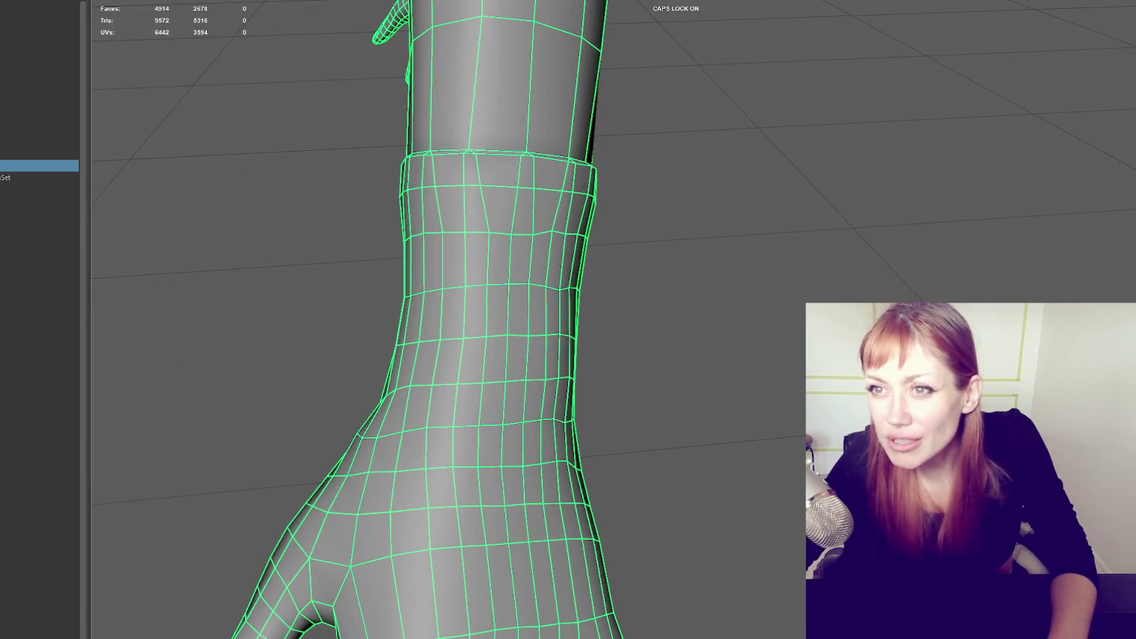
pyautogui.click(37, 142)
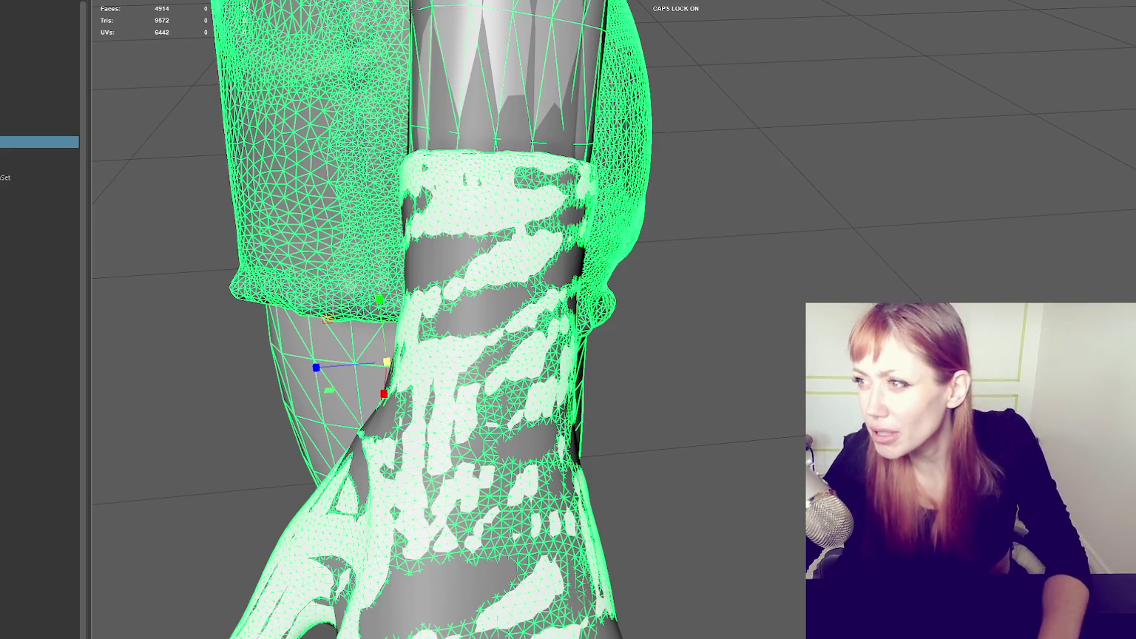
pyautogui.click(213, 118)
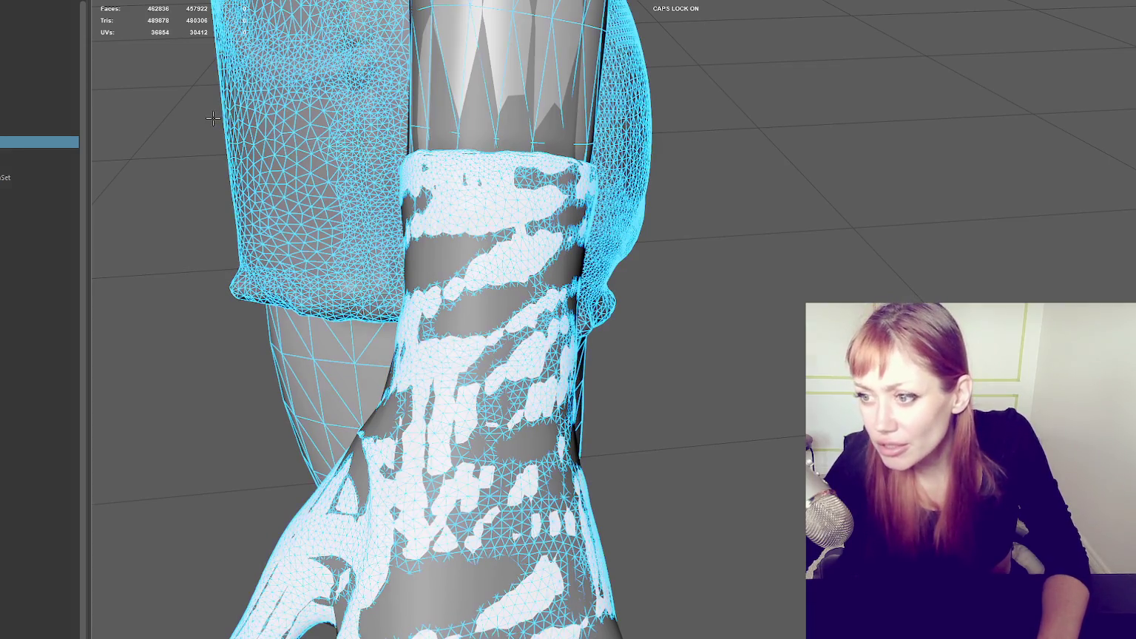
pyautogui.click(30, 138)
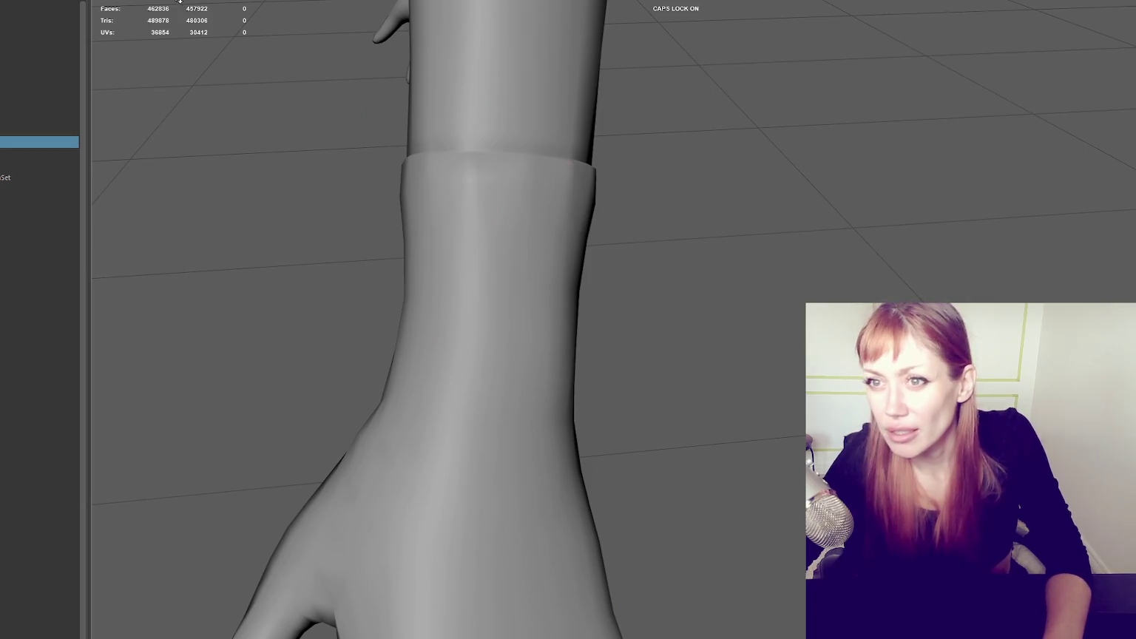
pyautogui.click(453, 222)
# - Select the low-poly arm and hand mesh and bring the upright leg into view
pyautogui.keyDown('alt'); pyautogui.moveTo(387, 256); pyautogui.dragTo(533, 251); pyautogui.keyUp('alt')
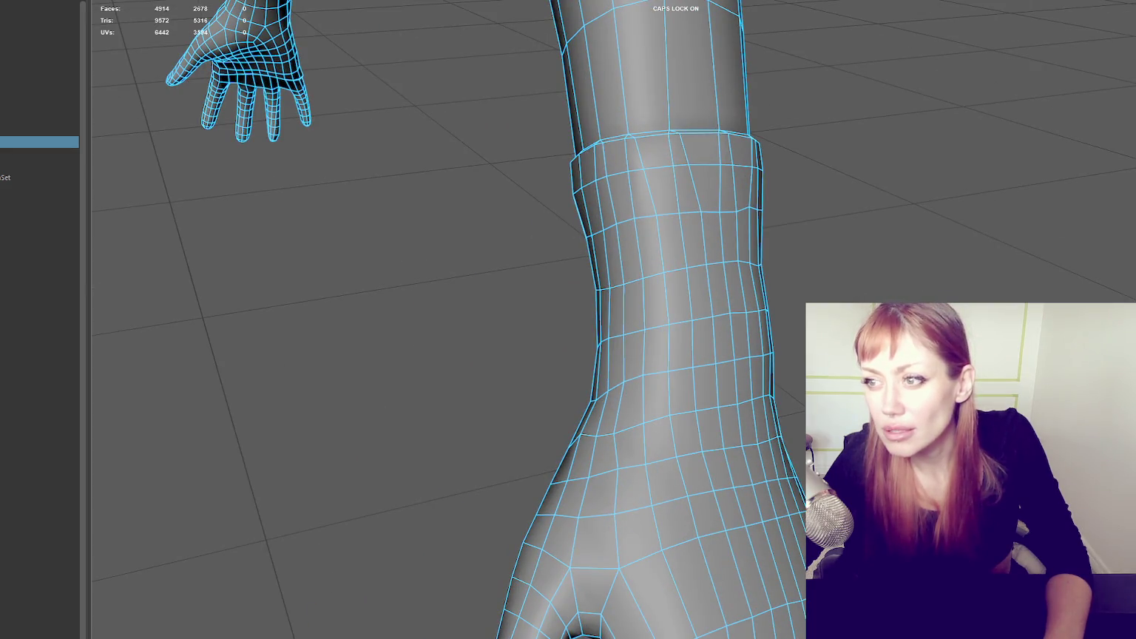
pyautogui.keyDown('alt'); pyautogui.moveTo(532, 135); pyautogui.dragTo(512, 320); pyautogui.keyUp('alt')
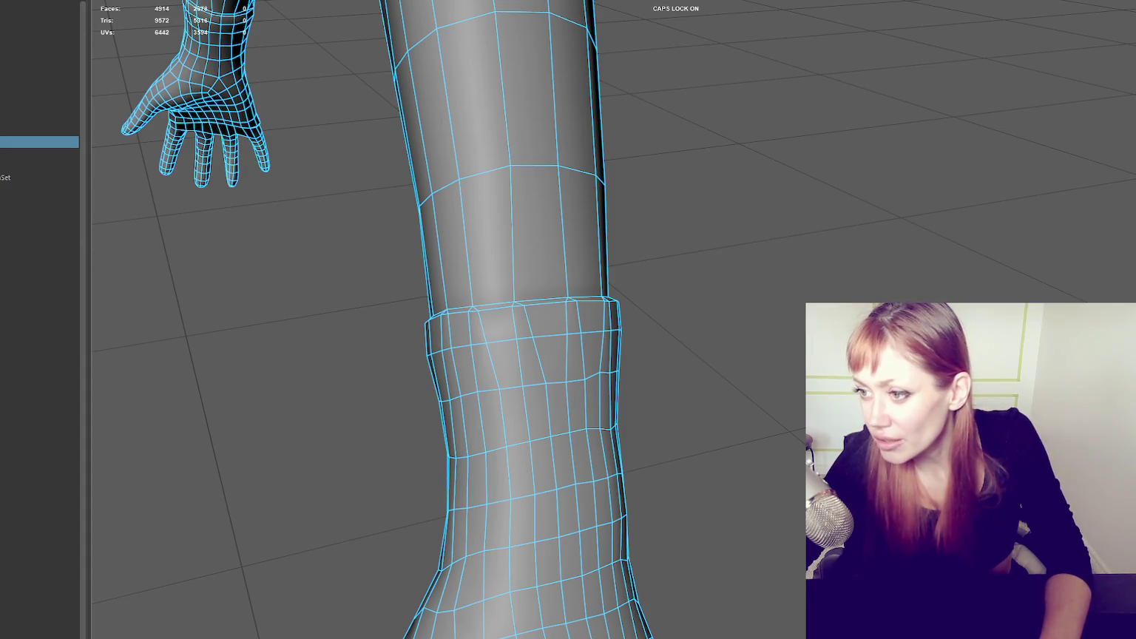
pyautogui.scroll(-5, 778, 251)
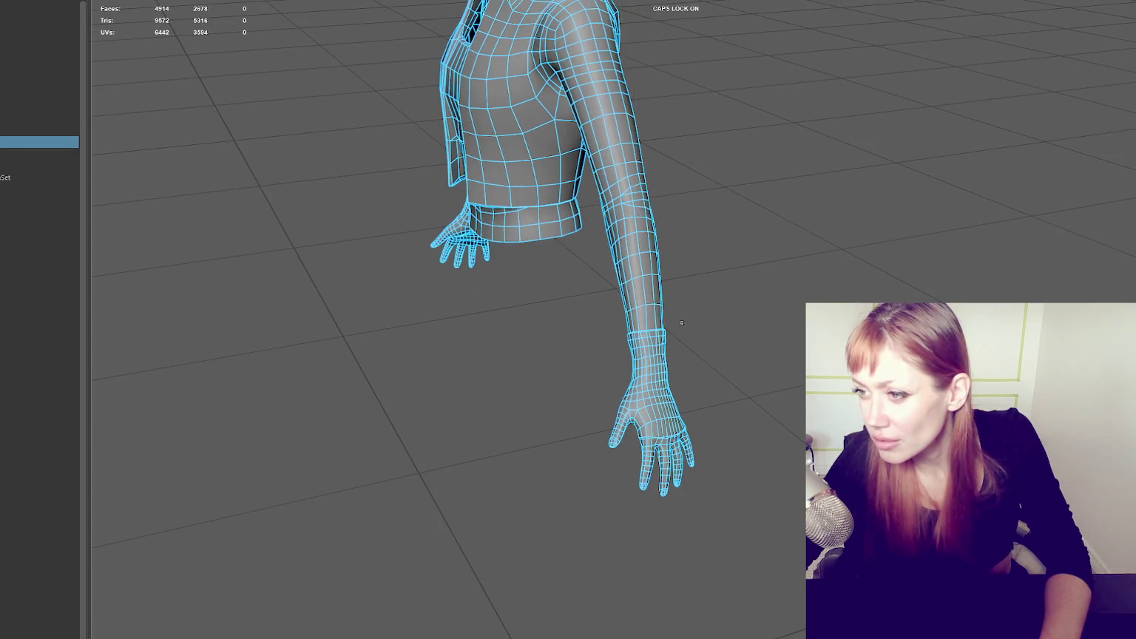
pyautogui.scroll(5, 685, 314)
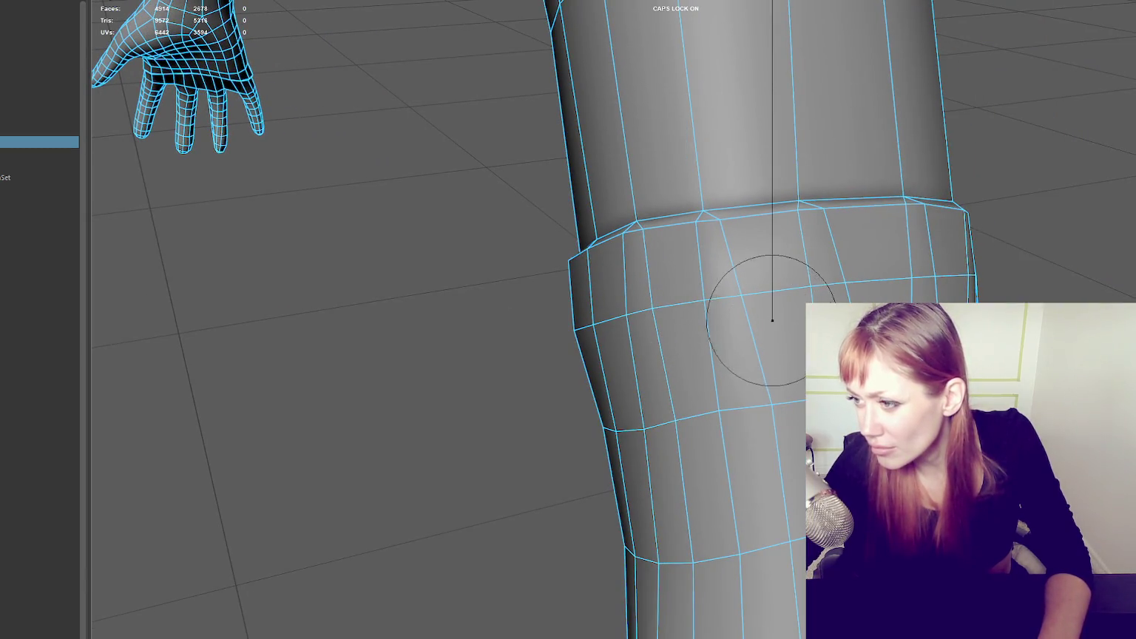
pyautogui.scroll(-2, 776, 311)
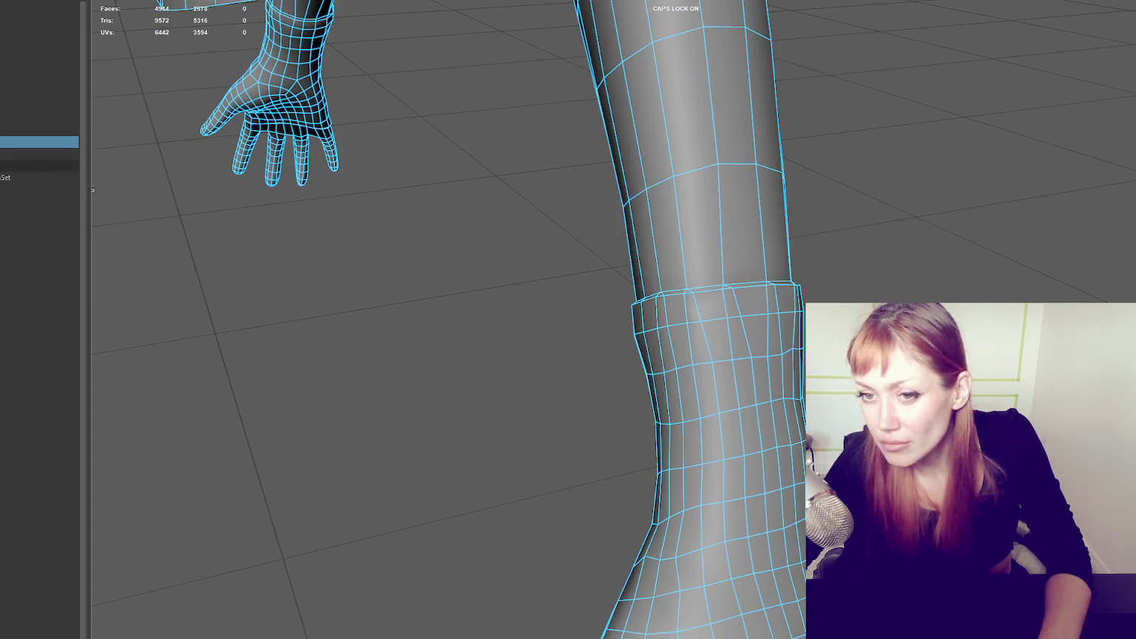
pyautogui.click(30, 165)
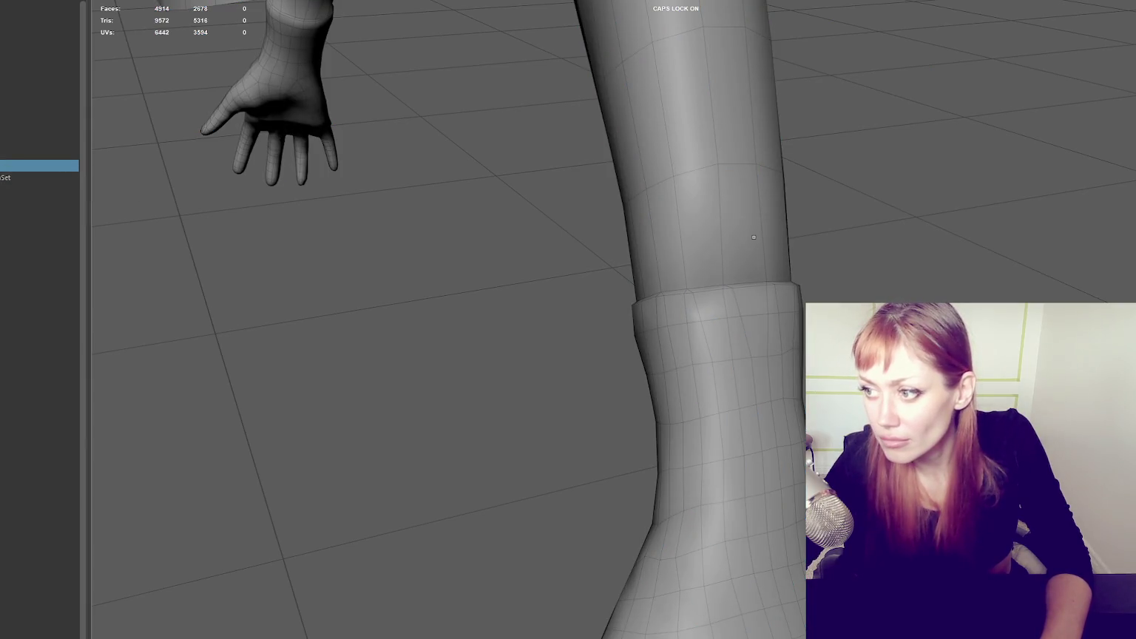
pyautogui.click(652, 210)
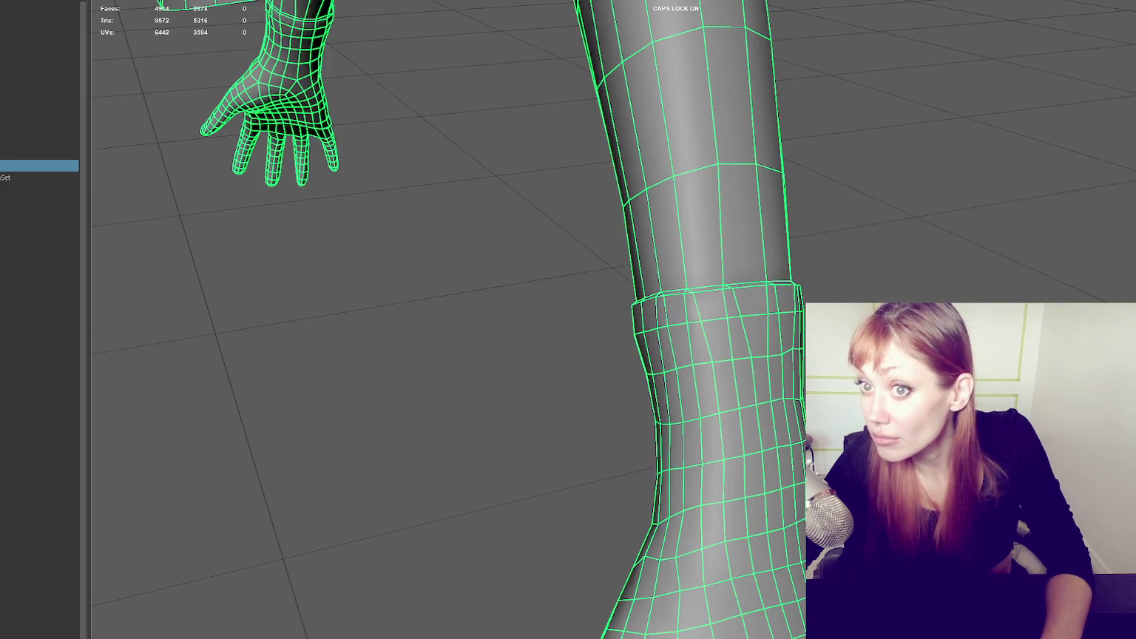
pyautogui.press('s')
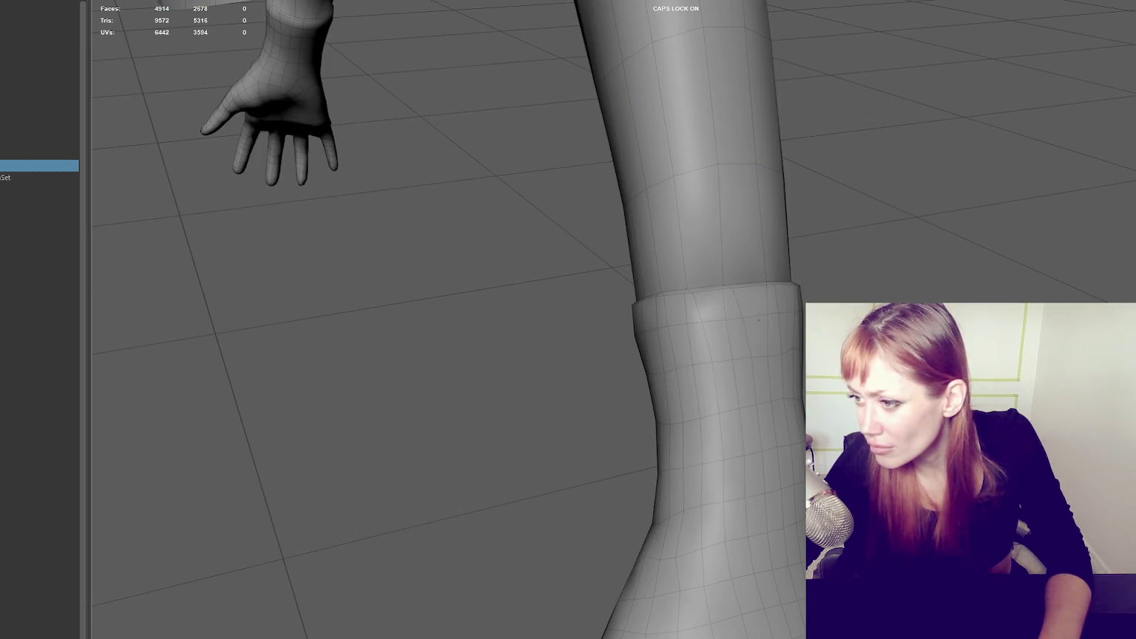
pyautogui.keyDown('alt'); pyautogui.moveTo(680, 329); pyautogui.dragTo(1102, 287); pyautogui.keyUp('alt')
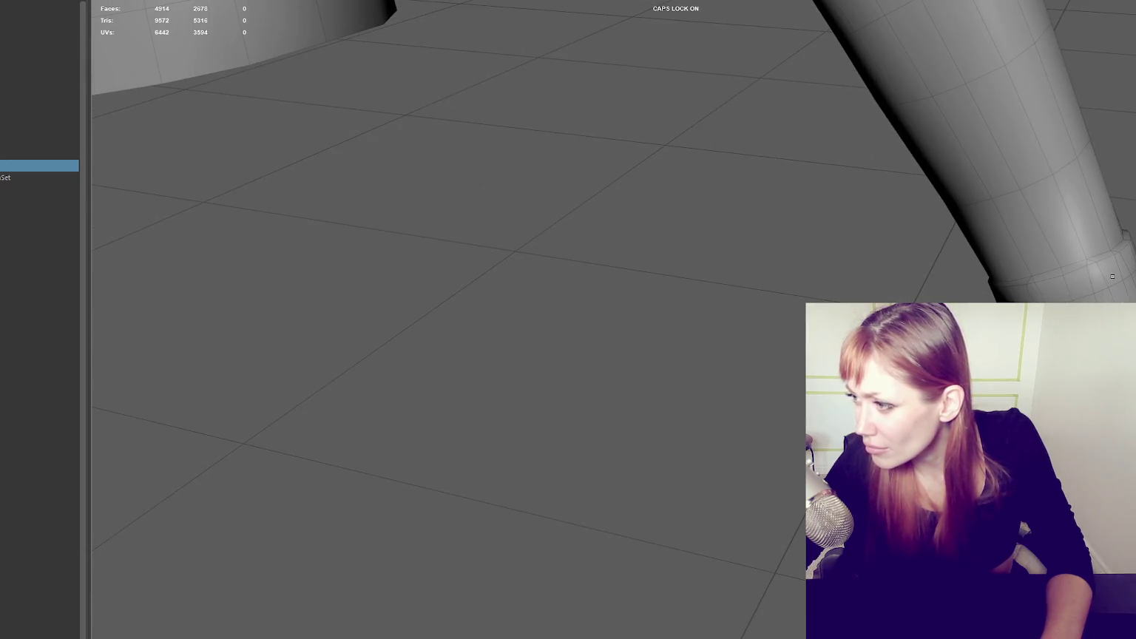
pyautogui.keyDown('alt'); pyautogui.moveTo(1102, 274); pyautogui.dragTo(909, 281); pyautogui.keyUp('alt')
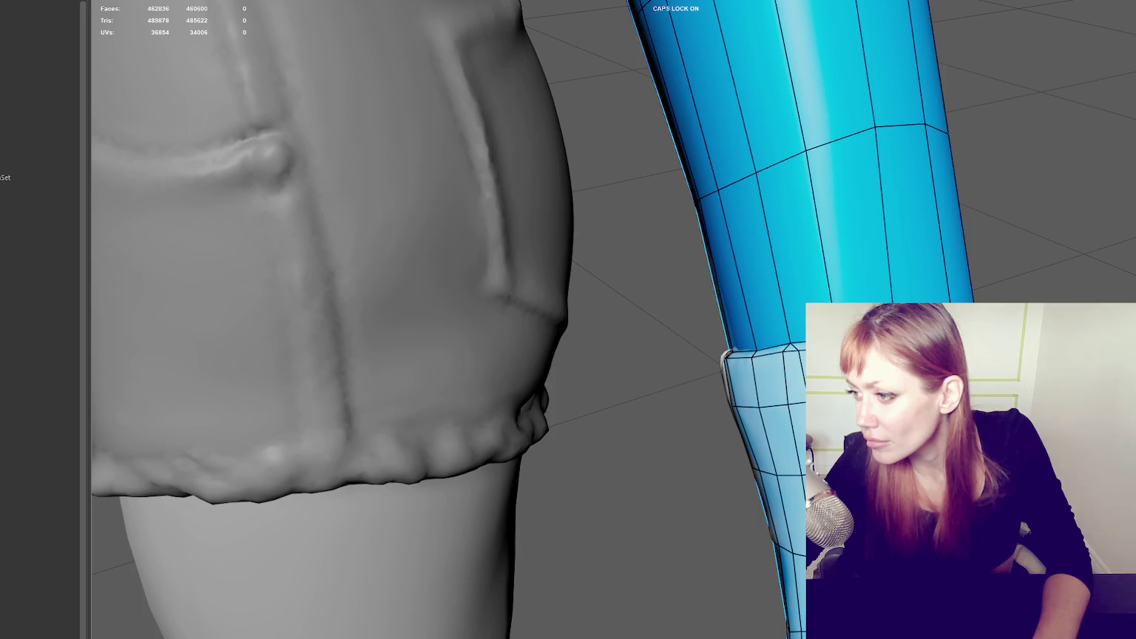
# - Pull a low-poly leg vertex in Quad Draw to fit the sculpt
pyautogui.press('f')
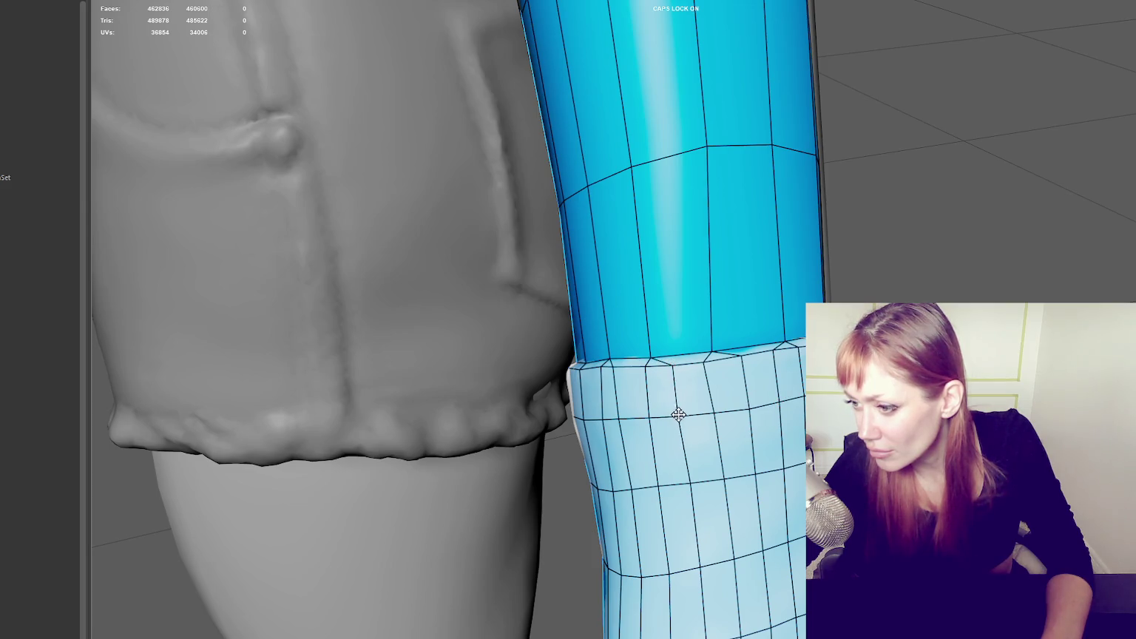
pyautogui.moveTo(646, 411); pyautogui.dragTo(645, 417)
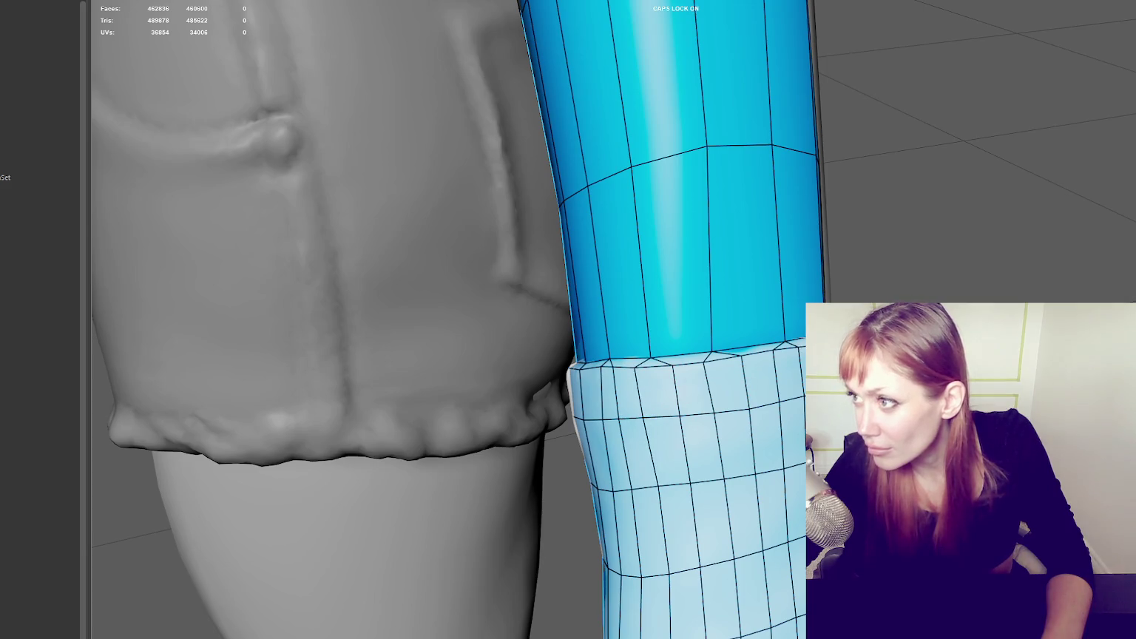
pyautogui.press('ctrl')
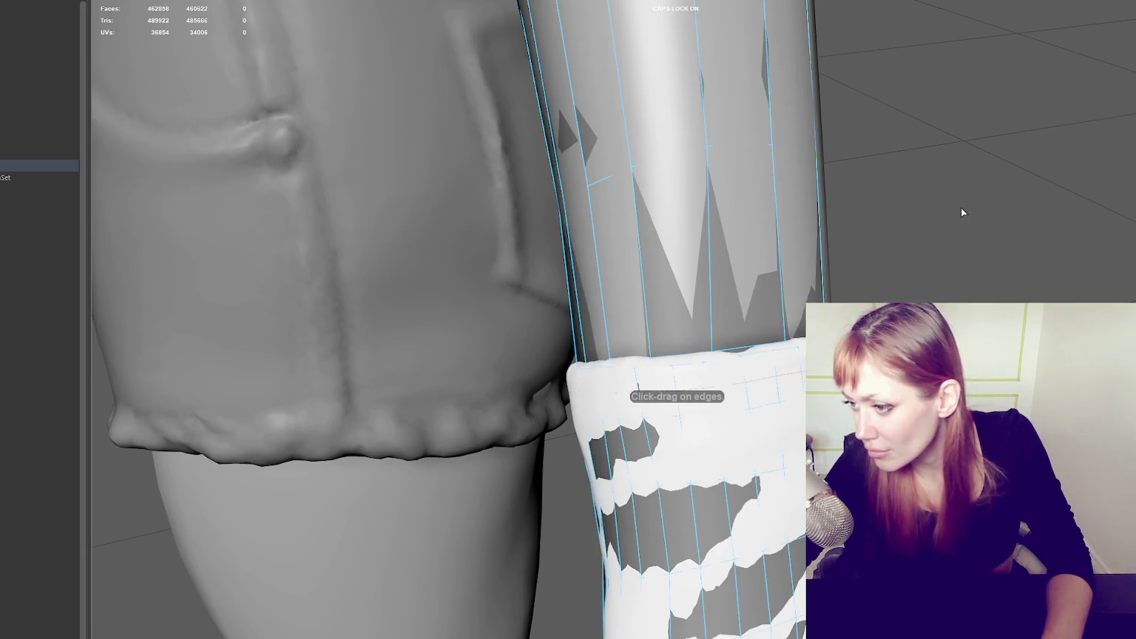
pyautogui.hotkey('ctrl', 'z')
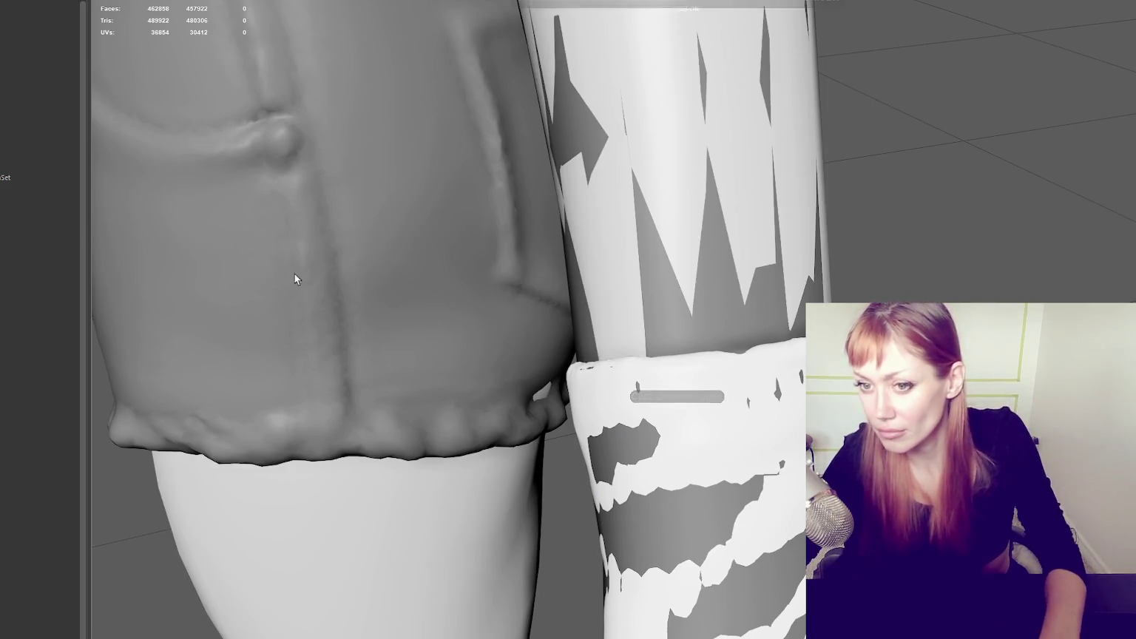
# - Hide the high-poly shorts and orbit in close on the upper arm
pyautogui.click(18, 140)
pyautogui.press('5')
pyautogui.scroll(-5, 823, 228)
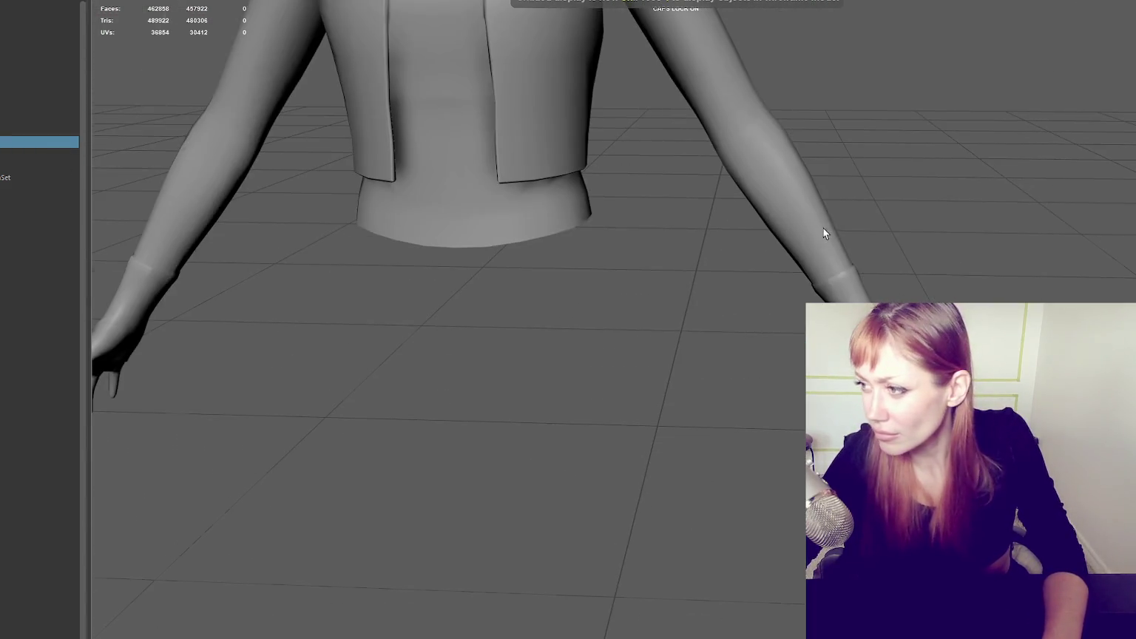
pyautogui.moveTo(923, 210)
pyautogui.keyDown('alt'); pyautogui.mouseDown()
pyautogui.moveTo(794, 255)
pyautogui.moveTo(655, 259)
pyautogui.moveTo(368, 230)
pyautogui.moveTo(198, 266)
pyautogui.moveTo(338, 232)
pyautogui.mouseUp(); pyautogui.keyUp('alt')
pyautogui.moveTo(339, 231)
pyautogui.keyDown('alt'); pyautogui.mouseDown(button='right')
pyautogui.moveTo(383, 229)
pyautogui.moveTo(726, 293)
pyautogui.mouseUp(button='right'); pyautogui.keyUp('alt')
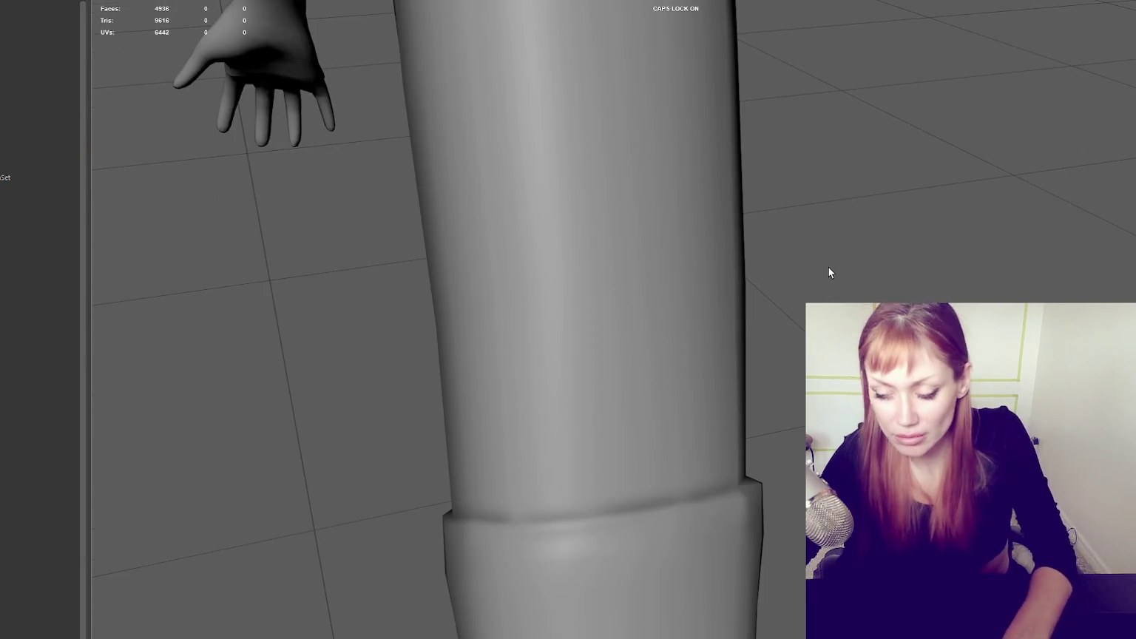
# - Hide the BODY_HIFI sculpt and put the low-poly arm into edge mode
pyautogui.click(734, 368)
pyautogui.click(38, 141)
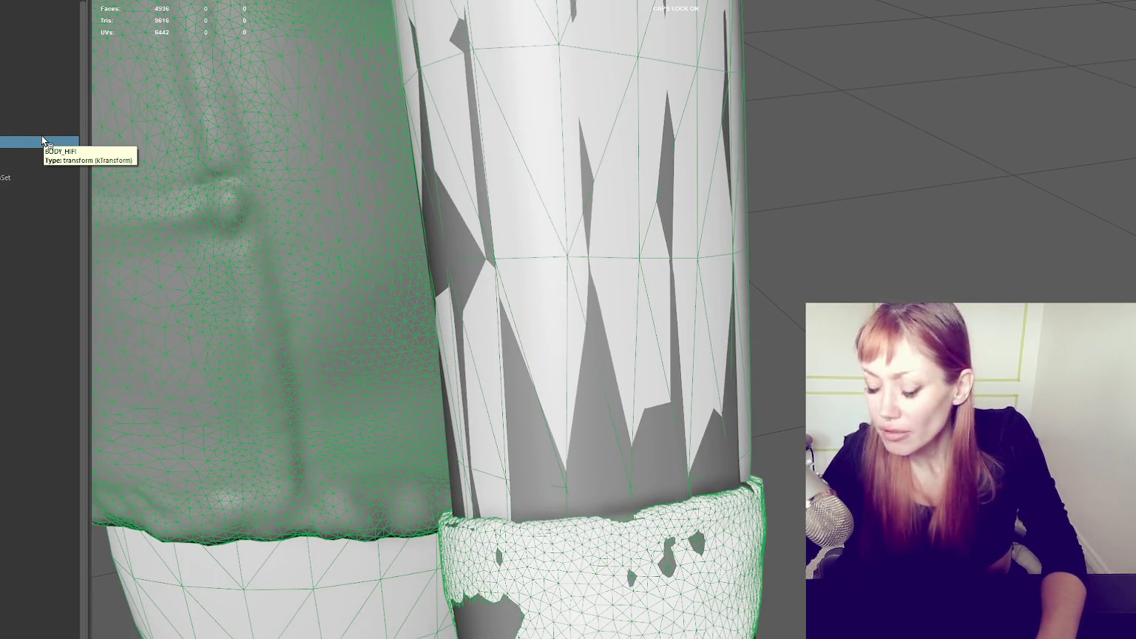
pyautogui.hotkey('ctrl', 'h')
pyautogui.rightClick(926, 245)
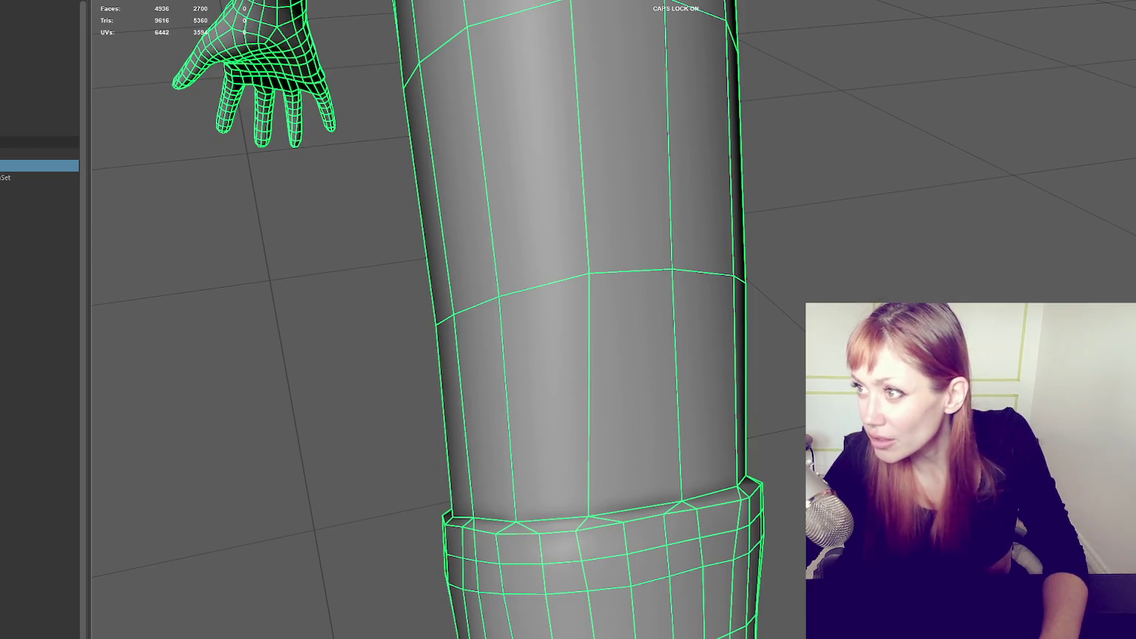
pyautogui.keyDown('alt'); pyautogui.moveTo(826, 65); pyautogui.dragTo(684, 273, button='middle'); pyautogui.keyUp('alt')
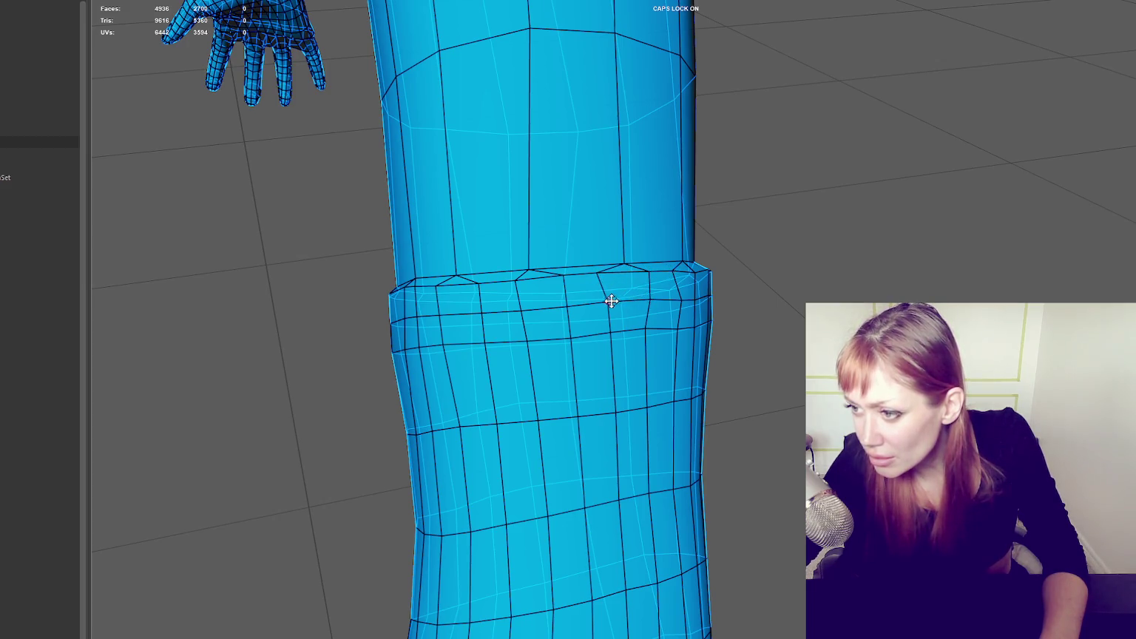
# - Delete four horizontal edge loops from the sleeve cuff, dropping the arm to 4870 faces
pyautogui.doubleClick(627, 302)
pyautogui.press('Delete')
pyautogui.keyDown('alt'); pyautogui.moveTo(670, 303); pyautogui.dragTo(649, 304); pyautogui.keyUp('alt')
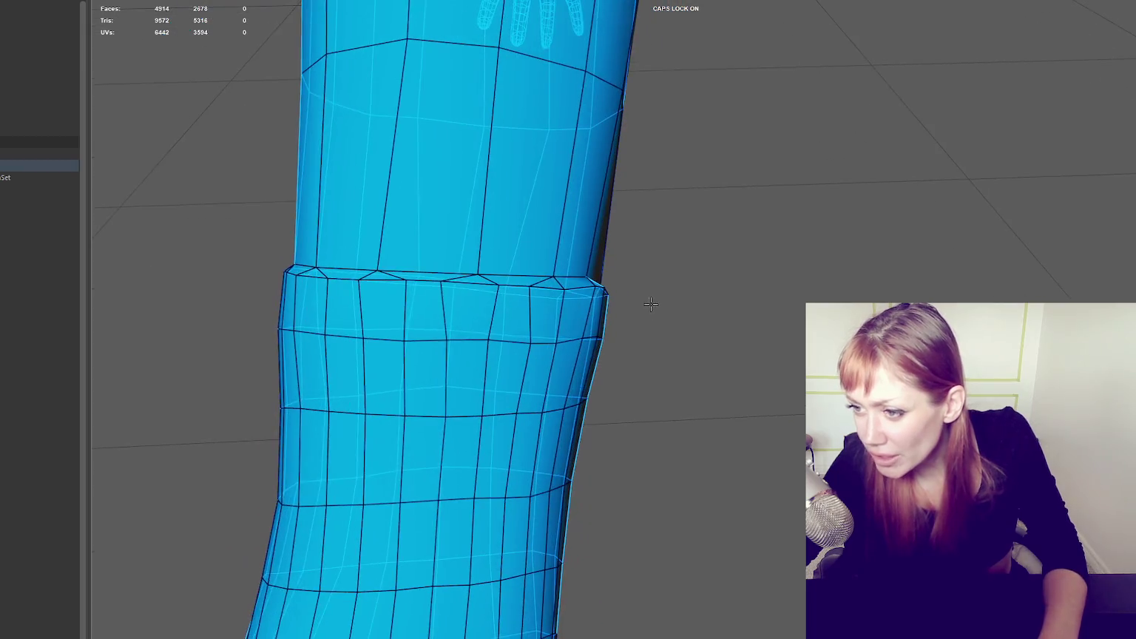
pyautogui.doubleClick(471, 337)
pyautogui.press('Delete')
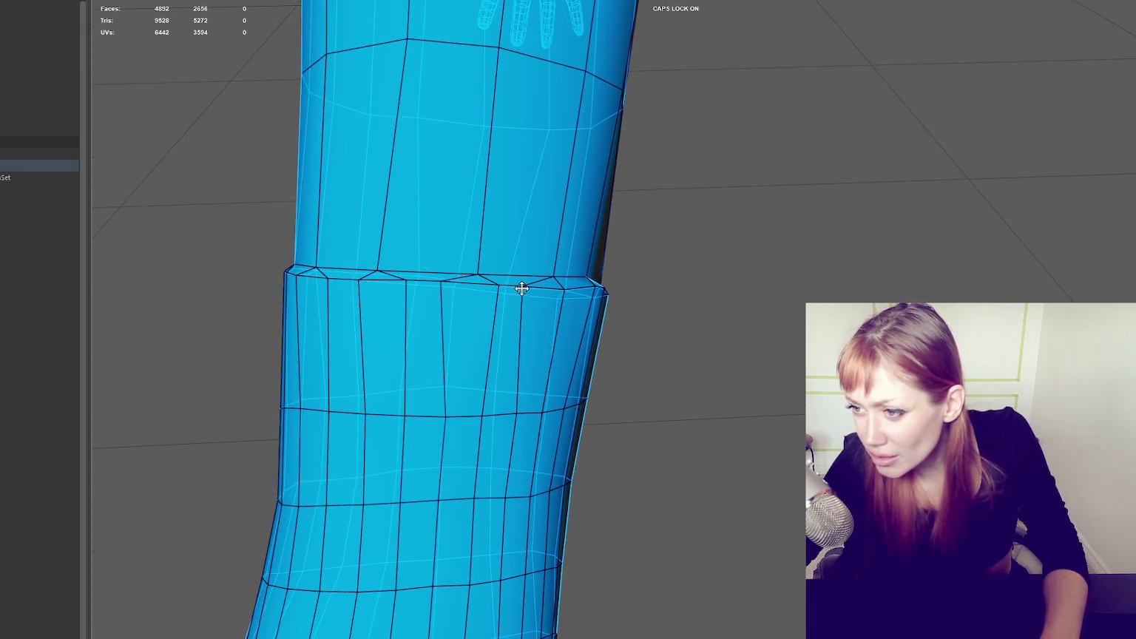
pyautogui.doubleClick(413, 507)
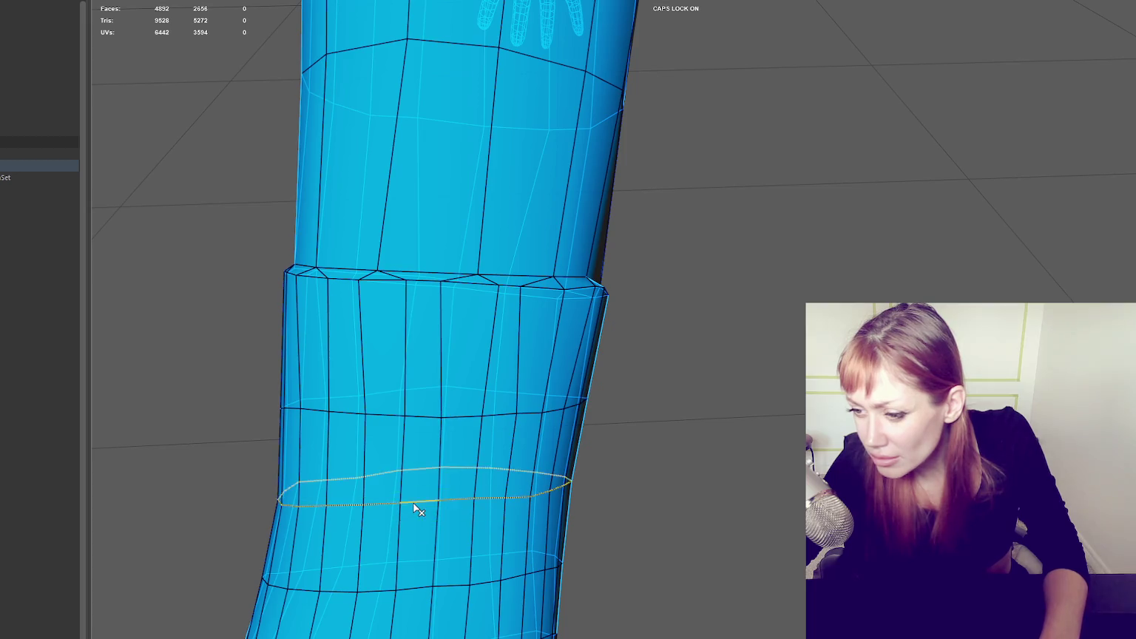
pyautogui.press('Delete')
pyautogui.keyDown('alt'); pyautogui.moveTo(413, 507); pyautogui.dragTo(451, 474); pyautogui.keyUp('alt')
pyautogui.keyDown('ctrl'); pyautogui.click(559, 429); pyautogui.keyUp('ctrl')
pyautogui.doubleClick(539, 379)
pyautogui.press('Delete')
pyautogui.scroll(3, 649, 372)
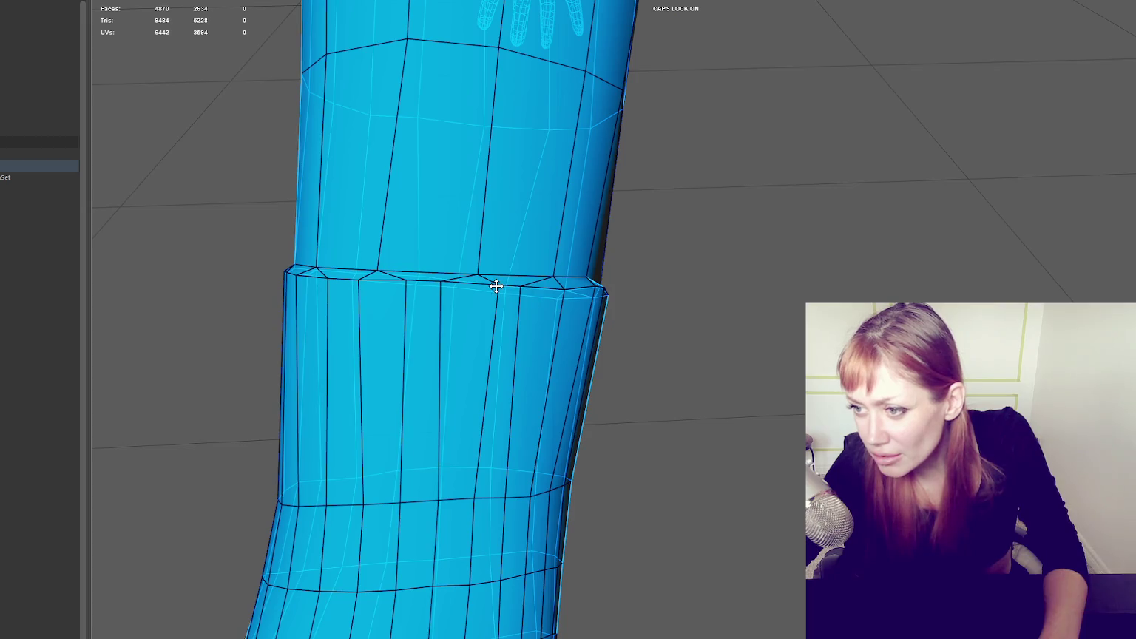
# - Orbit around the sleeve and insert a new cuff edge loop, reaching 4914 faces
pyautogui.moveTo(431, 503)
pyautogui.keyDown('alt'); pyautogui.mouseDown()
pyautogui.moveTo(495, 446)
pyautogui.moveTo(404, 201)
pyautogui.mouseUp(); pyautogui.keyUp('alt')
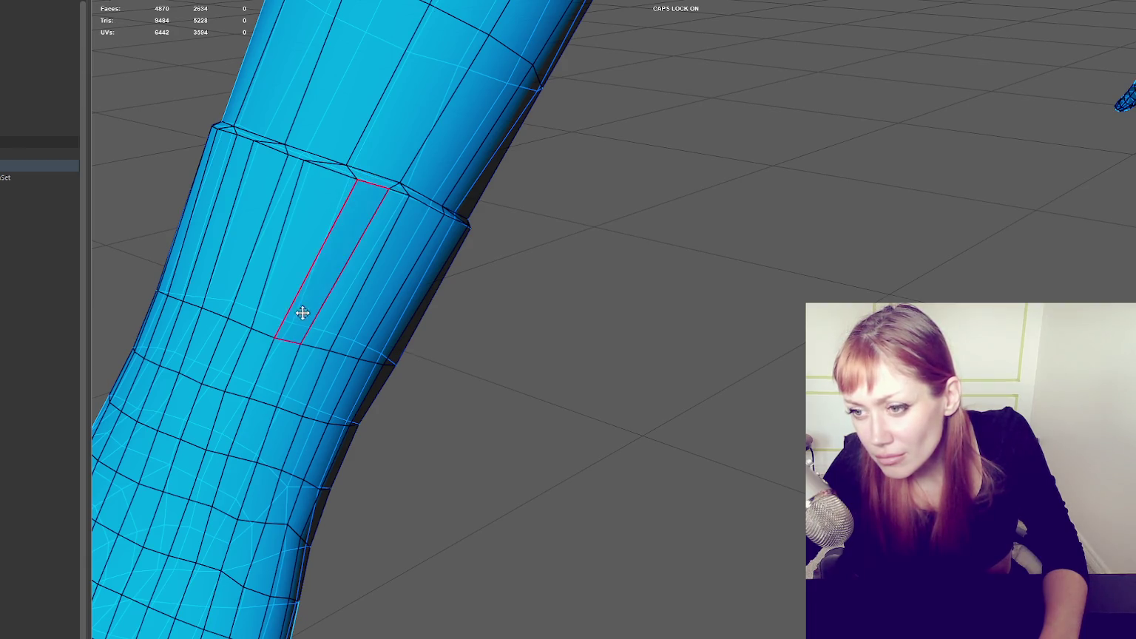
pyautogui.scroll(-3, 280, 338)
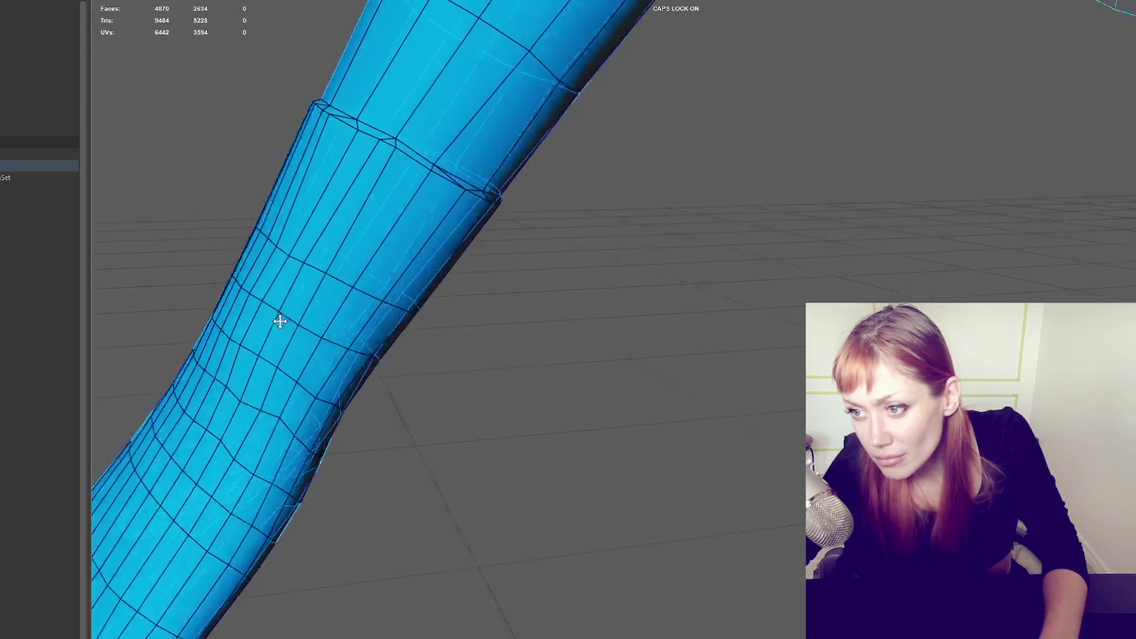
pyautogui.scroll(-3, 279, 317)
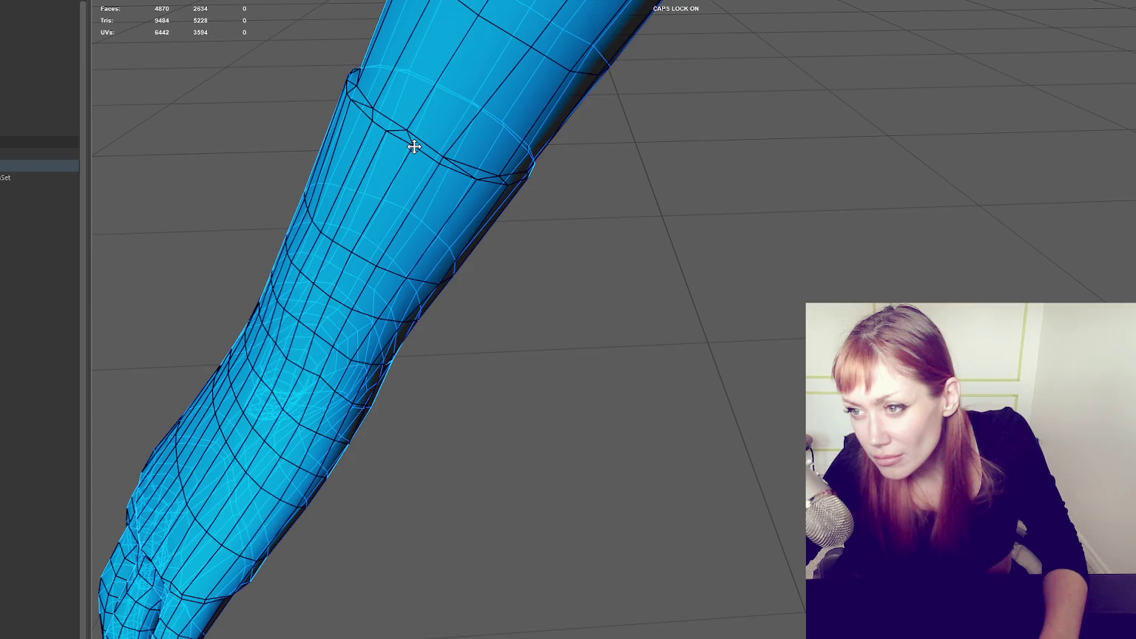
pyautogui.keyDown('alt'); pyautogui.moveTo(414, 147); pyautogui.dragTo(525, 159); pyautogui.keyUp('alt')
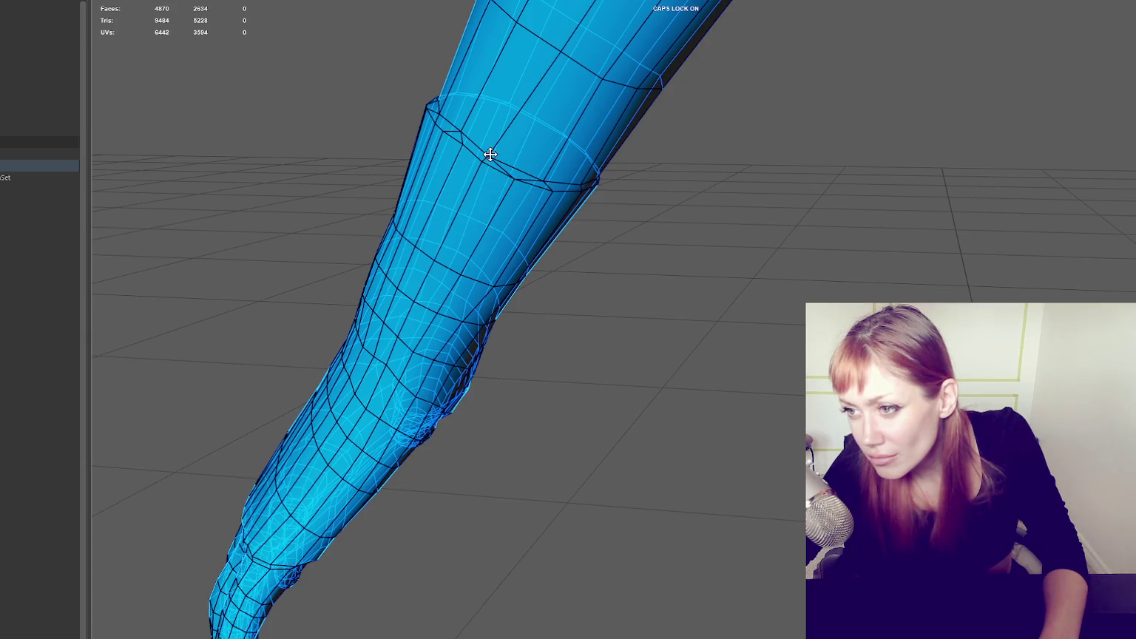
pyautogui.moveTo(491, 153)
pyautogui.keyDown('alt'); pyautogui.mouseDown()
pyautogui.moveTo(677, 246)
pyautogui.moveTo(744, 251)
pyautogui.moveTo(690, 261)
pyautogui.moveTo(997, 182)
pyautogui.moveTo(930, 203)
pyautogui.mouseUp(); pyautogui.keyUp('alt')
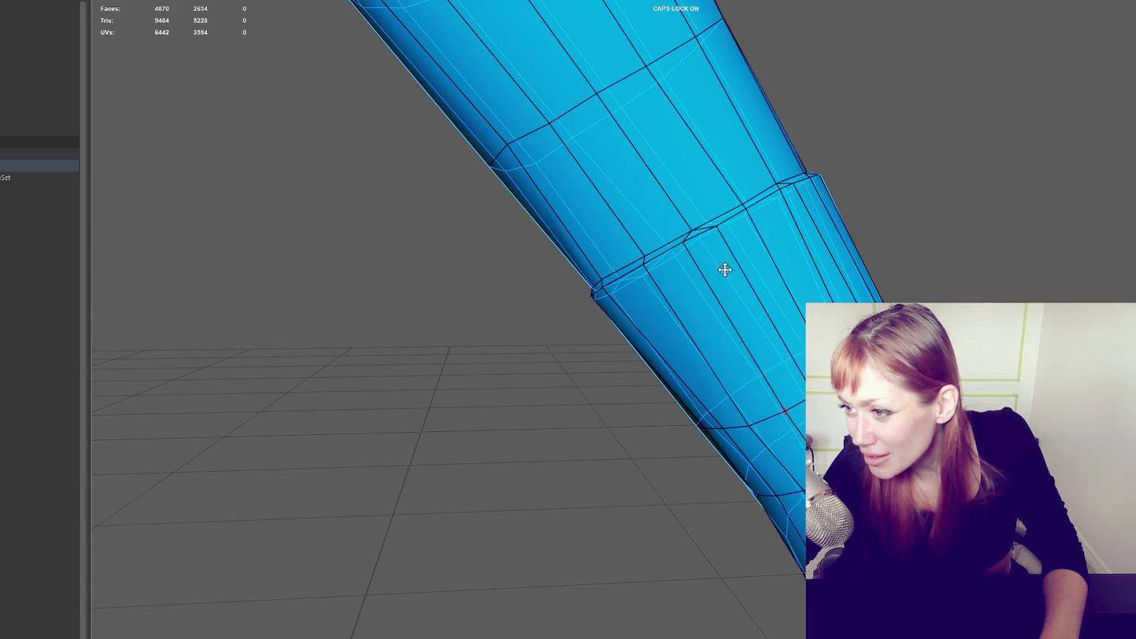
pyautogui.moveTo(748, 208)
pyautogui.keyDown('alt'); pyautogui.mouseDown()
pyautogui.moveTo(758, 210)
pyautogui.moveTo(609, 284)
pyautogui.mouseUp(); pyautogui.keyUp('alt')
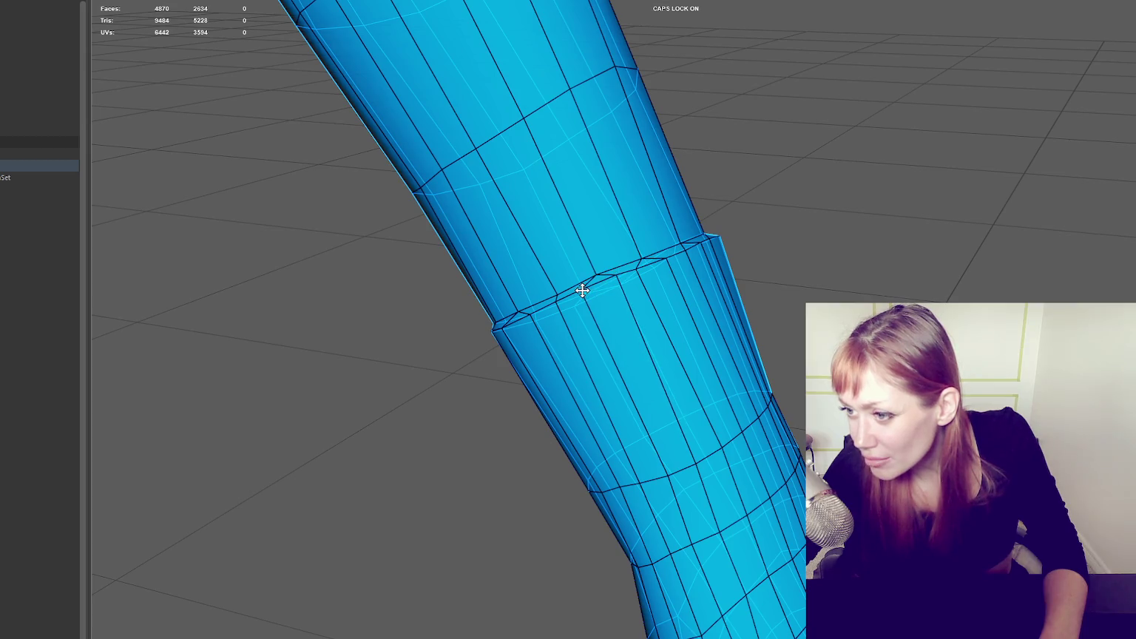
pyautogui.moveTo(680, 320)
pyautogui.mouseDown()
pyautogui.moveTo(673, 344)
pyautogui.moveTo(655, 280)
pyautogui.moveTo(685, 348)
pyautogui.mouseUp()
pyautogui.scroll(-5, 772, 237)
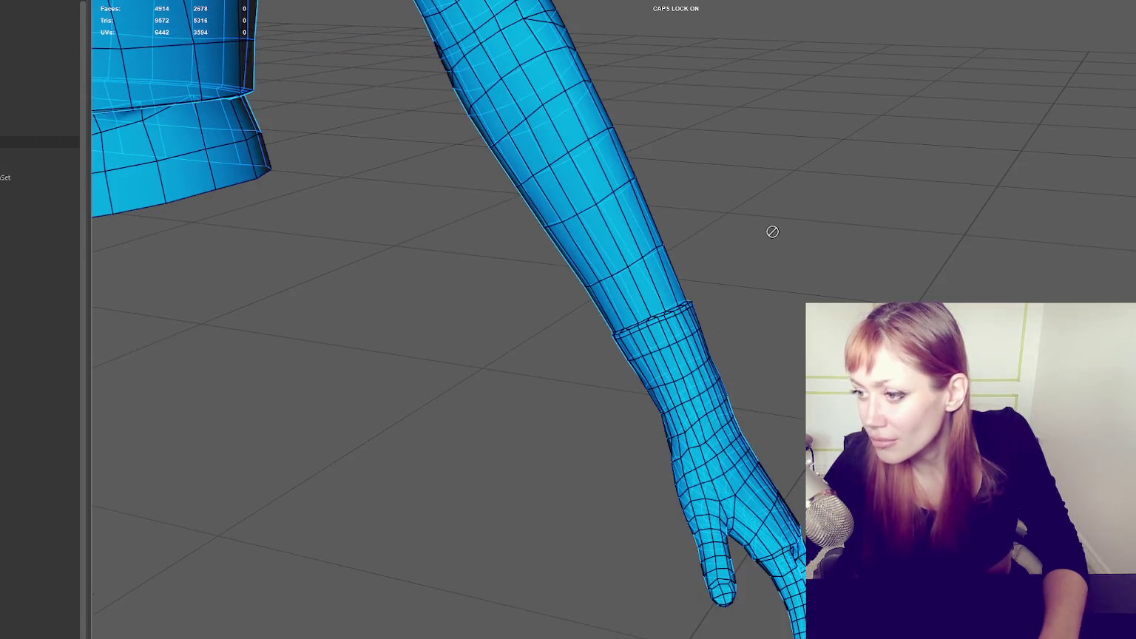
# - Frame the jacket and hide the high-poly body and shorts
pyautogui.press('f')
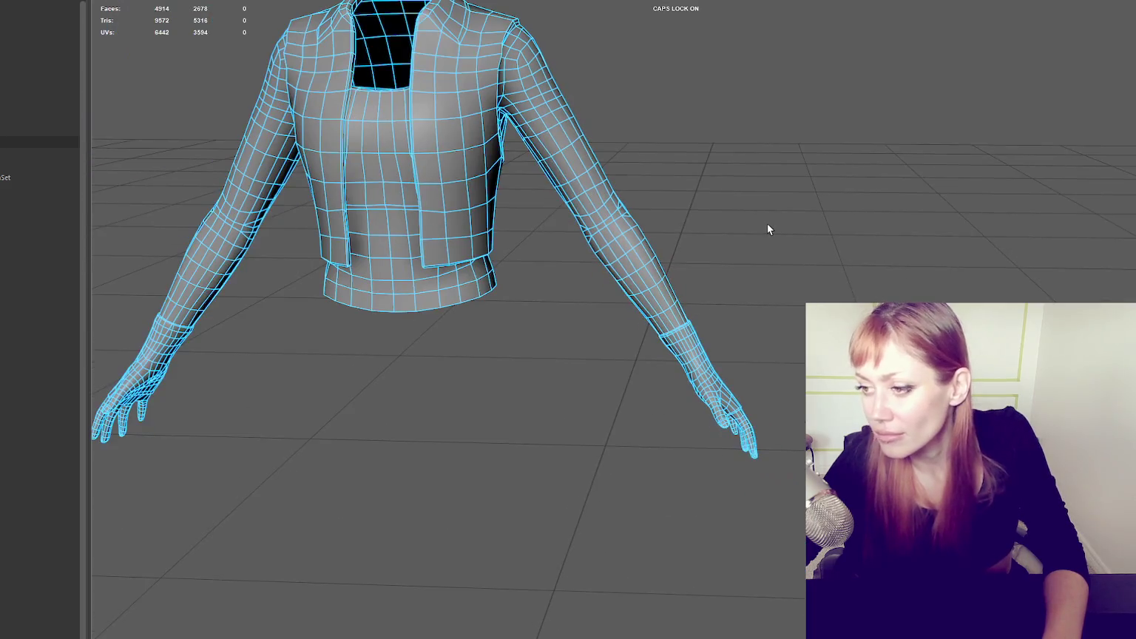
pyautogui.moveTo(741, 220)
pyautogui.keyDown('alt'); pyautogui.mouseDown()
pyautogui.moveTo(842, 228)
pyautogui.moveTo(764, 231)
pyautogui.mouseUp(); pyautogui.keyUp('alt')
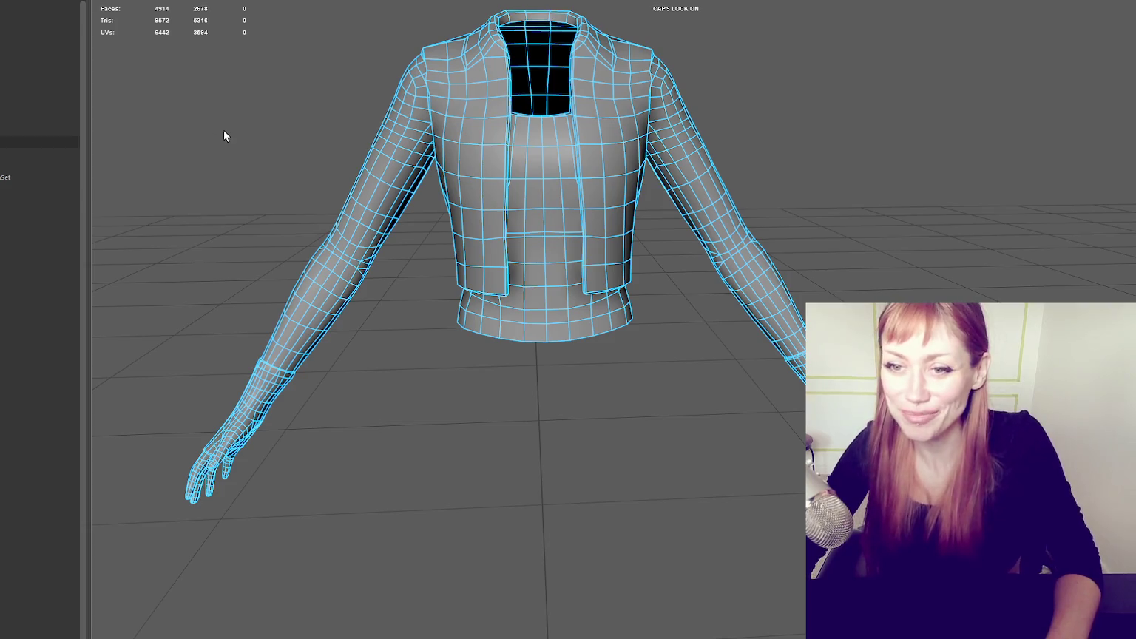
pyautogui.scroll(-3, 530, 129)
pyautogui.click(41, 141)
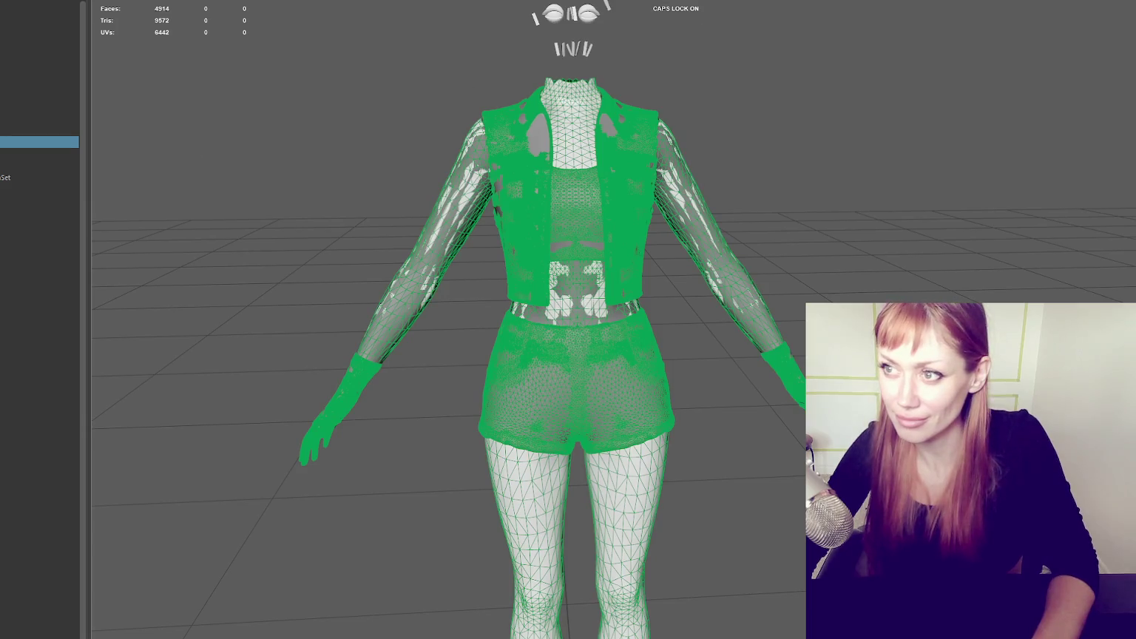
pyautogui.hotkey('ctrl', 'h')
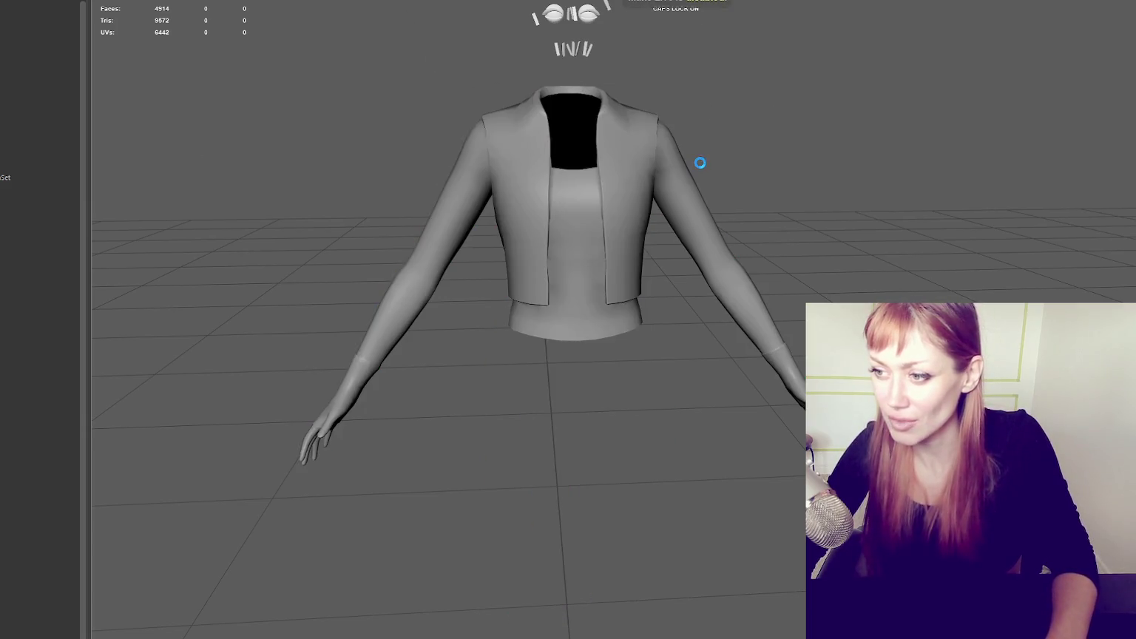
pyautogui.scroll(2, 696, 76)
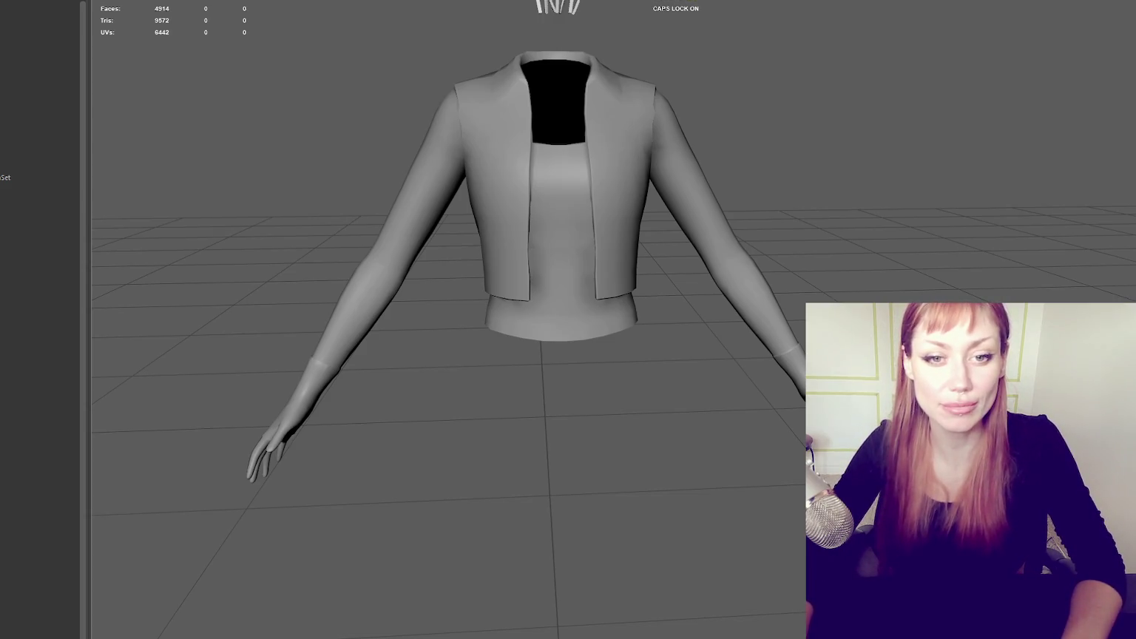
# - Select the low-poly jacket and tumble higher to inspect its quad wireframe
pyautogui.moveTo(540, 400)
pyautogui.keyDown('alt'); pyautogui.mouseDown()
pyautogui.moveTo(621, 330)
pyautogui.moveTo(779, 261)
pyautogui.moveTo(778, 298)
pyautogui.moveTo(816, 302)
pyautogui.mouseUp(); pyautogui.keyUp('alt')
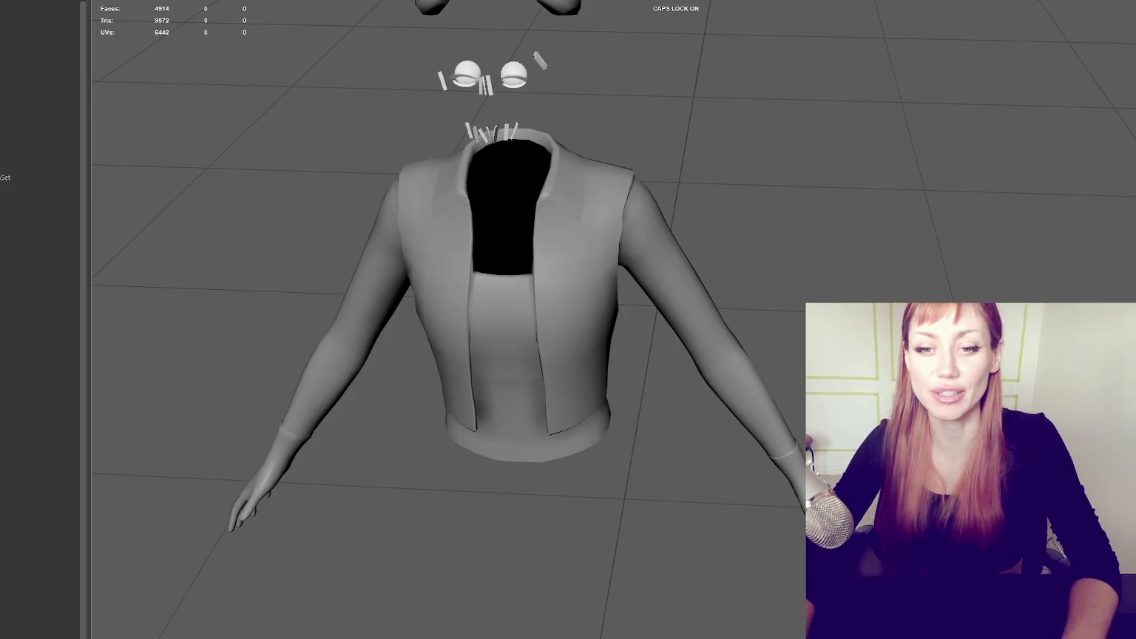
pyautogui.click(517, 333)
pyautogui.moveTo(768, 256)
pyautogui.keyDown('alt'); pyautogui.mouseDown()
pyautogui.moveTo(801, 254)
pyautogui.moveTo(774, 243)
pyautogui.moveTo(786, 239)
pyautogui.mouseUp(); pyautogui.keyUp('alt')
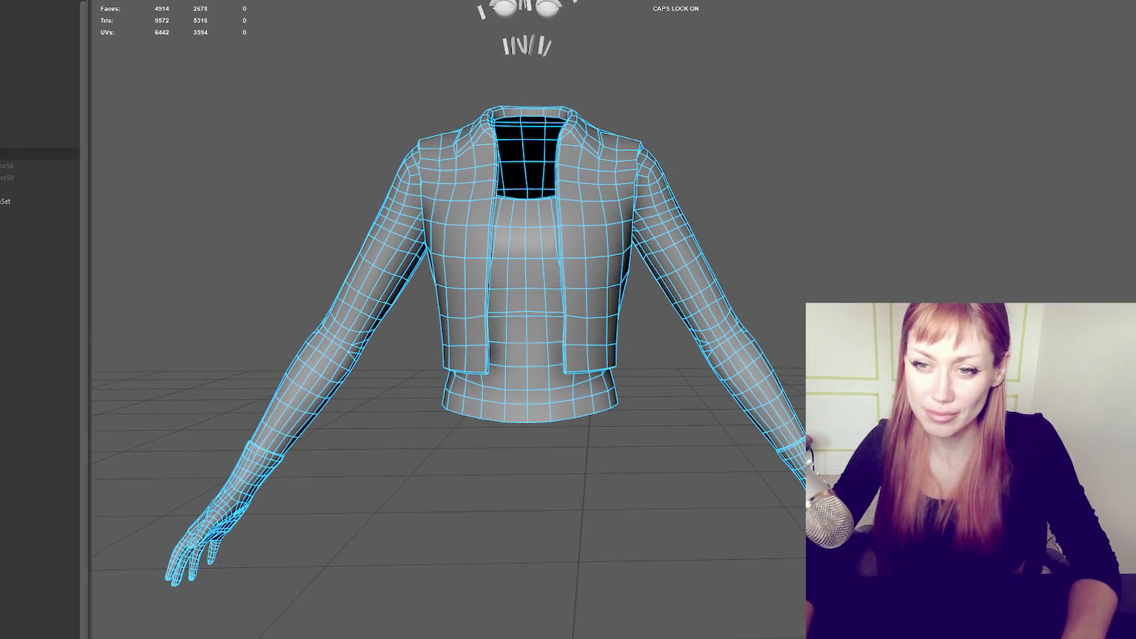
# - Reveal the high-poly outfit sculpt and frame the whole model
pyautogui.click(4, 165)
pyautogui.click(37, 130)
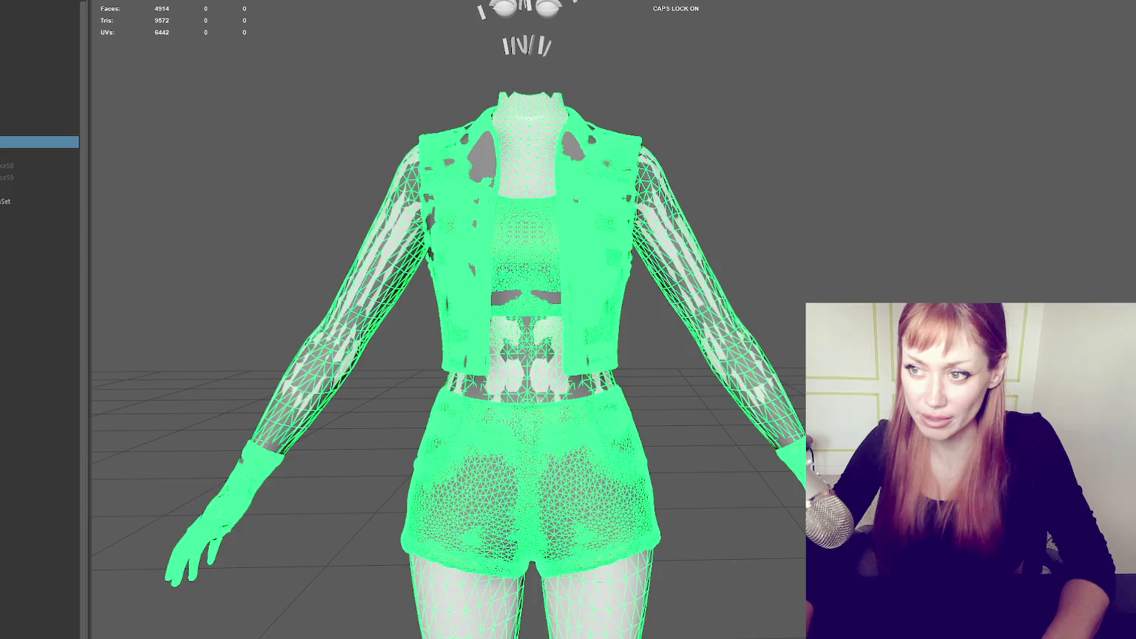
pyautogui.click(37, 106)
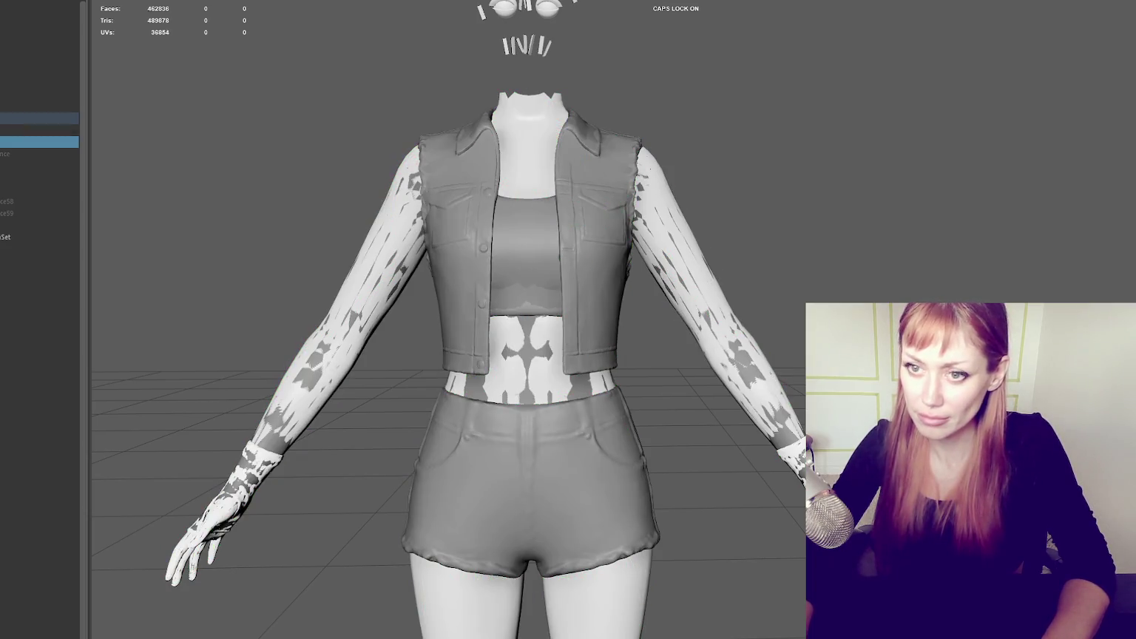
pyautogui.press('f')
pyautogui.keyDown('alt'); pyautogui.moveTo(220, 150); pyautogui.dragTo(216, 191, button='middle'); pyautogui.keyUp('alt')
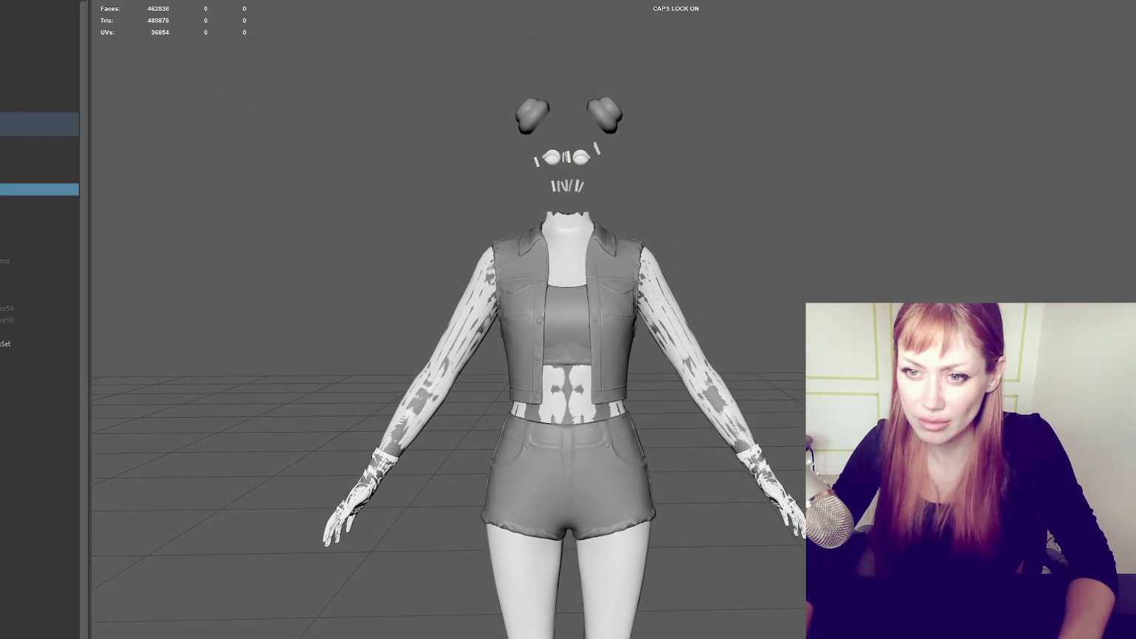
pyautogui.click(37, 189)
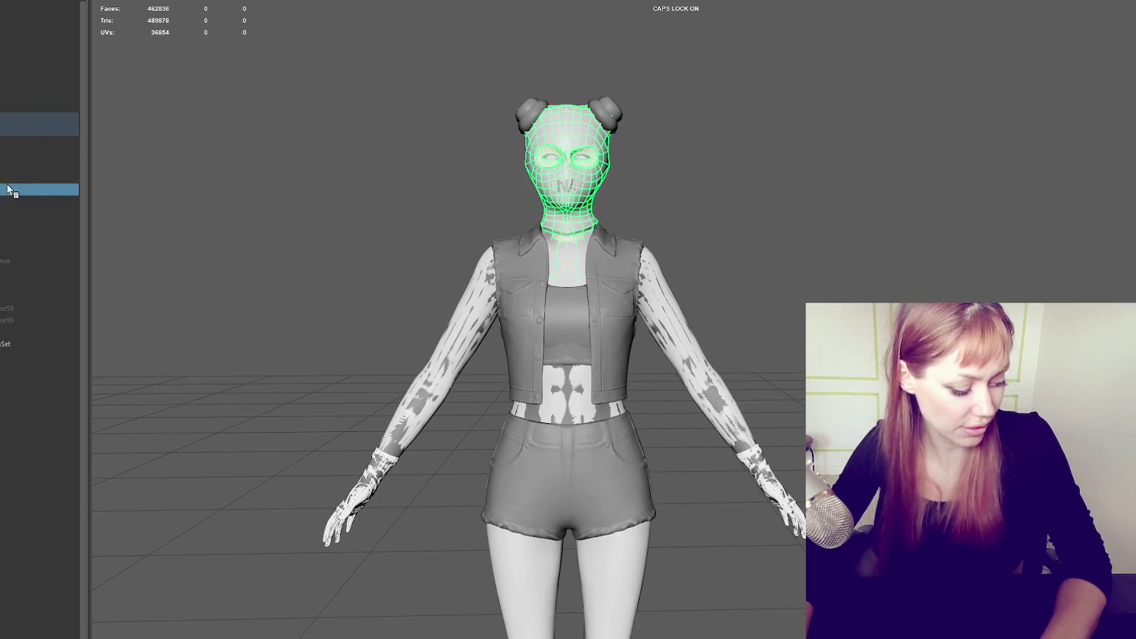
pyautogui.click(639, 200)
pyautogui.scroll(3, 678, 195)
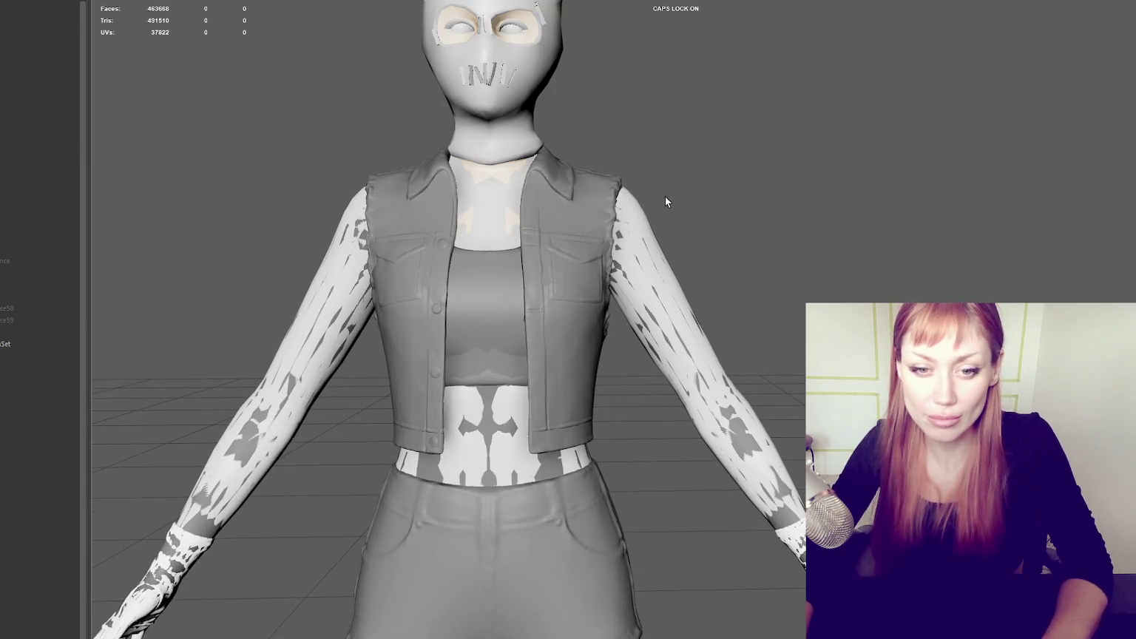
pyautogui.scroll(-2, 640, 194)
pyautogui.scroll(-2, 641, 194)
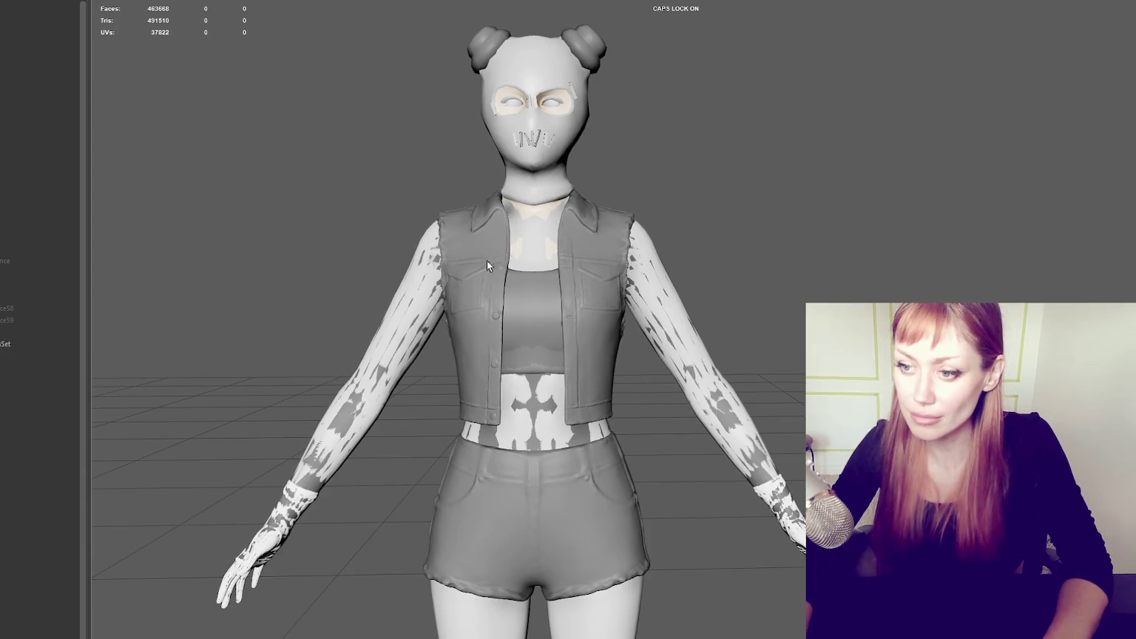
# - Group the high-poly clothing, move the group to the Outliner top and hide it
pyautogui.click(526, 303)
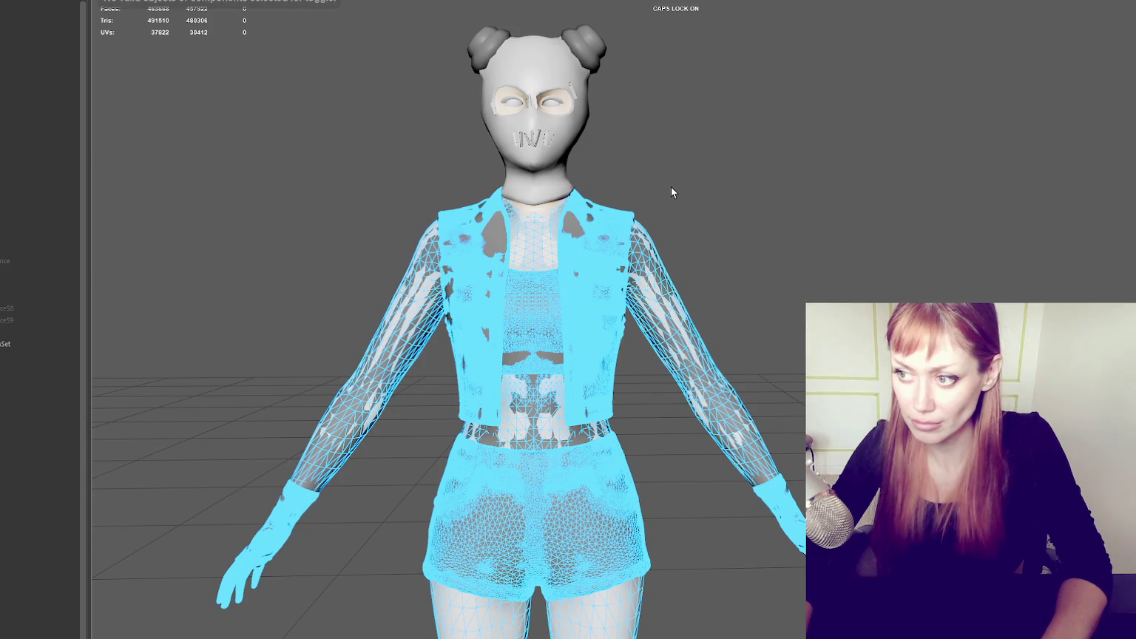
pyautogui.scroll(-1, 671, 191)
pyautogui.scroll(-1, 671, 191)
pyautogui.scroll(2, 601, 198)
pyautogui.keyDown('alt'); pyautogui.moveTo(602, 198); pyautogui.dragTo(631, 214); pyautogui.keyUp('alt')
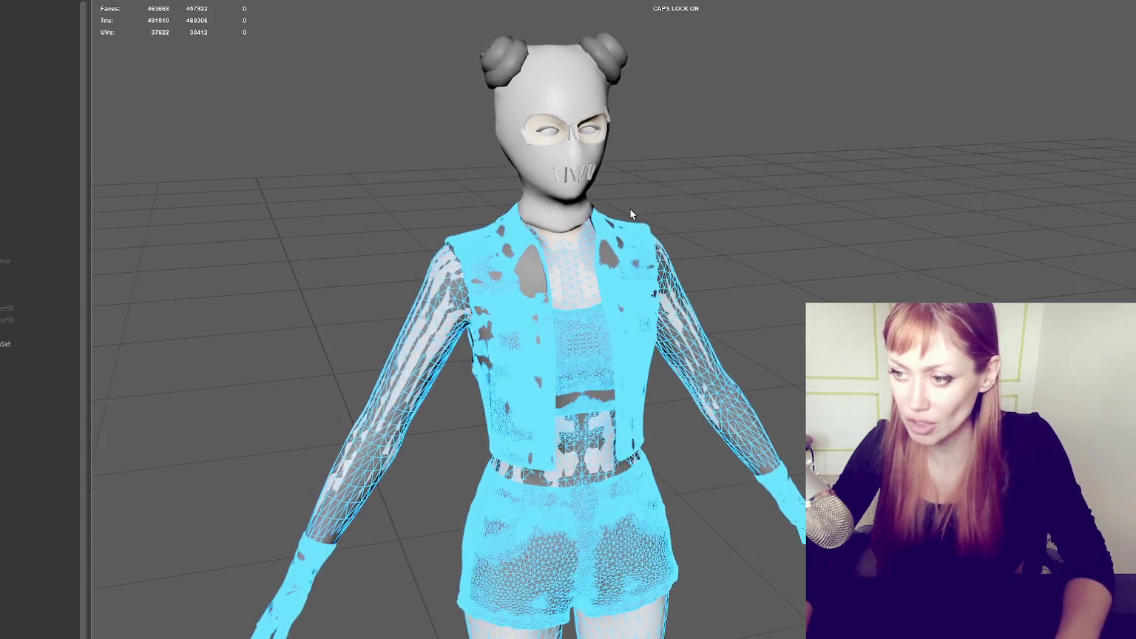
pyautogui.click(376, 120)
pyautogui.scroll(-2, 373, 117)
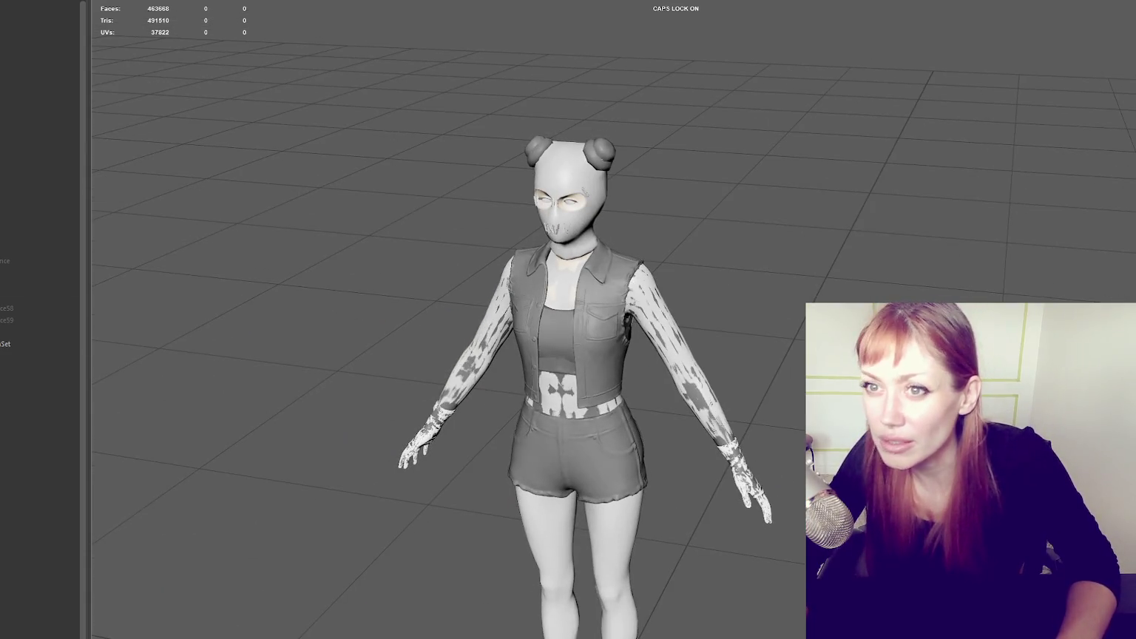
pyautogui.click(530, 311)
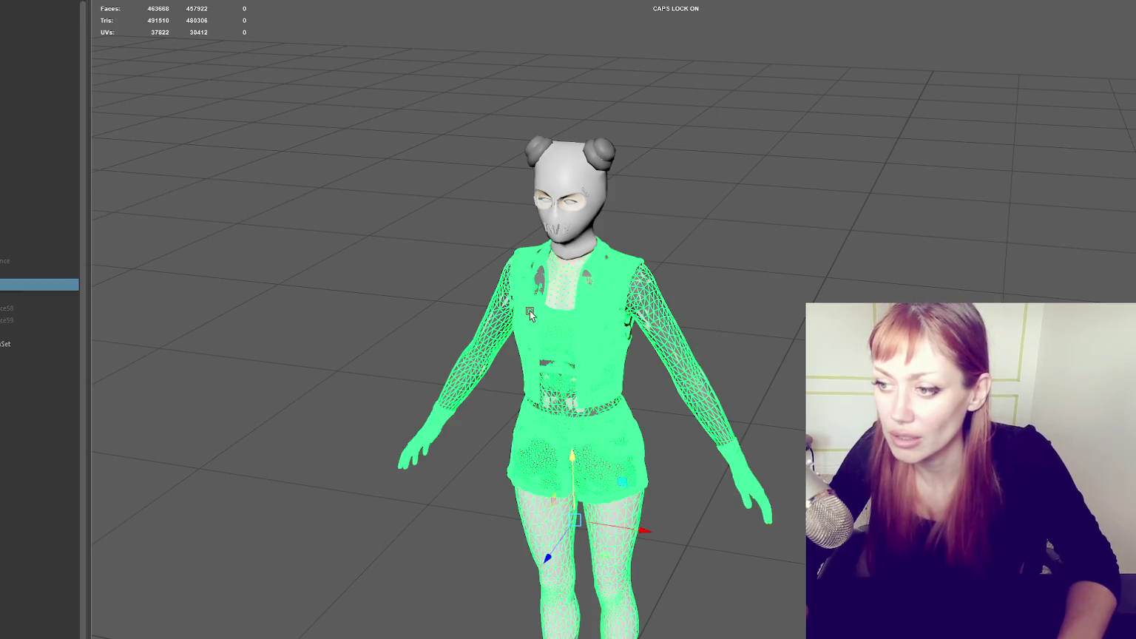
pyautogui.hotkey('ctrl', 'g')
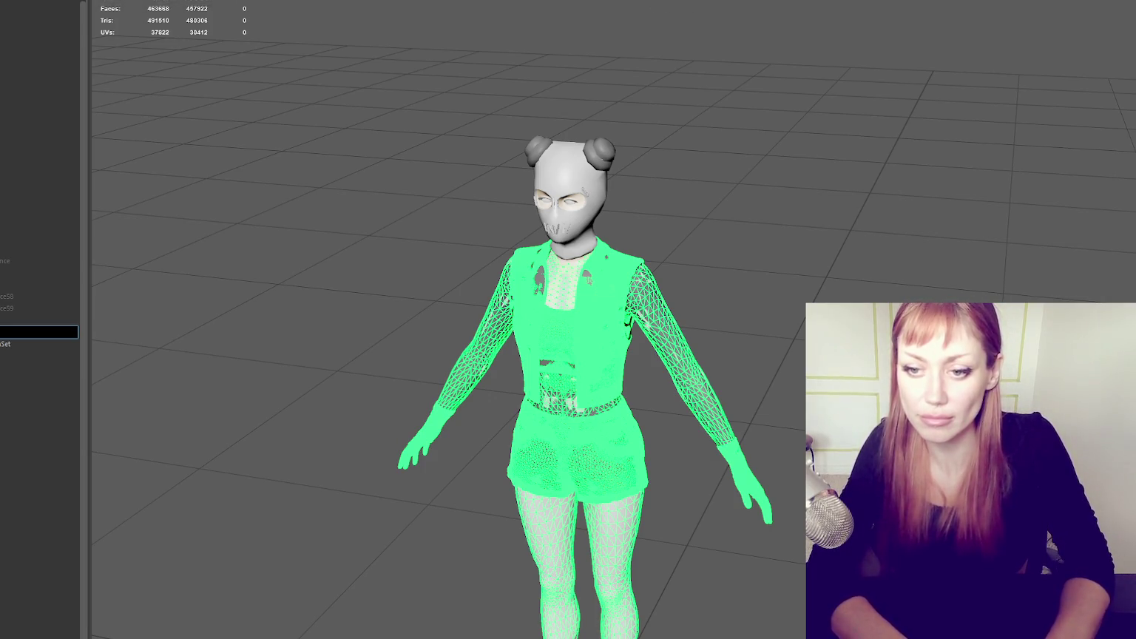
pyautogui.press('Return')
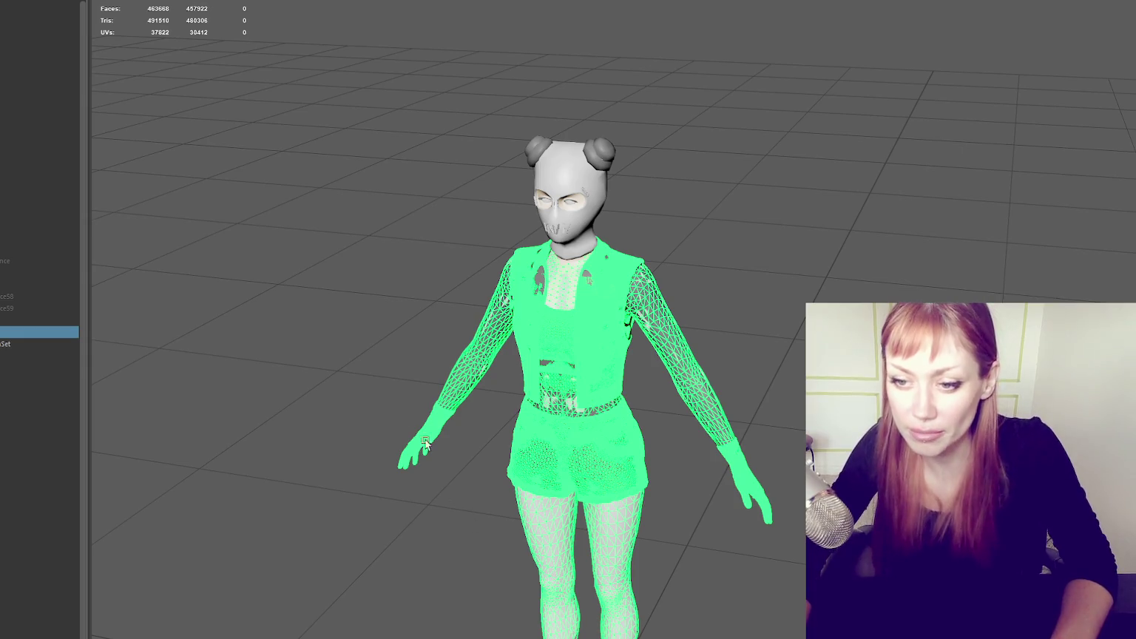
pyautogui.moveTo(30, 332); pyautogui.dragTo(15, 47)
pyautogui.hotkey('ctrl', 'h')
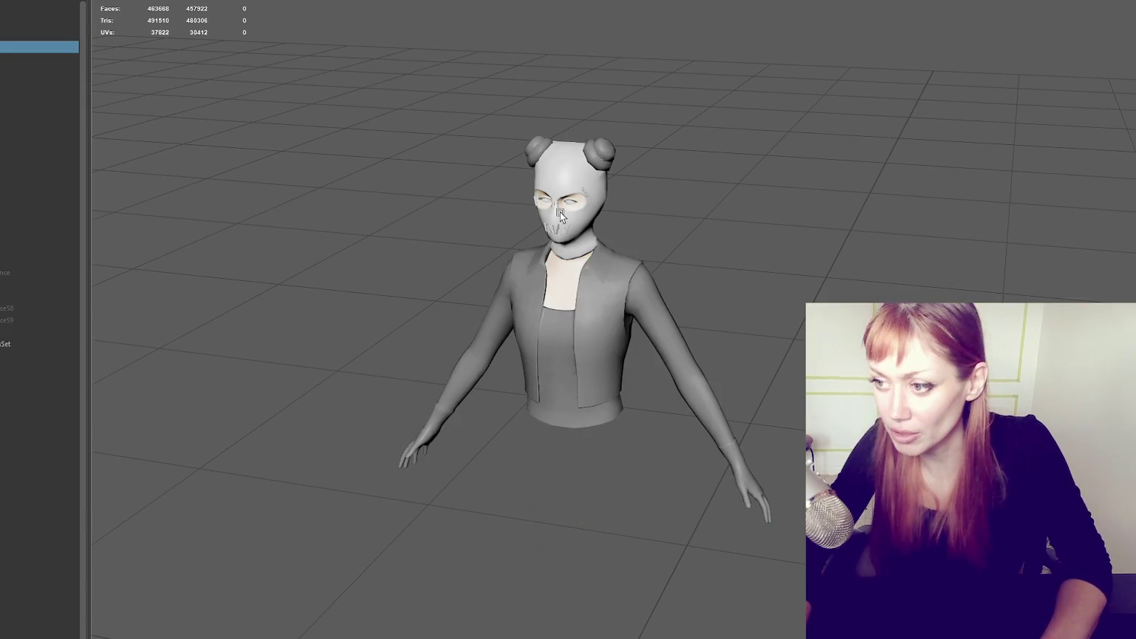
# - Show the high-poly body again and drag it into the clothing group
pyautogui.click(593, 241)
pyautogui.scroll(3, 593, 241)
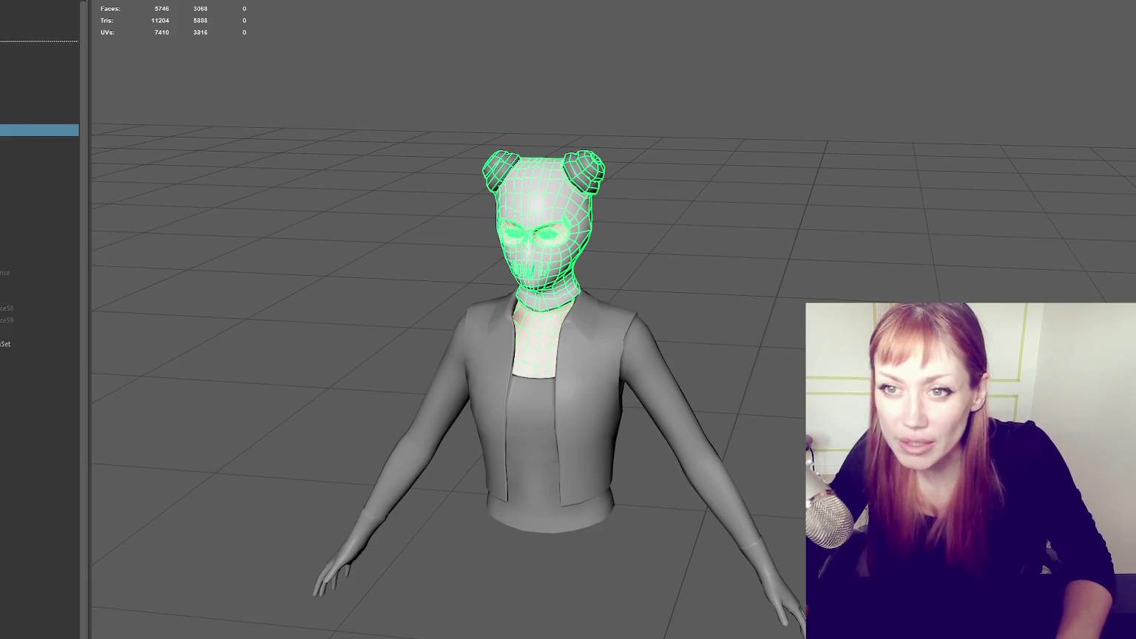
pyautogui.click(37, 59)
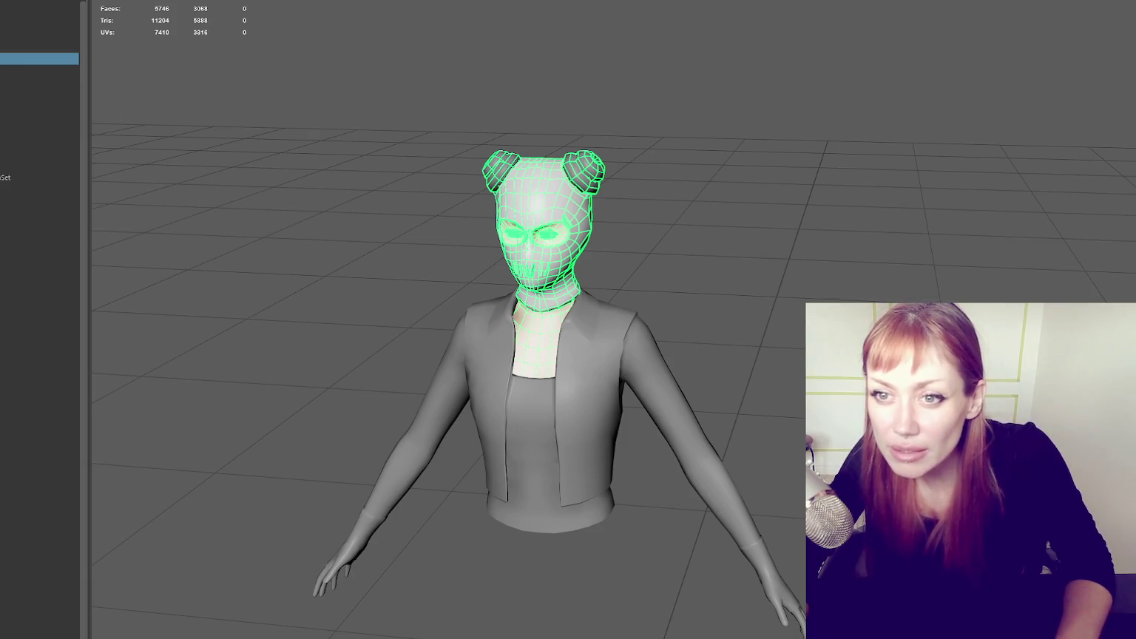
pyautogui.click(37, 82)
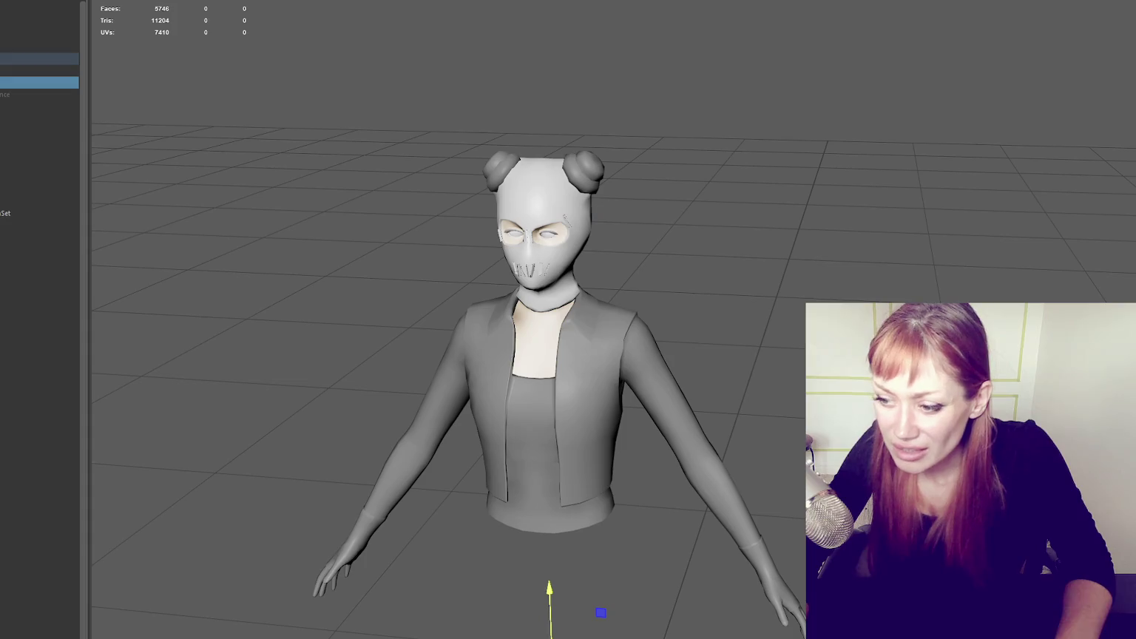
pyautogui.hotkey('shift', 'h')
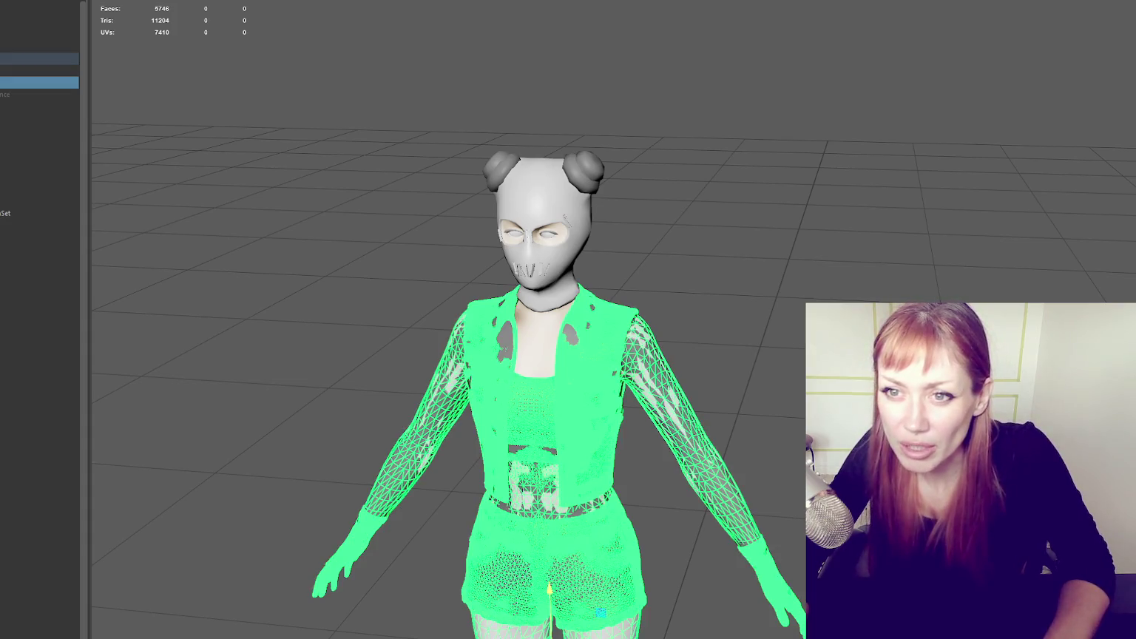
pyautogui.moveTo(5, 52); pyautogui.dragTo(4, 51)
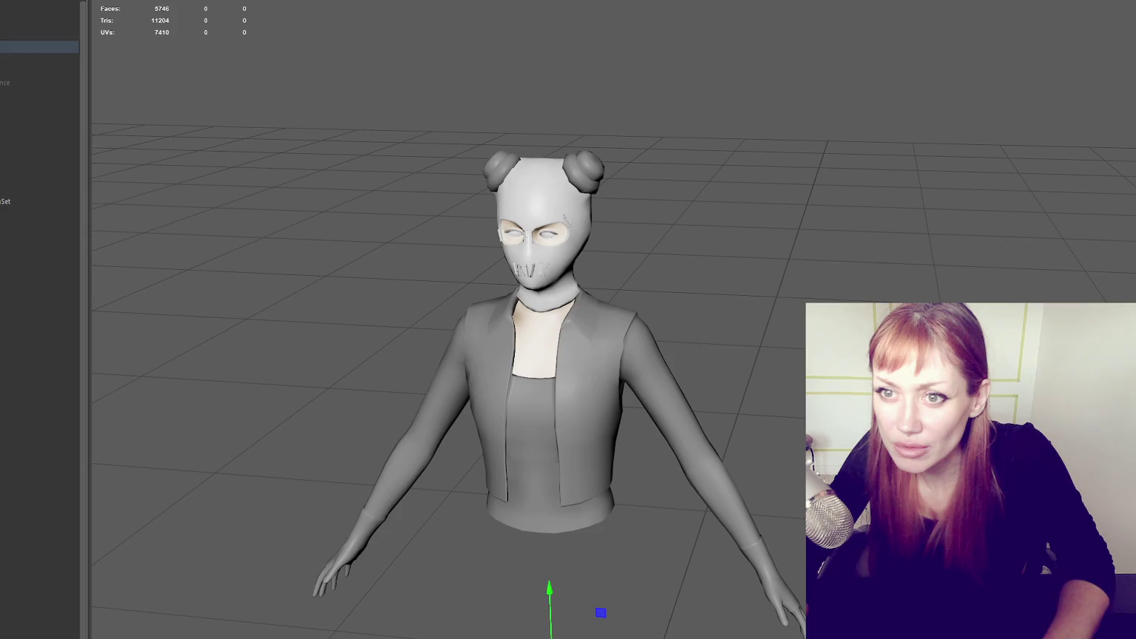
pyautogui.click(37, 82)
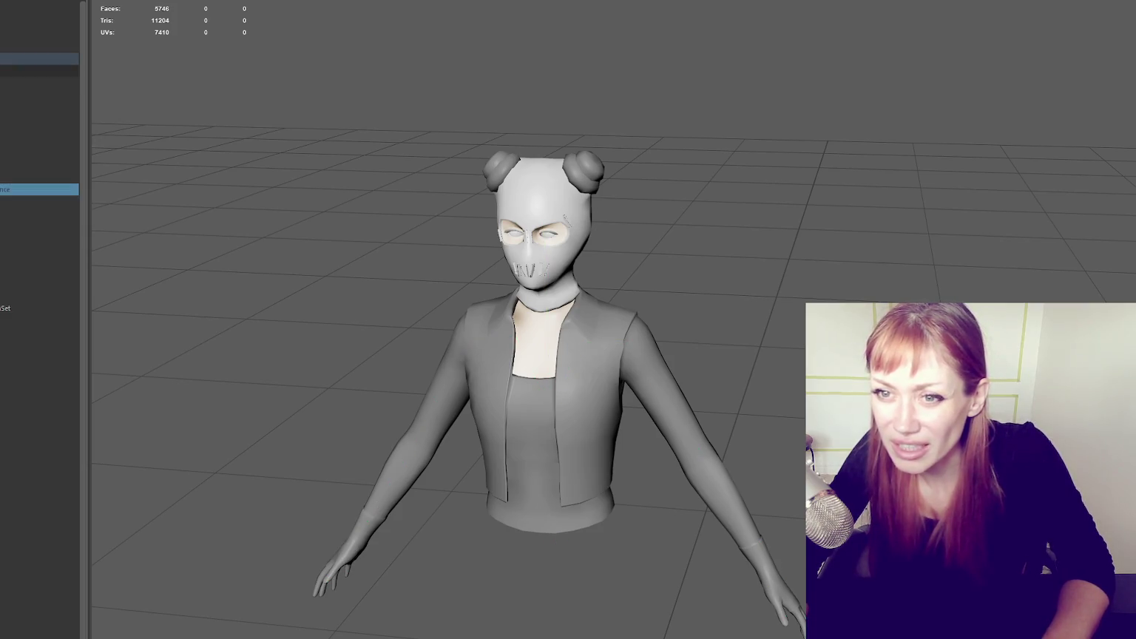
pyautogui.click(37, 82)
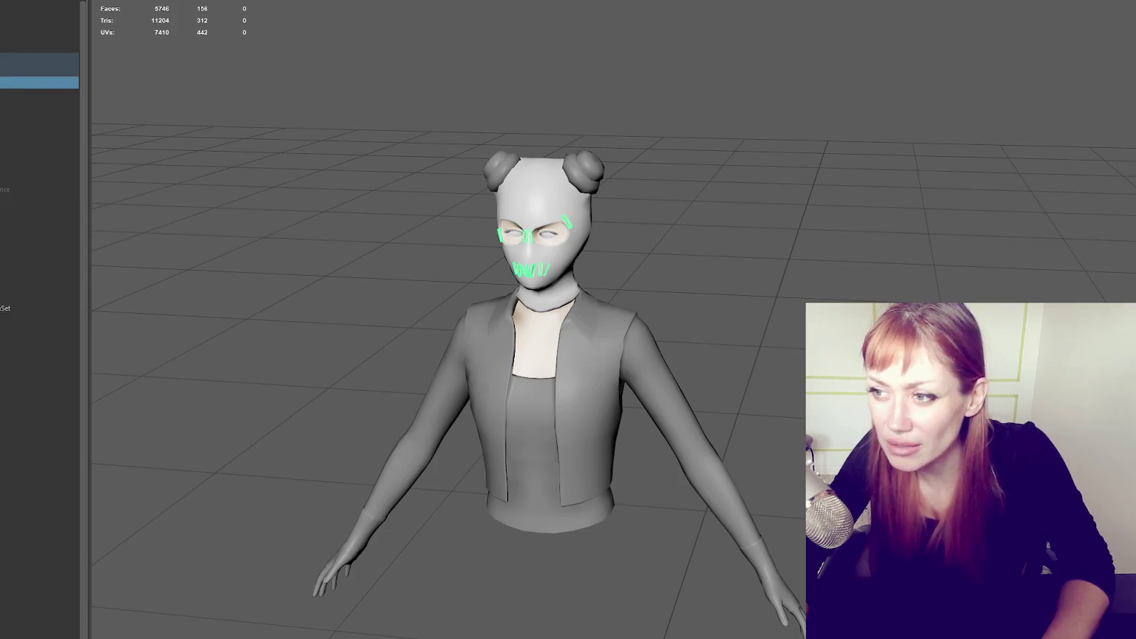
# - Frame the mask's pin pieces and nudge one mouth pin piece slightly downward
pyautogui.press('f')
pyautogui.moveTo(634, 198)
pyautogui.keyDown('alt'); pyautogui.mouseDown()
pyautogui.moveTo(687, 191)
pyautogui.moveTo(606, 197)
pyautogui.mouseUp(); pyautogui.keyUp('alt')
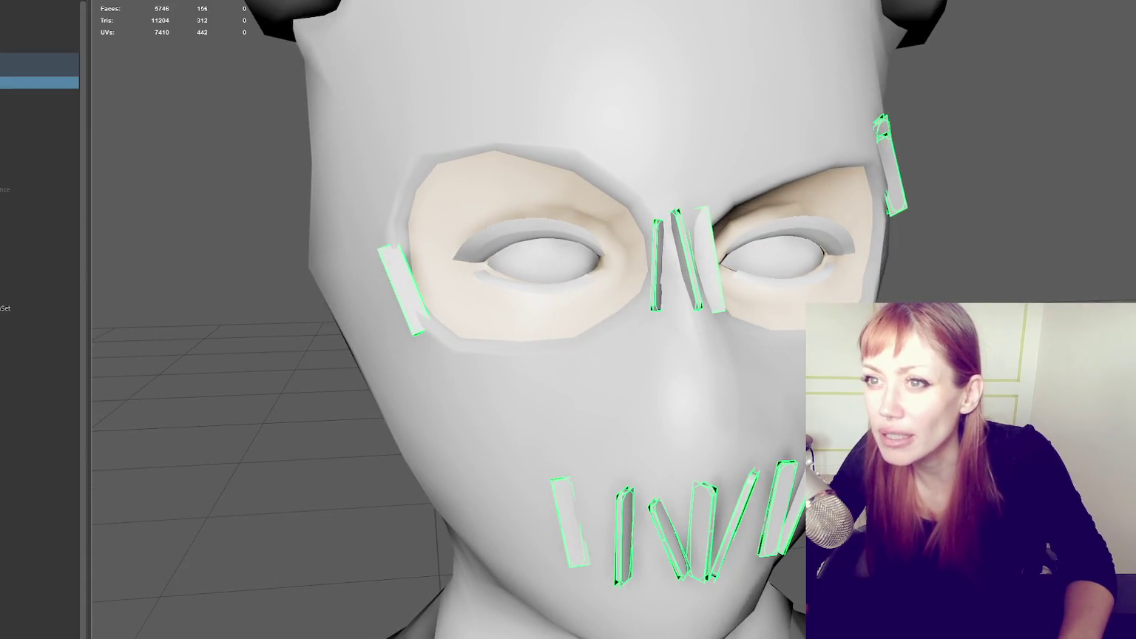
pyautogui.click(159, 0)
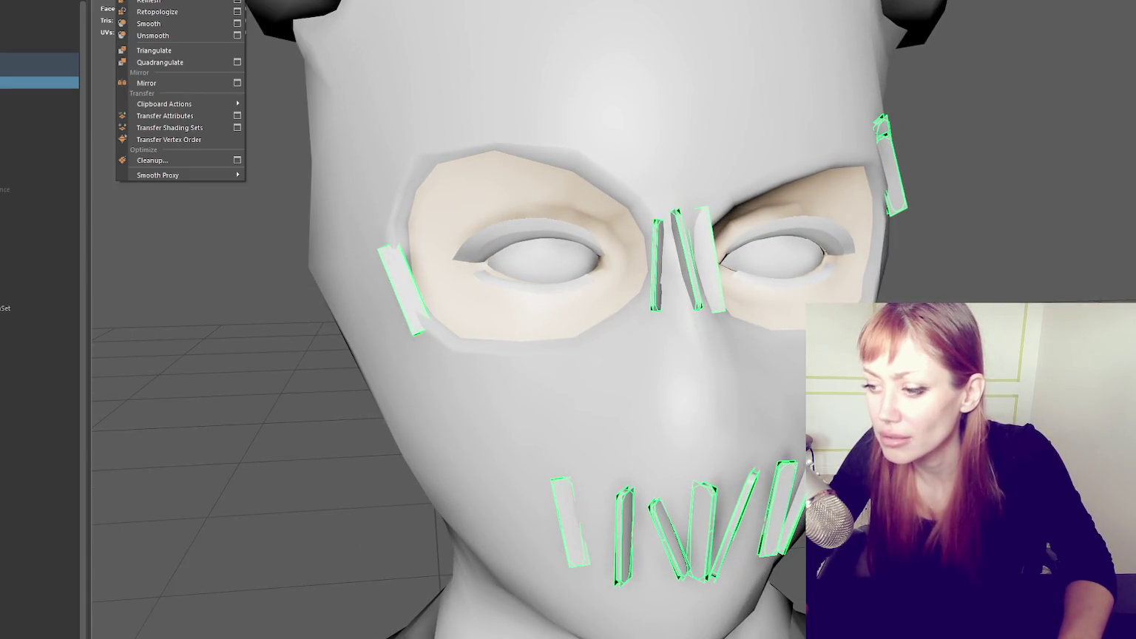
pyautogui.keyDown('alt'); pyautogui.moveTo(517, 415); pyautogui.dragTo(747, 422); pyautogui.keyUp('alt')
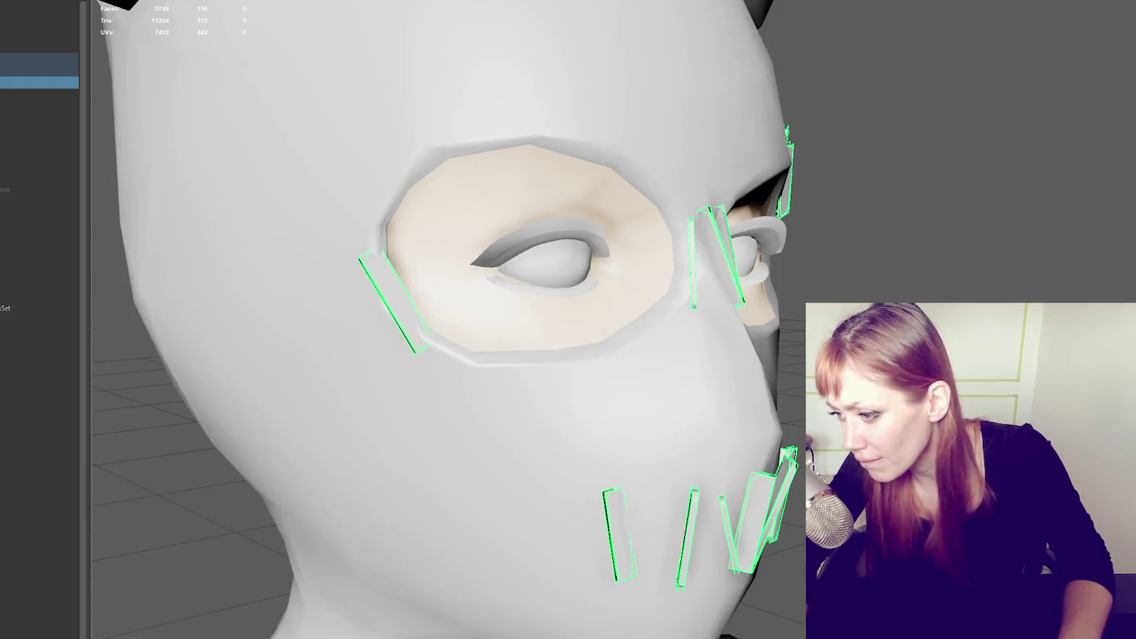
pyautogui.click(761, 516)
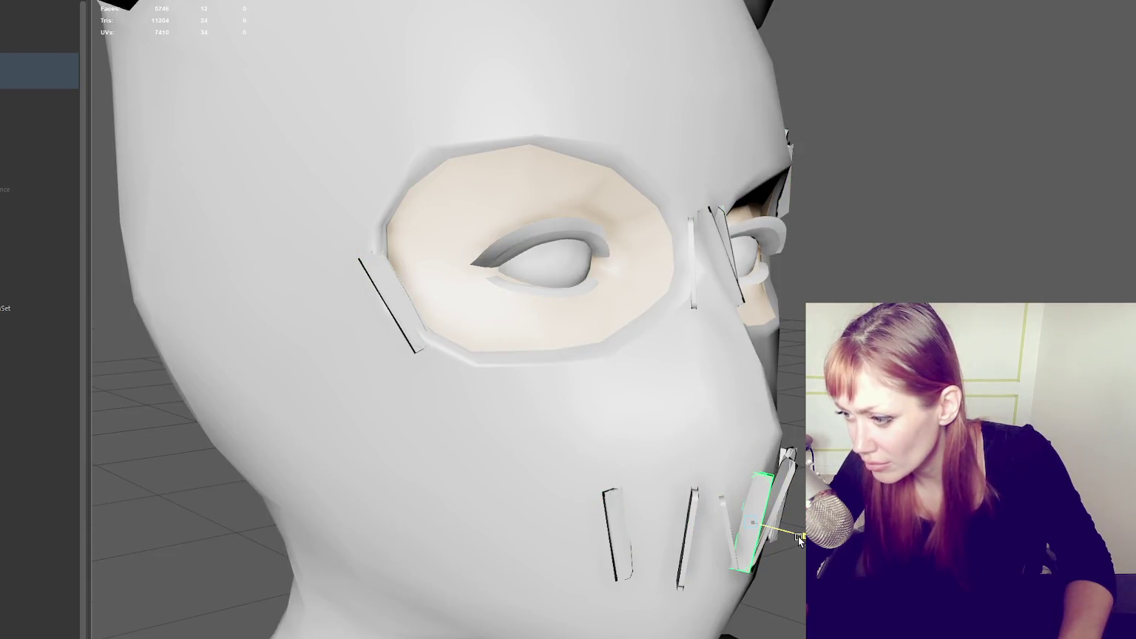
pyautogui.keyDown('alt'); pyautogui.moveTo(799, 540); pyautogui.dragTo(566, 539); pyautogui.keyUp('alt')
pyautogui.click(719, 529)
pyautogui.keyDown('alt'); pyautogui.moveTo(719, 529); pyautogui.dragTo(790, 517); pyautogui.keyUp('alt')
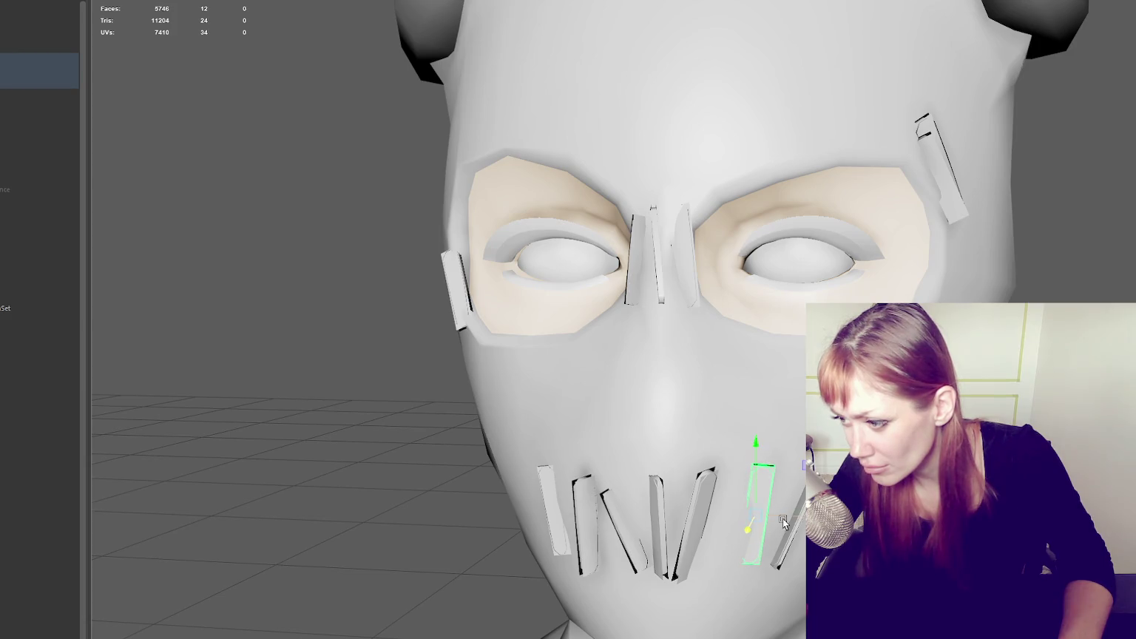
pyautogui.press('e')
pyautogui.press('q')
pyautogui.moveTo(754, 502); pyautogui.dragTo(749, 497, button='middle')
# - Select the s_SaftyPinComplex1 pin group and drag it to the Outliner top
pyautogui.click(553, 510)
pyautogui.click(582, 521)
pyautogui.keyDown('alt'); pyautogui.moveTo(581, 521); pyautogui.dragTo(551, 536); pyautogui.keyUp('alt')
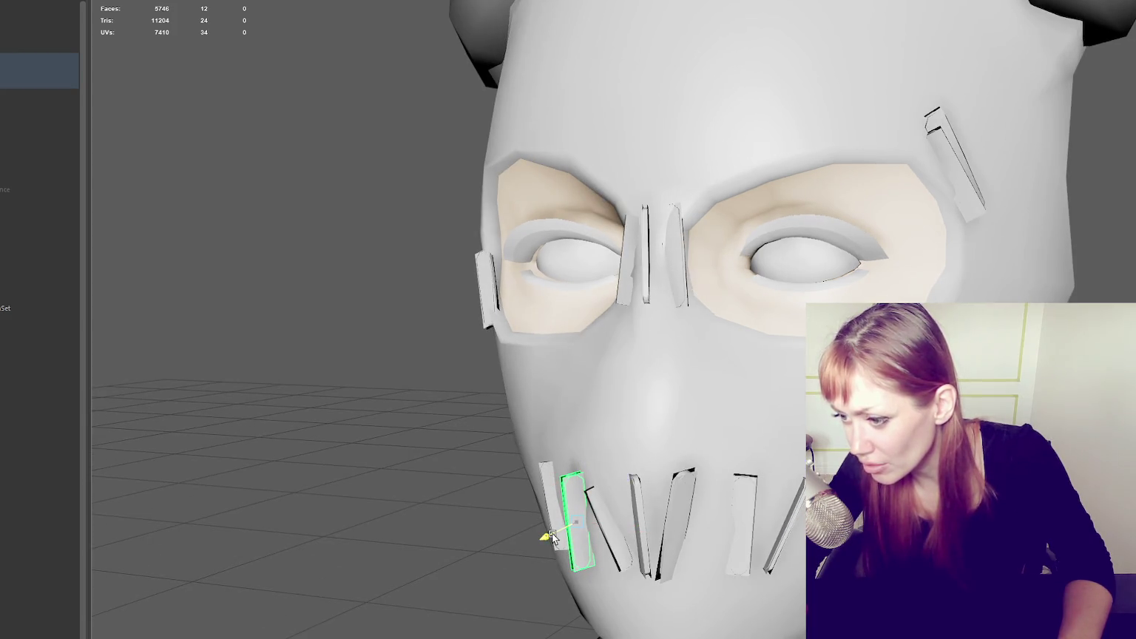
pyautogui.click(782, 518)
pyautogui.keyDown('alt'); pyautogui.moveTo(783, 518); pyautogui.dragTo(740, 518); pyautogui.keyUp('alt')
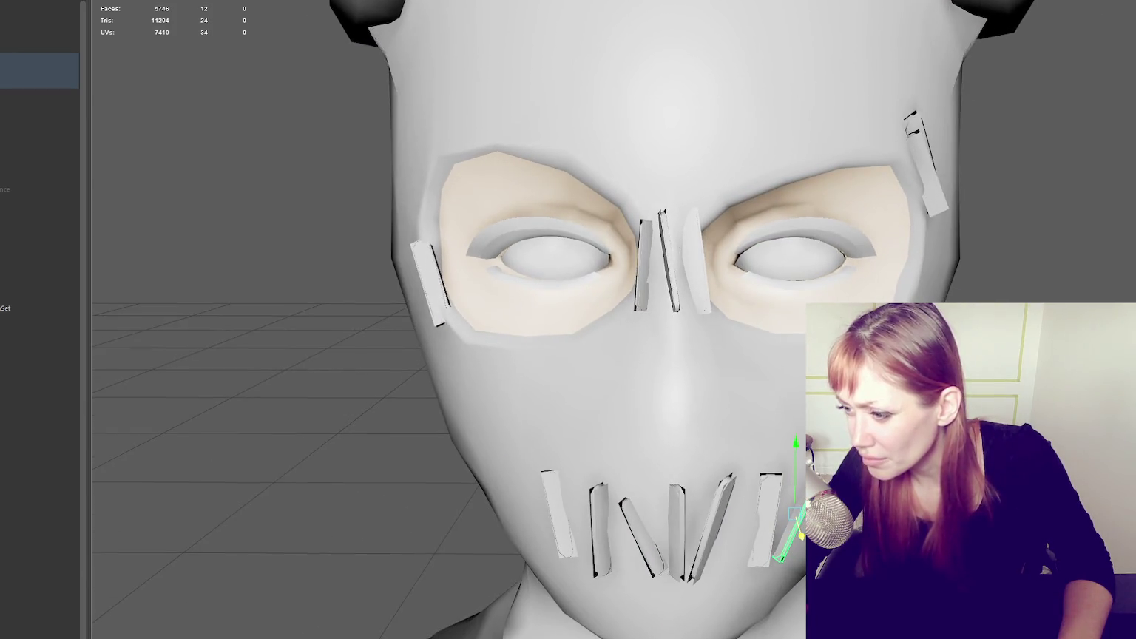
pyautogui.press('Up')
pyautogui.rightClick(37, 308)
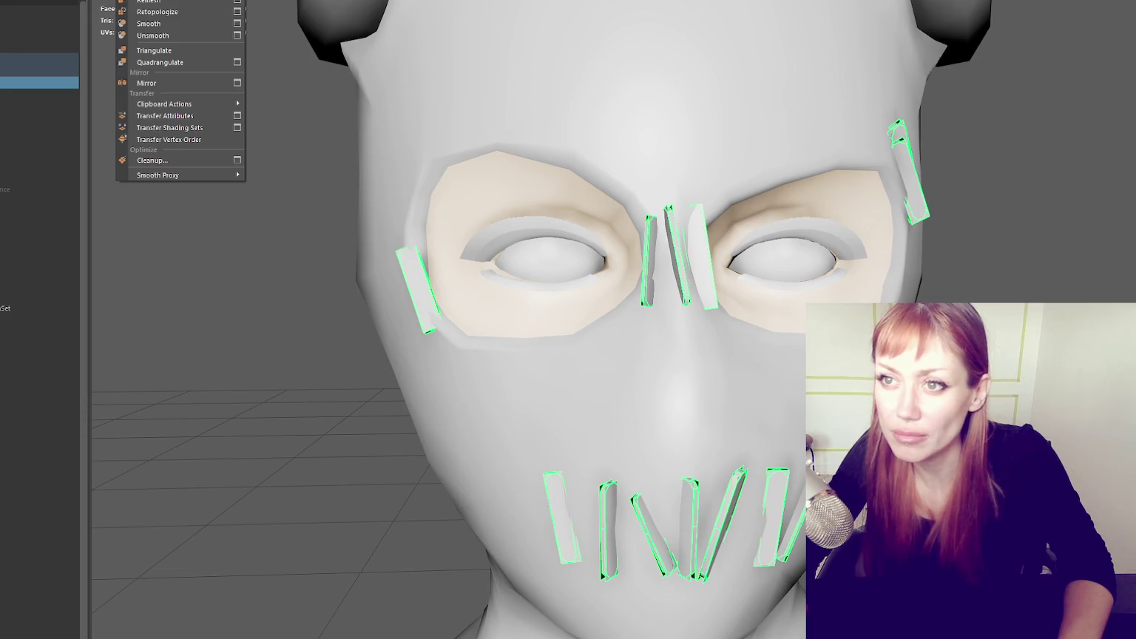
pyautogui.click(37, 307)
pyautogui.scroll(-1, 73, 125)
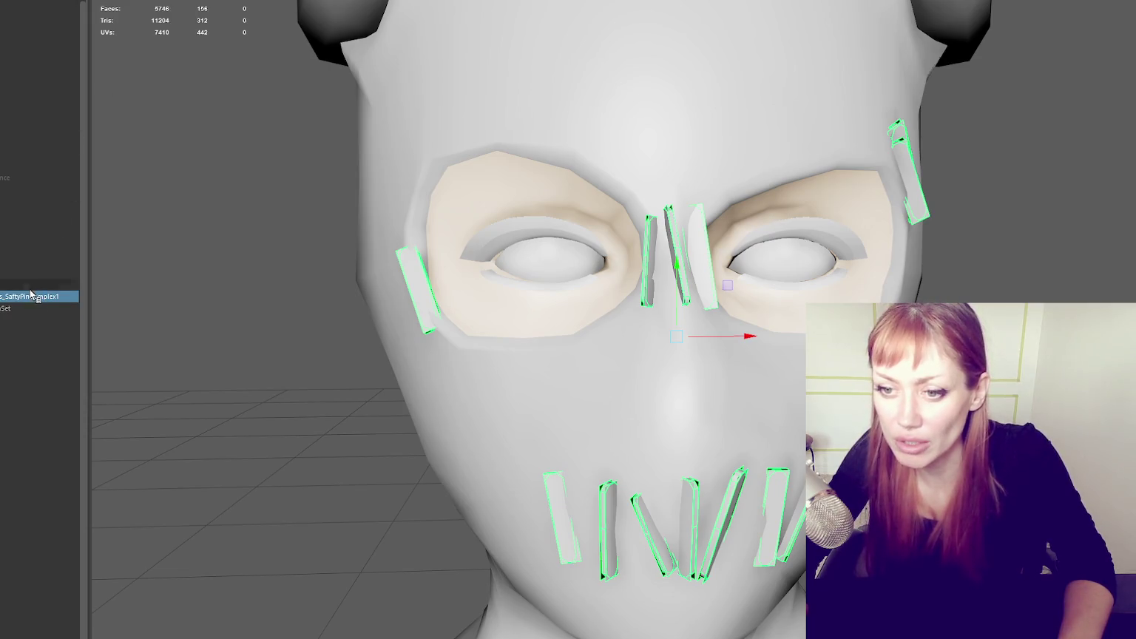
pyautogui.moveTo(45, 101); pyautogui.dragTo(48, 75, button='middle')
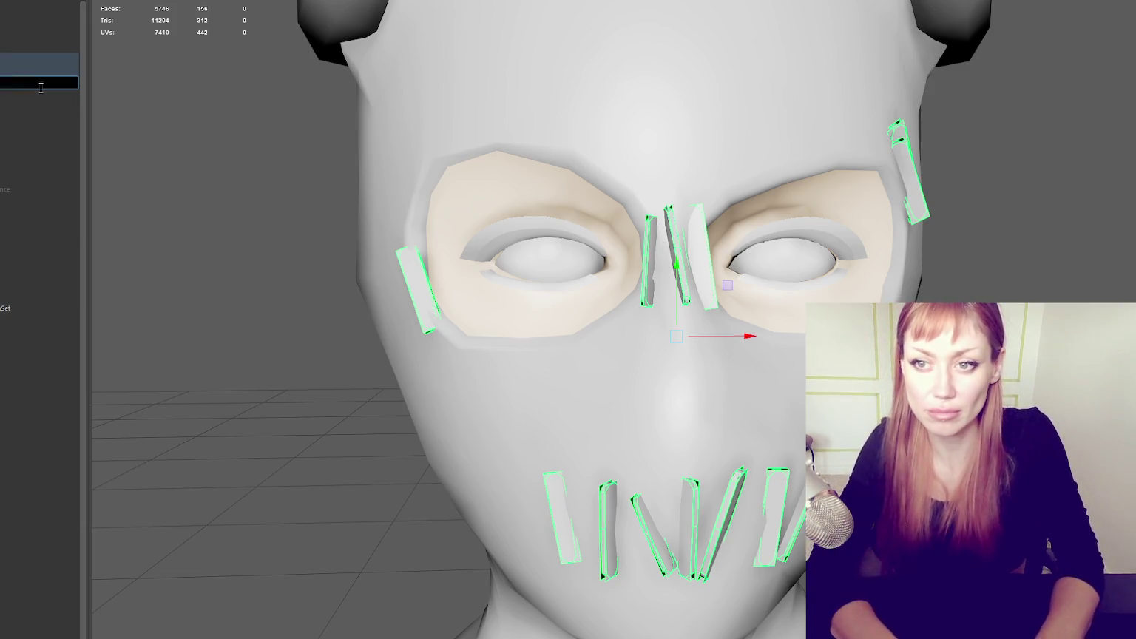
pyautogui.doubleClick(12, 129)
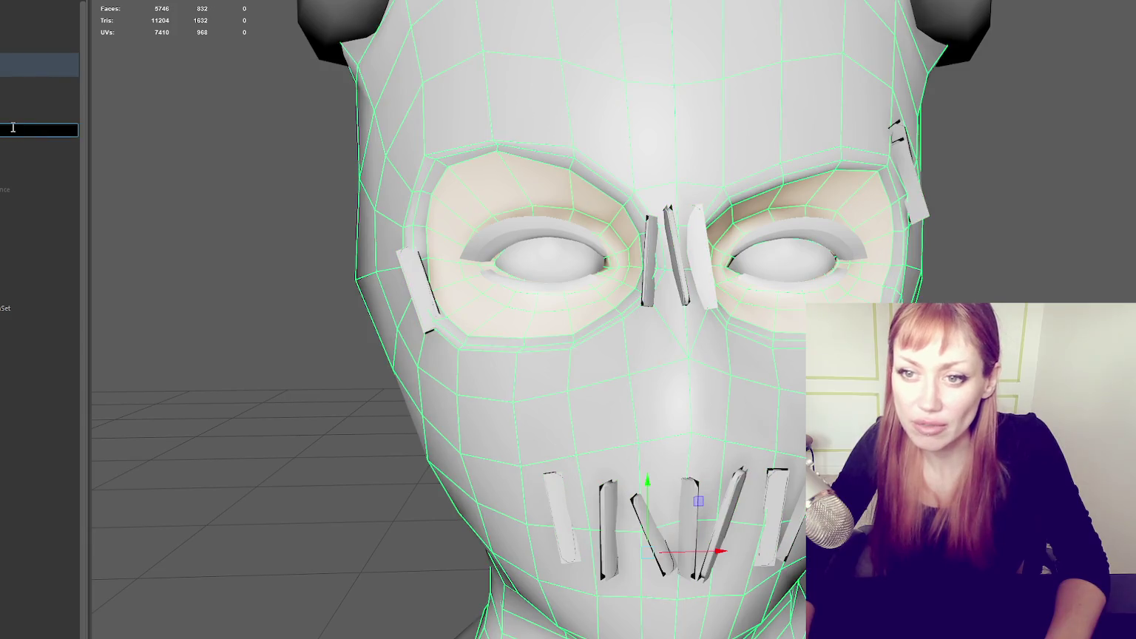
# - Combine the two hair buns, delete the leftover empty nodes and rename the combined mesh
pyautogui.click(9, 142)
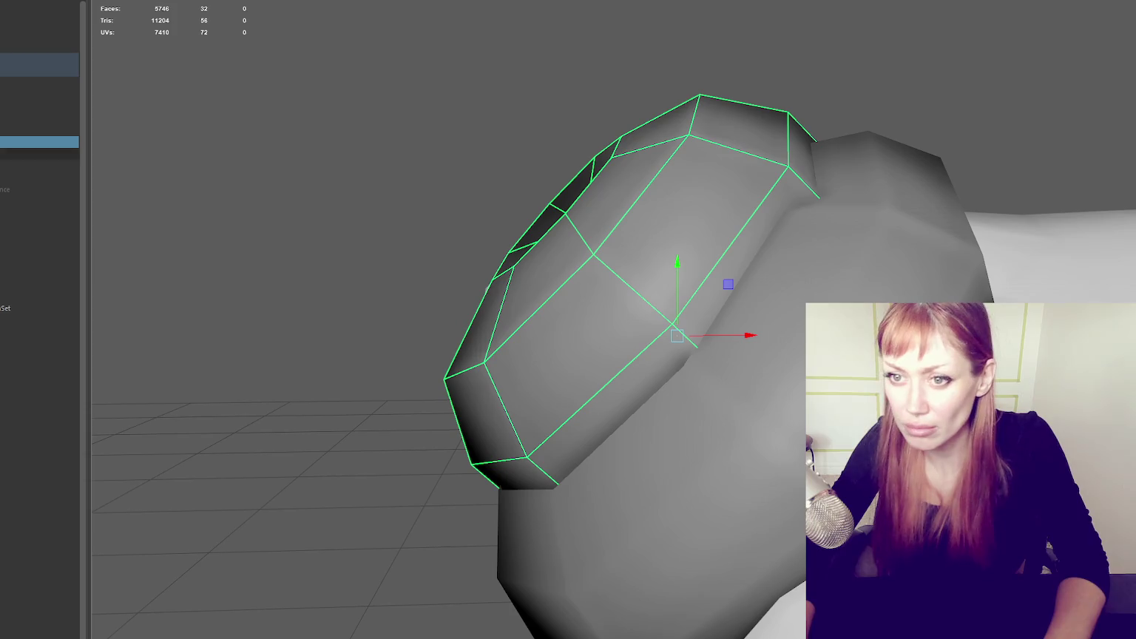
pyautogui.press('Return')
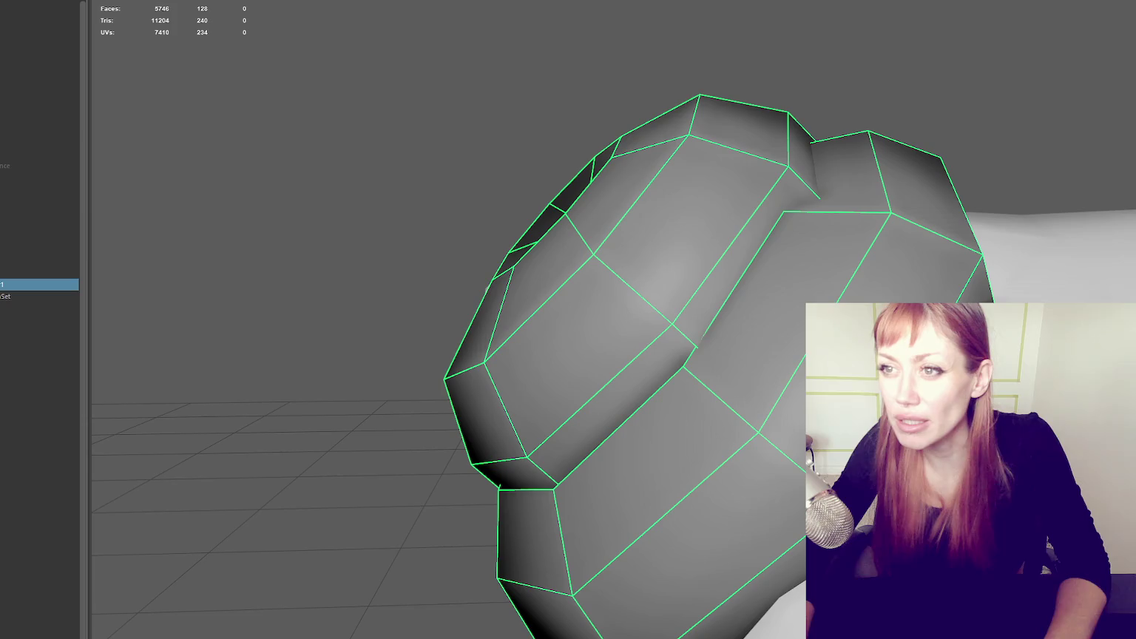
pyautogui.click(8, 166)
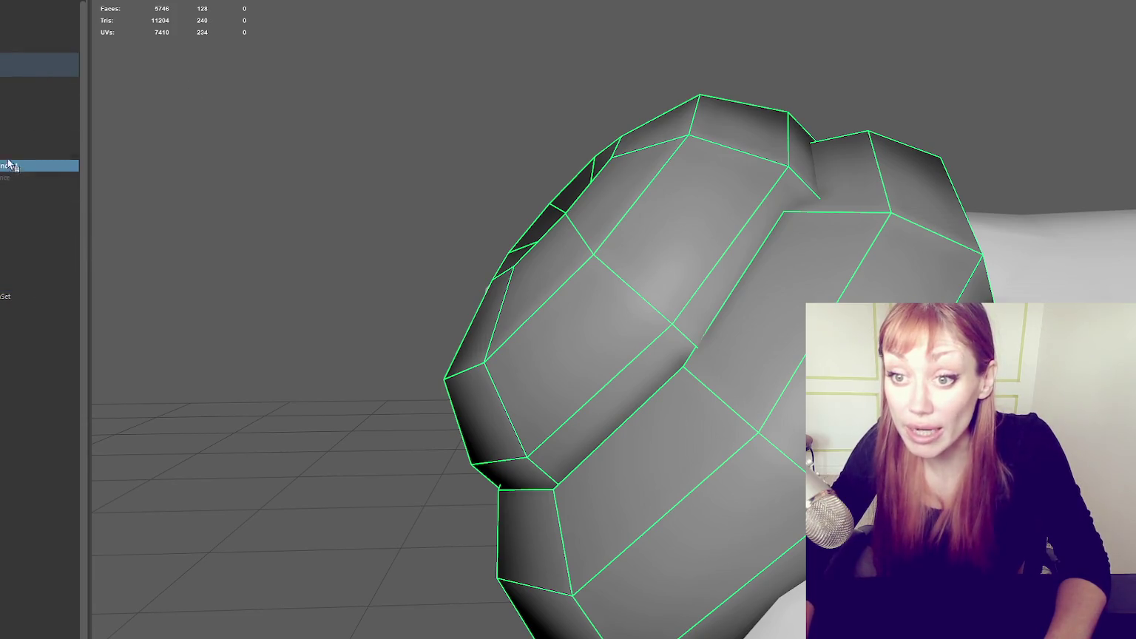
pyautogui.click(19, 144)
pyautogui.press('Delete')
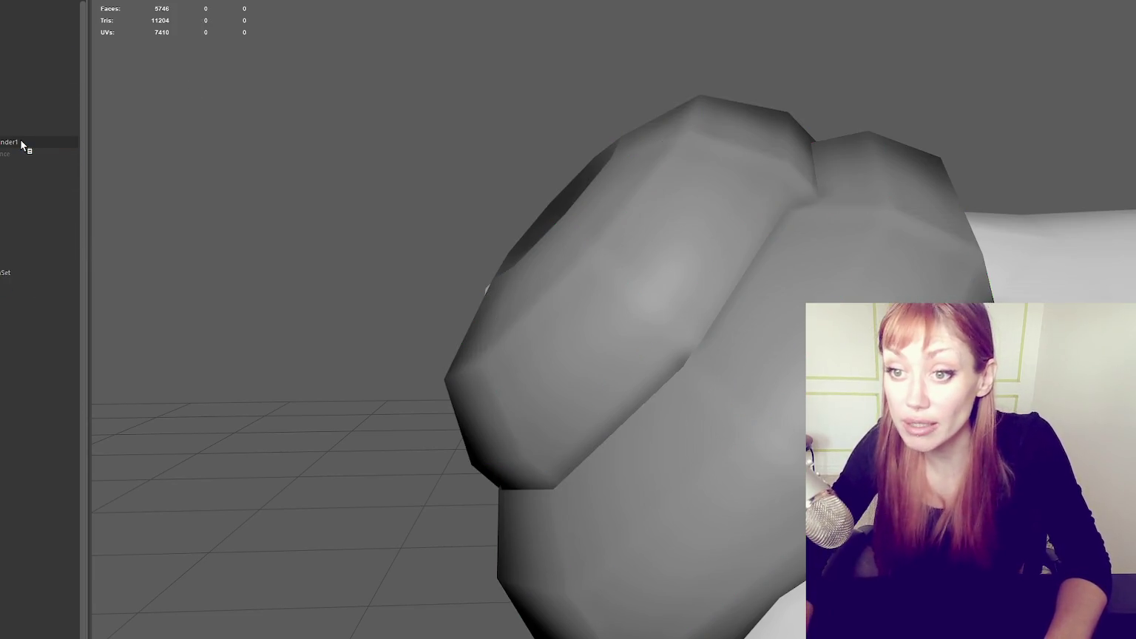
pyautogui.click(25, 144)
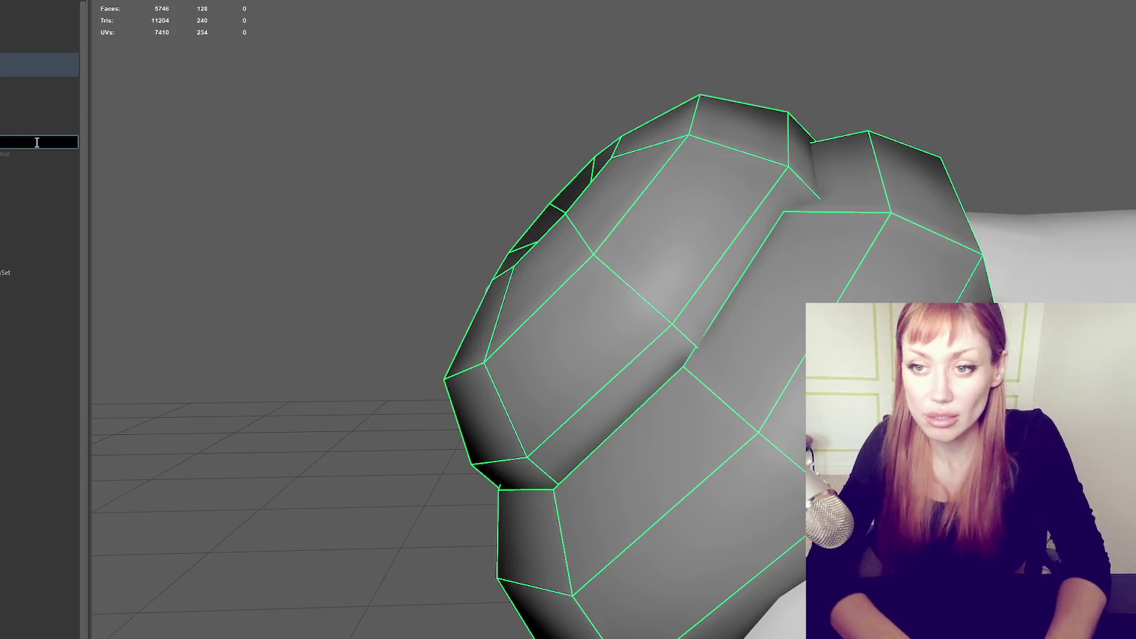
pyautogui.press('Return')
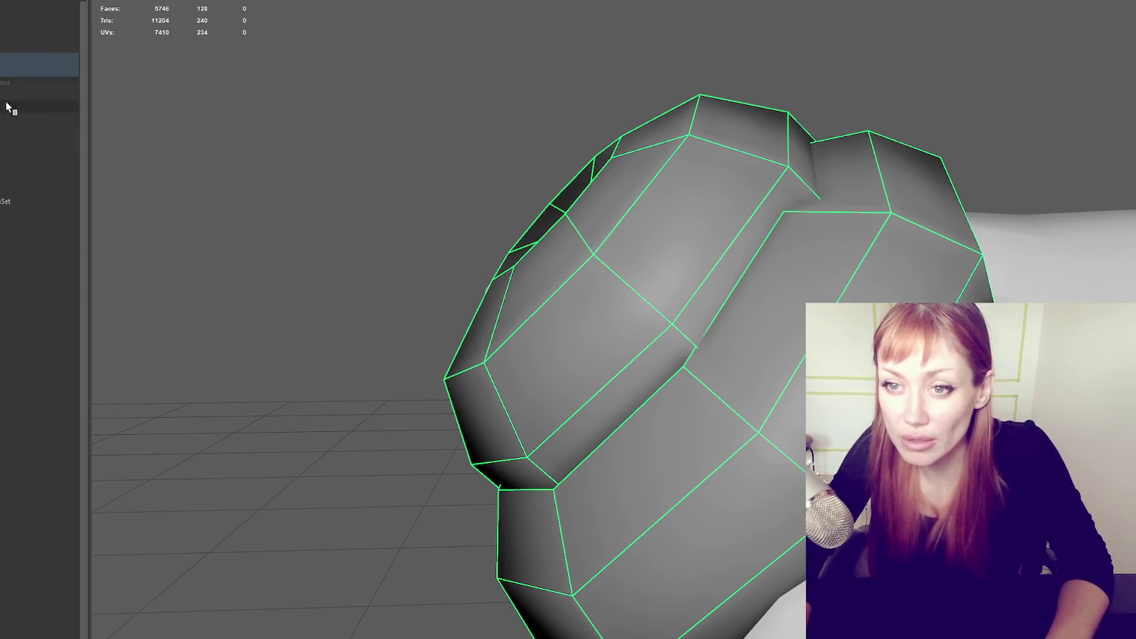
pyautogui.click(449, 251)
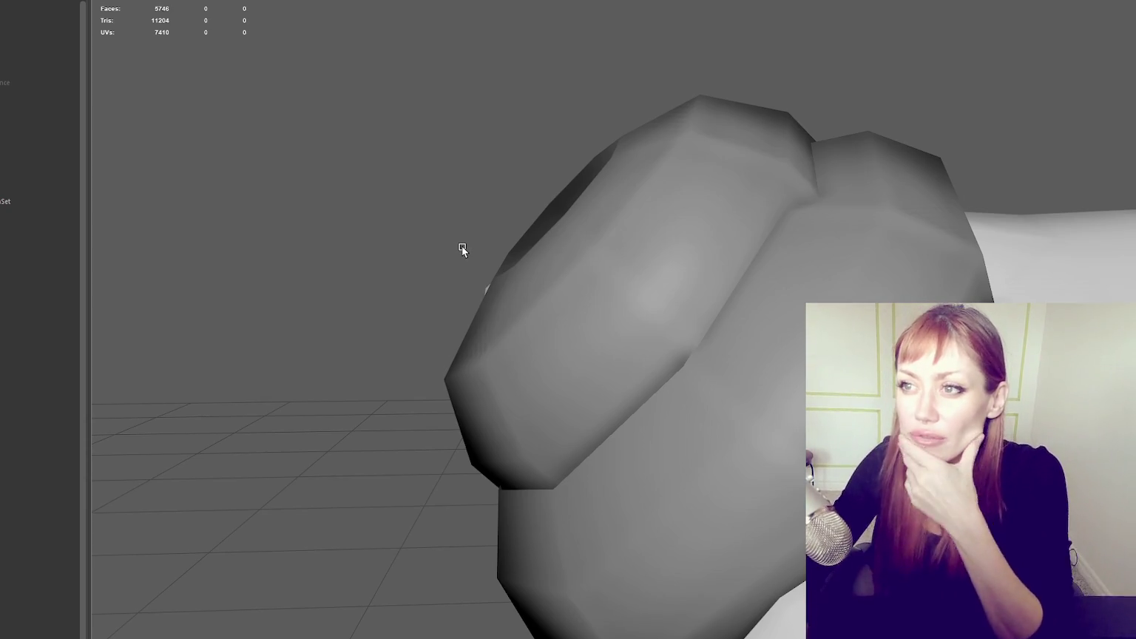
pyautogui.click(503, 2)
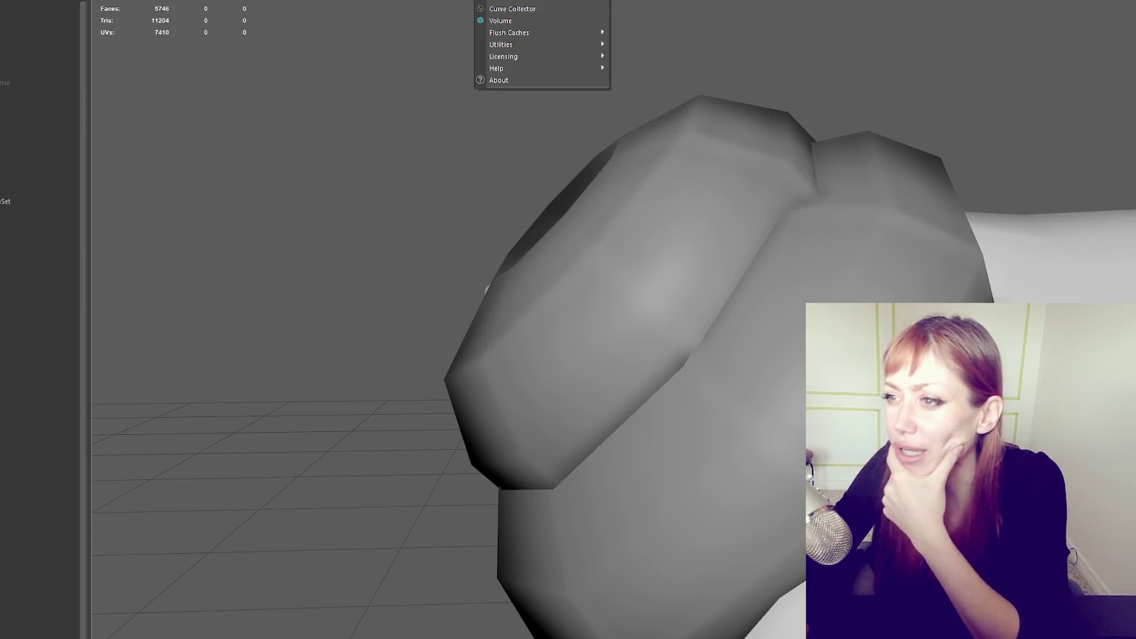
# - Close the stray menu, zoom out to the whole head and select the combined buns
pyautogui.press('Escape')
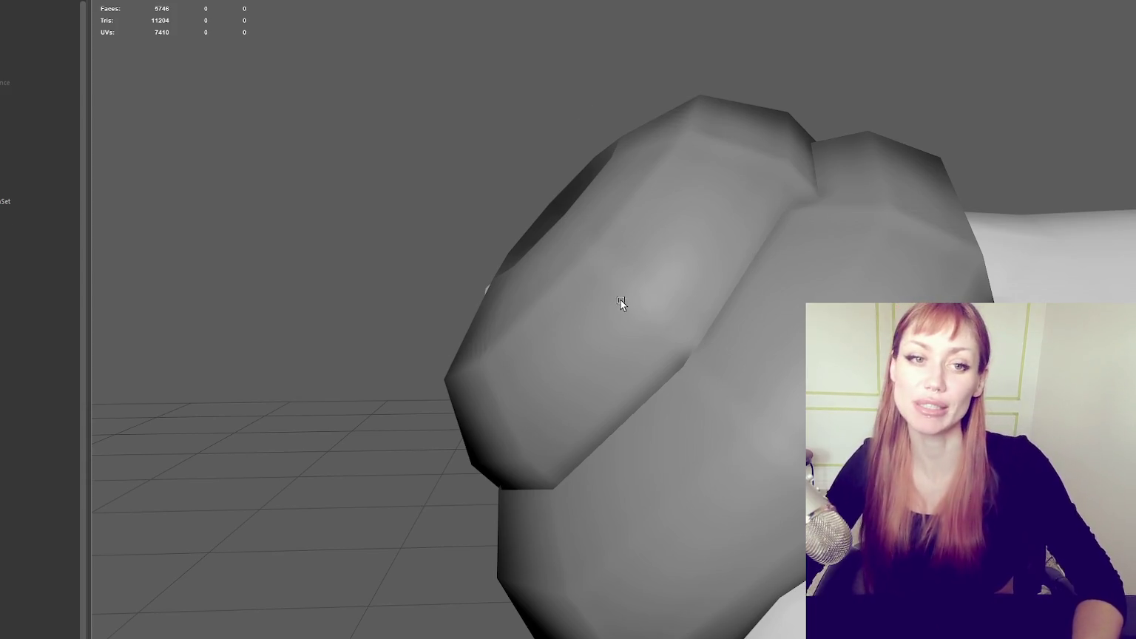
pyautogui.scroll(-5, 620, 301)
pyautogui.keyDown('alt'); pyautogui.moveTo(795, 325); pyautogui.dragTo(694, 249, button='middle'); pyautogui.keyUp('alt')
pyautogui.click(694, 249)
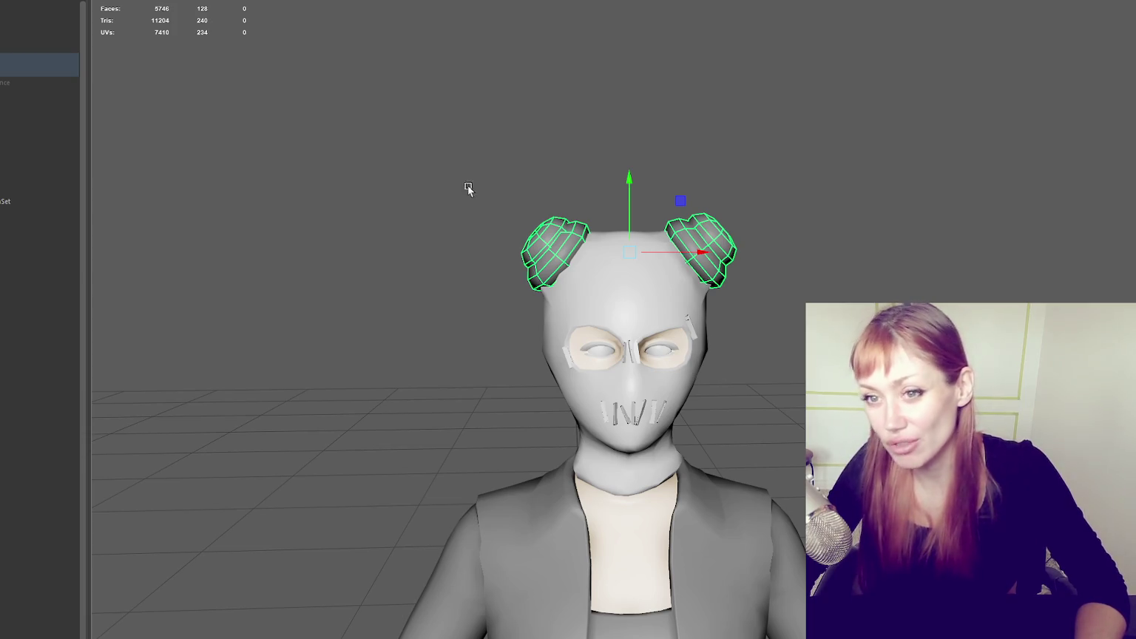
# - Reselect the head mesh and tumble the view toward the upper body
pyautogui.press('Up')
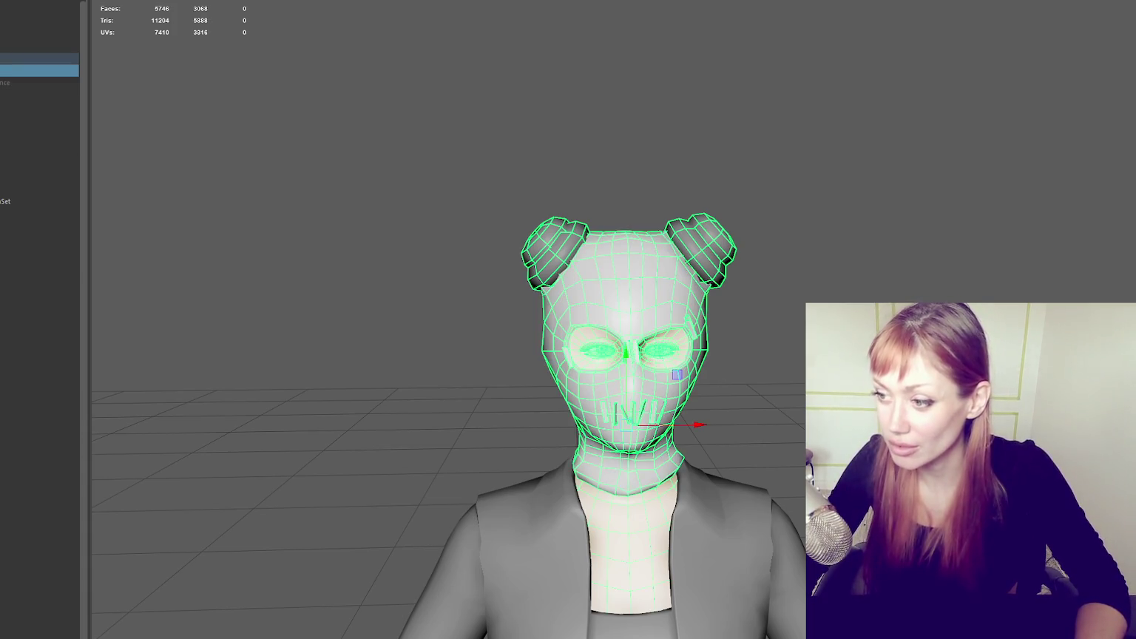
pyautogui.keyDown('alt'); pyautogui.moveTo(275, 96); pyautogui.dragTo(275, 117); pyautogui.keyUp('alt')
pyautogui.click(325, 87)
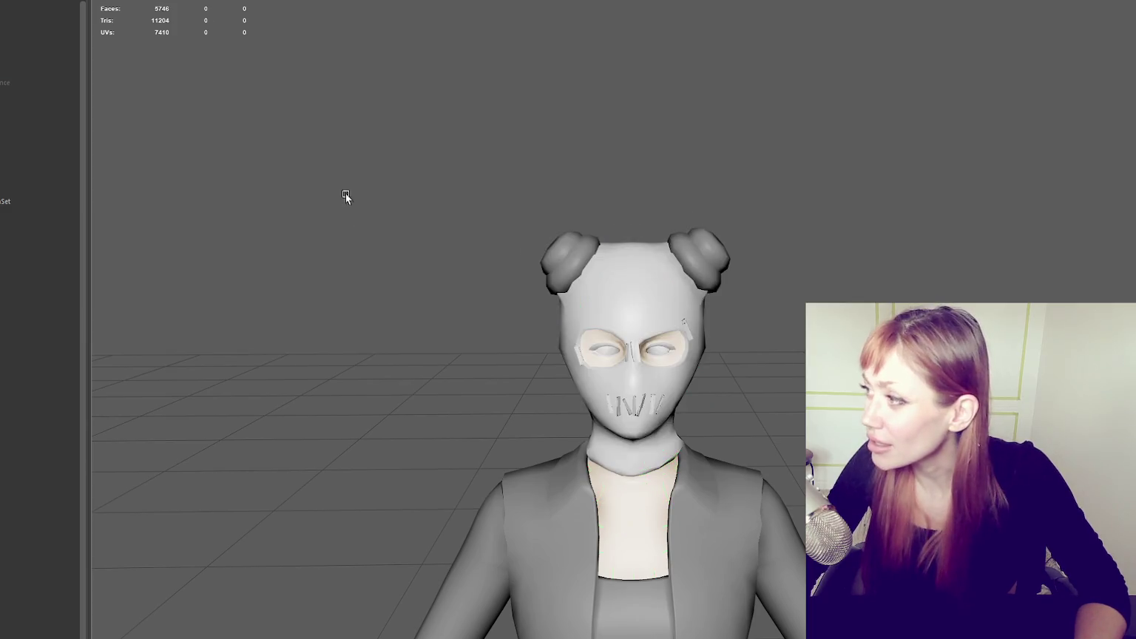
pyautogui.scroll(5, 333, 170)
pyautogui.click(27, 69)
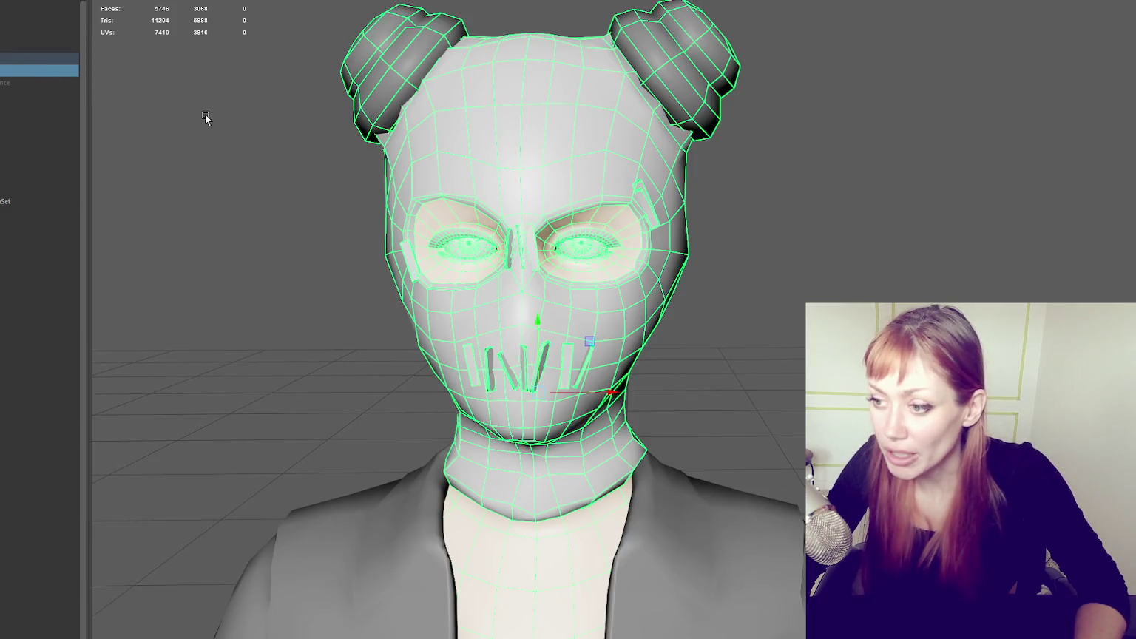
pyautogui.scroll(-5, 214, 117)
pyautogui.keyDown('alt'); pyautogui.moveTo(224, 117); pyautogui.dragTo(291, 112); pyautogui.keyUp('alt')
pyautogui.scroll(4, 384, 325)
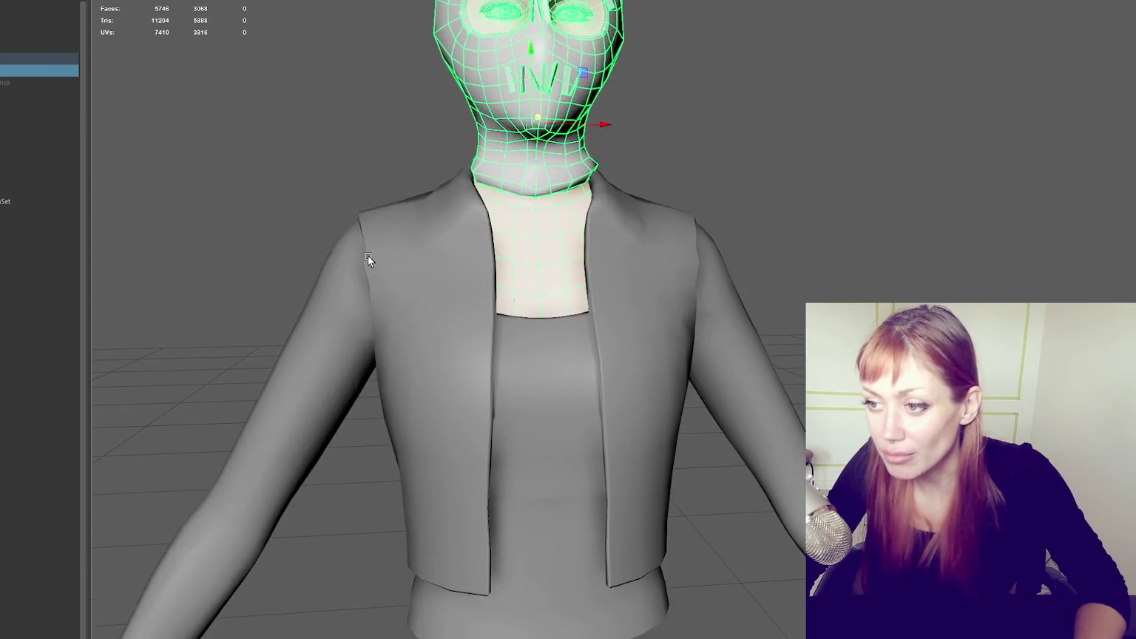
# - Group the low-poly jacket-and-body mesh and frame the new group
pyautogui.click(365, 249)
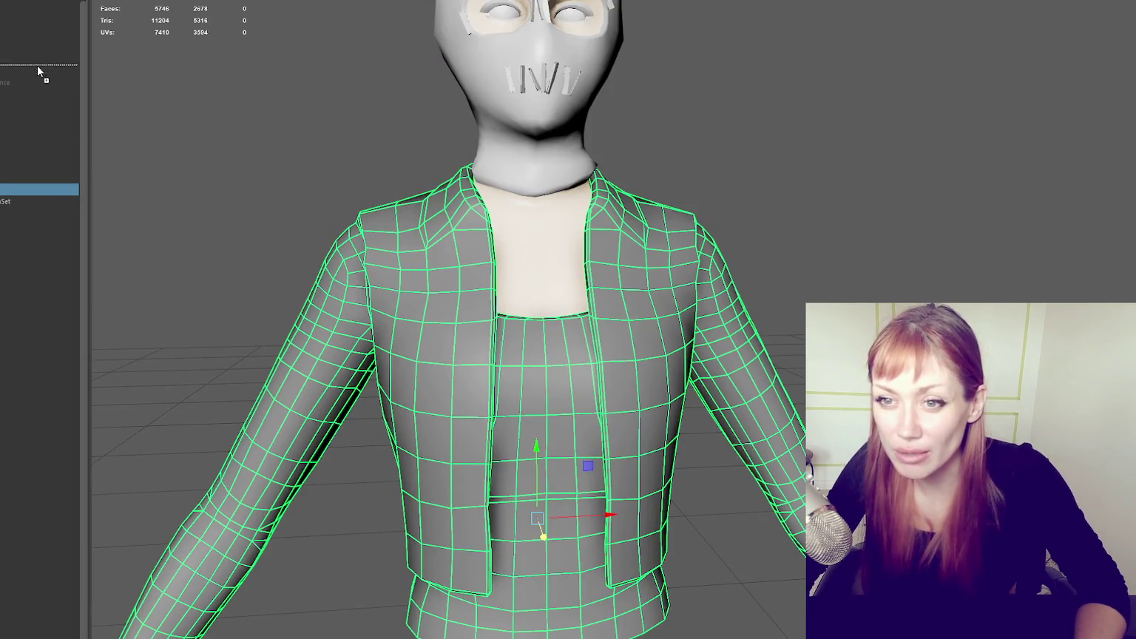
pyautogui.click(26, 82)
pyautogui.hotkey('ctrl', 'g')
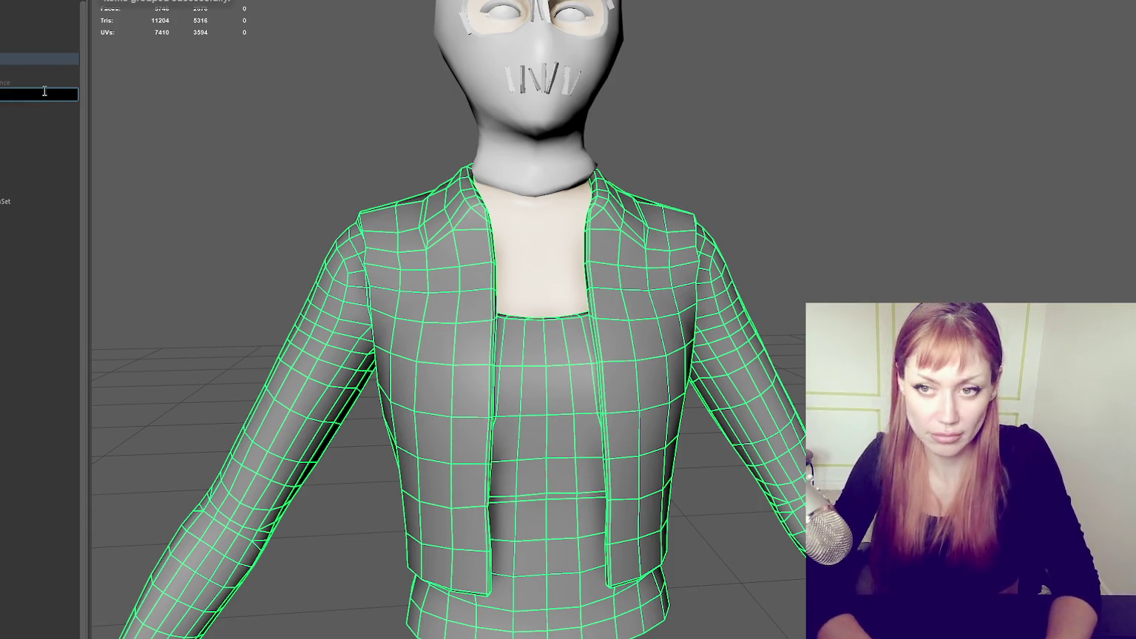
pyautogui.click(40, 80)
pyautogui.press('f')
pyautogui.moveTo(642, 260)
pyautogui.keyDown('alt'); pyautogui.mouseDown()
pyautogui.moveTo(389, 259)
pyautogui.moveTo(644, 262)
pyautogui.mouseUp(); pyautogui.keyUp('alt')
pyautogui.click(753, 164)
pyautogui.scroll(3, 753, 165)
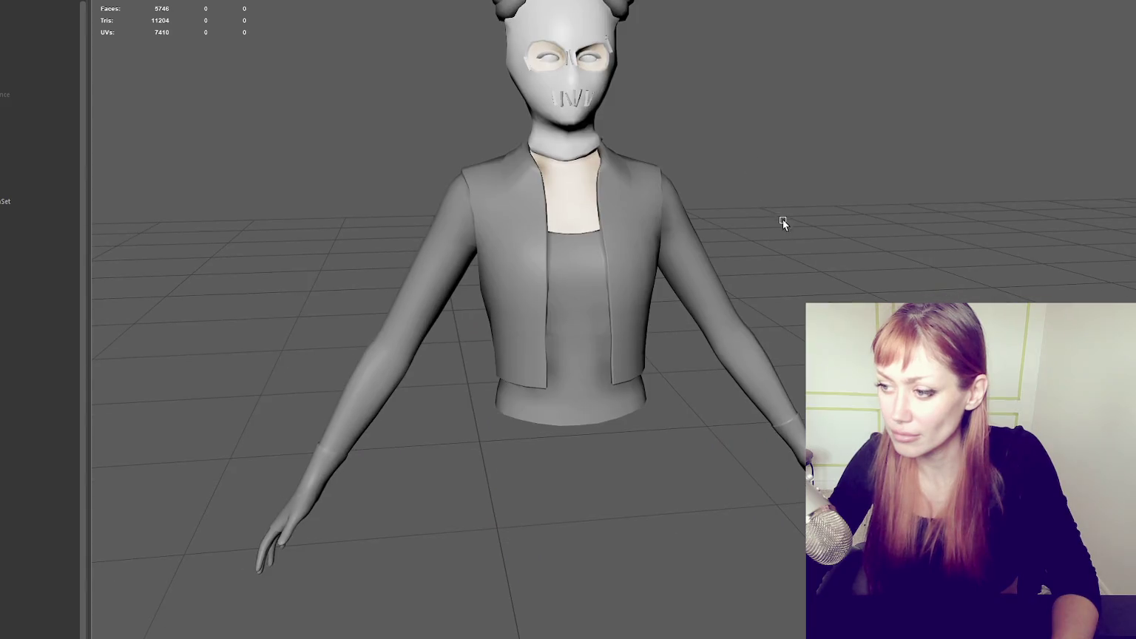
pyautogui.scroll(1, 783, 220)
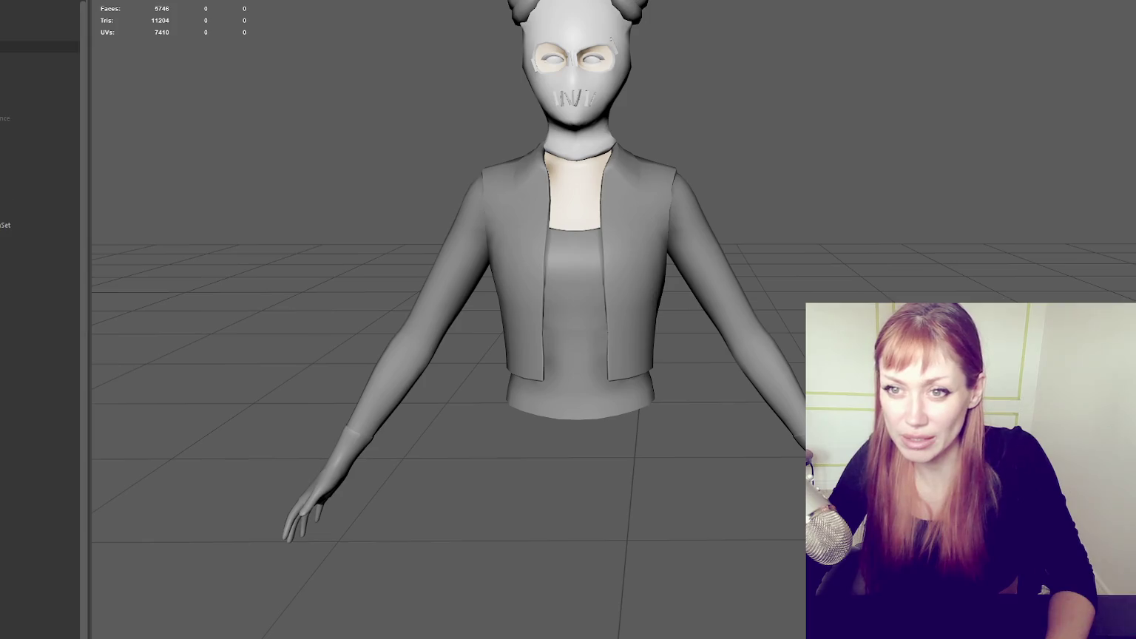
pyautogui.click(39, 47)
pyautogui.hotkey('shift', 'h')
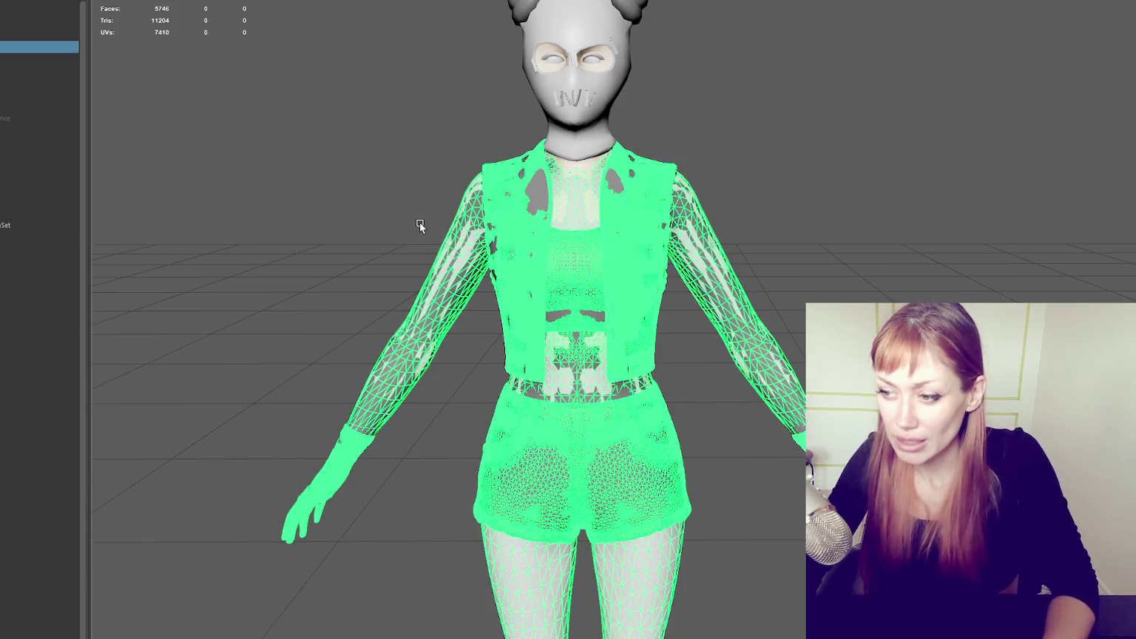
pyautogui.click(392, 229)
pyautogui.click(26, 46)
pyautogui.hotkey('ctrl', 'h')
pyautogui.click(613, 250)
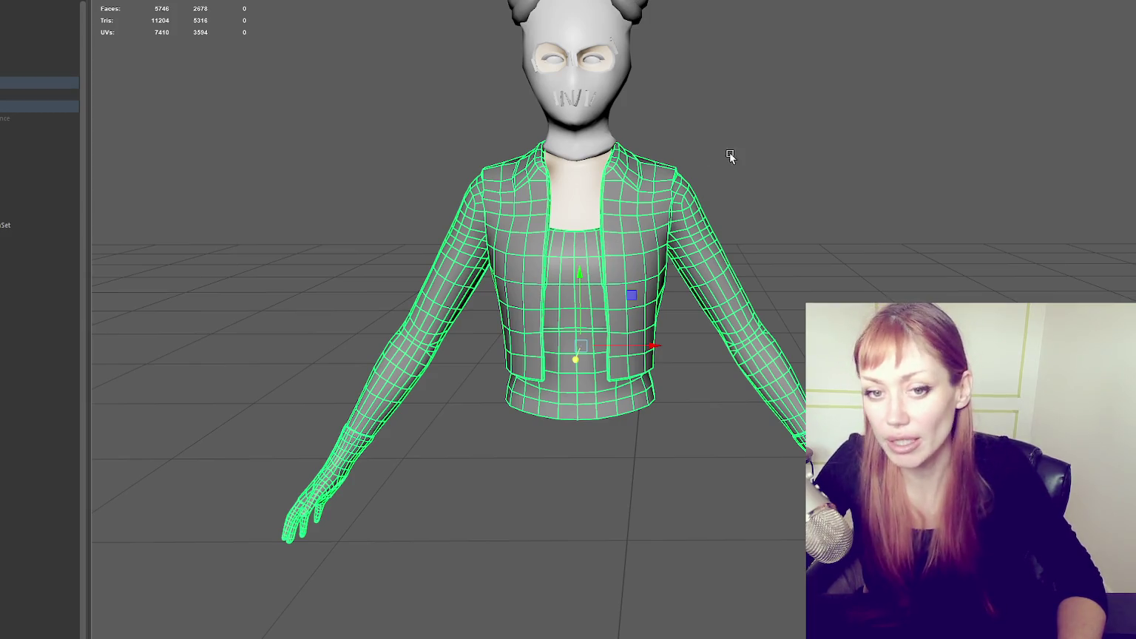
pyautogui.moveTo(736, 159)
pyautogui.keyDown('alt'); pyautogui.mouseDown()
pyautogui.moveTo(737, 189)
pyautogui.moveTo(1020, 181)
pyautogui.moveTo(753, 188)
pyautogui.moveTo(770, 181)
pyautogui.mouseUp(); pyautogui.keyUp('alt')
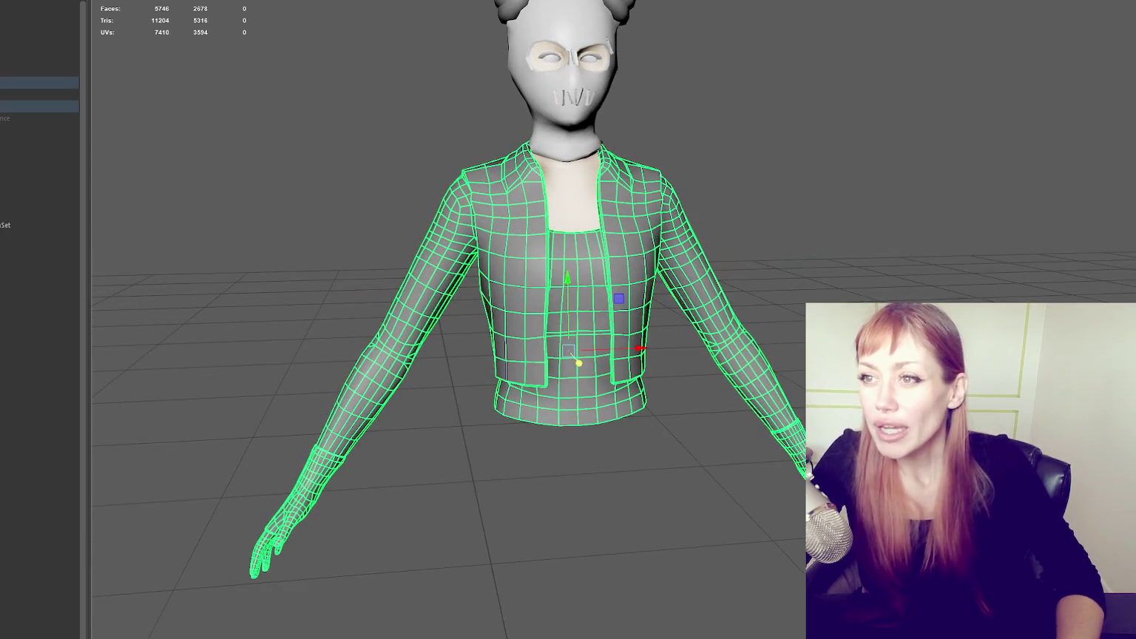
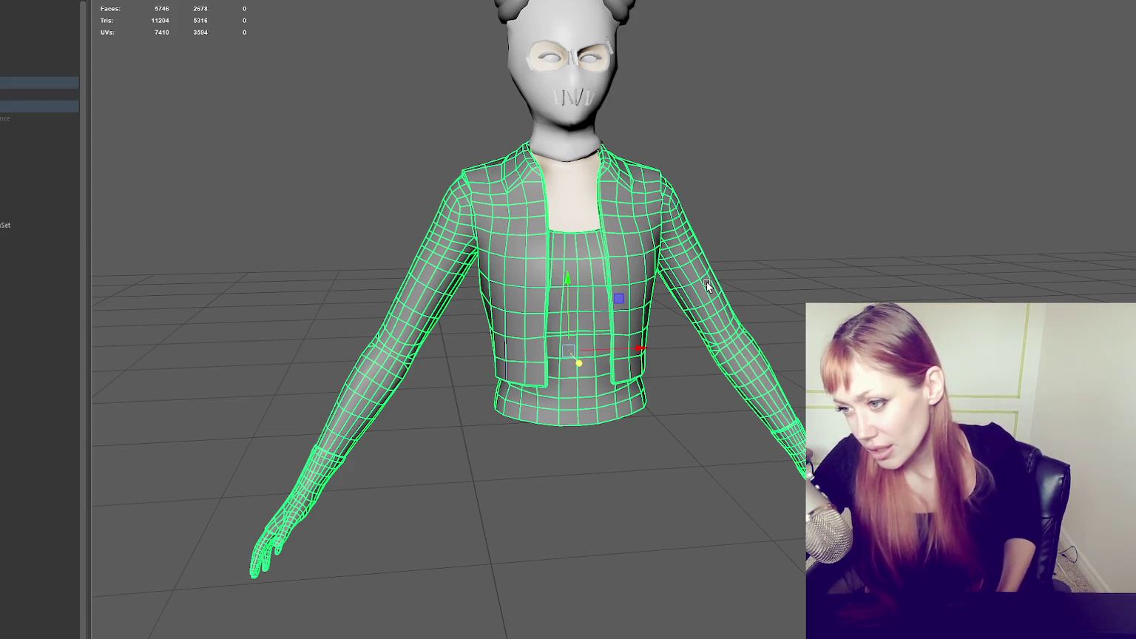
# - Zoom and tumble around the cropped jacket, then switch the clothing mesh to Face mode
pyautogui.scroll(3, 763, 179)
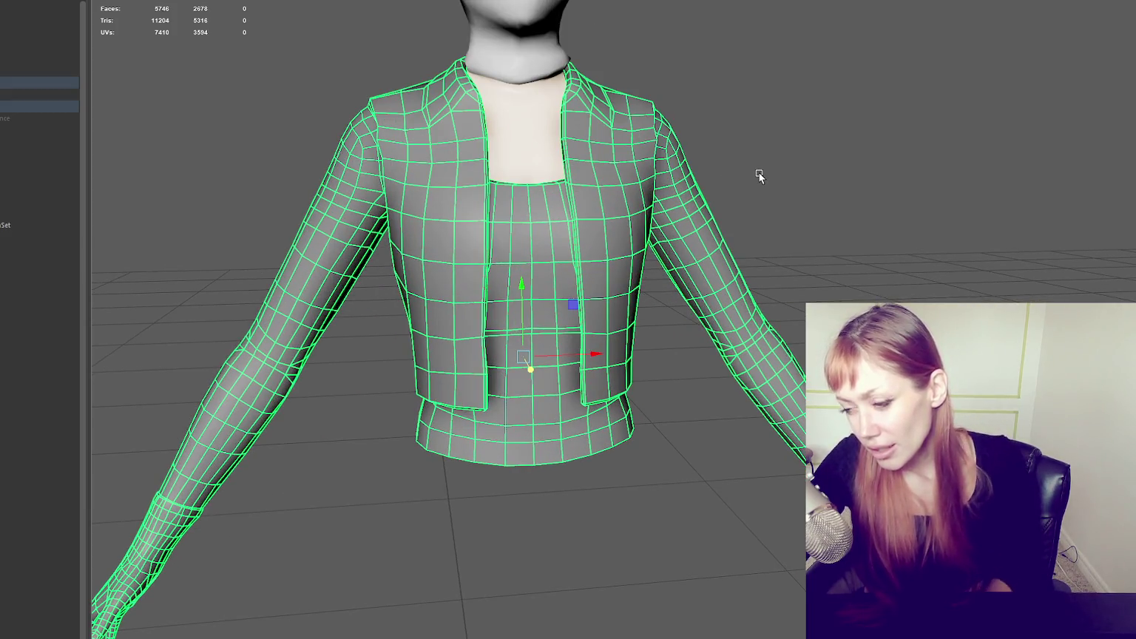
pyautogui.scroll(-3, 611, 140)
pyautogui.scroll(3, 611, 141)
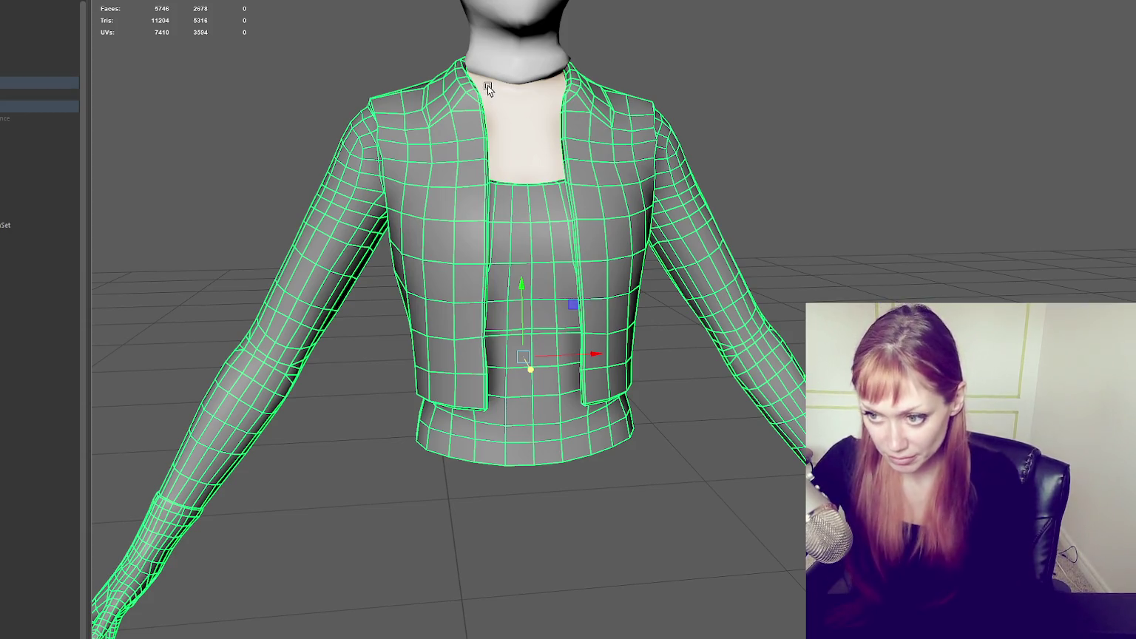
pyautogui.moveTo(494, 122)
pyautogui.keyDown('alt'); pyautogui.mouseDown()
pyautogui.moveTo(584, 161)
pyautogui.moveTo(561, 173)
pyautogui.moveTo(539, 133)
pyautogui.moveTo(733, 123)
pyautogui.moveTo(561, 146)
pyautogui.moveTo(599, 130)
pyautogui.mouseUp(); pyautogui.keyUp('alt')
pyautogui.moveTo(773, 124); pyautogui.dragTo(781, 140, button='right')
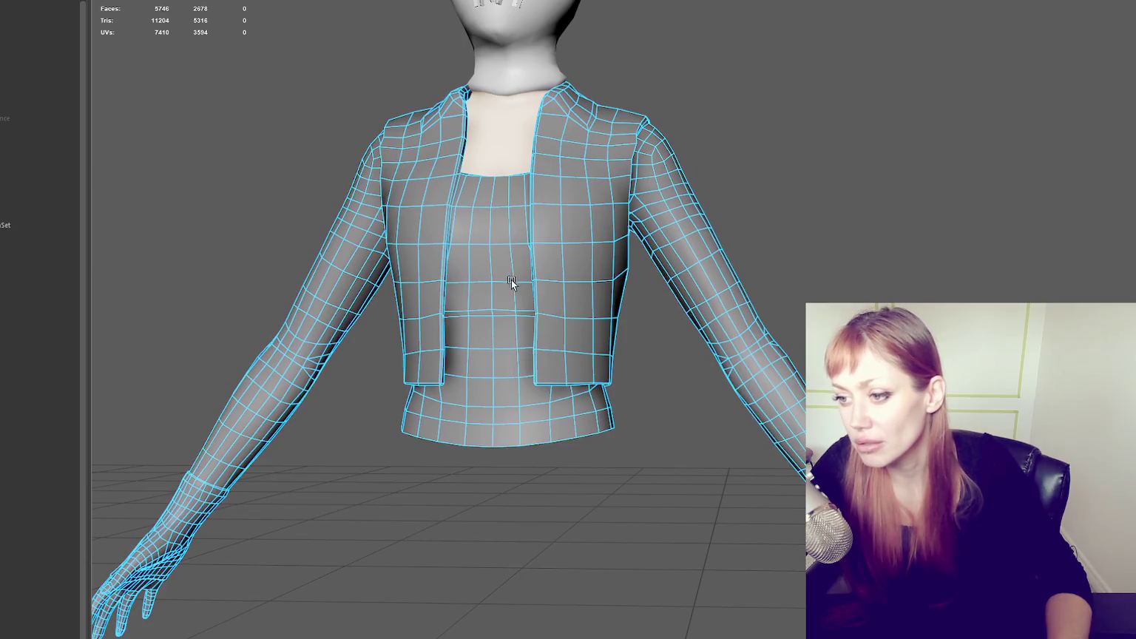
# - Try a first face and vertex pick, then clear the selection and reselect the clothing mesh
pyautogui.moveTo(500, 330)
pyautogui.mouseDown()
pyautogui.moveTo(483, 338)
pyautogui.moveTo(499, 296)
pyautogui.mouseUp()
pyautogui.scroll(3, 495, 285)
pyautogui.scroll(3, 649, 305)
pyautogui.moveTo(648, 304)
pyautogui.keyDown('alt'); pyautogui.mouseDown()
pyautogui.moveTo(609, 299)
pyautogui.moveTo(591, 264)
pyautogui.moveTo(601, 264)
pyautogui.mouseUp(); pyautogui.keyUp('alt')
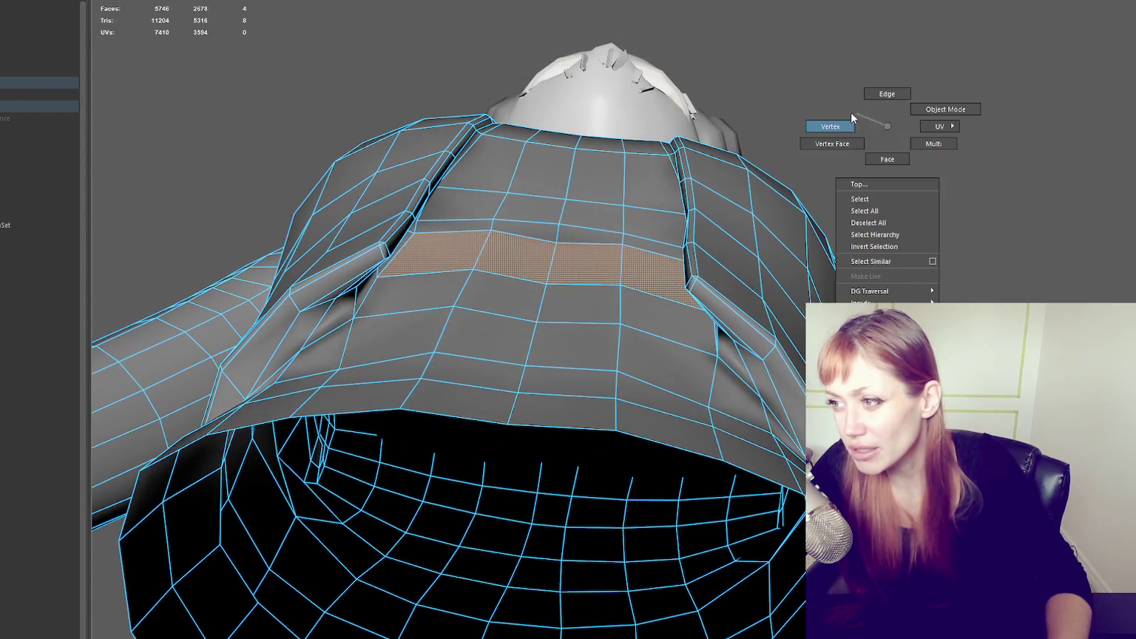
pyautogui.moveTo(861, 114); pyautogui.dragTo(829, 122, button='right')
pyautogui.click(558, 225)
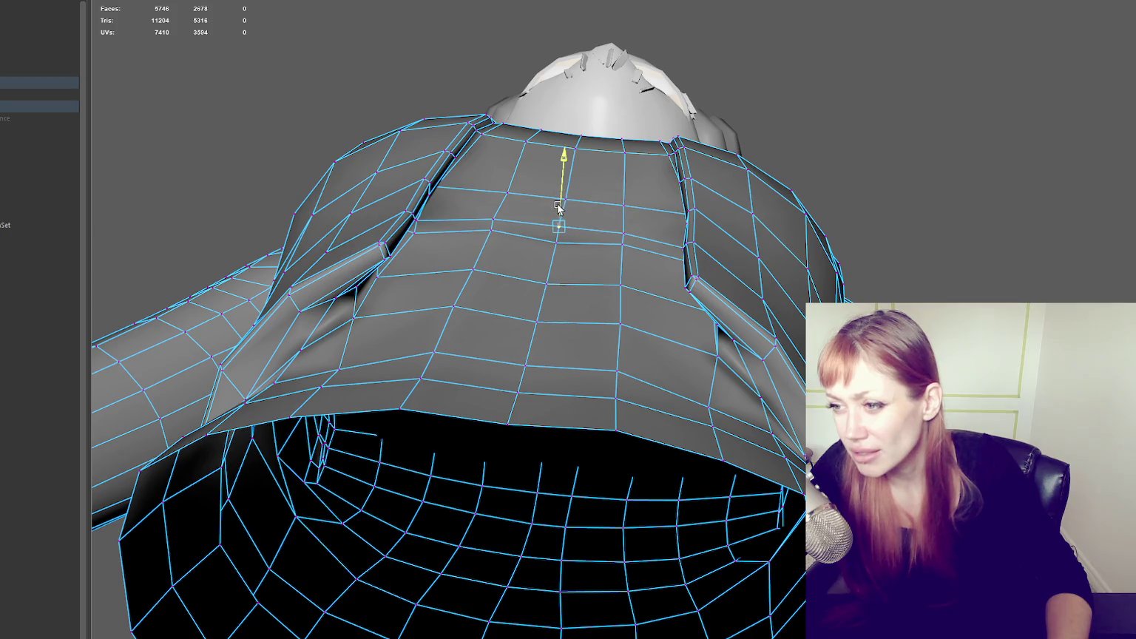
pyautogui.moveTo(887, 145)
pyautogui.mouseDown(button='right')
pyautogui.moveTo(915, 119)
pyautogui.moveTo(960, 222)
pyautogui.mouseUp(button='right')
pyautogui.click(915, 122)
pyautogui.click(622, 316)
# - Select the strip of front waist faces on the top below the jacket hem
pyautogui.click(560, 253)
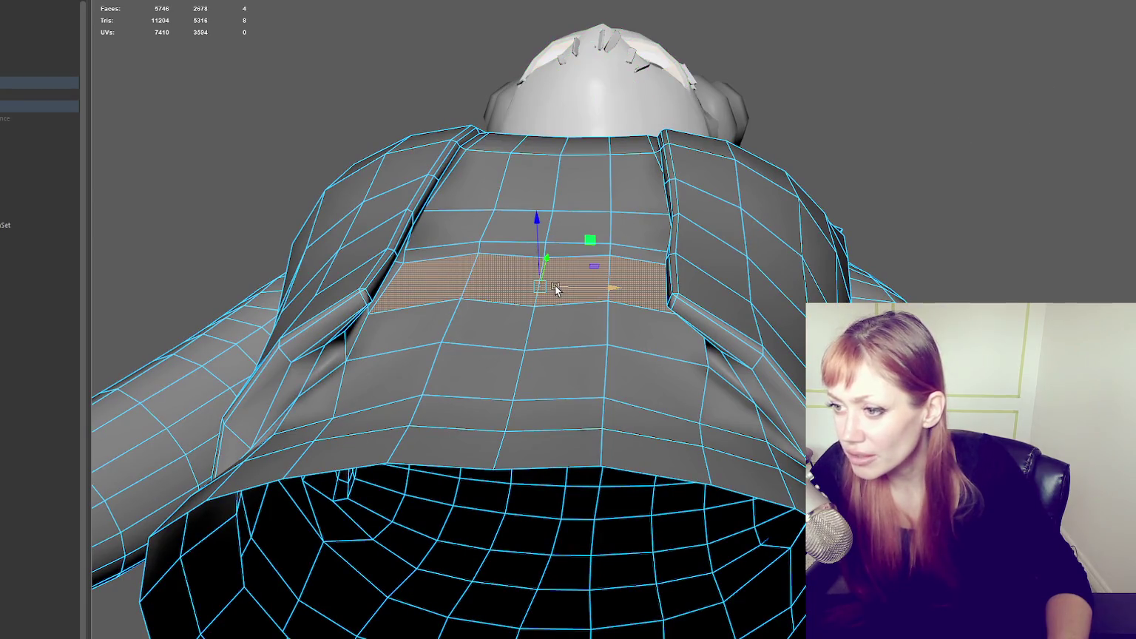
pyautogui.keyDown('shift'); pyautogui.click(433, 324); pyautogui.keyUp('shift')
pyautogui.keyDown('shift'); pyautogui.click(417, 369); pyautogui.keyUp('shift')
pyautogui.keyDown('shift'); pyautogui.click(488, 324); pyautogui.keyUp('shift')
pyautogui.keyDown('shift'); pyautogui.click(473, 370); pyautogui.keyUp('shift')
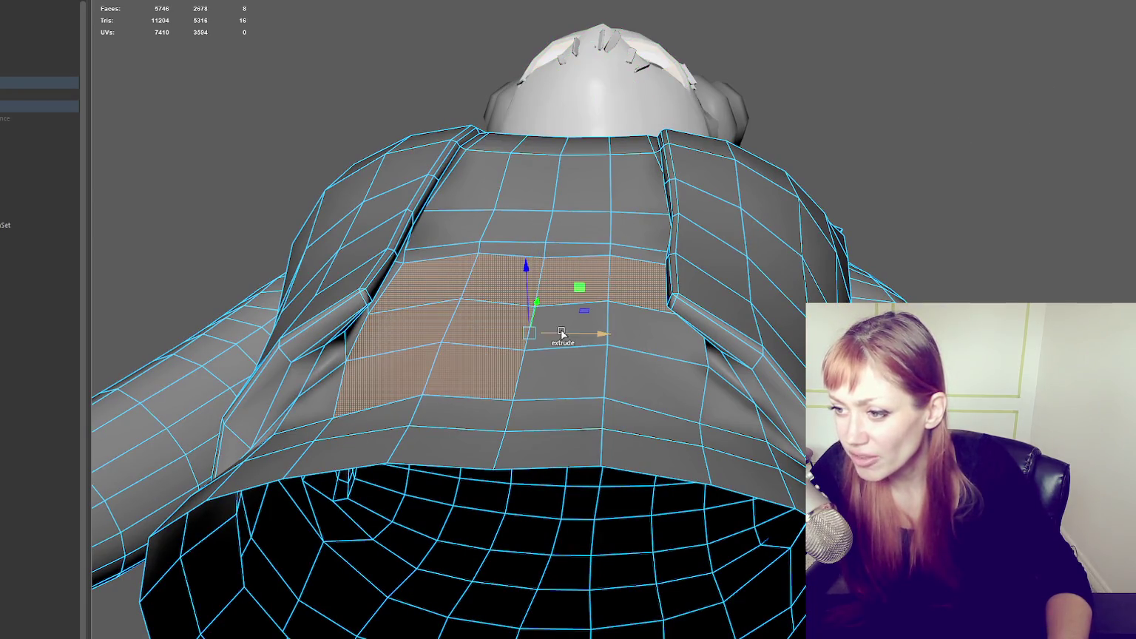
pyautogui.keyDown('shift'); pyautogui.click(572, 380); pyautogui.keyUp('shift')
pyautogui.keyDown('shift'); pyautogui.click(651, 329); pyautogui.keyUp('shift')
pyautogui.keyDown('shift'); pyautogui.click(671, 386); pyautogui.keyUp('shift')
# - Add the lower-left waist faces to the selection
pyautogui.moveTo(671, 385)
pyautogui.keyDown('alt'); pyautogui.mouseDown()
pyautogui.moveTo(710, 281)
pyautogui.moveTo(664, 386)
pyautogui.mouseUp(); pyautogui.keyUp('alt')
pyautogui.keyDown('shift'); pyautogui.click(316, 463); pyautogui.keyUp('shift')
pyautogui.keyDown('shift'); pyautogui.click(328, 423); pyautogui.keyUp('shift')
pyautogui.keyDown('alt'); pyautogui.moveTo(327, 423); pyautogui.dragTo(475, 441); pyautogui.keyUp('alt')
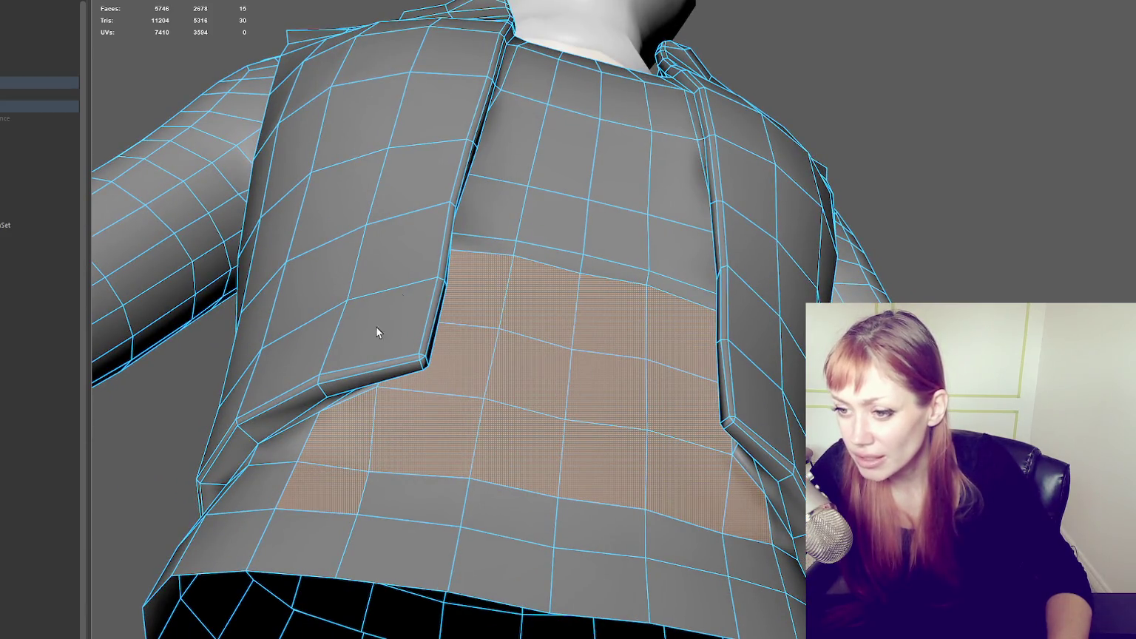
pyautogui.keyDown('shift'); pyautogui.click(266, 481); pyautogui.keyUp('shift')
pyautogui.keyDown('shift'); pyautogui.click(260, 528); pyautogui.keyUp('shift')
# - Add the lower and right-side waist faces, tumbling to reach the side
pyautogui.moveTo(398, 477)
pyautogui.keyDown('alt'); pyautogui.mouseDown()
pyautogui.moveTo(384, 257)
pyautogui.moveTo(359, 386)
pyautogui.moveTo(507, 391)
pyautogui.moveTo(482, 407)
pyautogui.mouseUp(); pyautogui.keyUp('alt')
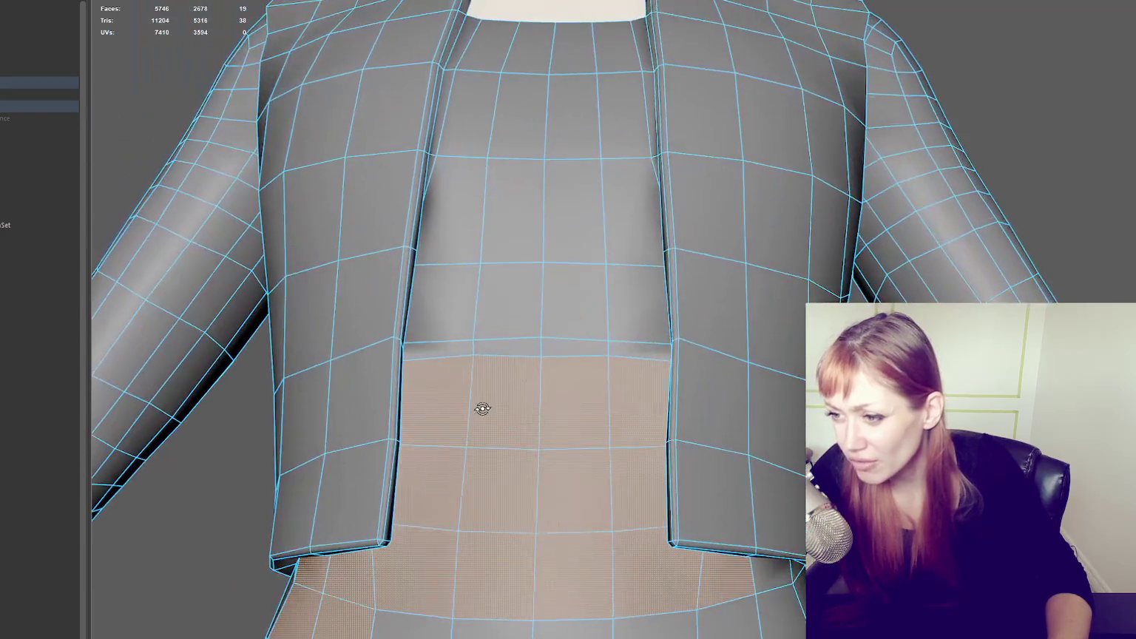
pyautogui.moveTo(600, 355)
pyautogui.keyDown('alt'); pyautogui.mouseDown()
pyautogui.moveTo(660, 375)
pyautogui.moveTo(452, 440)
pyautogui.mouseUp(); pyautogui.keyUp('alt')
pyautogui.keyDown('shift'); pyautogui.click(452, 439); pyautogui.keyUp('shift')
pyautogui.keyDown('shift'); pyautogui.click(688, 427); pyautogui.keyUp('shift')
pyautogui.keyDown('shift'); pyautogui.click(696, 481); pyautogui.keyUp('shift')
pyautogui.keyDown('shift'); pyautogui.click(744, 418); pyautogui.keyUp('shift')
pyautogui.keyDown('alt'); pyautogui.moveTo(747, 477); pyautogui.dragTo(707, 373); pyautogui.keyUp('alt')
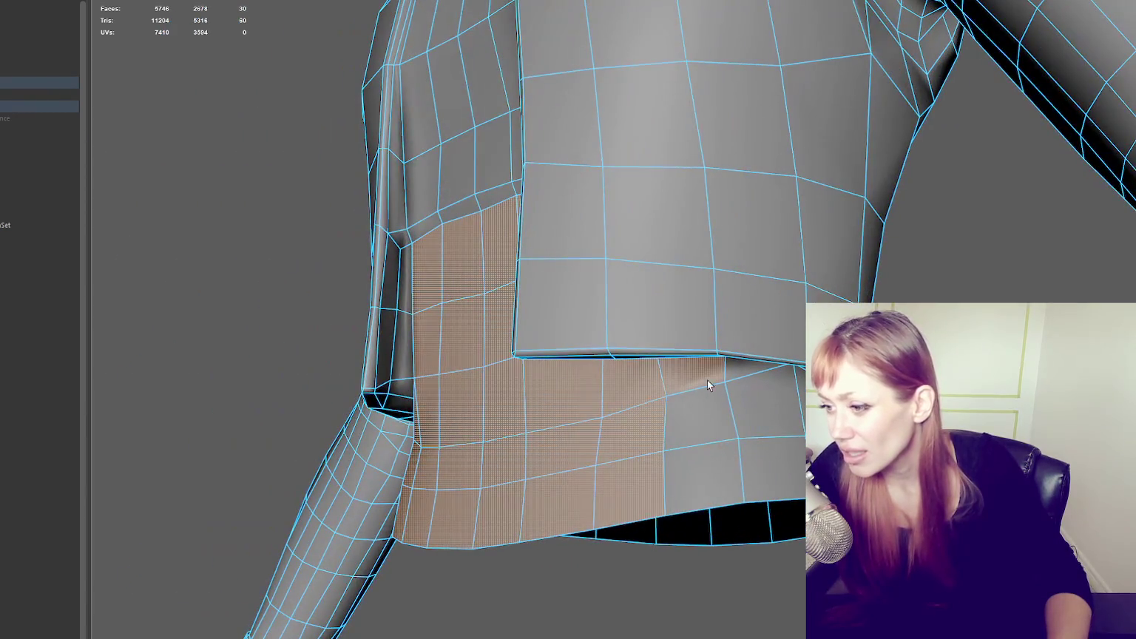
pyautogui.keyDown('shift'); pyautogui.click(755, 425); pyautogui.keyUp('shift')
pyautogui.keyDown('shift'); pyautogui.click(769, 466); pyautogui.keyUp('shift')
pyautogui.moveTo(770, 466)
pyautogui.keyDown('alt'); pyautogui.mouseDown()
pyautogui.moveTo(728, 447)
pyautogui.moveTo(683, 474)
pyautogui.moveTo(723, 428)
pyautogui.moveTo(698, 320)
pyautogui.moveTo(636, 414)
pyautogui.moveTo(798, 503)
pyautogui.mouseUp(); pyautogui.keyUp('alt')
# - Add more front waist faces seen from below
pyautogui.keyDown('shift'); pyautogui.click(698, 320); pyautogui.keyUp('shift')
pyautogui.keyDown('shift'); pyautogui.click(636, 415); pyautogui.keyUp('shift')
pyautogui.keyDown('shift'); pyautogui.click(658, 466); pyautogui.keyUp('shift')
pyautogui.keyDown('shift'); pyautogui.click(649, 555); pyautogui.keyUp('shift')
pyautogui.keyDown('shift'); pyautogui.click(729, 488); pyautogui.keyUp('shift')
pyautogui.keyDown('shift'); pyautogui.click(739, 555); pyautogui.keyUp('shift')
# - Add the last unselected waist faces to complete the ring around the midriff
pyautogui.keyDown('alt'); pyautogui.moveTo(739, 554); pyautogui.dragTo(536, 460); pyautogui.keyUp('alt')
pyautogui.keyDown('shift'); pyautogui.click(536, 460); pyautogui.keyUp('shift')
pyautogui.keyDown('shift'); pyautogui.click(511, 533); pyautogui.keyUp('shift')
pyautogui.keyDown('shift'); pyautogui.click(558, 483); pyautogui.keyUp('shift')
pyautogui.keyDown('shift'); pyautogui.click(713, 466); pyautogui.keyUp('shift')
pyautogui.keyDown('shift'); pyautogui.click(708, 533); pyautogui.keyUp('shift')
pyautogui.keyDown('alt'); pyautogui.moveTo(709, 533); pyautogui.dragTo(442, 290); pyautogui.keyUp('alt')
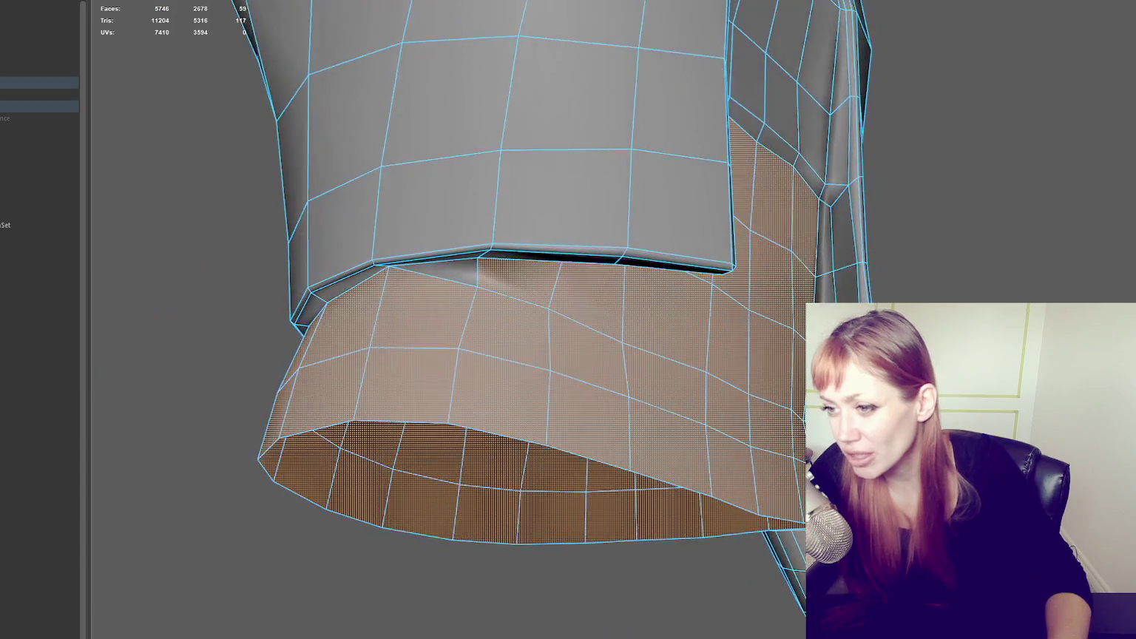
pyautogui.keyDown('alt'); pyautogui.moveTo(646, 299); pyautogui.dragTo(617, 282); pyautogui.keyUp('alt')
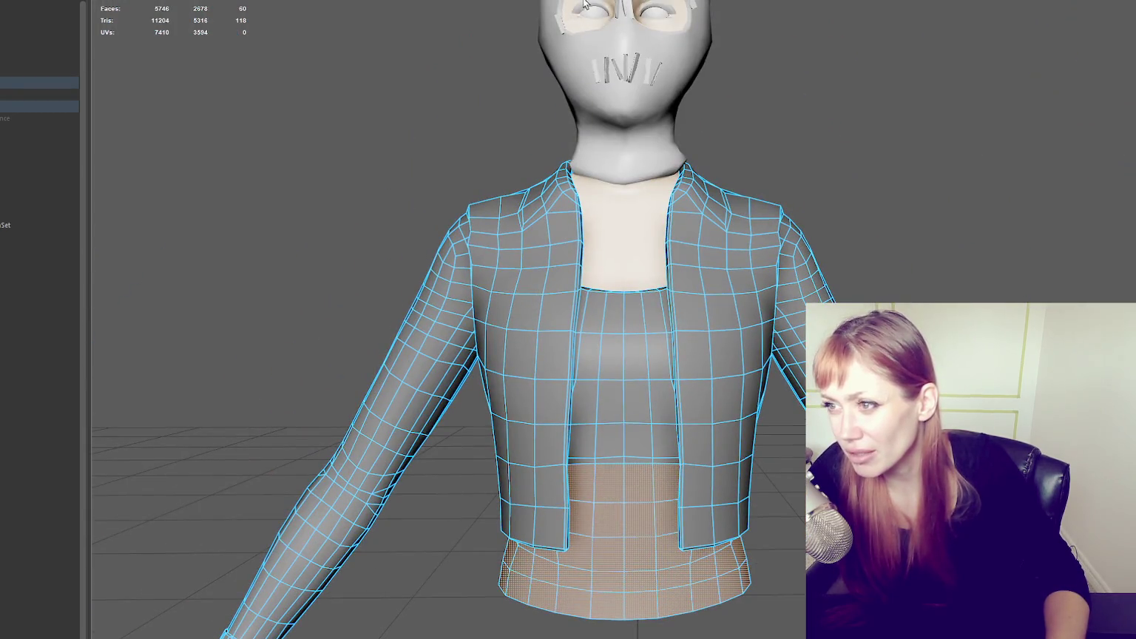
pyautogui.scroll(-3, 666, 133)
pyautogui.scroll(-2, 713, 203)
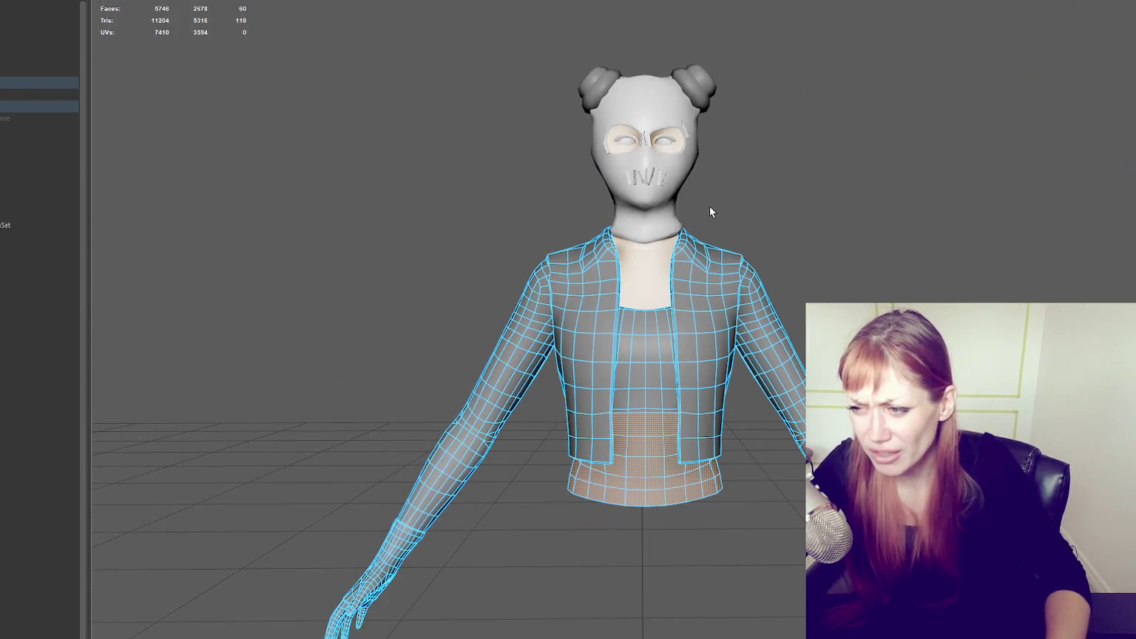
# - Assign a new Blinn material to the waist faces and name it SKIN1
pyautogui.rightClick(936, 174)
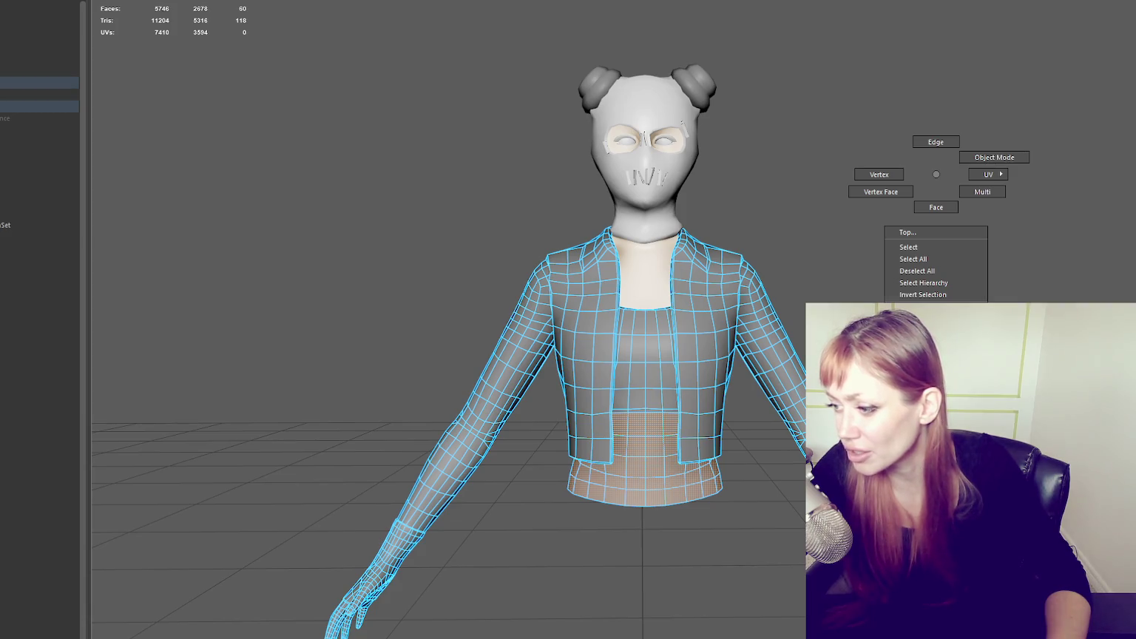
pyautogui.hotkey('ctrl', 'a')
pyautogui.press('f')
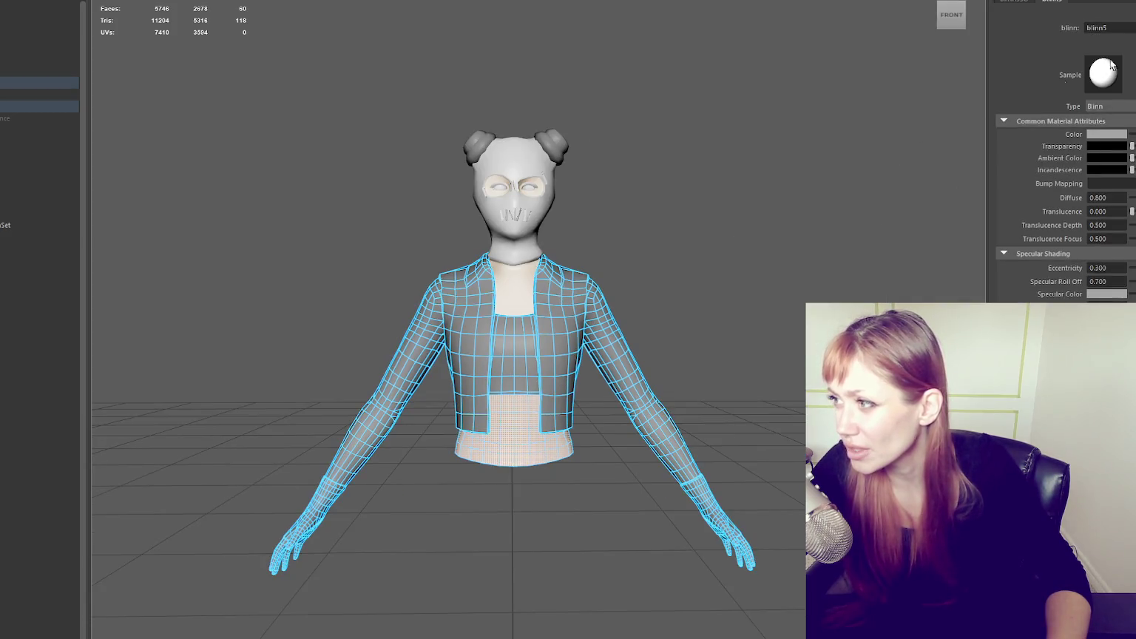
pyautogui.write('SKIN1')
pyautogui.press('Return')
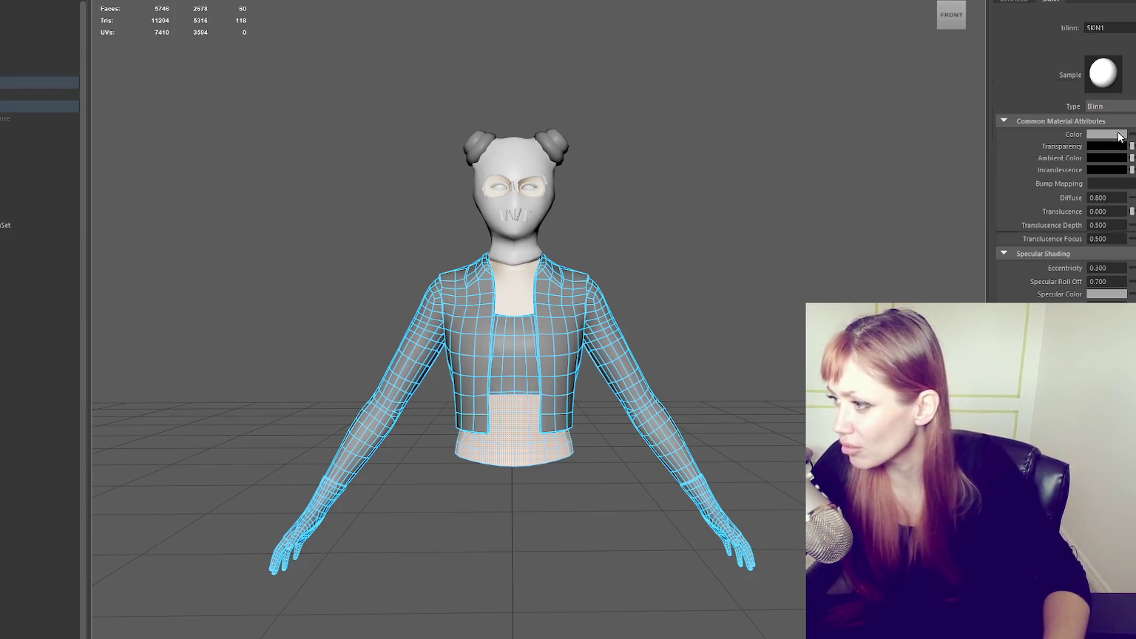
# - Set the SKIN1 Color to a peach skin tone
pyautogui.click(1107, 134)
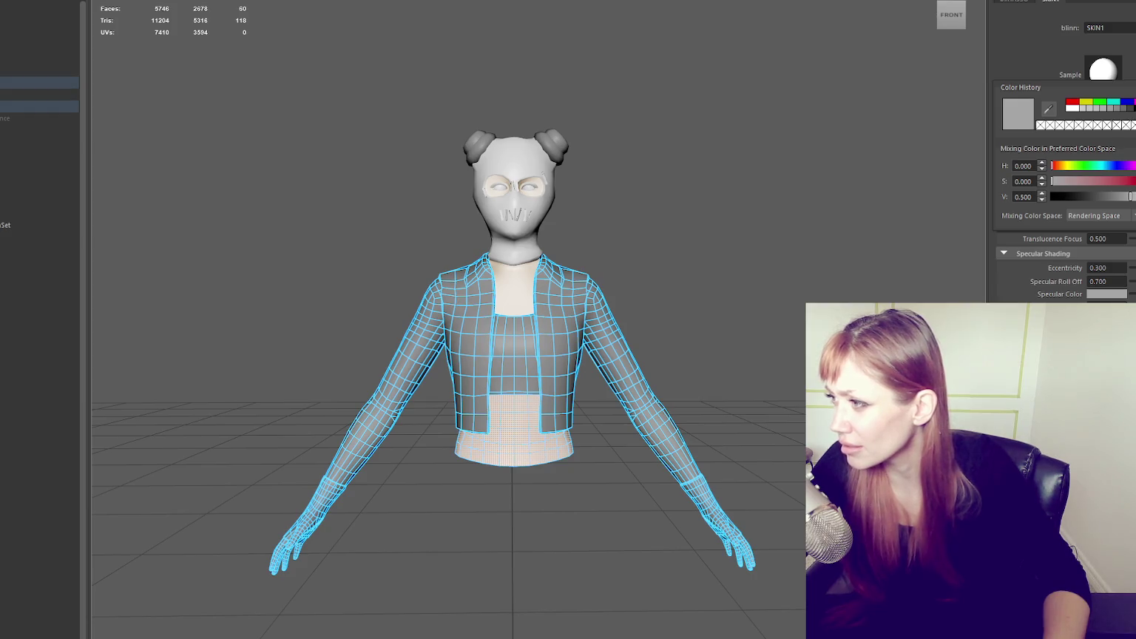
pyautogui.moveTo(1087, 180); pyautogui.dragTo(1111, 181)
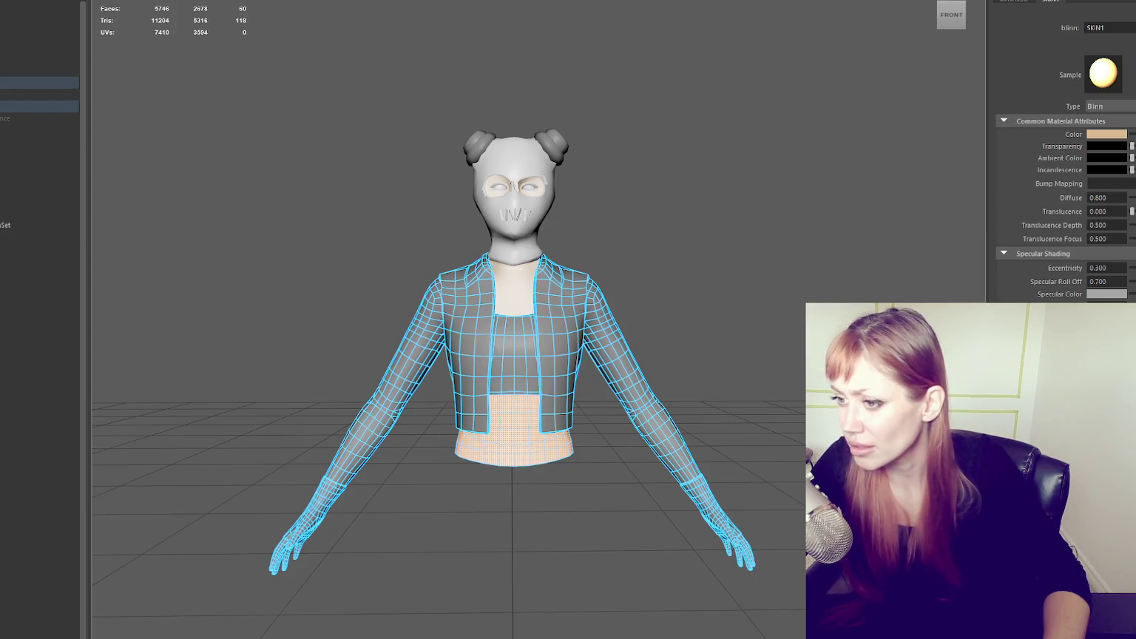
pyautogui.click(698, 156)
pyautogui.keyDown('alt'); pyautogui.moveTo(771, 330); pyautogui.dragTo(727, 403); pyautogui.keyUp('alt')
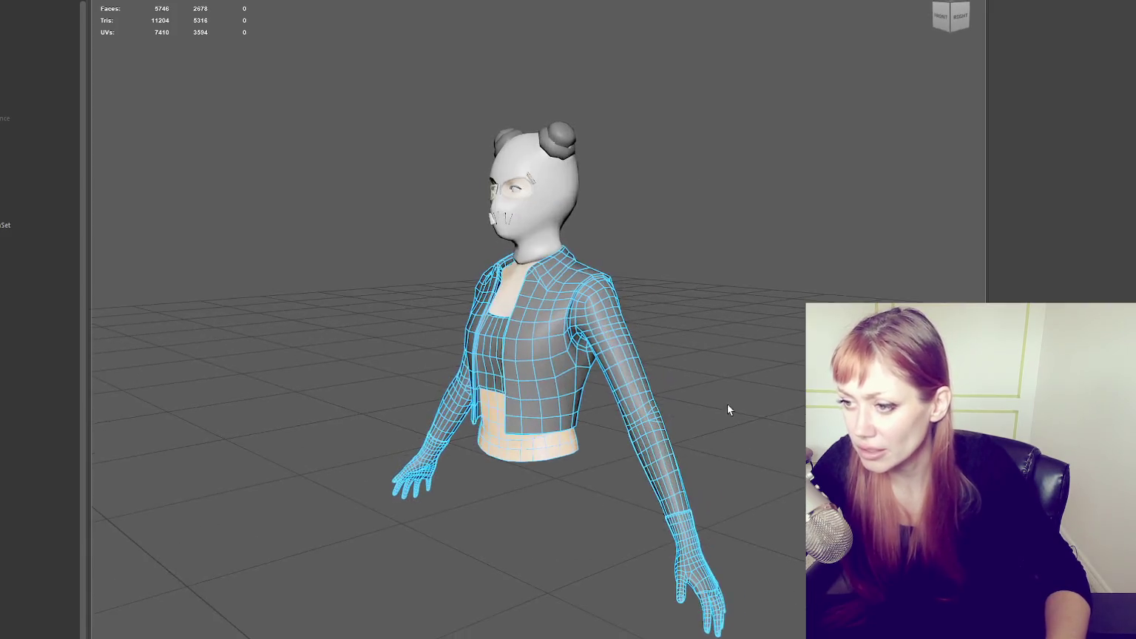
pyautogui.keyDown('alt'); pyautogui.moveTo(728, 403); pyautogui.dragTo(697, 217, button='middle'); pyautogui.keyUp('alt')
pyautogui.keyDown('alt'); pyautogui.moveTo(698, 217); pyautogui.dragTo(791, 338, button='right'); pyautogui.keyUp('alt')
pyautogui.moveTo(790, 338)
pyautogui.keyDown('alt'); pyautogui.mouseDown()
pyautogui.moveTo(601, 412)
pyautogui.moveTo(509, 424)
pyautogui.mouseUp(); pyautogui.keyUp('alt')
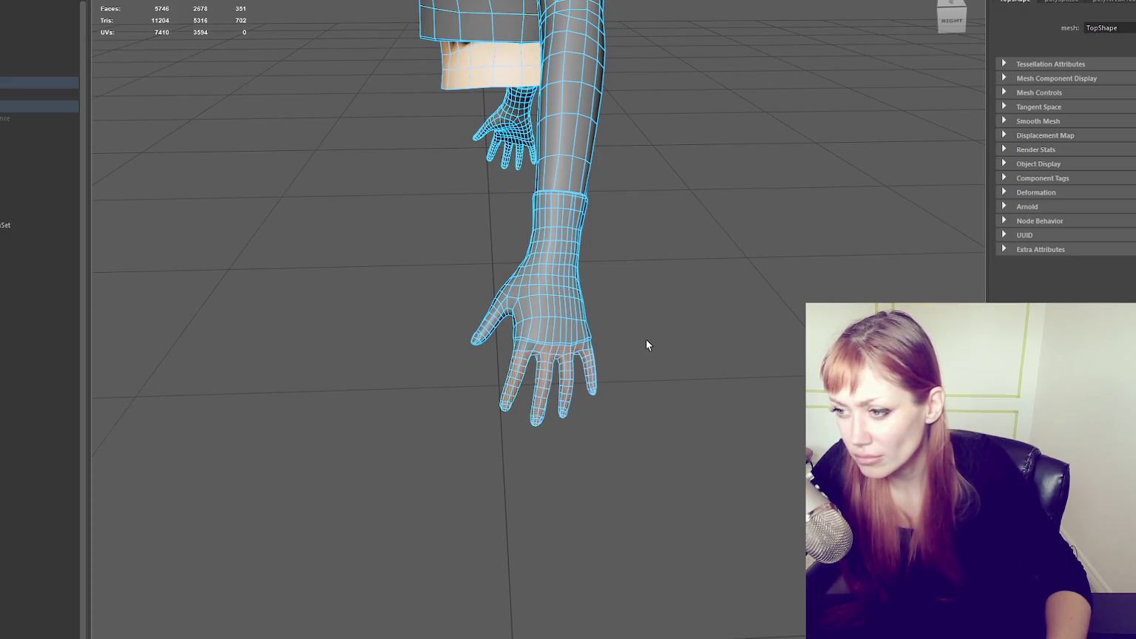
pyautogui.scroll(3, 647, 339)
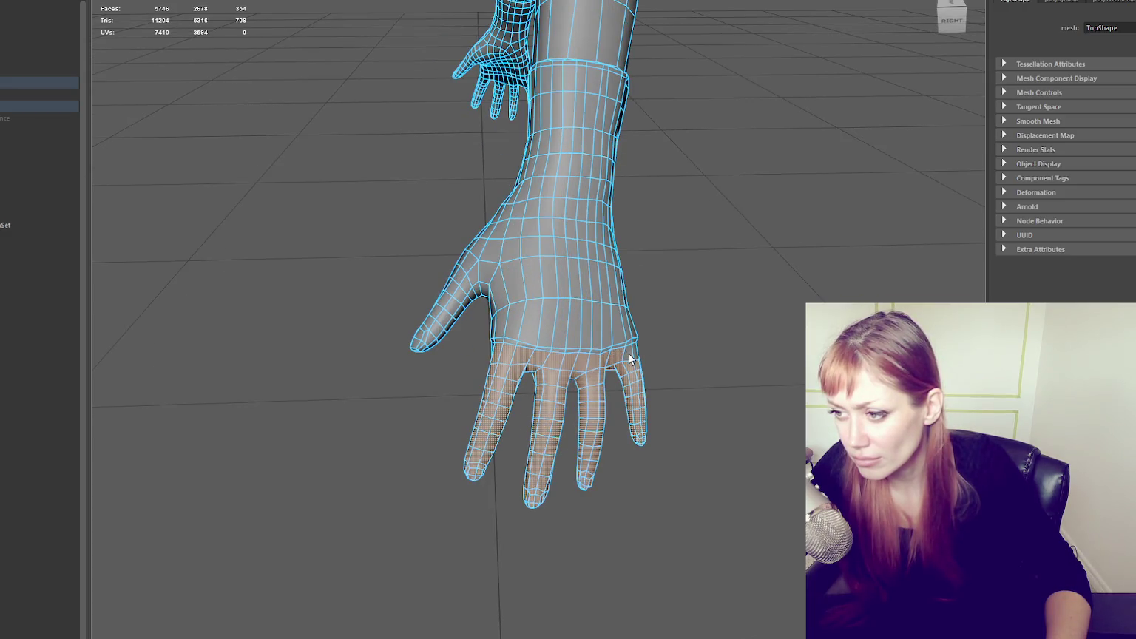
pyautogui.keyDown('alt'); pyautogui.moveTo(657, 355); pyautogui.dragTo(596, 324); pyautogui.keyUp('alt')
pyautogui.rightClick(640, 184)
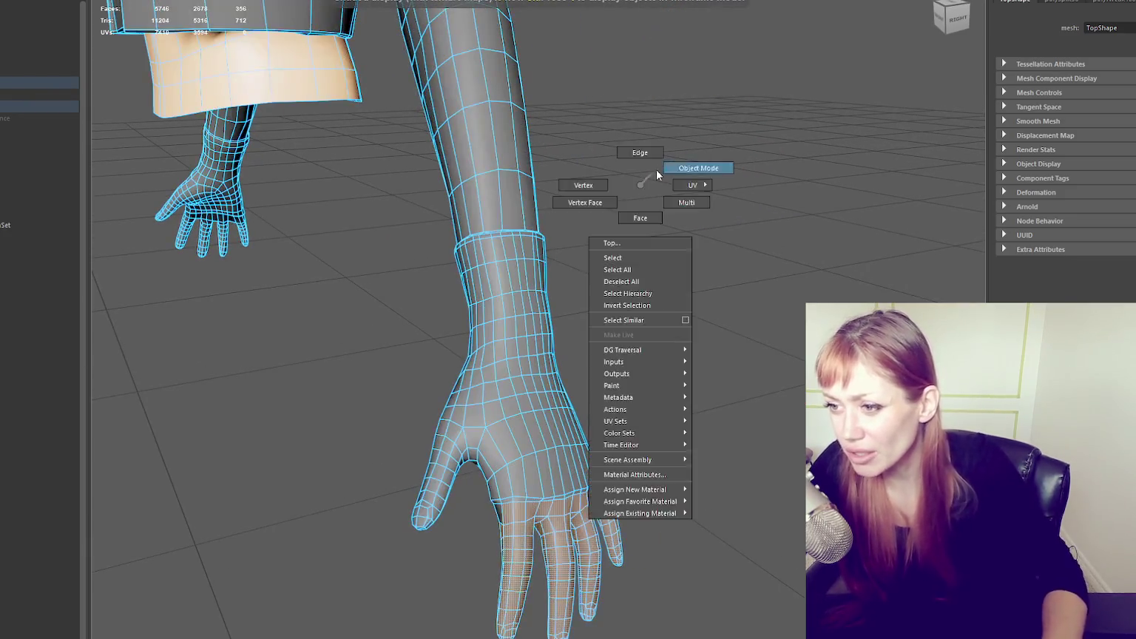
pyautogui.click(644, 222)
pyautogui.click(513, 301)
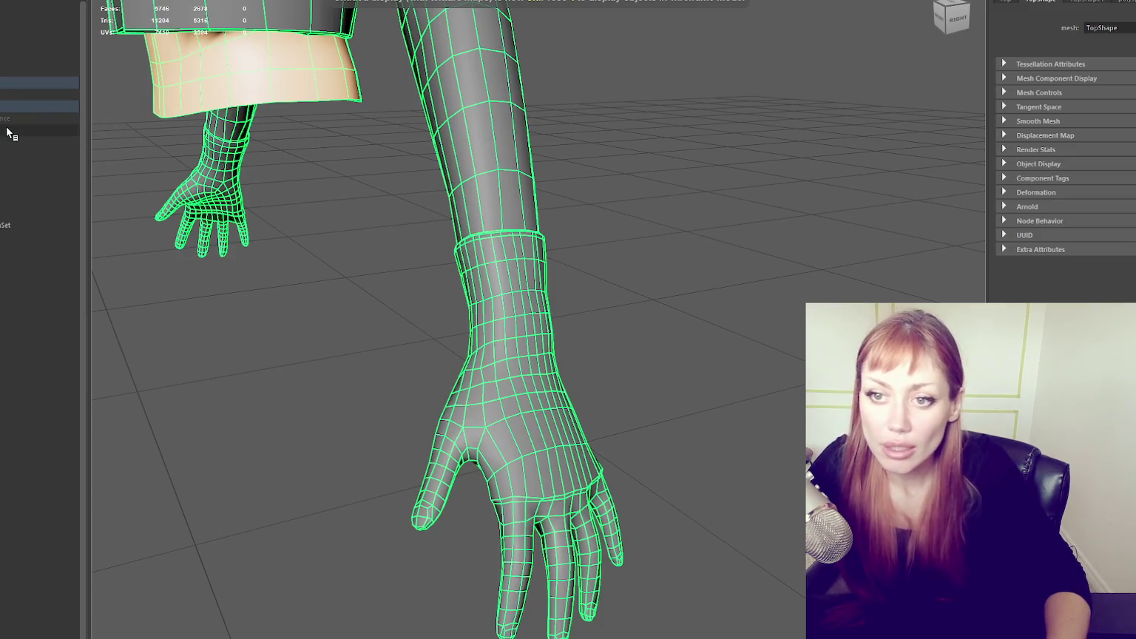
pyautogui.click(7, 49)
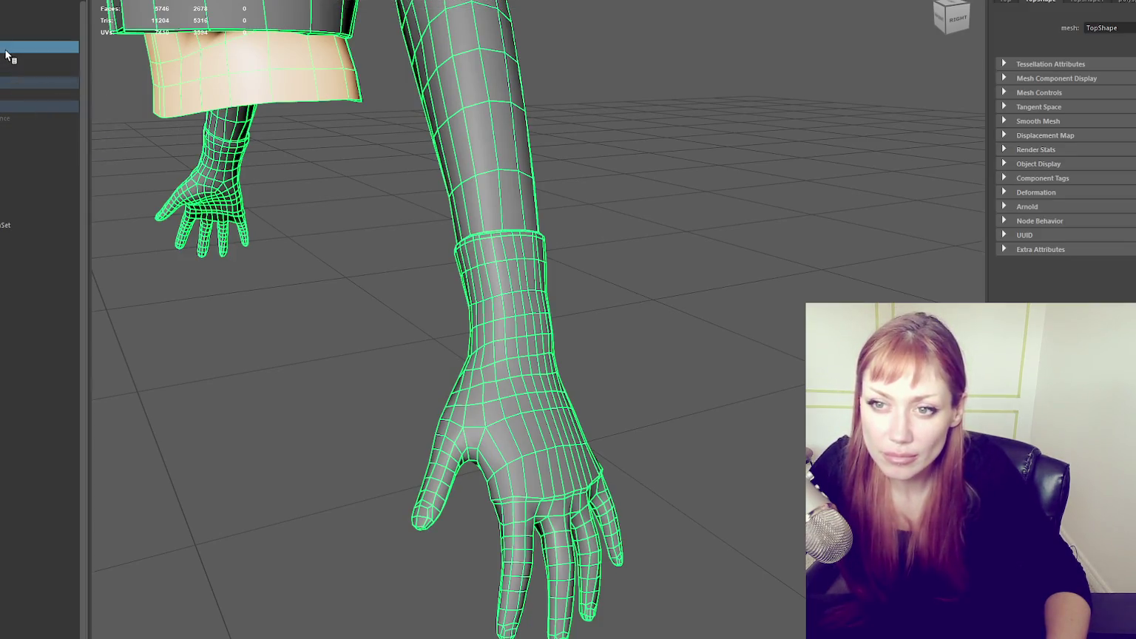
pyautogui.hotkey('shift', 'h')
pyautogui.scroll(3, 701, 323)
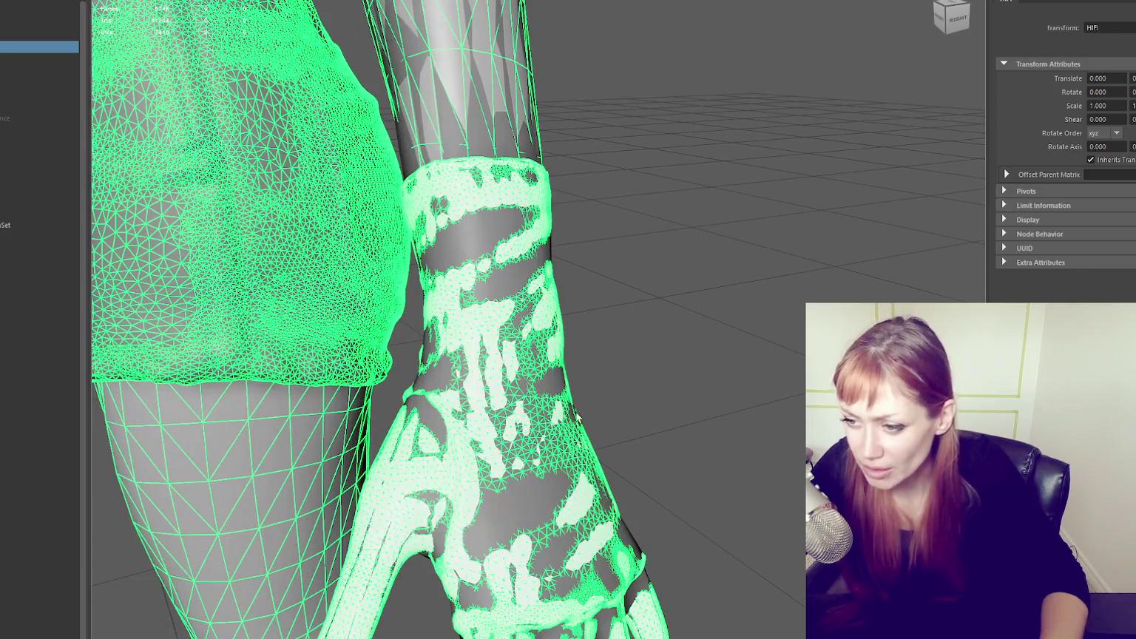
pyautogui.hotkey('ctrl', 'h')
pyautogui.click(485, 449)
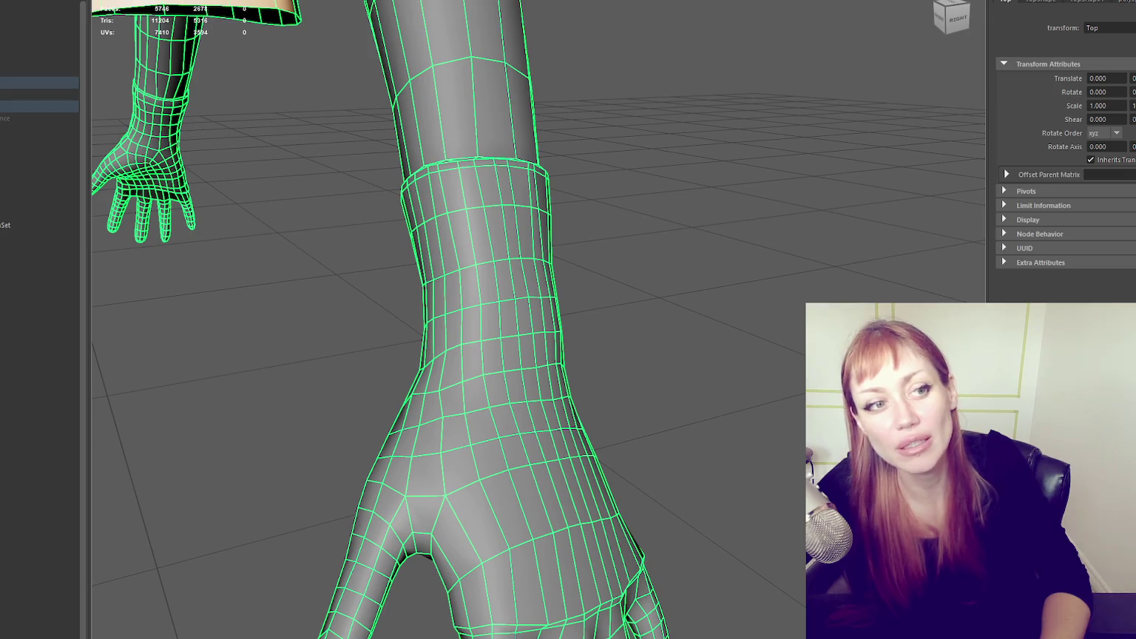
pyautogui.moveTo(87, 158); pyautogui.dragTo(53, 156)
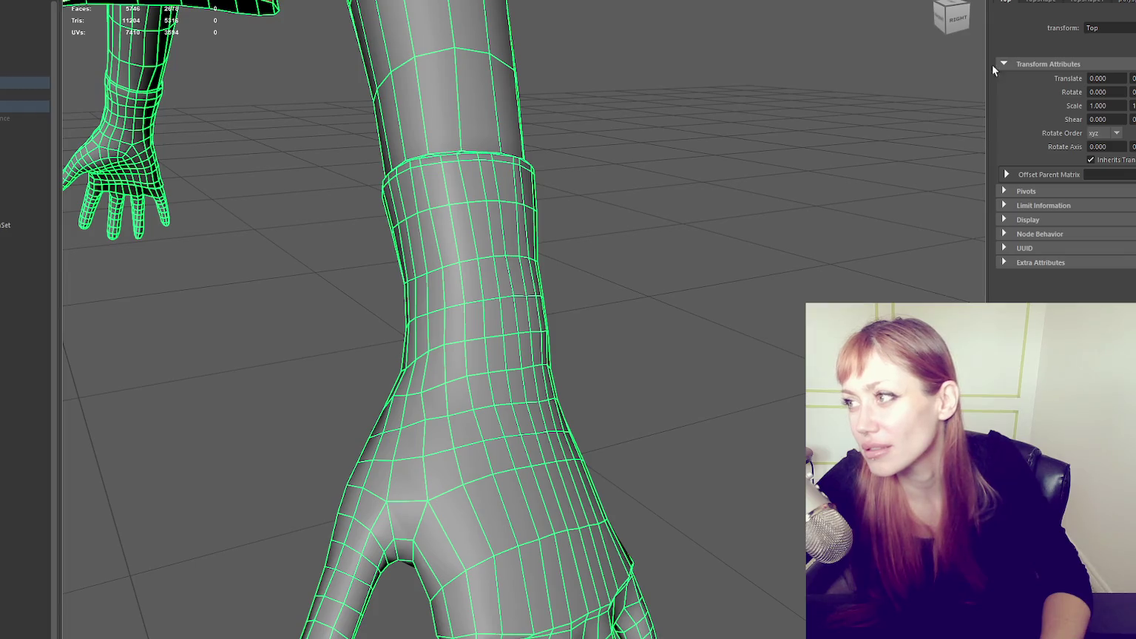
pyautogui.hotkey('ctrl', 'a')
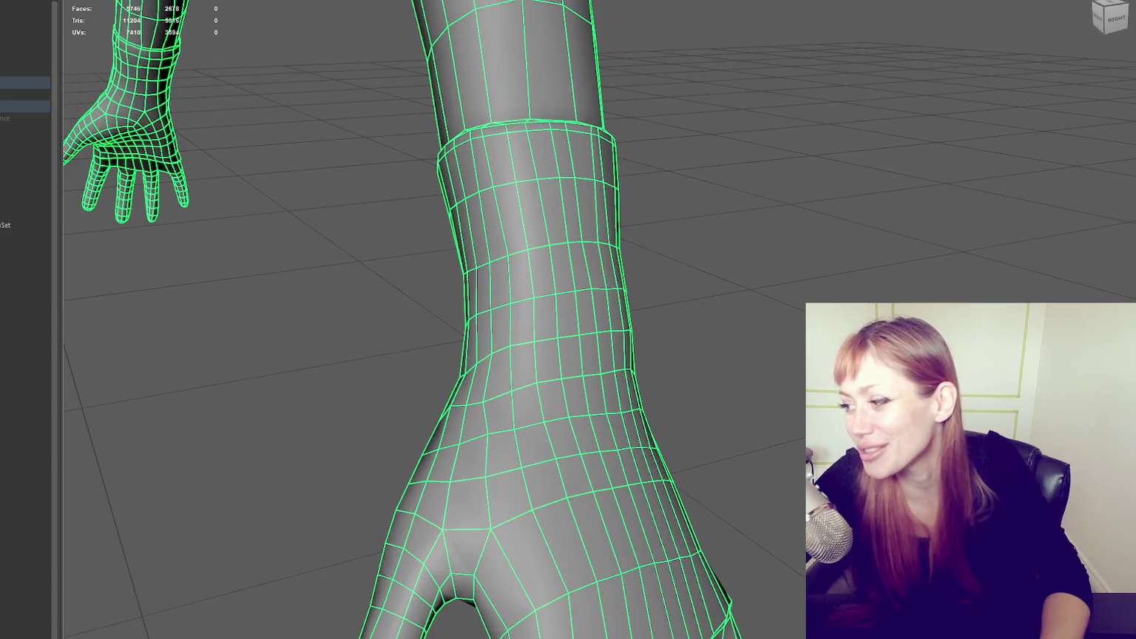
pyautogui.scroll(-2, 570, 302)
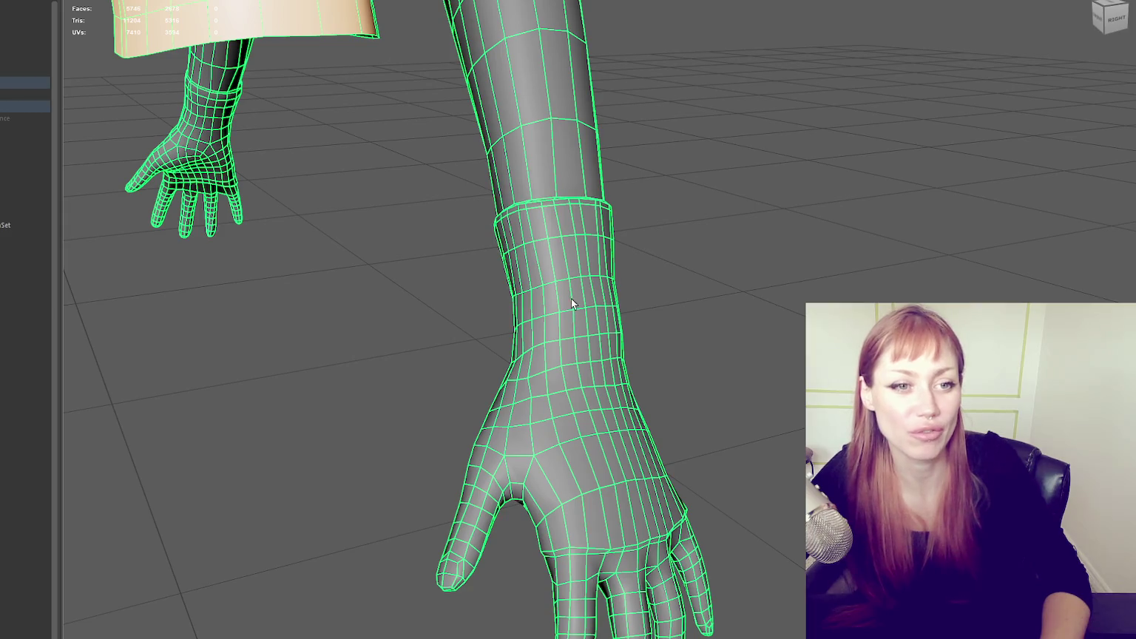
pyautogui.scroll(2, 642, 263)
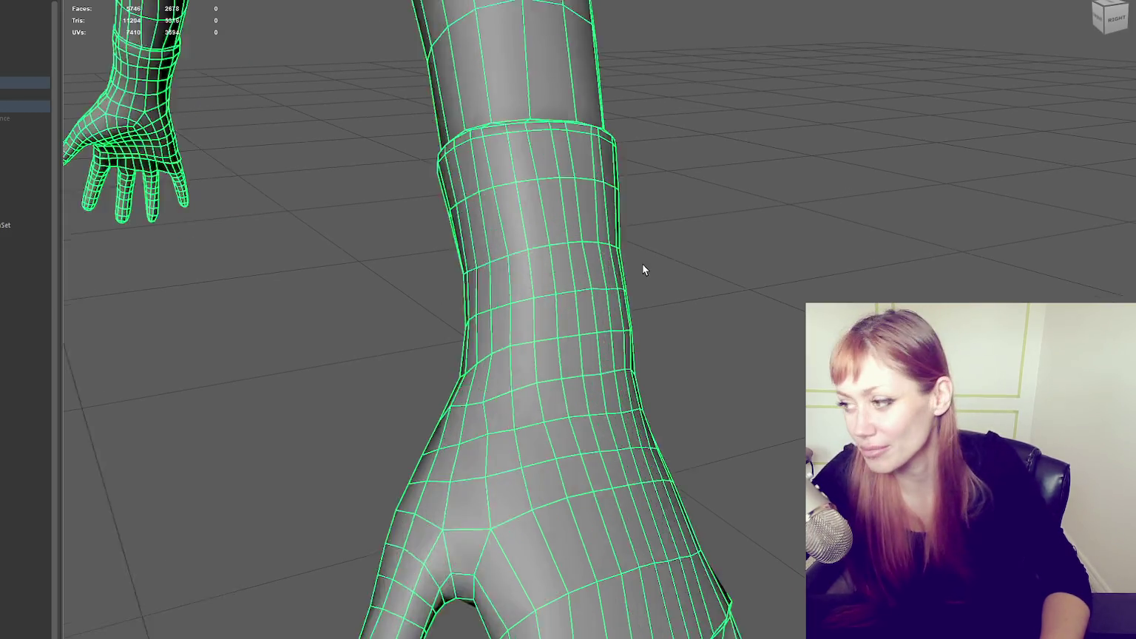
pyautogui.scroll(-1, 643, 263)
pyautogui.keyDown('alt'); pyautogui.moveTo(651, 285); pyautogui.dragTo(654, 304); pyautogui.keyUp('alt')
pyautogui.scroll(2, 660, 297)
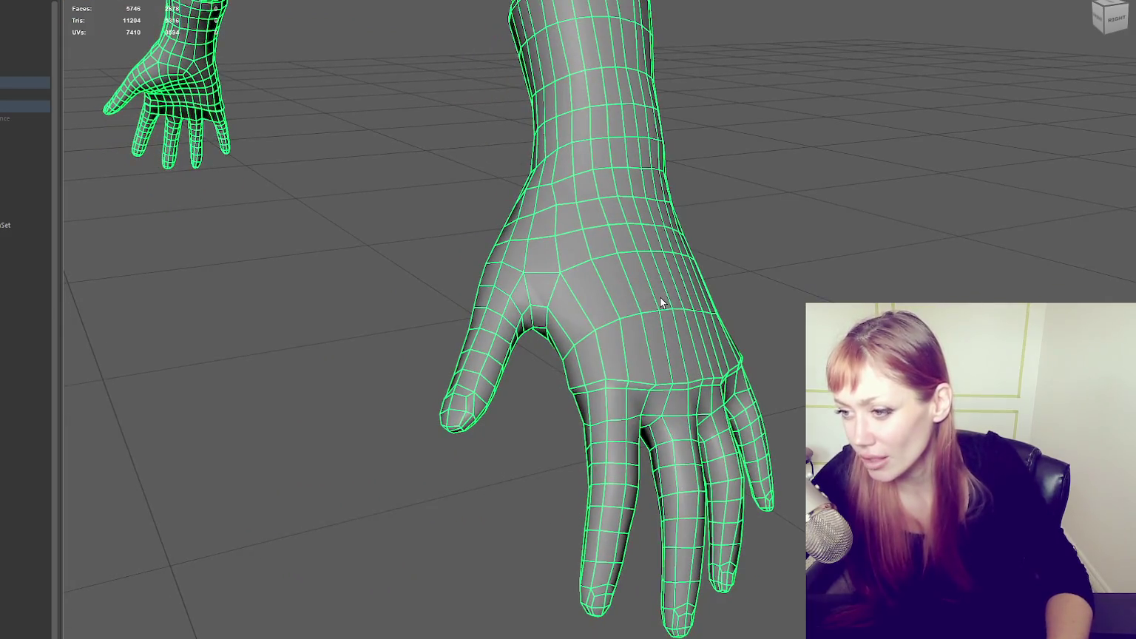
pyautogui.click(802, 182)
pyautogui.scroll(-2, 741, 210)
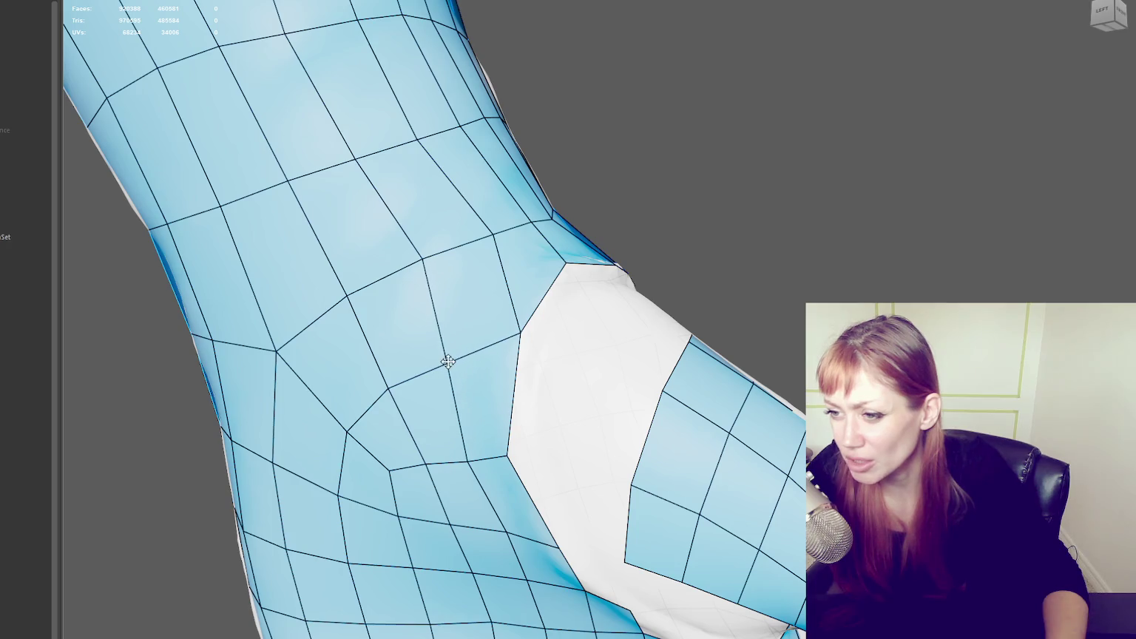
# - Drag glove vertices around the thumb webbing to even out the edge flow
pyautogui.moveTo(431, 255); pyautogui.dragTo(421, 259)
pyautogui.moveTo(477, 229); pyautogui.dragTo(481, 234)
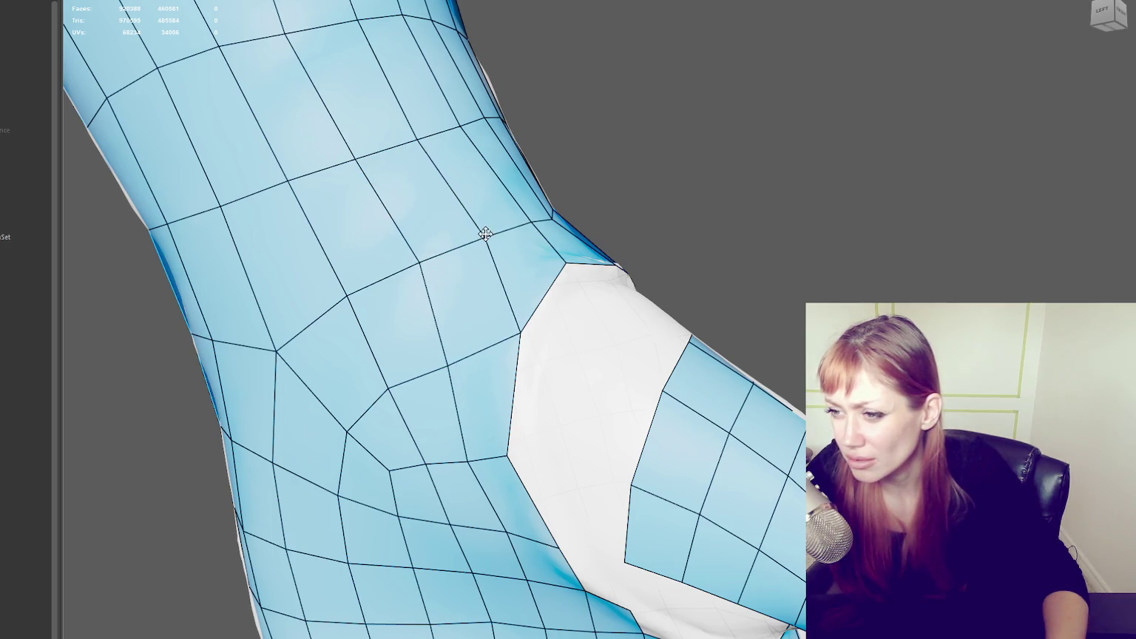
pyautogui.keyDown('alt'); pyautogui.moveTo(540, 545); pyautogui.dragTo(537, 527); pyautogui.keyUp('alt')
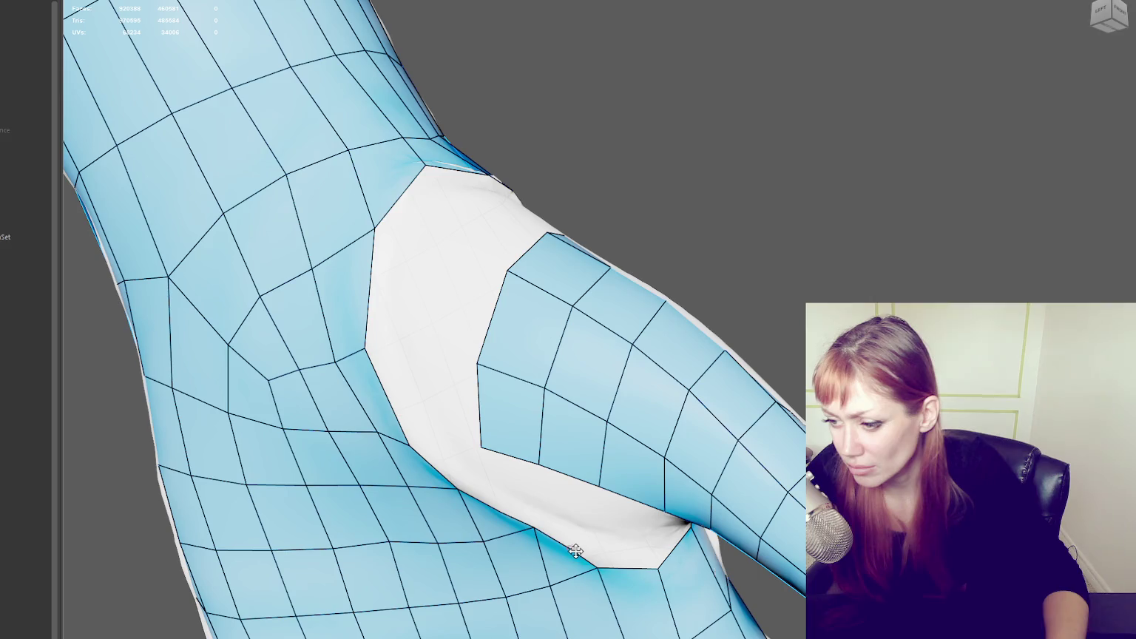
pyautogui.moveTo(601, 566); pyautogui.dragTo(659, 576)
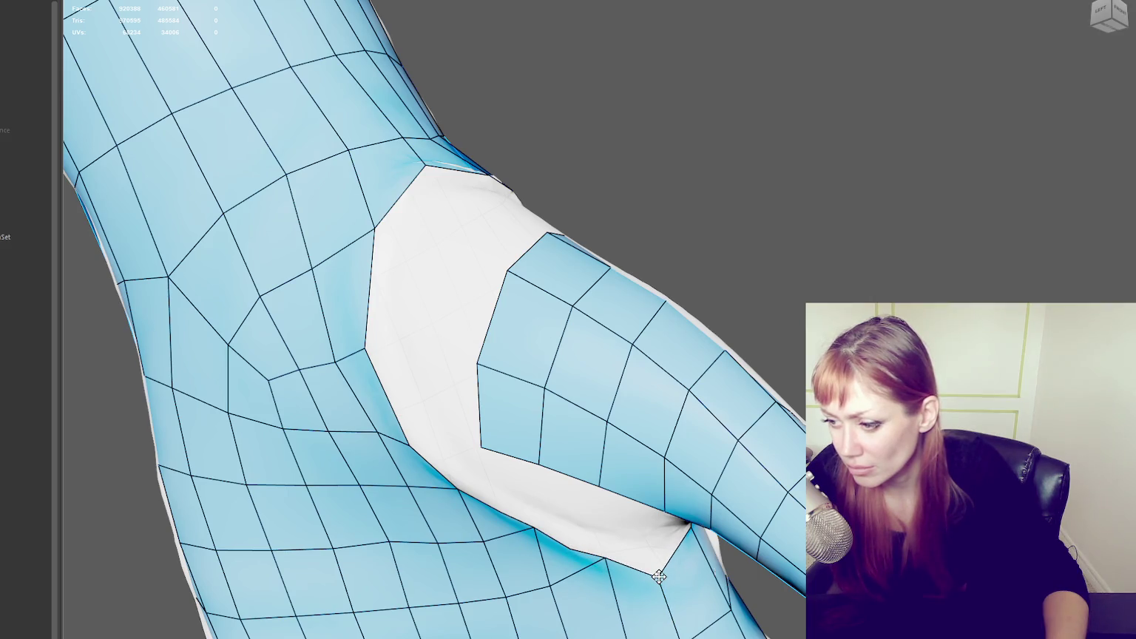
pyautogui.moveTo(688, 521)
pyautogui.keyDown('alt'); pyautogui.mouseDown()
pyautogui.moveTo(603, 508)
pyautogui.moveTo(684, 499)
pyautogui.moveTo(646, 490)
pyautogui.moveTo(769, 392)
pyautogui.mouseUp(); pyautogui.keyUp('alt')
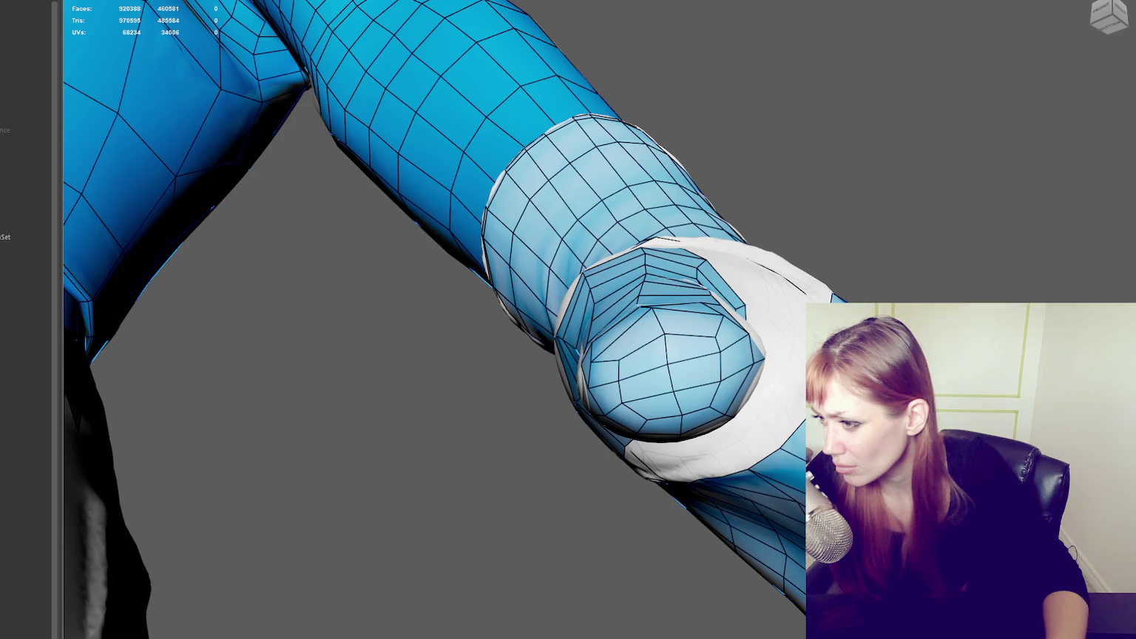
pyautogui.keyDown('alt'); pyautogui.moveTo(769, 392); pyautogui.dragTo(594, 515); pyautogui.keyUp('alt')
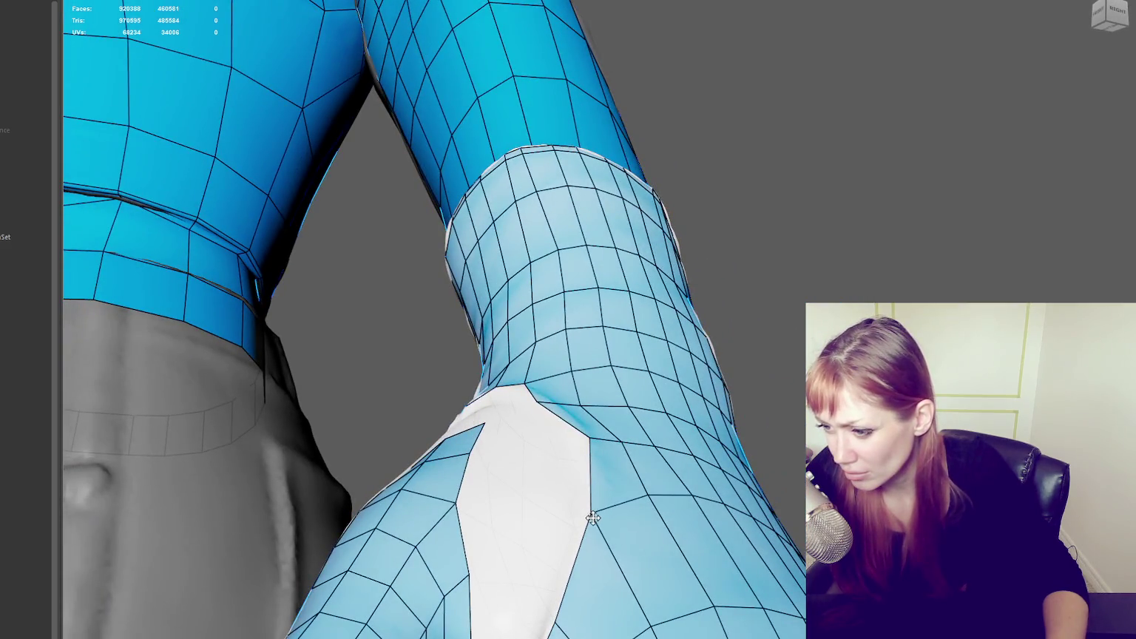
pyautogui.moveTo(602, 440)
pyautogui.mouseDown()
pyautogui.moveTo(599, 415)
pyautogui.moveTo(648, 409)
pyautogui.moveTo(710, 252)
pyautogui.mouseUp()
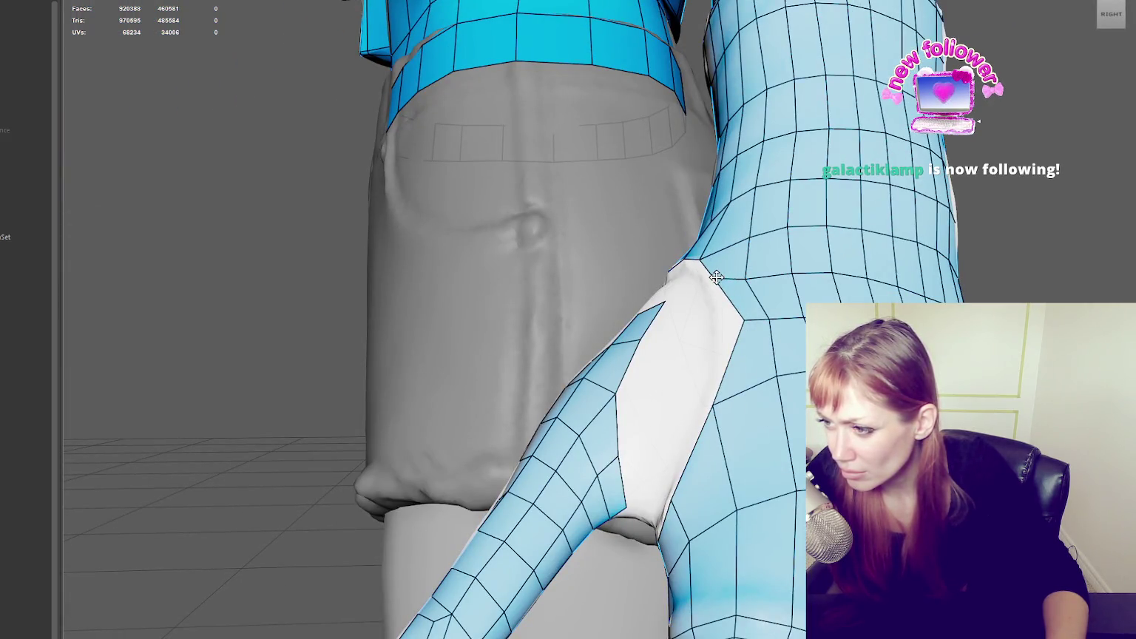
pyautogui.keyDown('alt'); pyautogui.moveTo(742, 317); pyautogui.dragTo(753, 388); pyautogui.keyUp('alt')
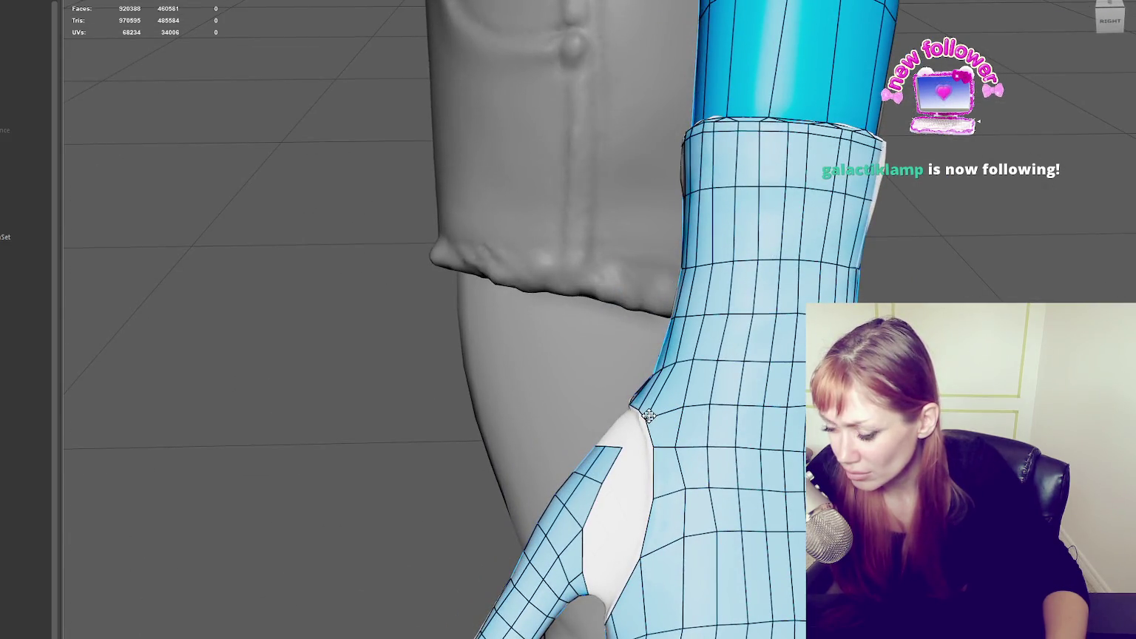
pyautogui.keyDown('alt'); pyautogui.moveTo(648, 416); pyautogui.dragTo(710, 426); pyautogui.keyUp('alt')
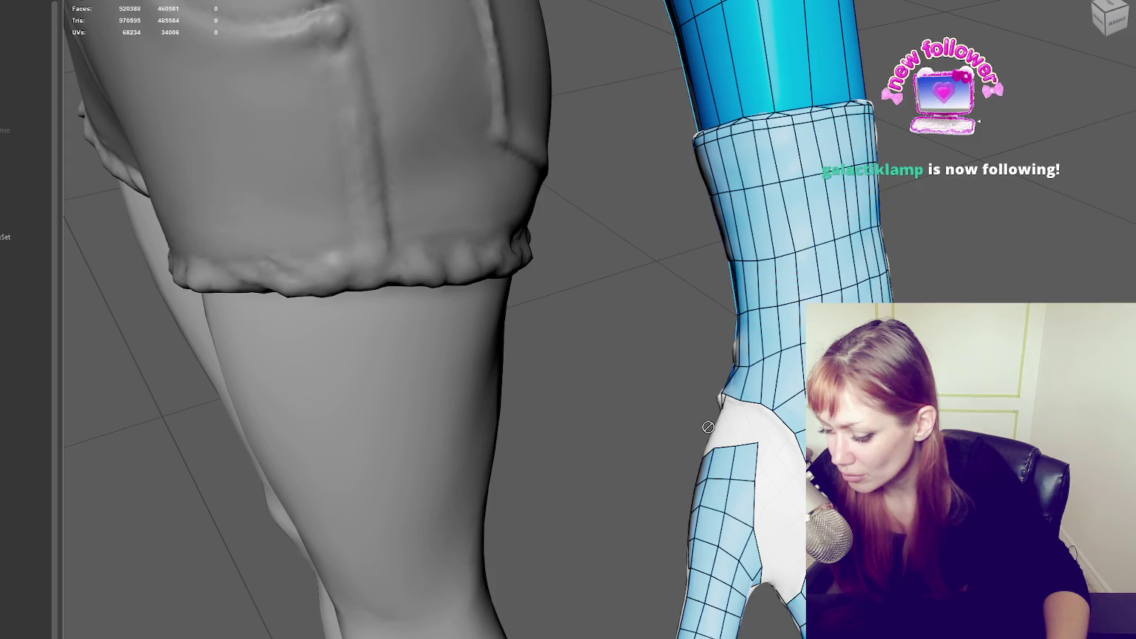
# - Delete two tall faces above the white patch, then undo to restore them
pyautogui.scroll(3, 708, 427)
pyautogui.scroll(3, 732, 426)
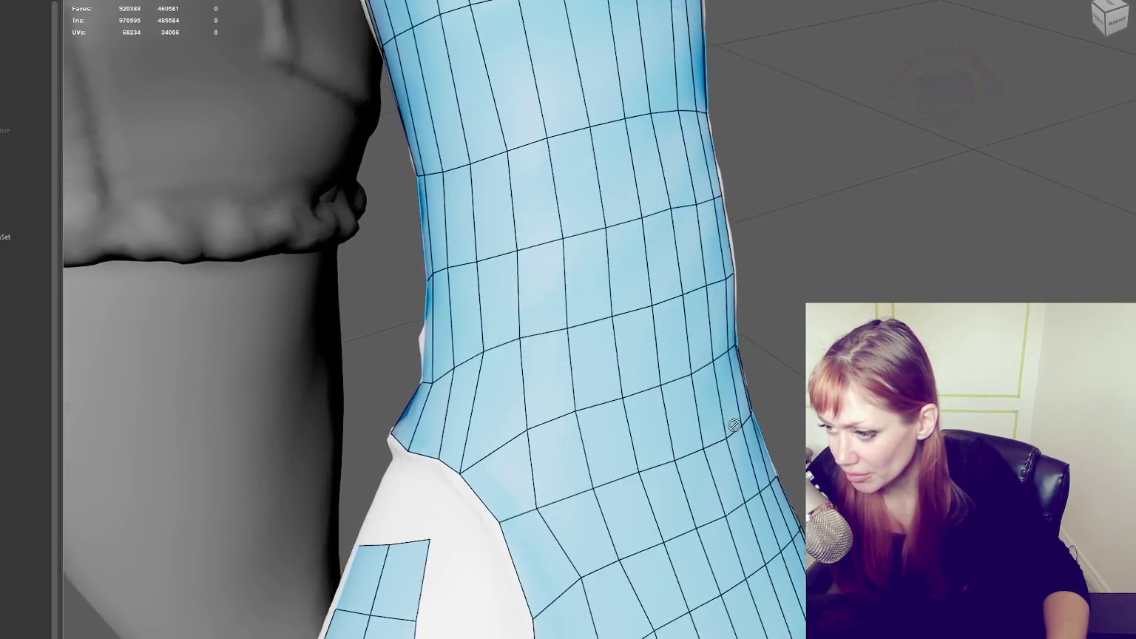
pyautogui.keyDown('alt'); pyautogui.moveTo(593, 409); pyautogui.dragTo(607, 414); pyautogui.keyUp('alt')
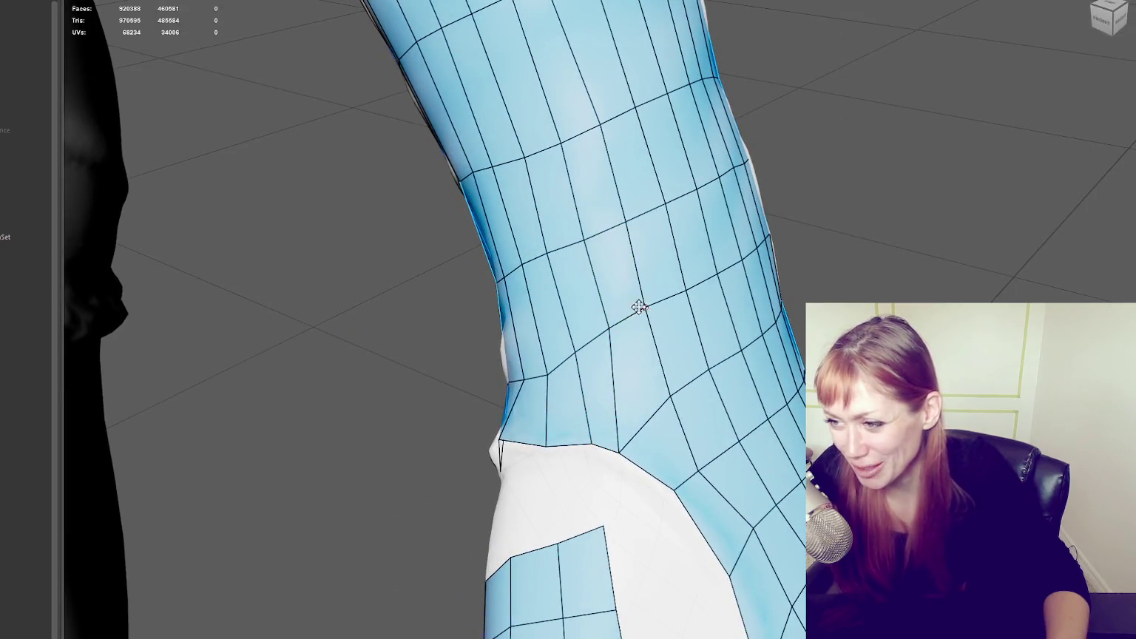
pyautogui.keyDown('ctrl'); pyautogui.keyDown('shift'); pyautogui.click(630, 392); pyautogui.keyUp('shift'); pyautogui.keyUp('ctrl')
pyautogui.keyDown('ctrl'); pyautogui.keyDown('shift'); pyautogui.click(655, 444); pyautogui.keyUp('shift'); pyautogui.keyUp('ctrl')
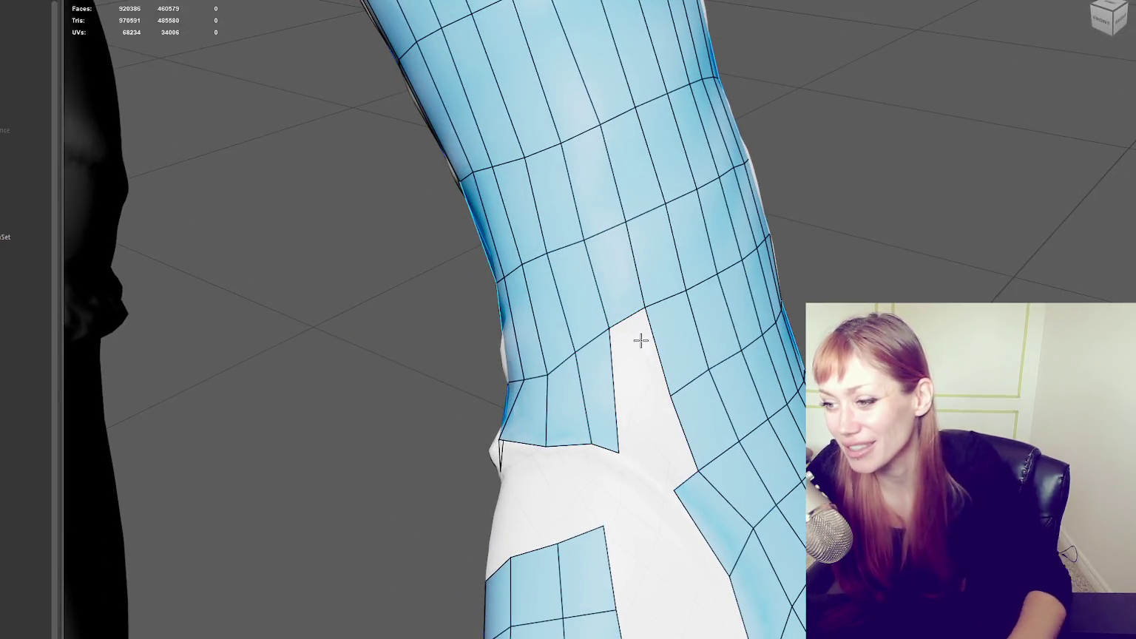
pyautogui.hotkey('ctrl', 'z')
# - Pull a vertex upward and fill the gap with a new quad, redoing it once
pyautogui.moveTo(619, 451); pyautogui.dragTo(637, 399)
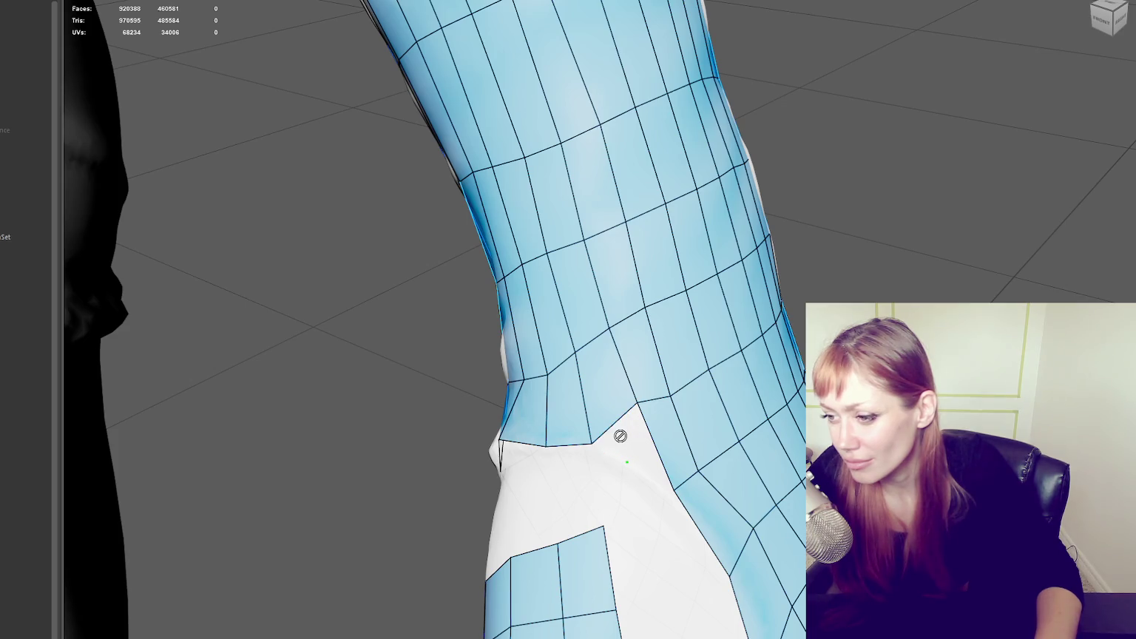
pyautogui.keyDown('alt'); pyautogui.moveTo(620, 435); pyautogui.dragTo(629, 444); pyautogui.keyUp('alt')
pyautogui.keyDown('shift'); pyautogui.click(629, 462); pyautogui.keyUp('shift')
pyautogui.keyDown('ctrl'); pyautogui.keyDown('shift'); pyautogui.click(614, 495); pyautogui.keyUp('shift'); pyautogui.keyUp('ctrl')
pyautogui.keyDown('shift'); pyautogui.click(626, 448); pyautogui.keyUp('shift')
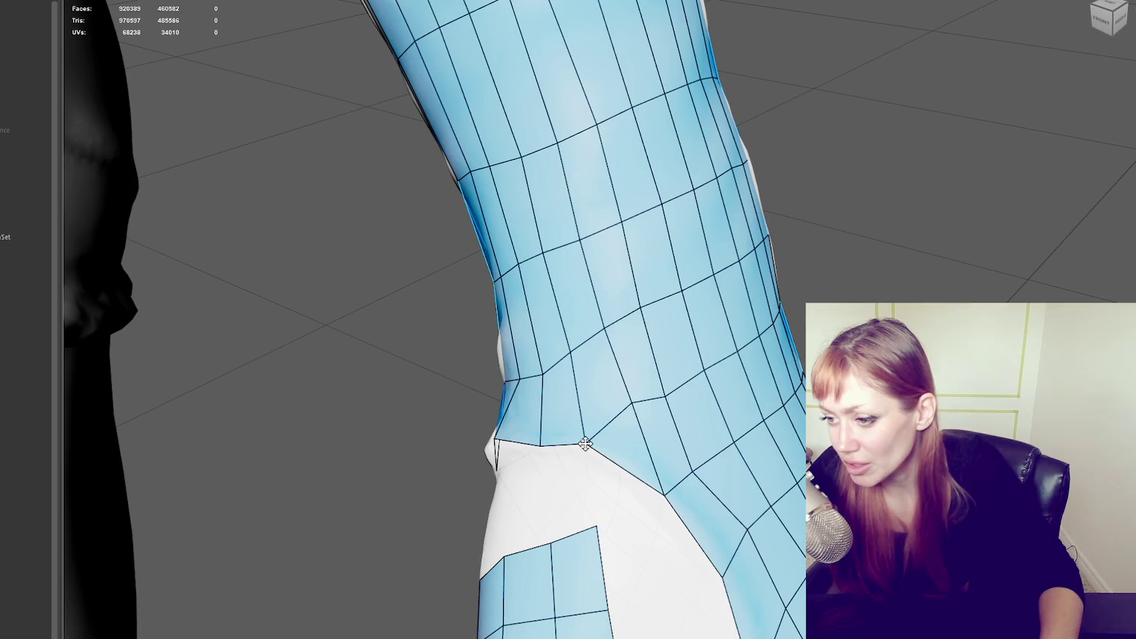
pyautogui.moveTo(542, 442)
pyautogui.keyDown('alt'); pyautogui.mouseDown()
pyautogui.moveTo(730, 375)
pyautogui.moveTo(629, 357)
pyautogui.moveTo(538, 408)
pyautogui.mouseUp(); pyautogui.keyUp('alt')
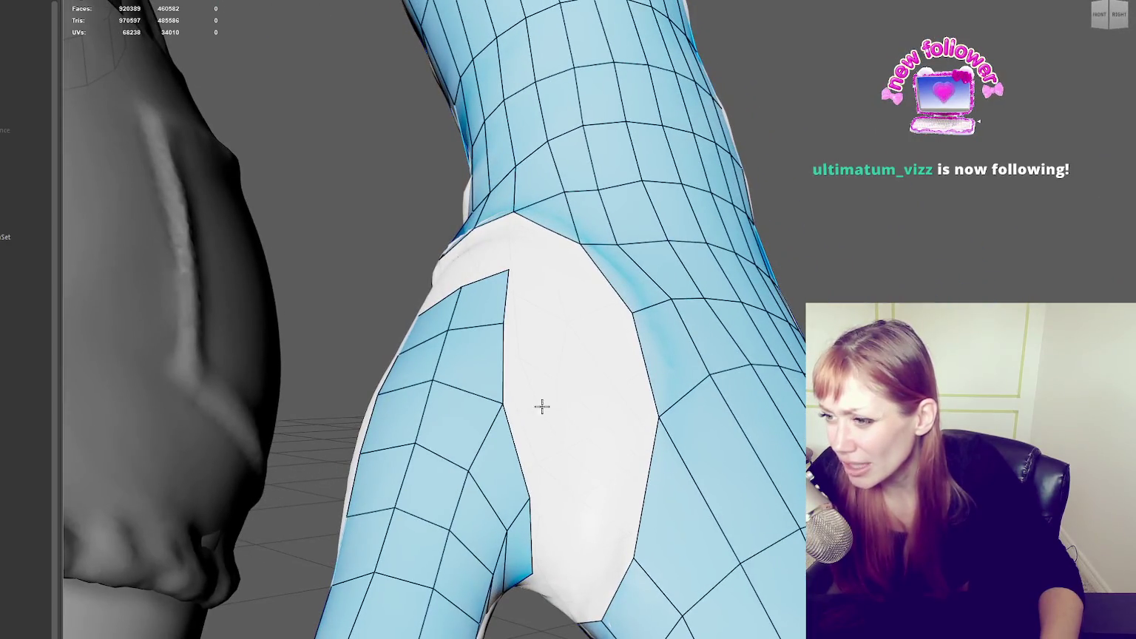
# - Open a hole, fill it with quad and triangle faces, then delete those faces again
pyautogui.moveTo(634, 316); pyautogui.dragTo(640, 310)
pyautogui.moveTo(647, 408)
pyautogui.keyDown('alt'); pyautogui.mouseDown()
pyautogui.moveTo(661, 411)
pyautogui.moveTo(535, 548)
pyautogui.mouseUp(); pyautogui.keyUp('alt')
pyautogui.keyDown('ctrl'); pyautogui.keyDown('shift'); pyautogui.click(562, 481); pyautogui.keyUp('shift'); pyautogui.keyUp('ctrl')
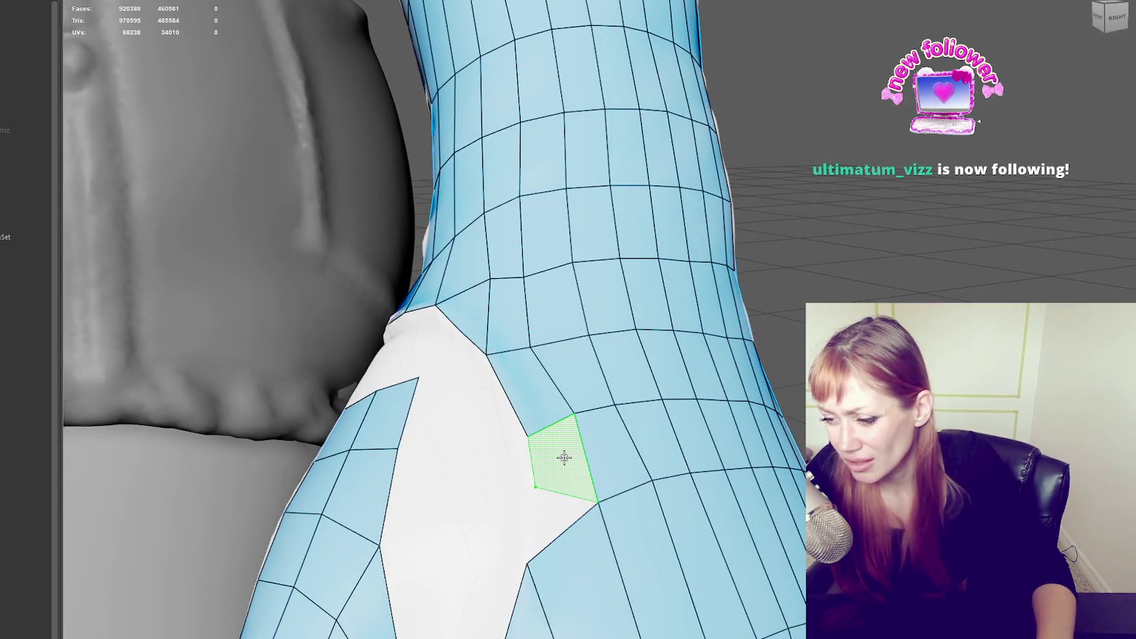
pyautogui.keyDown('shift'); pyautogui.click(564, 458); pyautogui.keyUp('shift')
pyautogui.keyDown('shift'); pyautogui.click(548, 518); pyautogui.keyUp('shift')
pyautogui.moveTo(536, 483); pyautogui.dragTo(532, 478)
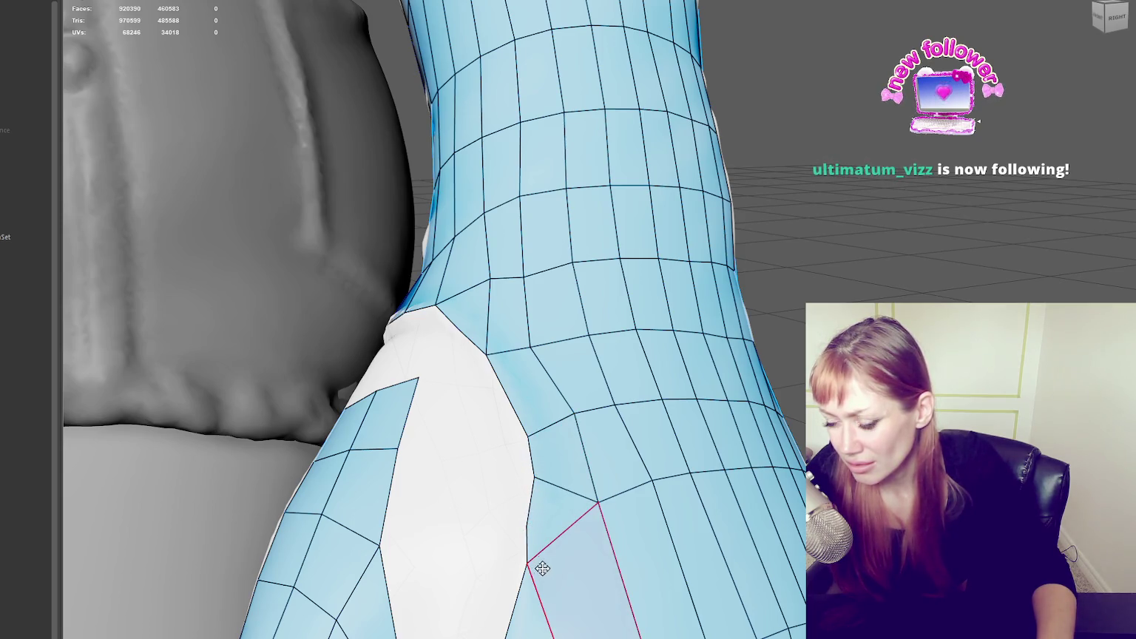
pyautogui.keyDown('ctrl'); pyautogui.keyDown('shift'); pyautogui.click(568, 589); pyautogui.keyUp('shift'); pyautogui.keyUp('ctrl')
pyautogui.keyDown('ctrl'); pyautogui.keyDown('shift'); pyautogui.click(551, 530); pyautogui.keyUp('shift'); pyautogui.keyUp('ctrl')
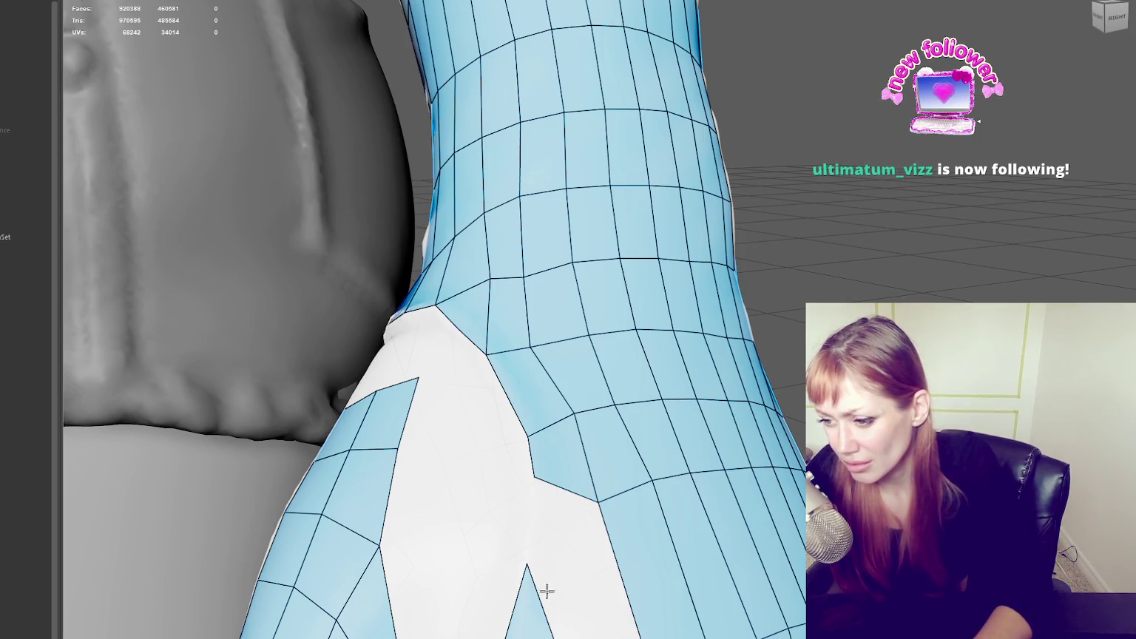
pyautogui.keyDown('ctrl'); pyautogui.keyDown('shift'); pyautogui.click(534, 606); pyautogui.keyUp('shift'); pyautogui.keyUp('ctrl')
pyautogui.moveTo(616, 515)
pyautogui.keyDown('alt'); pyautogui.mouseDown()
pyautogui.moveTo(628, 532)
pyautogui.moveTo(779, 325)
pyautogui.mouseUp(); pyautogui.keyUp('alt')
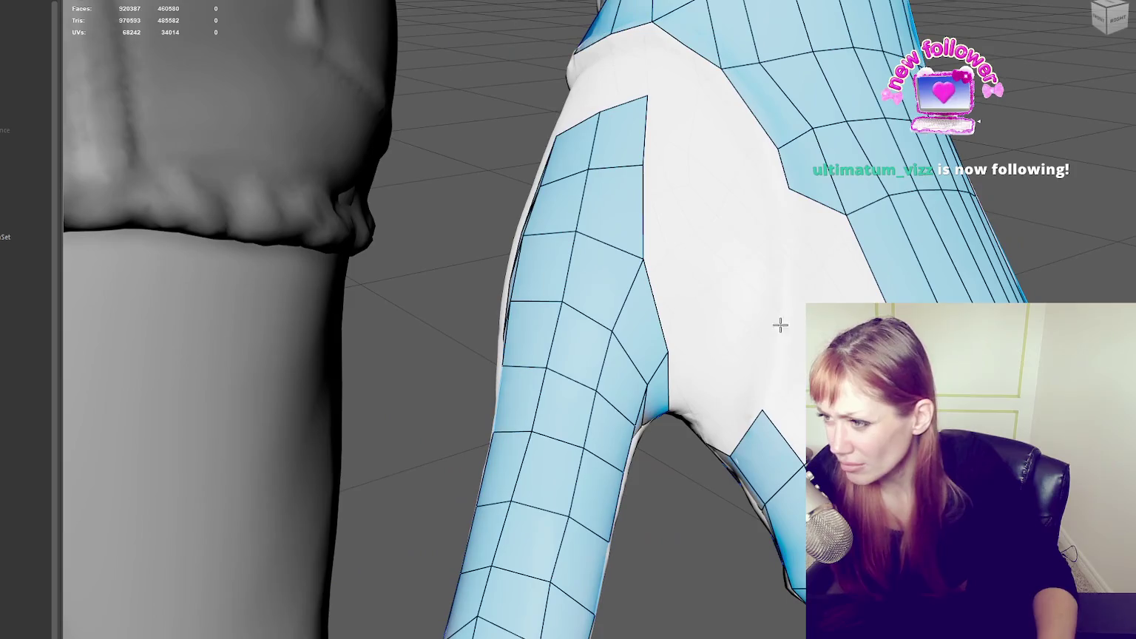
# - Fill quads and a triangle in the thumb webbing gap, then even out a vertex
pyautogui.keyDown('shift'); pyautogui.click(788, 381); pyautogui.keyUp('shift')
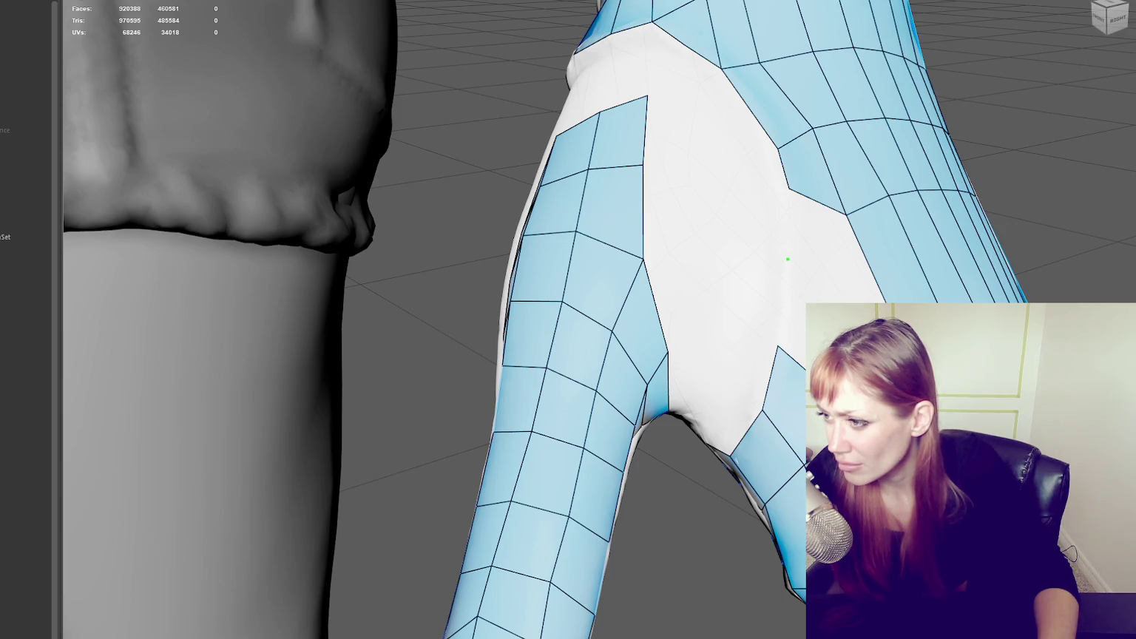
pyautogui.keyDown('shift'); pyautogui.click(868, 293); pyautogui.keyUp('shift')
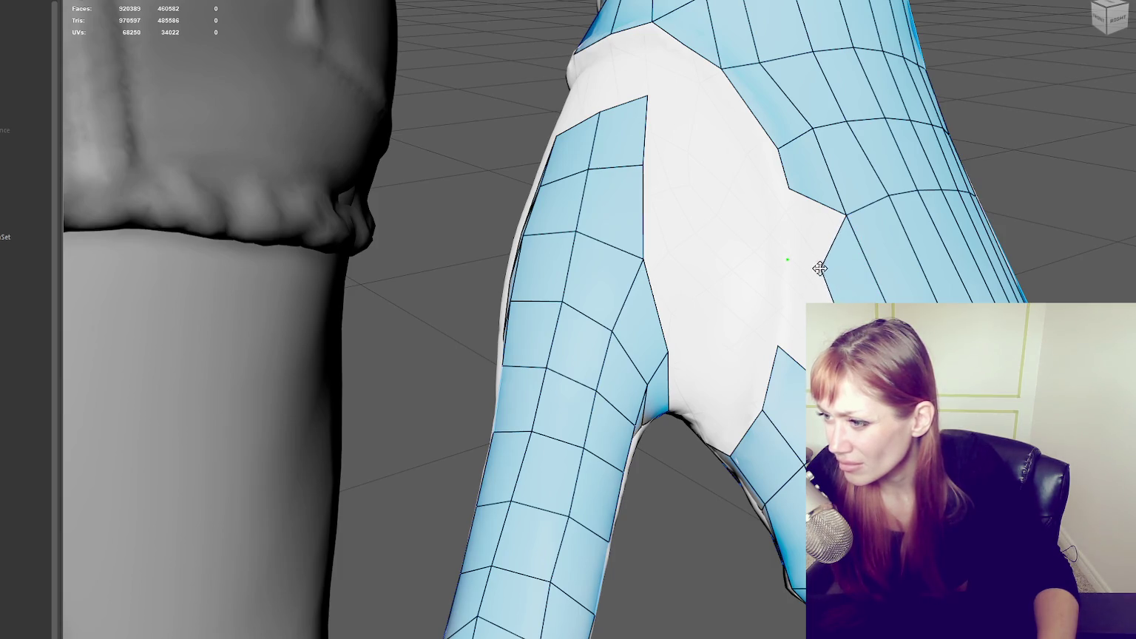
pyautogui.keyDown('shift'); pyautogui.click(809, 225); pyautogui.keyUp('shift')
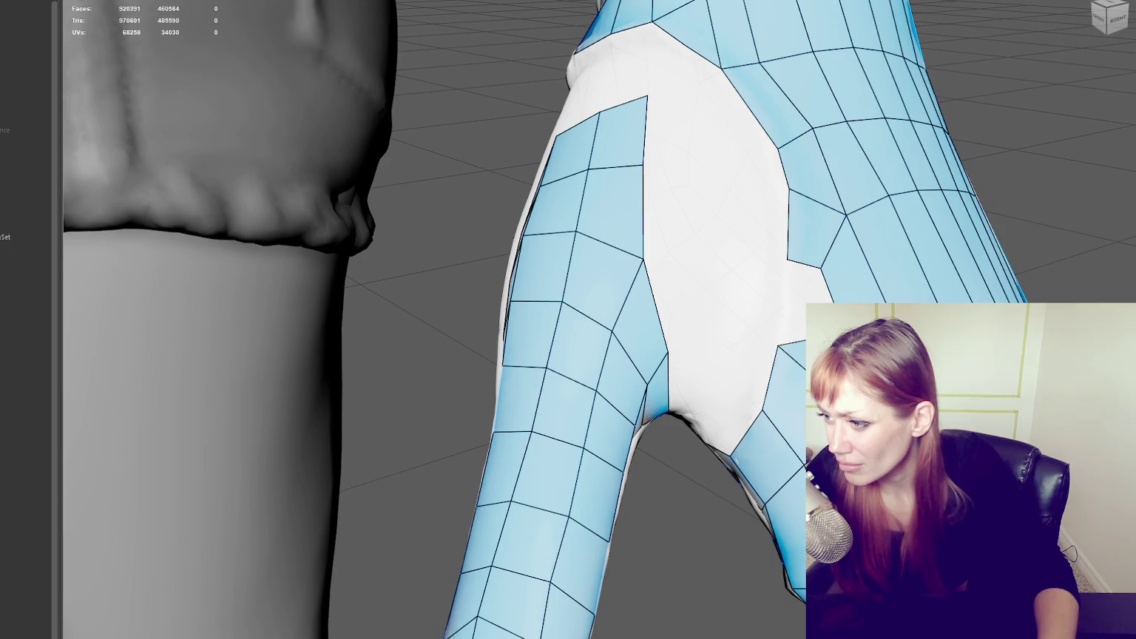
pyautogui.keyDown('shift'); pyautogui.click(803, 300); pyautogui.keyUp('shift')
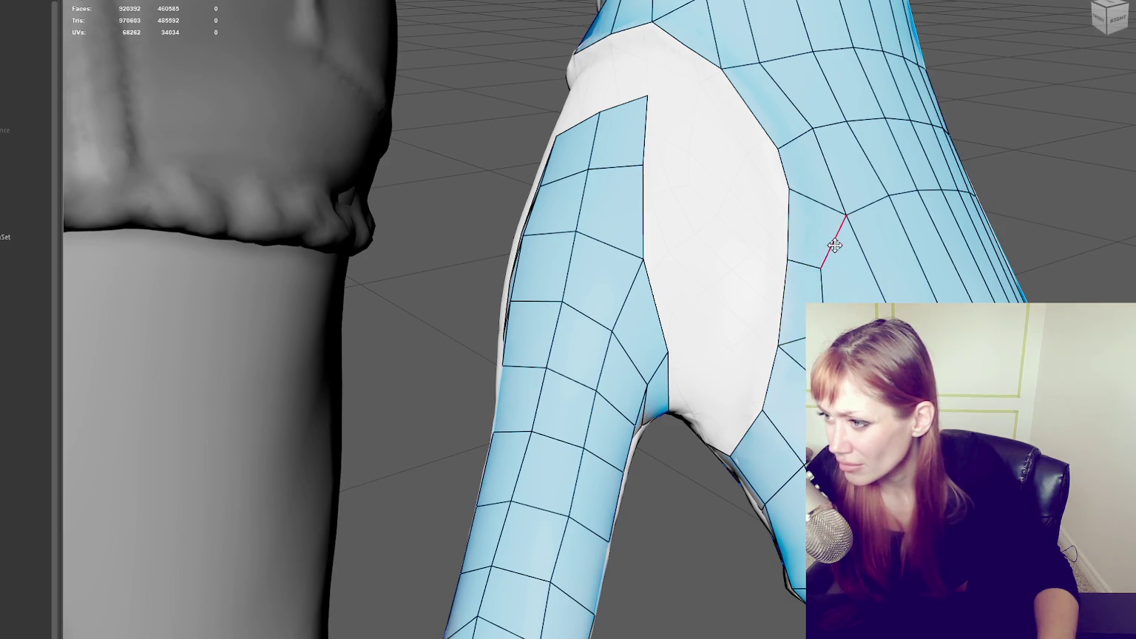
pyautogui.moveTo(842, 217); pyautogui.dragTo(838, 197)
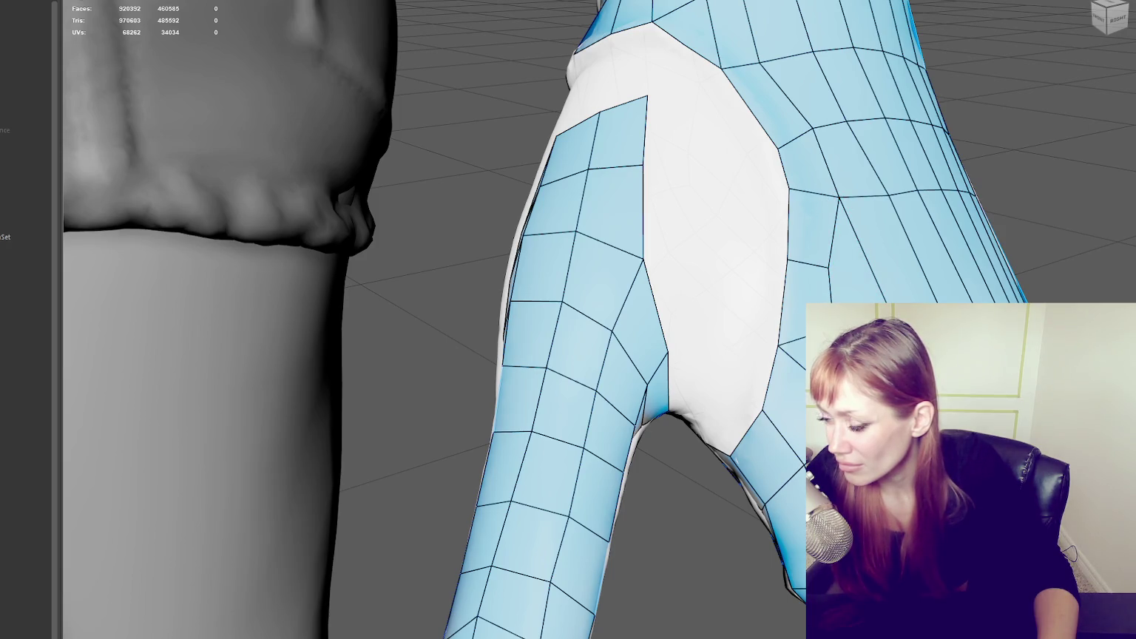
# - Extend three quad strips from the open border edge near the wrist patch
pyautogui.scroll(-2, 778, 352)
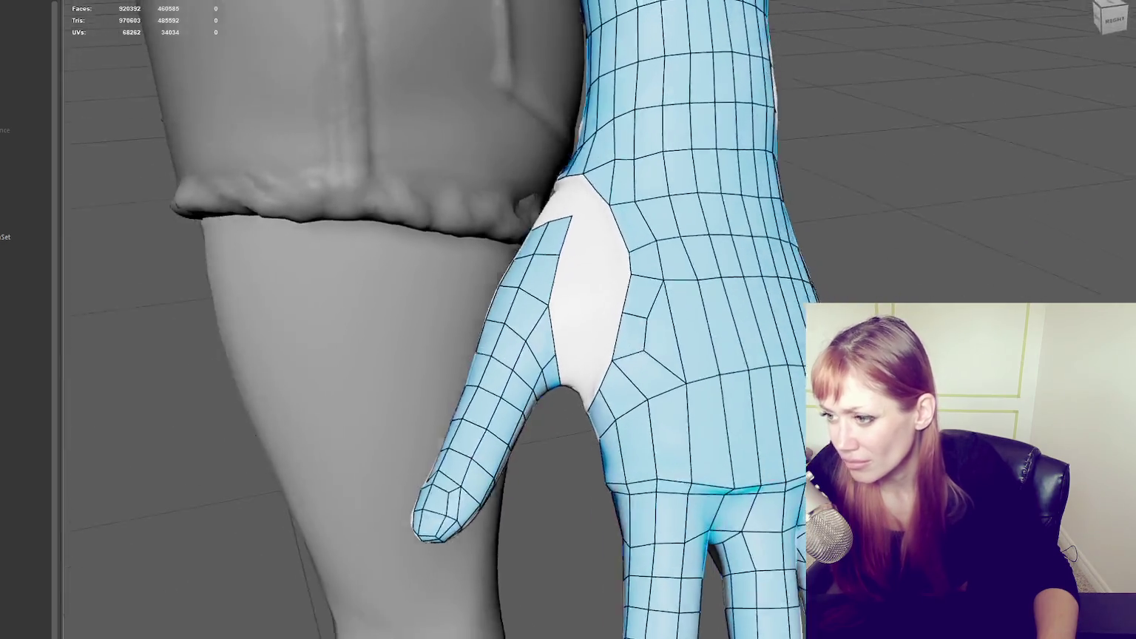
pyautogui.scroll(-2, 788, 345)
pyautogui.scroll(-1, 798, 338)
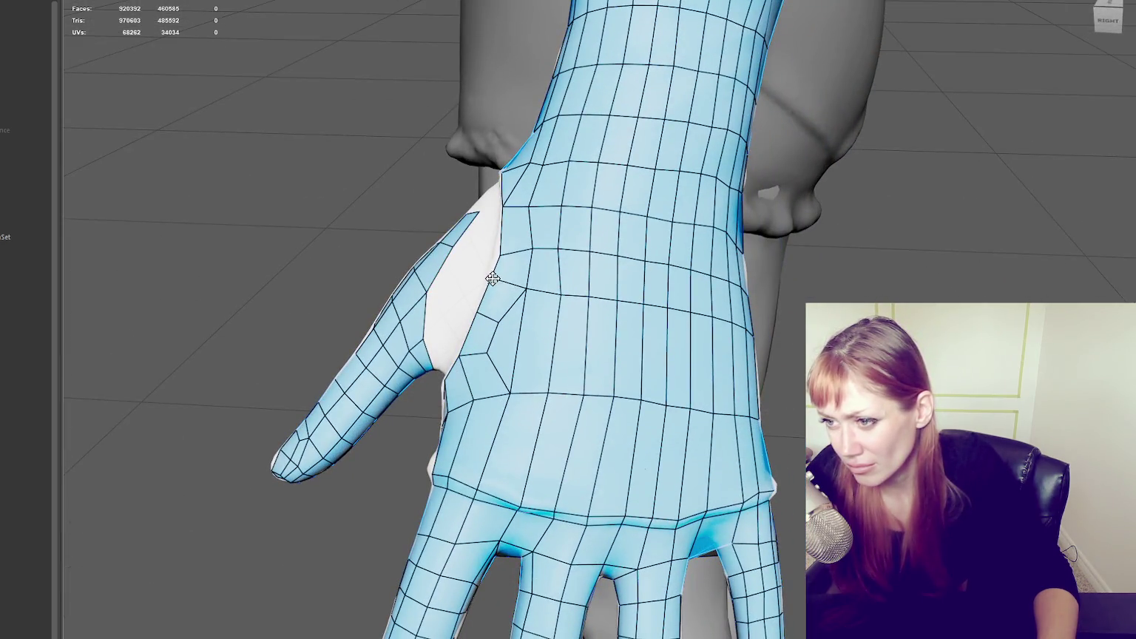
pyautogui.moveTo(540, 267)
pyautogui.keyDown('alt'); pyautogui.mouseDown()
pyautogui.moveTo(764, 217)
pyautogui.moveTo(801, 271)
pyautogui.moveTo(863, 249)
pyautogui.moveTo(829, 300)
pyautogui.mouseUp(); pyautogui.keyUp('alt')
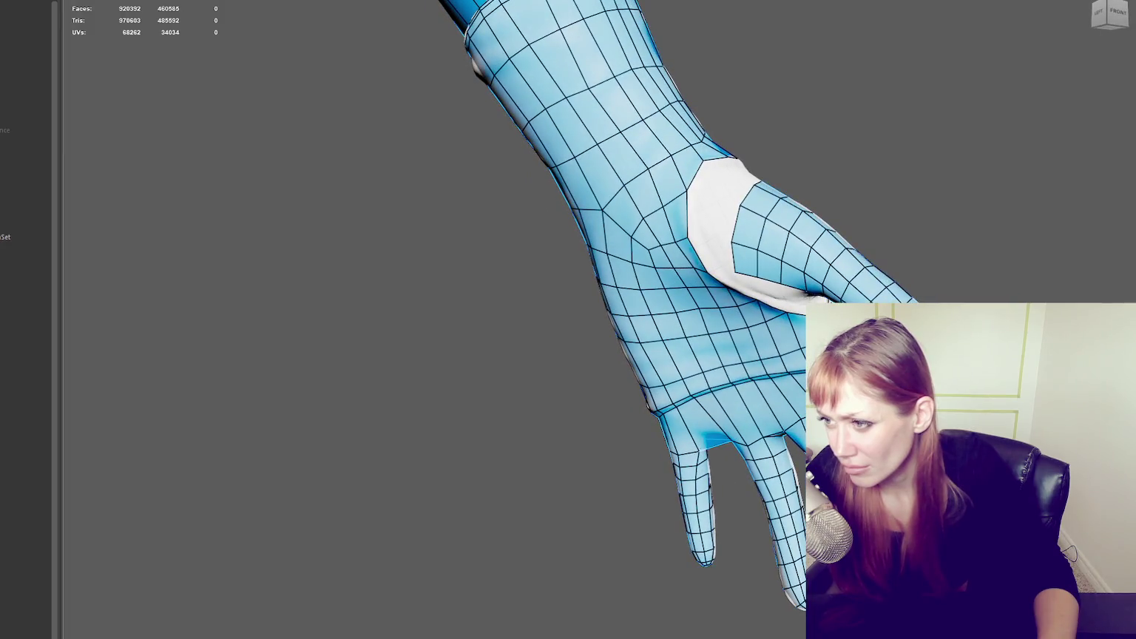
pyautogui.scroll(1, 758, 303)
pyautogui.scroll(2, 784, 296)
pyautogui.scroll(-1, 812, 216)
pyautogui.scroll(1, 752, 327)
pyautogui.moveTo(753, 328)
pyautogui.keyDown('alt'); pyautogui.mouseDown()
pyautogui.moveTo(704, 406)
pyautogui.moveTo(715, 398)
pyautogui.mouseUp(); pyautogui.keyUp('alt')
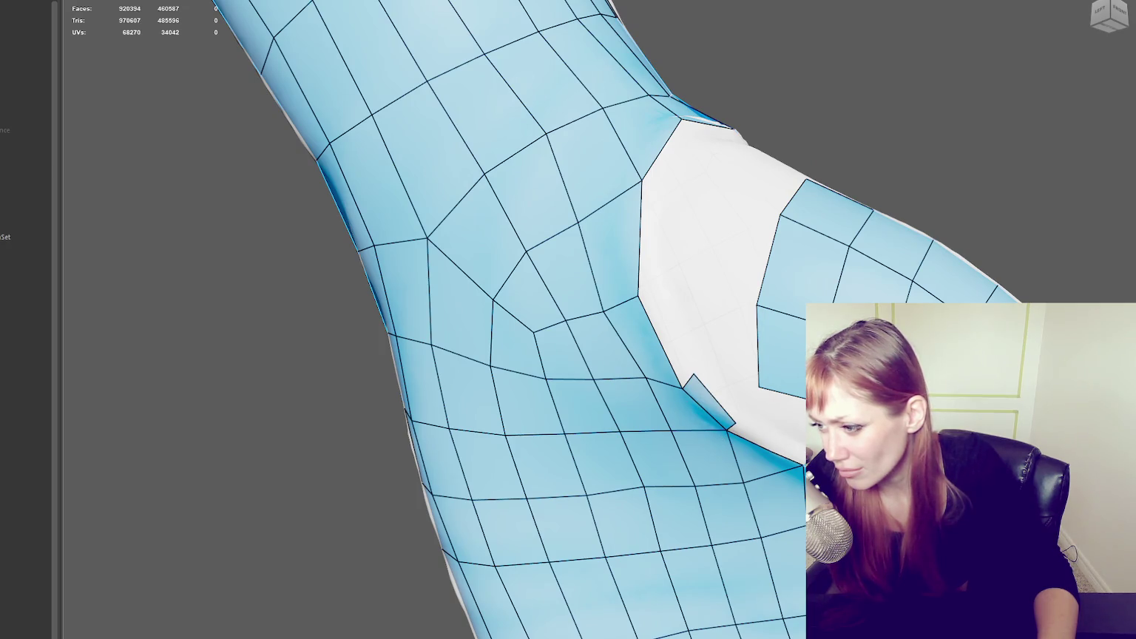
pyautogui.moveTo(652, 304)
pyautogui.mouseDown()
pyautogui.moveTo(655, 266)
pyautogui.moveTo(685, 279)
pyautogui.mouseUp()
pyautogui.moveTo(732, 19); pyautogui.dragTo(788, 93)
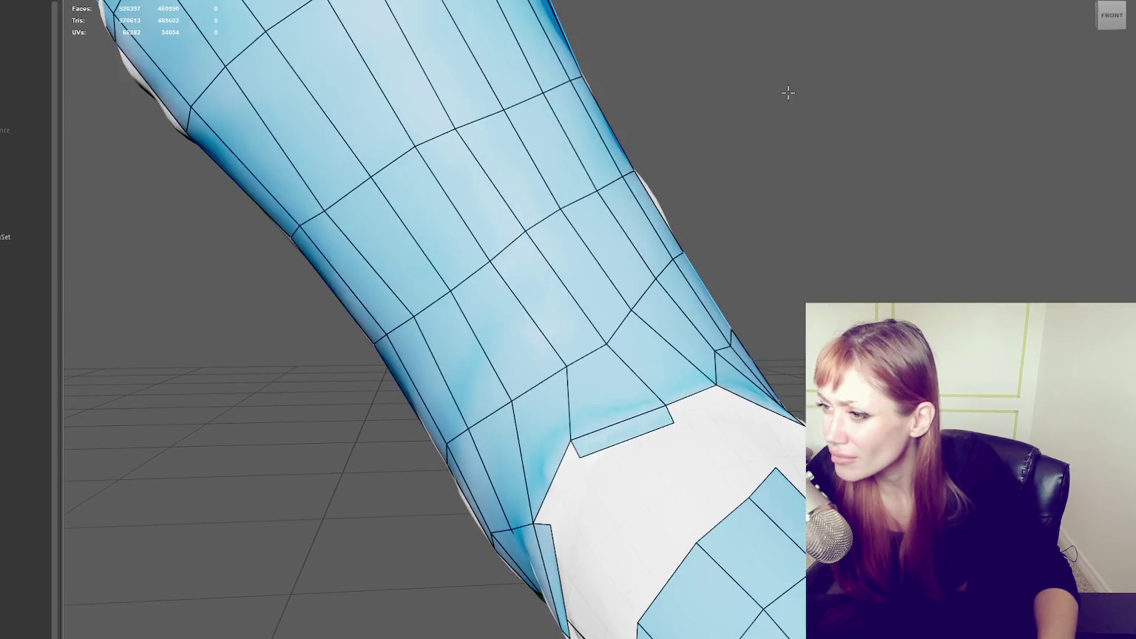
pyautogui.moveTo(736, 392)
pyautogui.mouseDown()
pyautogui.moveTo(740, 426)
pyautogui.moveTo(702, 404)
pyautogui.moveTo(740, 488)
pyautogui.moveTo(738, 551)
pyautogui.mouseUp()
pyautogui.moveTo(782, 600); pyautogui.dragTo(784, 617)
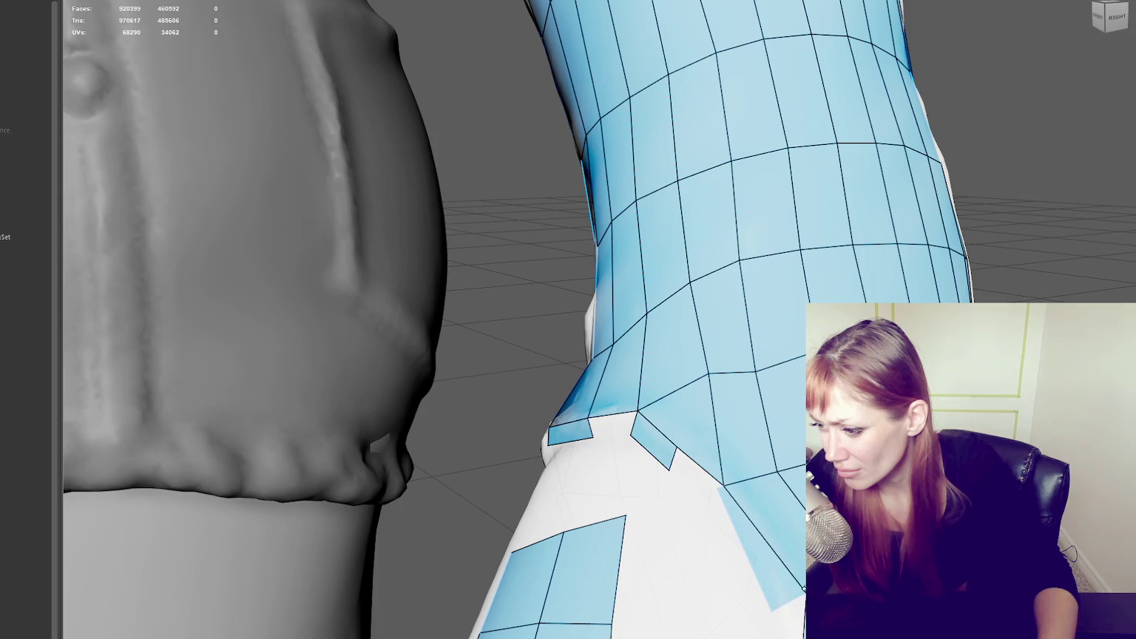
pyautogui.scroll(5, 722, 534)
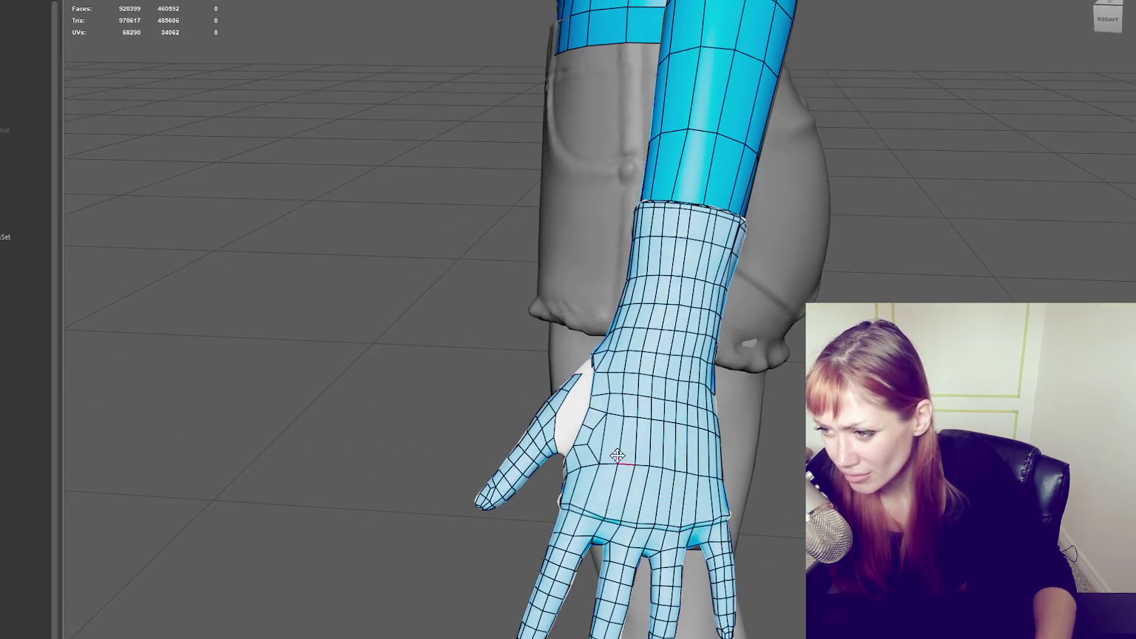
# - Extrude a quad strip from the glove's border at the wrist
pyautogui.keyDown('alt'); pyautogui.moveTo(722, 534); pyautogui.dragTo(756, 419); pyautogui.keyUp('alt')
pyautogui.scroll(2, 756, 419)
pyautogui.scroll(4, 756, 419)
pyautogui.moveTo(769, 518); pyautogui.dragTo(751, 522)
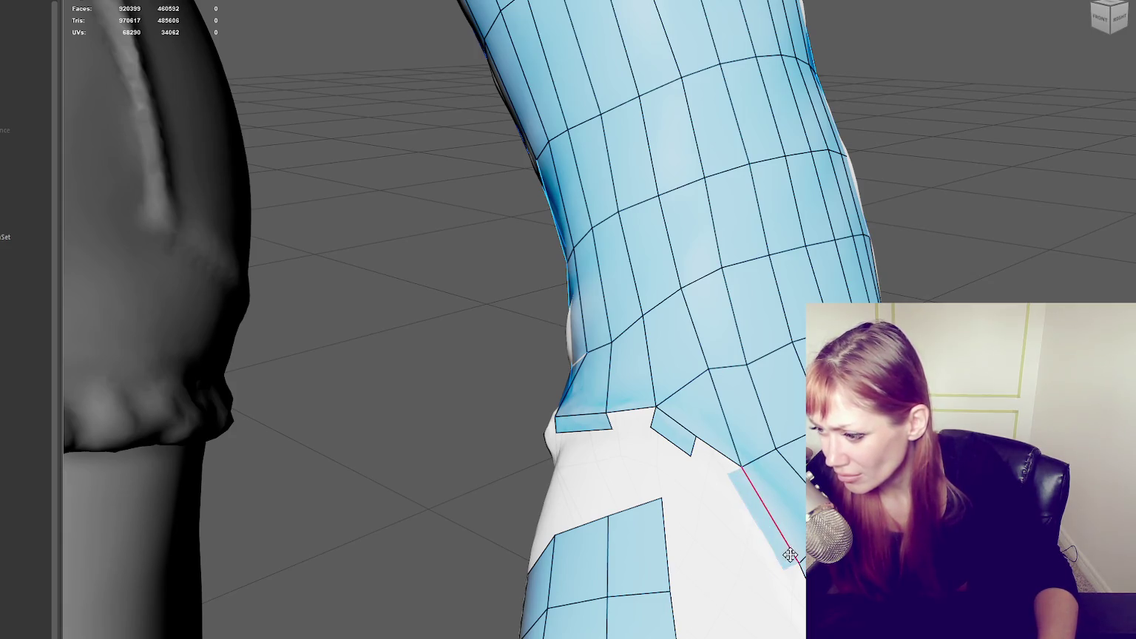
# - Fill the wrist gaps with new quads, undoing one thin misplaced quad
pyautogui.moveTo(790, 554)
pyautogui.keyDown('alt'); pyautogui.mouseDown()
pyautogui.moveTo(679, 532)
pyautogui.moveTo(632, 544)
pyautogui.mouseUp(); pyautogui.keyUp('alt')
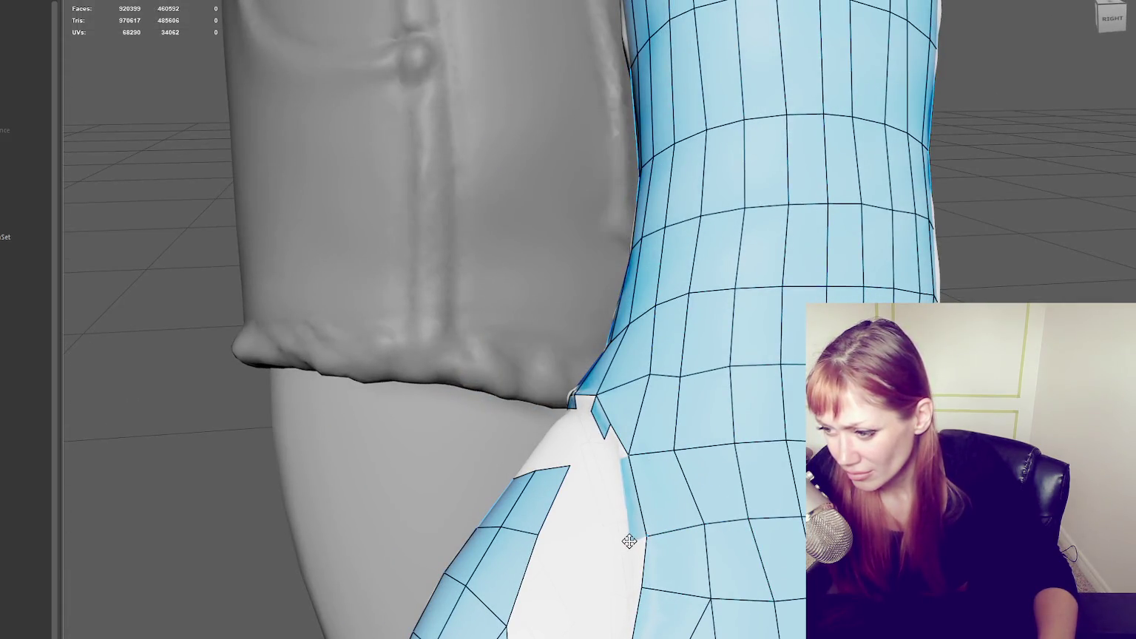
pyautogui.keyDown('shift'); pyautogui.click(612, 443); pyautogui.keyUp('shift')
pyautogui.keyDown('alt'); pyautogui.moveTo(613, 444); pyautogui.dragTo(592, 402); pyautogui.keyUp('alt')
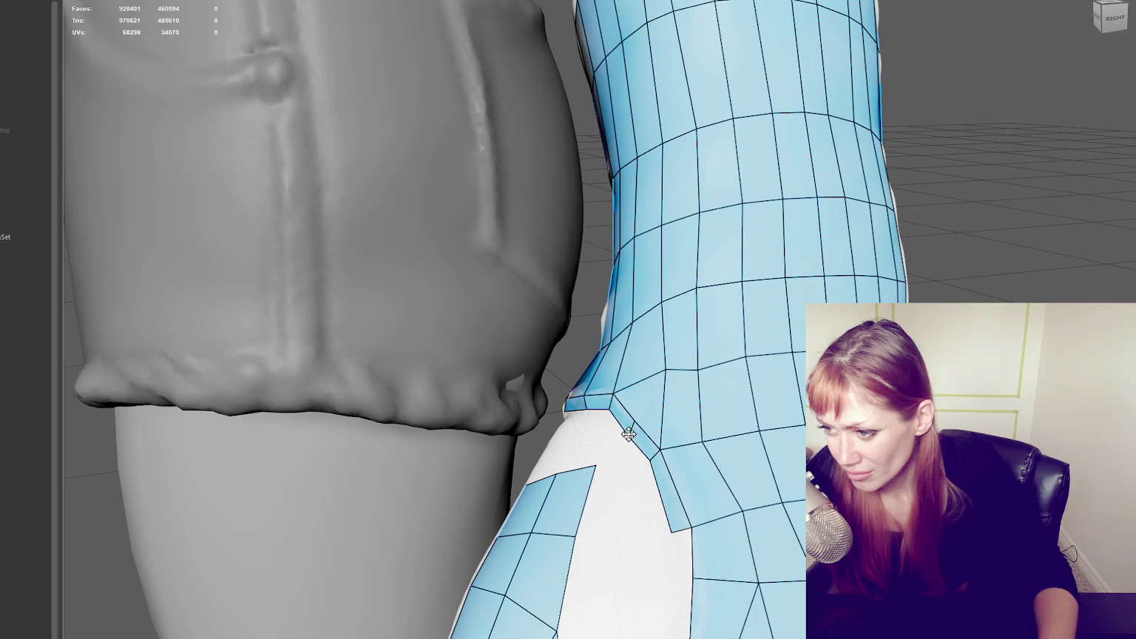
pyautogui.keyDown('alt'); pyautogui.moveTo(641, 433); pyautogui.dragTo(688, 427); pyautogui.keyUp('alt')
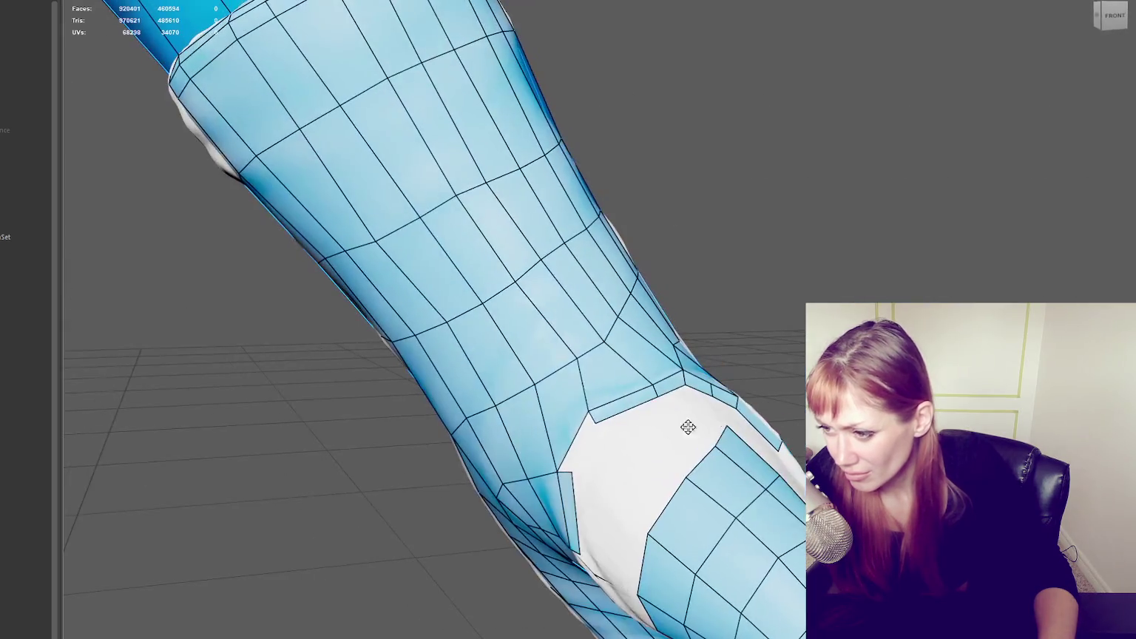
pyautogui.keyDown('shift'); pyautogui.click(588, 443); pyautogui.keyUp('shift')
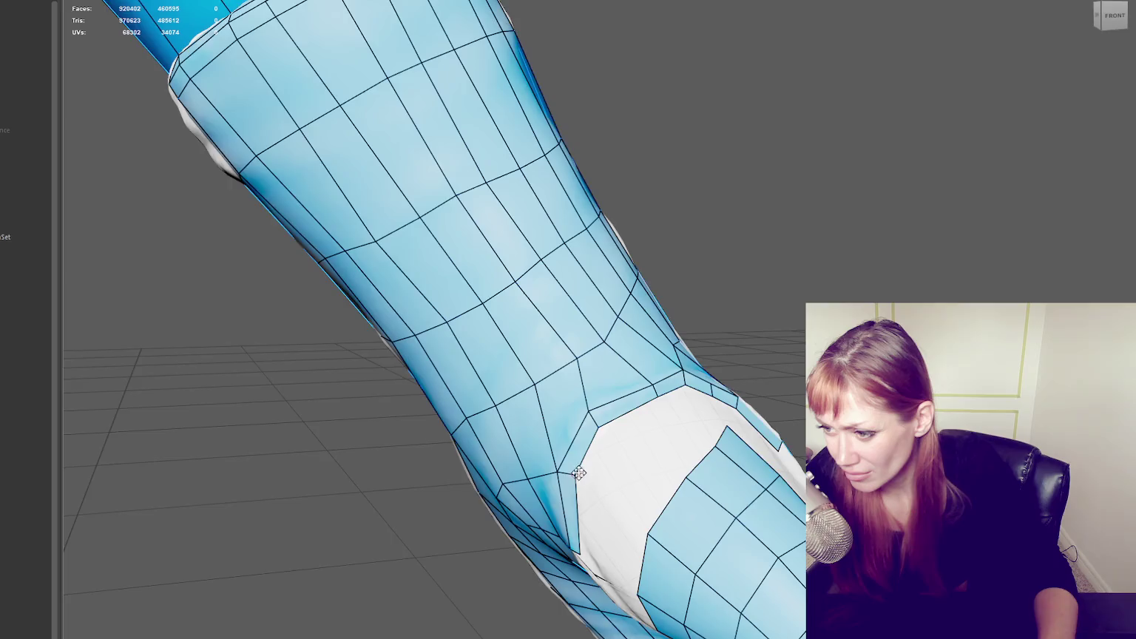
pyautogui.keyDown('alt'); pyautogui.moveTo(588, 442); pyautogui.dragTo(627, 409); pyautogui.keyUp('alt')
pyautogui.keyDown('shift'); pyautogui.click(595, 518); pyautogui.keyUp('shift')
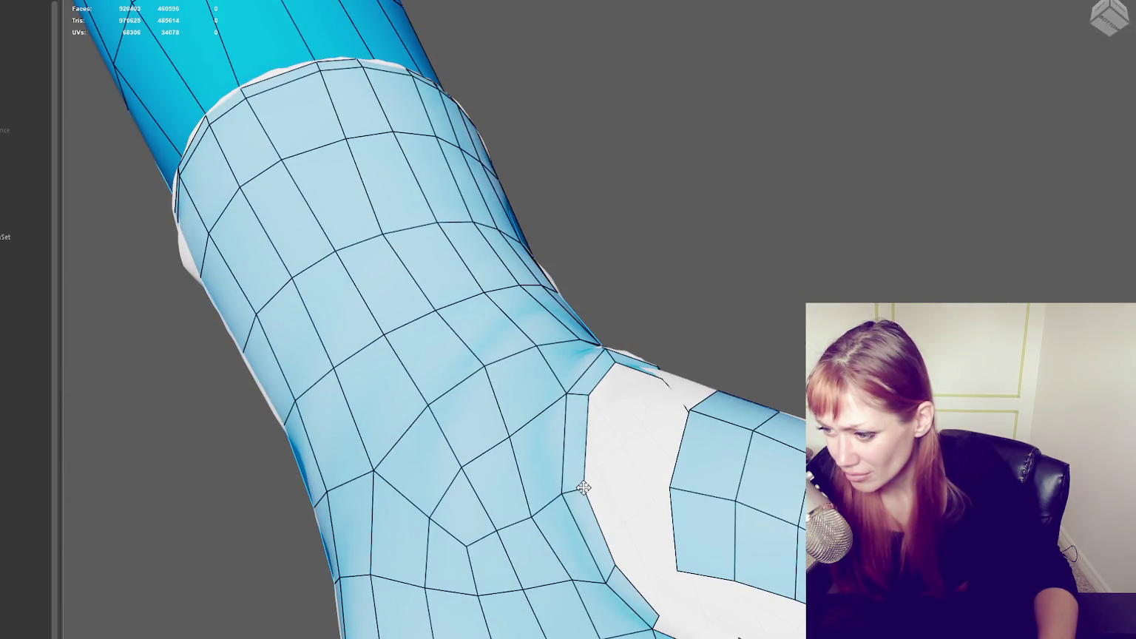
pyautogui.keyDown('shift'); pyautogui.click(607, 567); pyautogui.keyUp('shift')
pyautogui.keyDown('alt'); pyautogui.moveTo(608, 568); pyautogui.dragTo(740, 553); pyautogui.keyUp('alt')
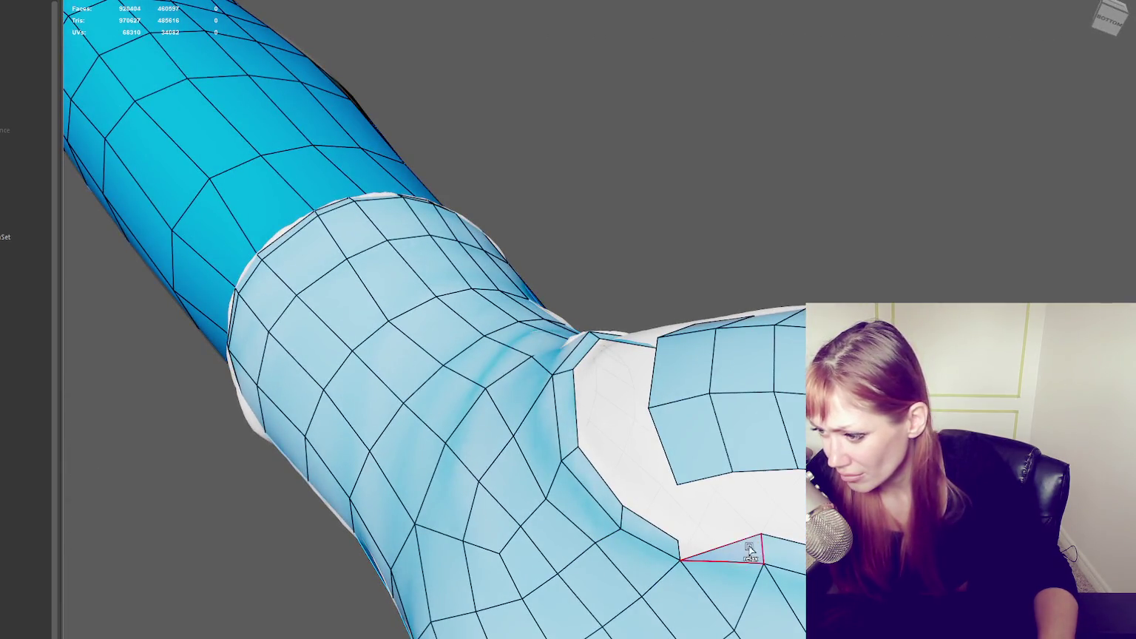
pyautogui.hotkey('ctrl', 'z')
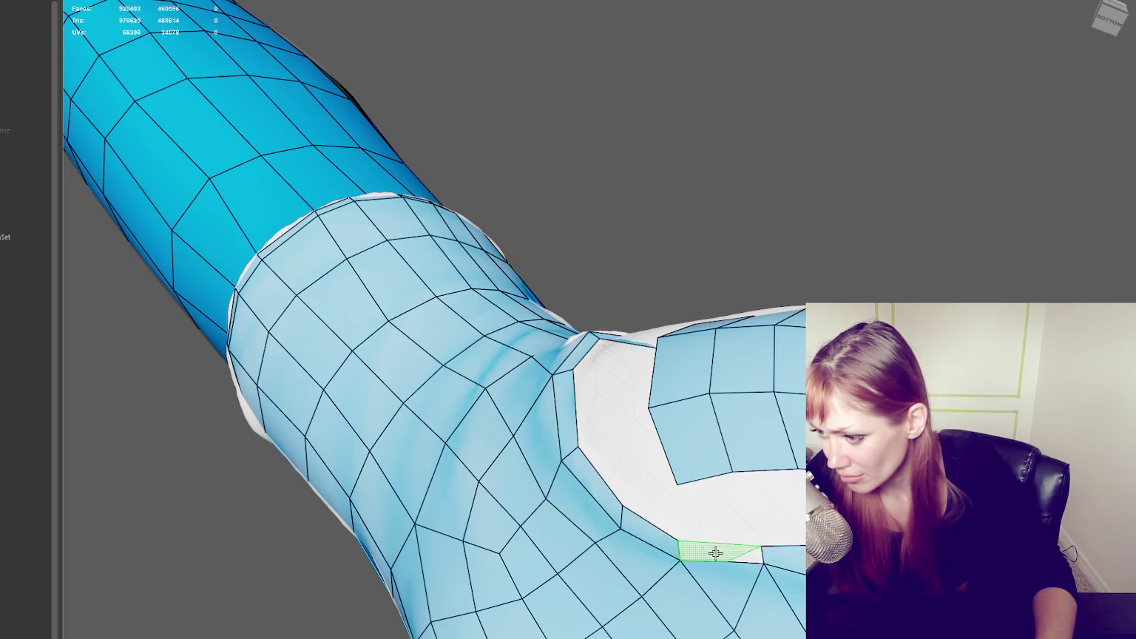
pyautogui.keyDown('shift'); pyautogui.click(724, 553); pyautogui.keyUp('shift')
pyautogui.keyDown('shift'); pyautogui.click(702, 548); pyautogui.keyUp('shift')
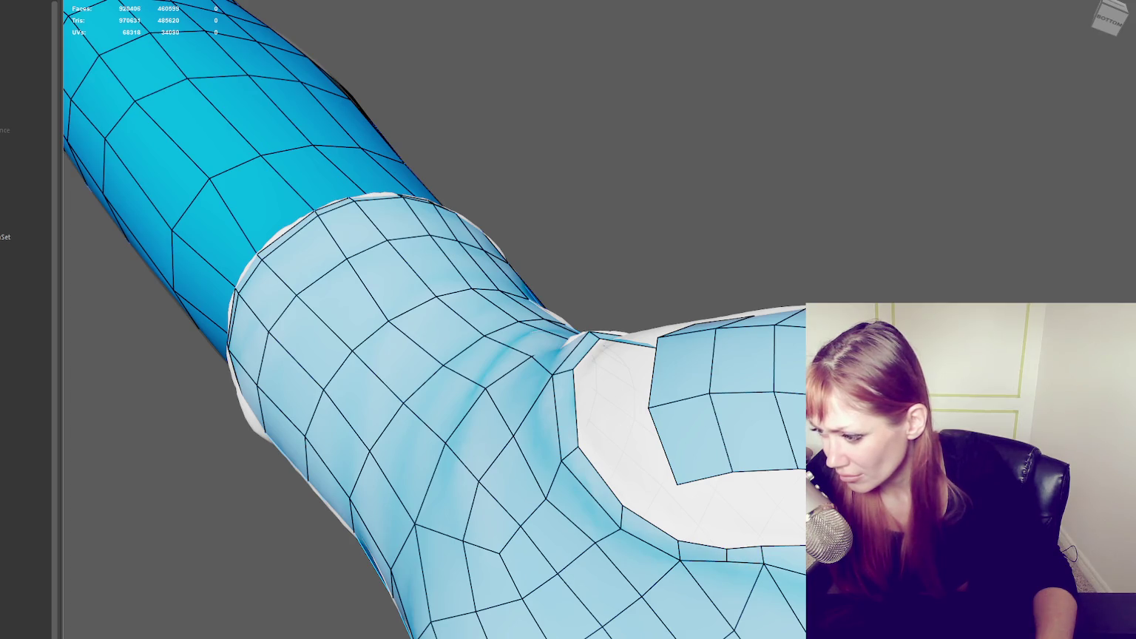
# - Extrude and widen a quad strip down the right border of the hole
pyautogui.keyDown('alt'); pyautogui.moveTo(606, 443); pyautogui.dragTo(759, 595); pyautogui.keyUp('alt')
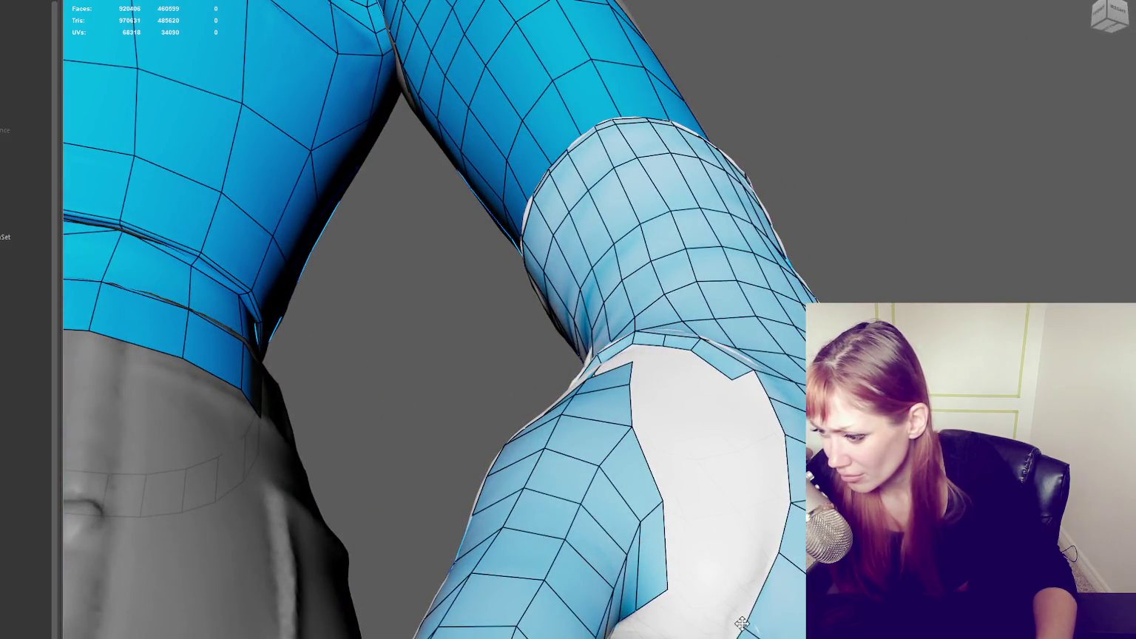
pyautogui.moveTo(762, 588); pyautogui.dragTo(746, 584)
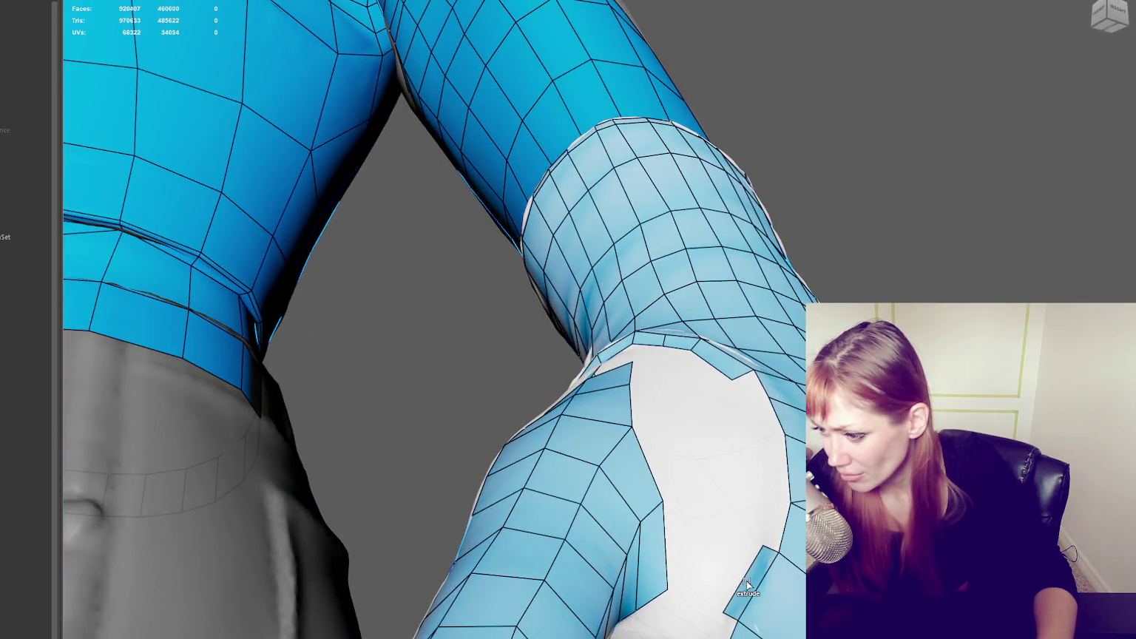
pyautogui.moveTo(782, 479); pyautogui.dragTo(766, 474)
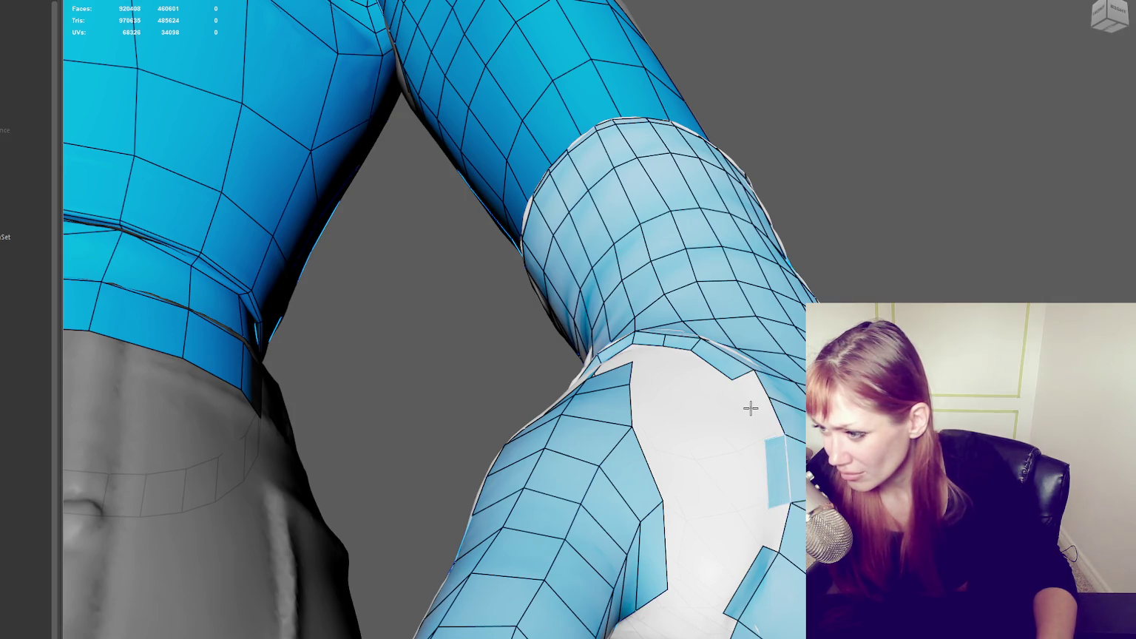
pyautogui.moveTo(751, 390)
pyautogui.mouseDown()
pyautogui.moveTo(761, 525)
pyautogui.moveTo(714, 634)
pyautogui.mouseUp()
pyautogui.keyDown('alt'); pyautogui.moveTo(799, 611); pyautogui.dragTo(750, 529); pyautogui.keyUp('alt')
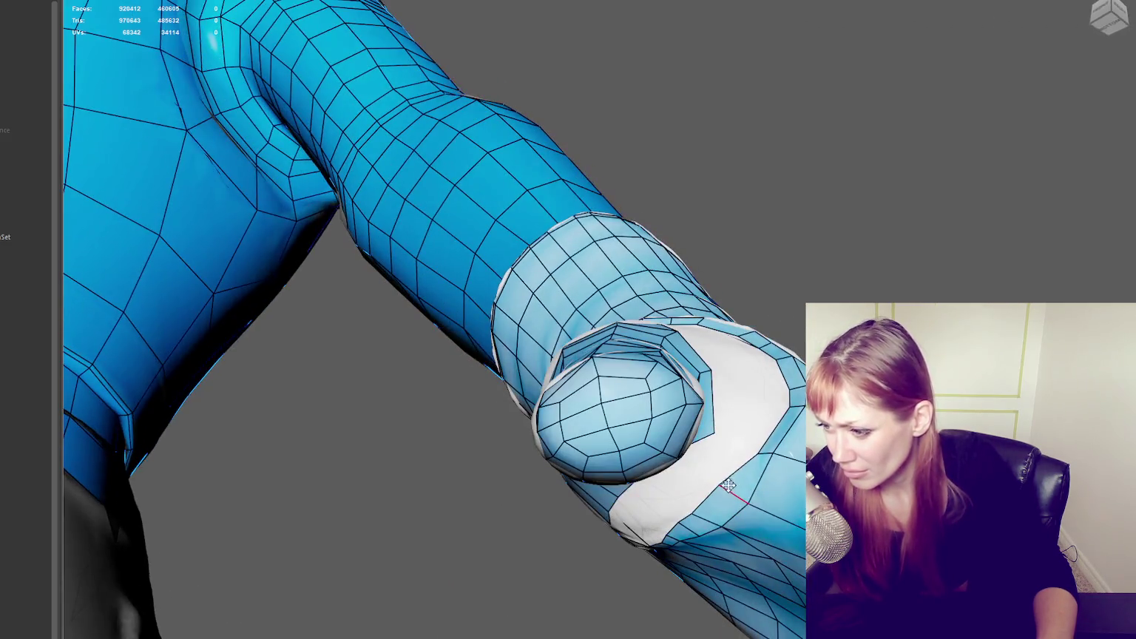
# - Fill the gaps near the thumb and the finger's white gap with new quads
pyautogui.moveTo(722, 509)
pyautogui.keyDown('alt'); pyautogui.mouseDown()
pyautogui.moveTo(746, 447)
pyautogui.moveTo(743, 370)
pyautogui.mouseUp(); pyautogui.keyUp('alt')
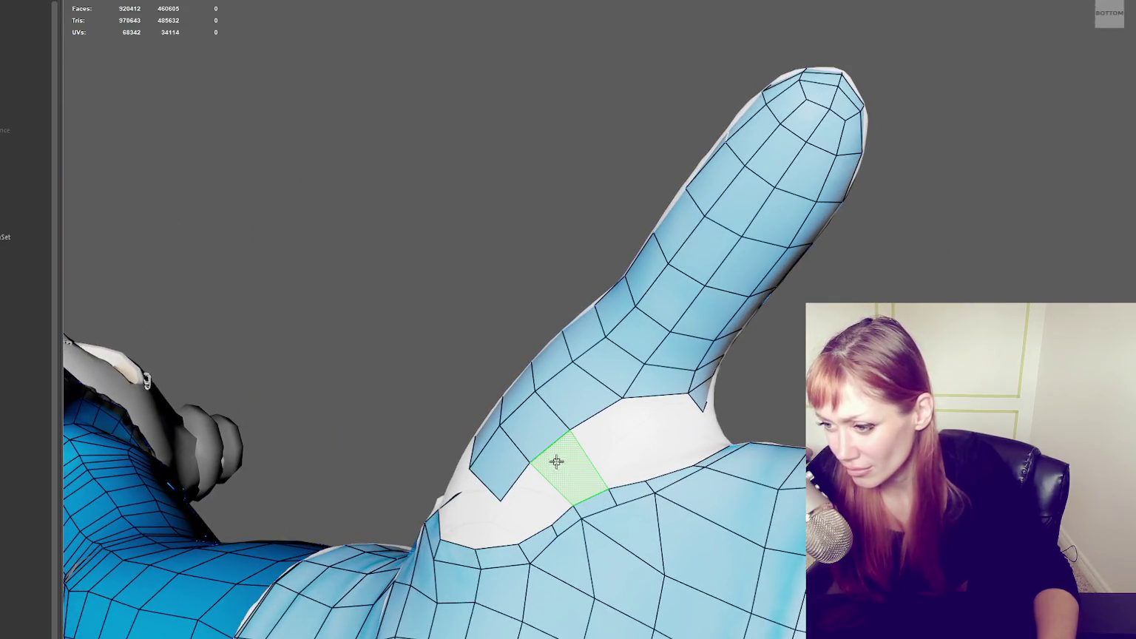
pyautogui.keyDown('shift'); pyautogui.click(558, 463); pyautogui.keyUp('shift')
pyautogui.keyDown('alt'); pyautogui.moveTo(540, 492); pyautogui.dragTo(583, 477); pyautogui.keyUp('alt')
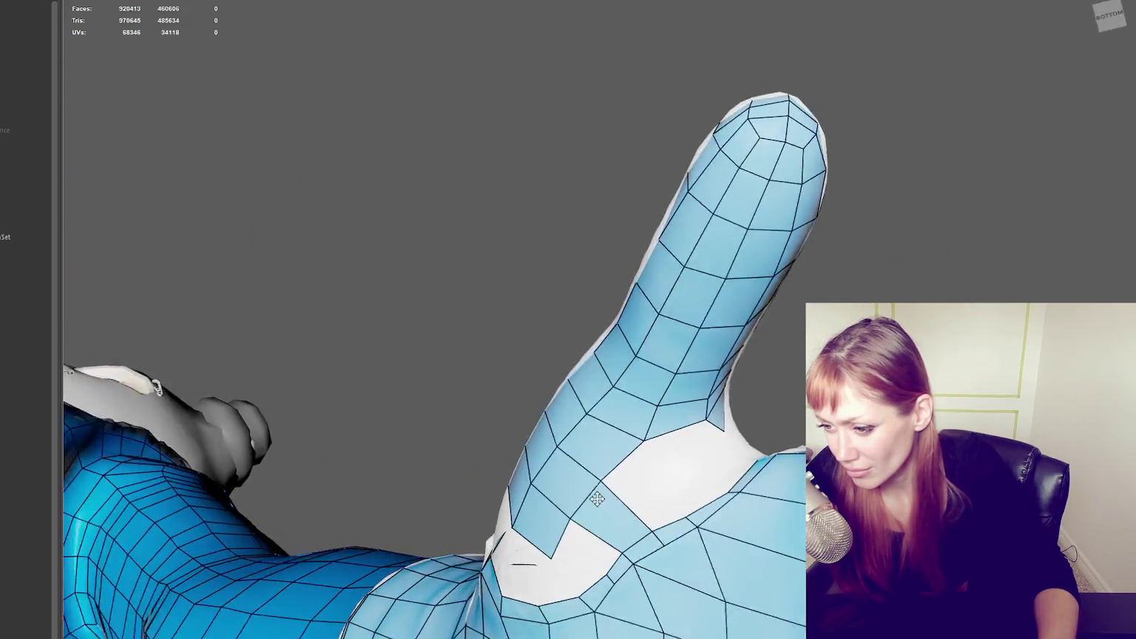
pyautogui.scroll(5, 563, 475)
pyautogui.scroll(3, 642, 395)
pyautogui.keyDown('shift'); pyautogui.click(619, 399); pyautogui.keyUp('shift')
pyautogui.scroll(-5, 752, 320)
pyautogui.keyDown('alt'); pyautogui.moveTo(753, 319); pyautogui.dragTo(747, 337); pyautogui.keyUp('alt')
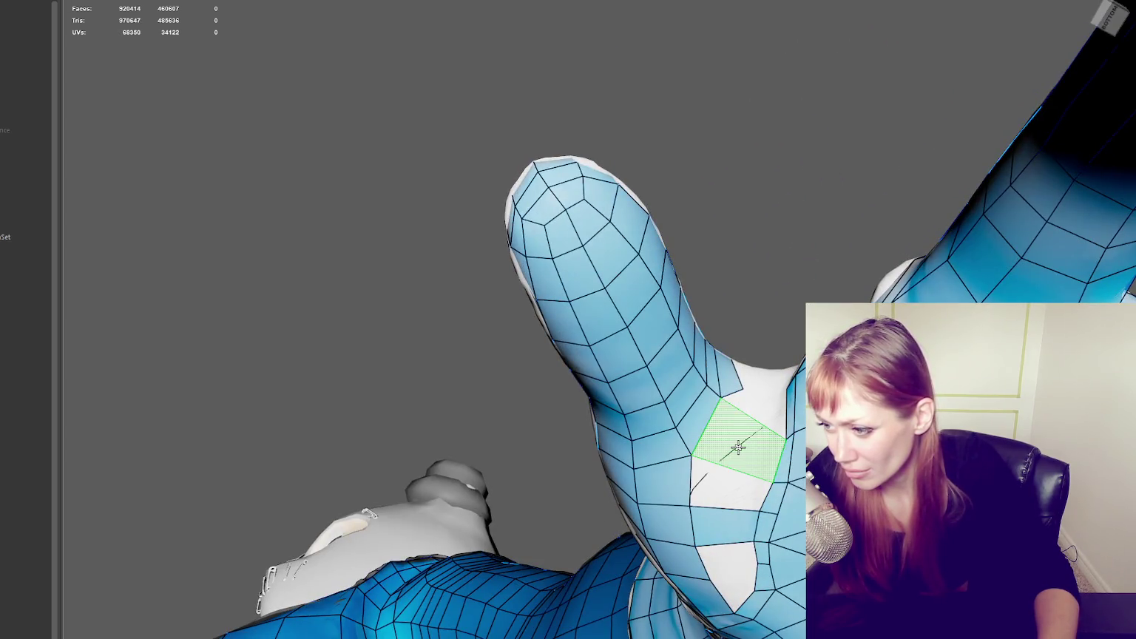
# - Fill the thumb-base gap bottom to top, then the wrist and forearm holes, with quads
pyautogui.keyDown('shift'); pyautogui.click(735, 447); pyautogui.keyUp('shift')
pyautogui.keyDown('alt'); pyautogui.moveTo(735, 447); pyautogui.dragTo(731, 606); pyautogui.keyUp('alt')
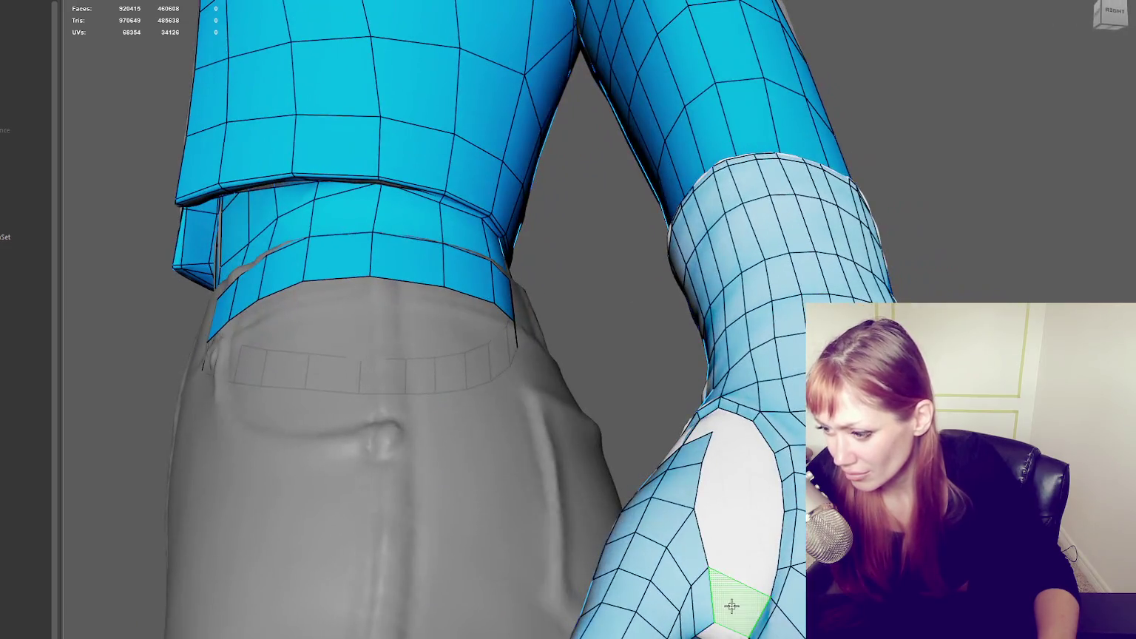
pyautogui.keyDown('shift'); pyautogui.click(731, 606); pyautogui.keyUp('shift')
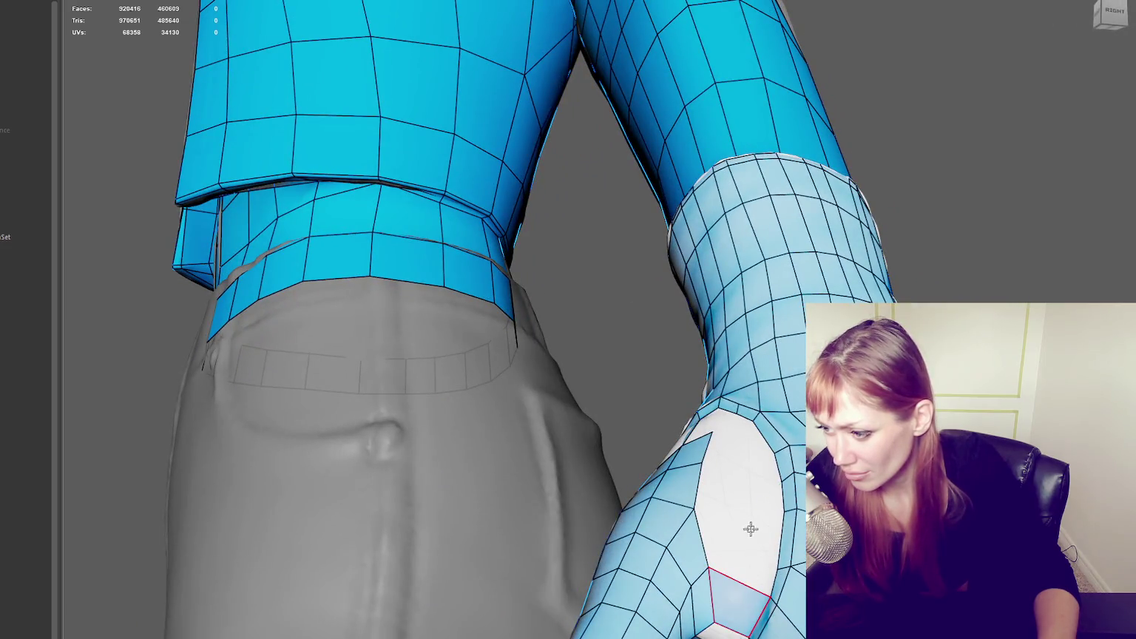
pyautogui.keyDown('shift'); pyautogui.click(739, 447); pyautogui.keyUp('shift')
pyautogui.moveTo(739, 447)
pyautogui.keyDown('alt'); pyautogui.mouseDown()
pyautogui.moveTo(399, 479)
pyautogui.moveTo(531, 380)
pyautogui.mouseUp(); pyautogui.keyUp('alt')
pyautogui.keyDown('shift'); pyautogui.click(400, 480); pyautogui.keyUp('shift')
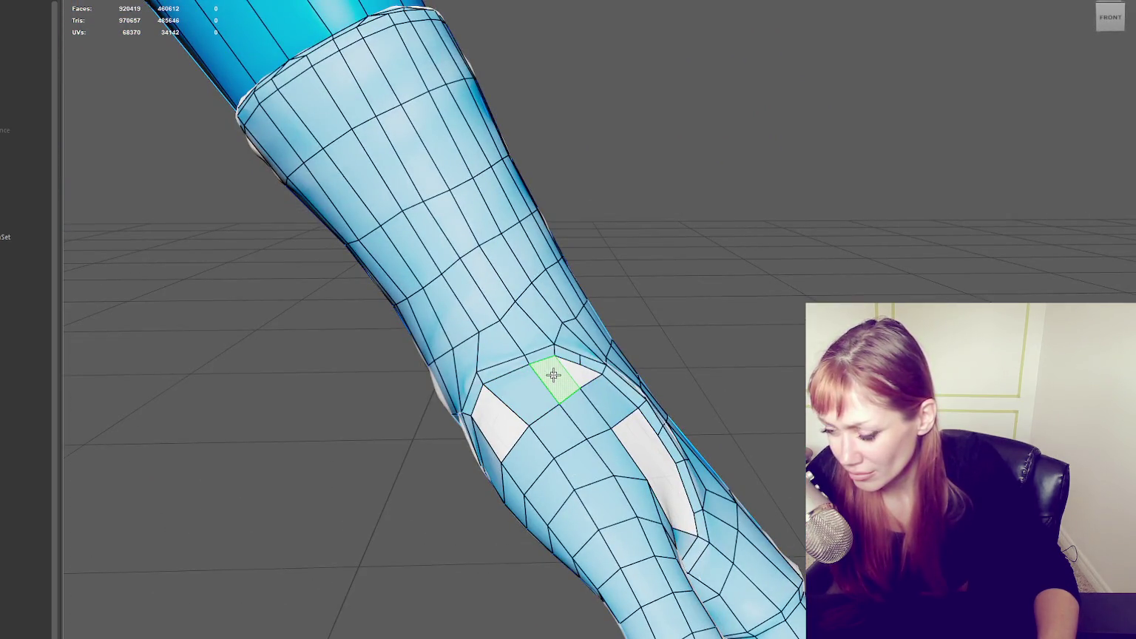
pyautogui.keyDown('shift'); pyautogui.click(554, 376); pyautogui.keyUp('shift')
pyautogui.keyDown('shift'); pyautogui.click(500, 418); pyautogui.keyUp('shift')
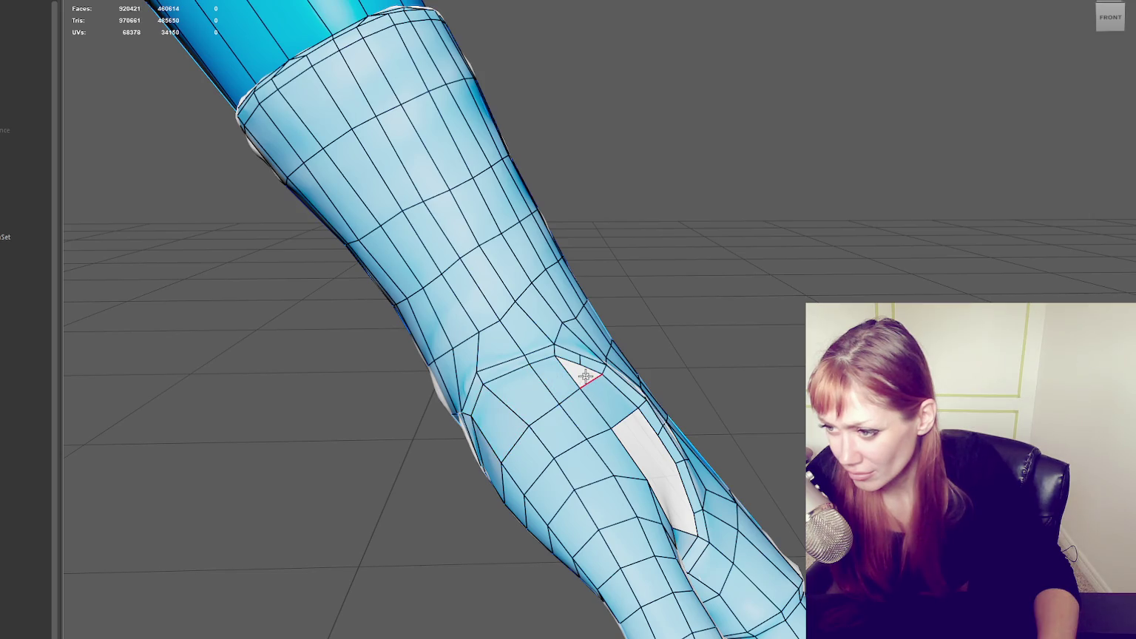
# - Delete the stray edge splitting the side-of-hand hole, then fill it and nearby triangular holes
pyautogui.keyDown('alt'); pyautogui.moveTo(598, 376); pyautogui.dragTo(710, 330); pyautogui.keyUp('alt')
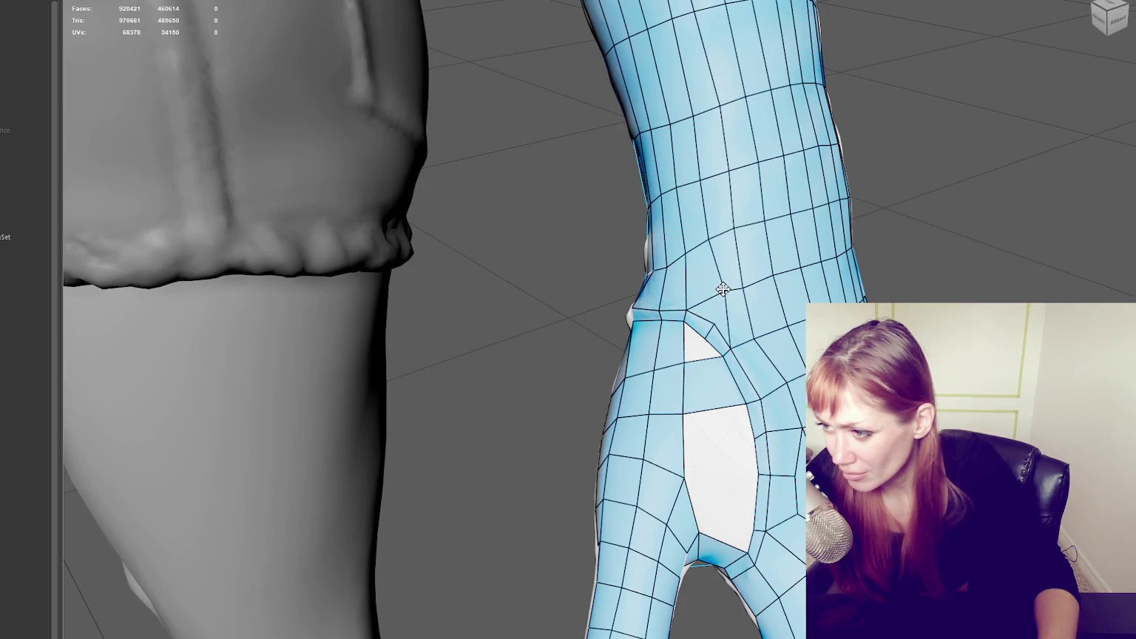
pyautogui.moveTo(745, 312)
pyautogui.keyDown('alt'); pyautogui.mouseDown()
pyautogui.moveTo(893, 273)
pyautogui.moveTo(761, 300)
pyautogui.moveTo(743, 346)
pyautogui.mouseUp(); pyautogui.keyUp('alt')
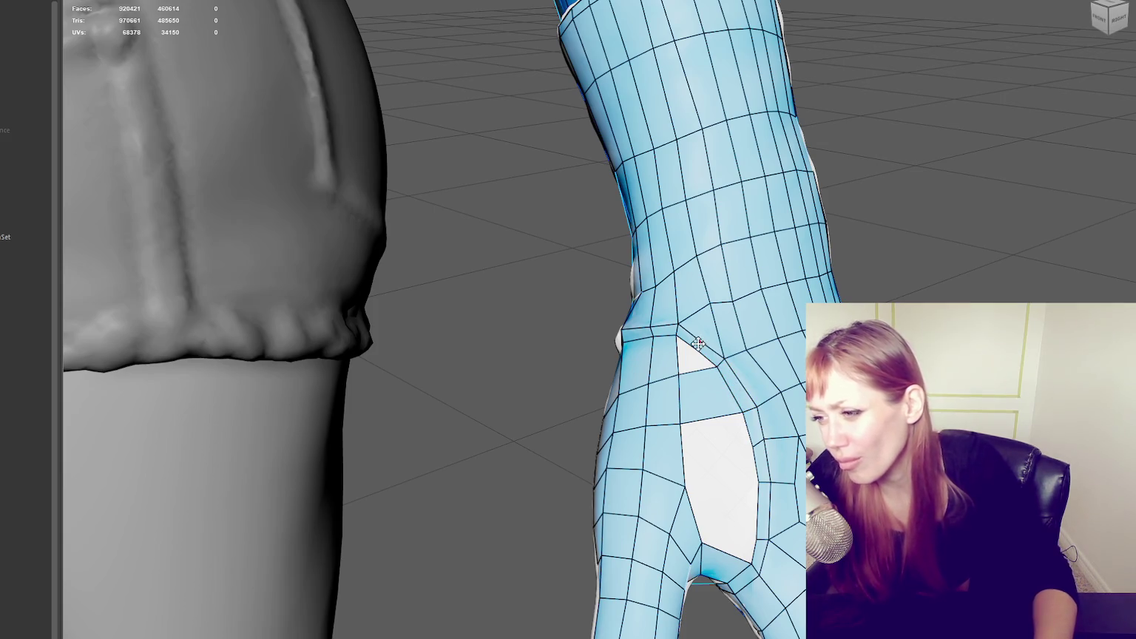
pyautogui.keyDown('ctrl'); pyautogui.keyDown('shift'); pyautogui.click(699, 381); pyautogui.keyUp('shift'); pyautogui.keyUp('ctrl')
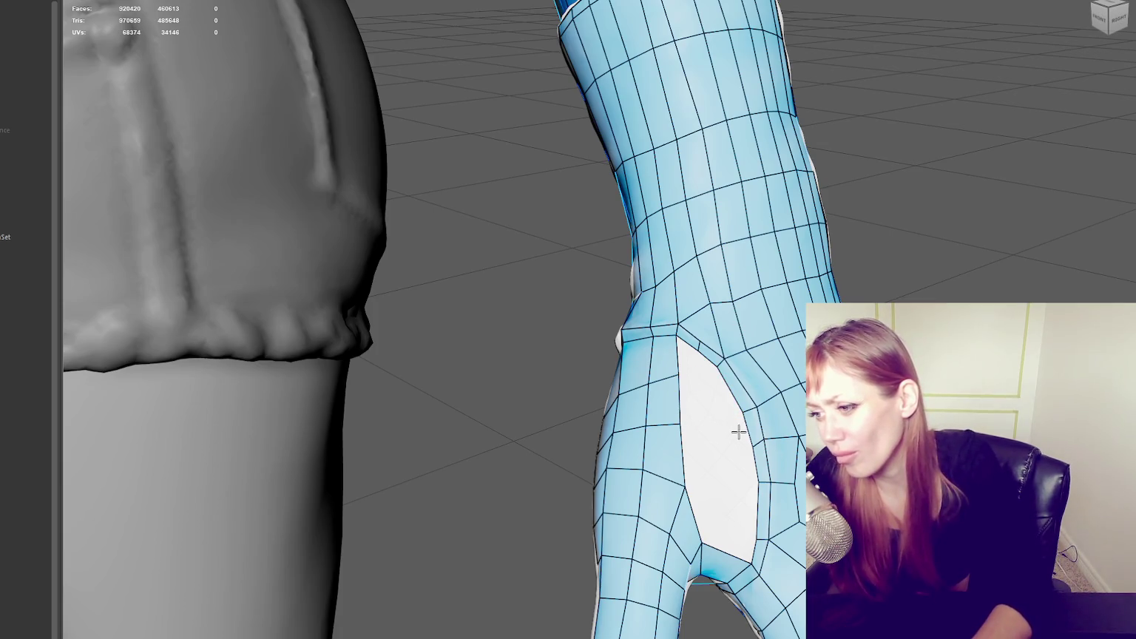
pyautogui.moveTo(725, 451)
pyautogui.keyDown('alt'); pyautogui.mouseDown()
pyautogui.moveTo(738, 472)
pyautogui.moveTo(721, 563)
pyautogui.mouseUp(); pyautogui.keyUp('alt')
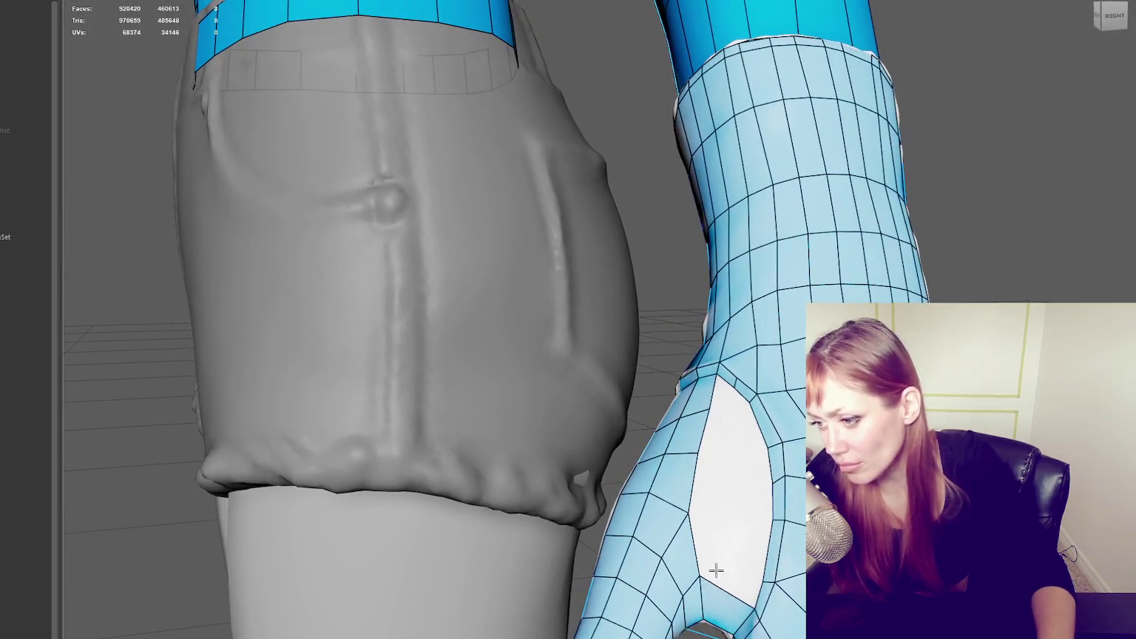
pyautogui.keyDown('shift'); pyautogui.click(715, 546); pyautogui.keyUp('shift')
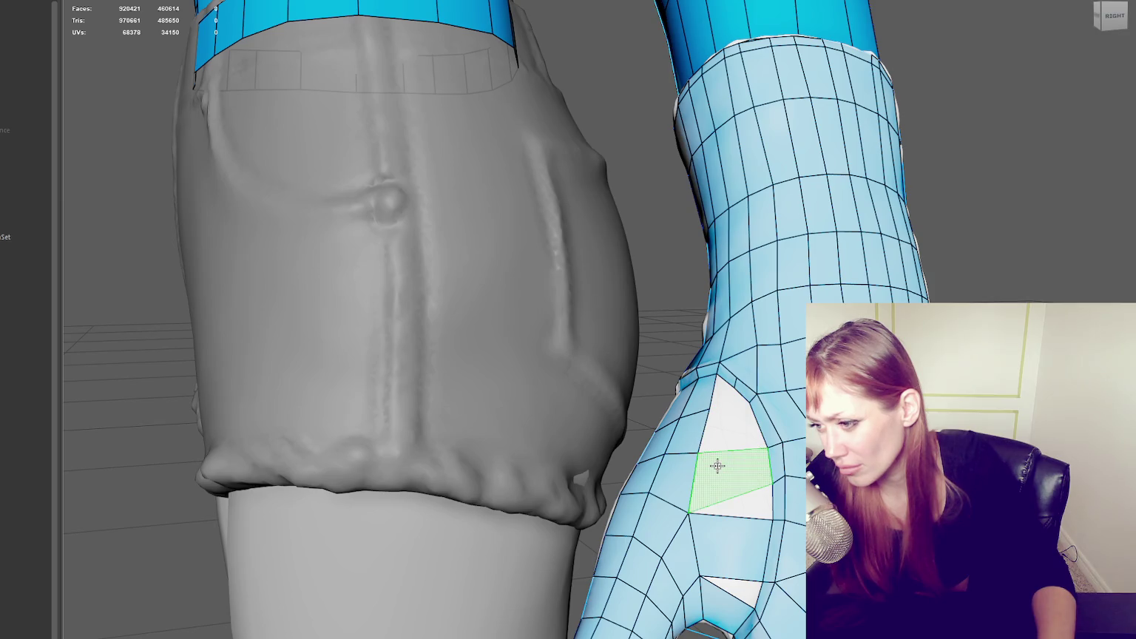
pyautogui.keyDown('shift'); pyautogui.click(723, 470); pyautogui.keyUp('shift')
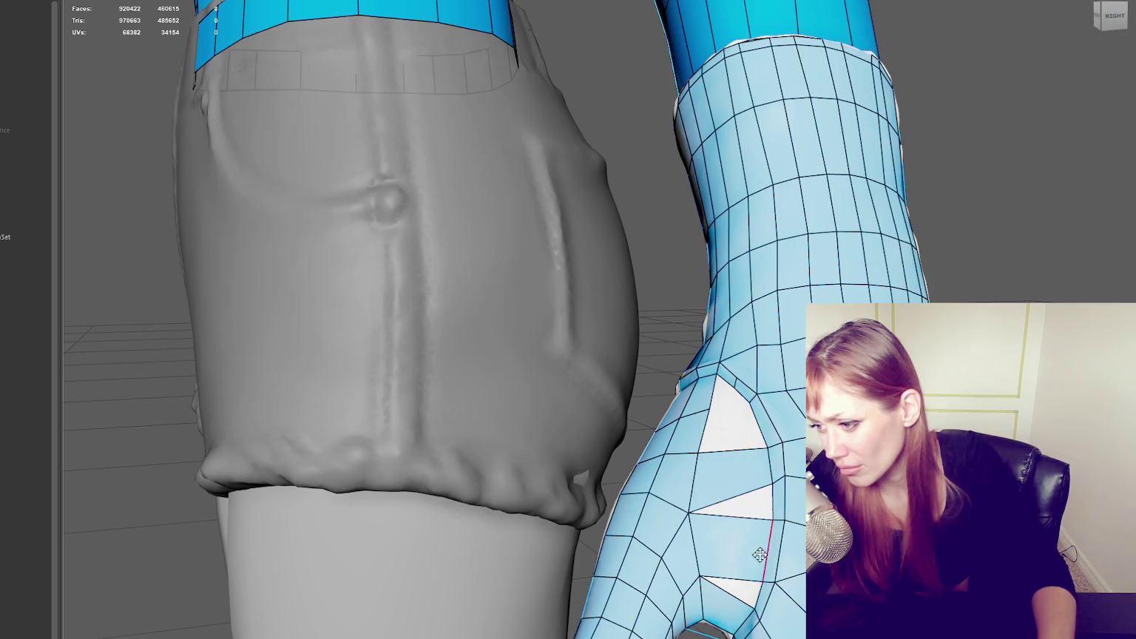
pyautogui.keyDown('alt'); pyautogui.moveTo(766, 570); pyautogui.dragTo(718, 361); pyautogui.keyUp('alt')
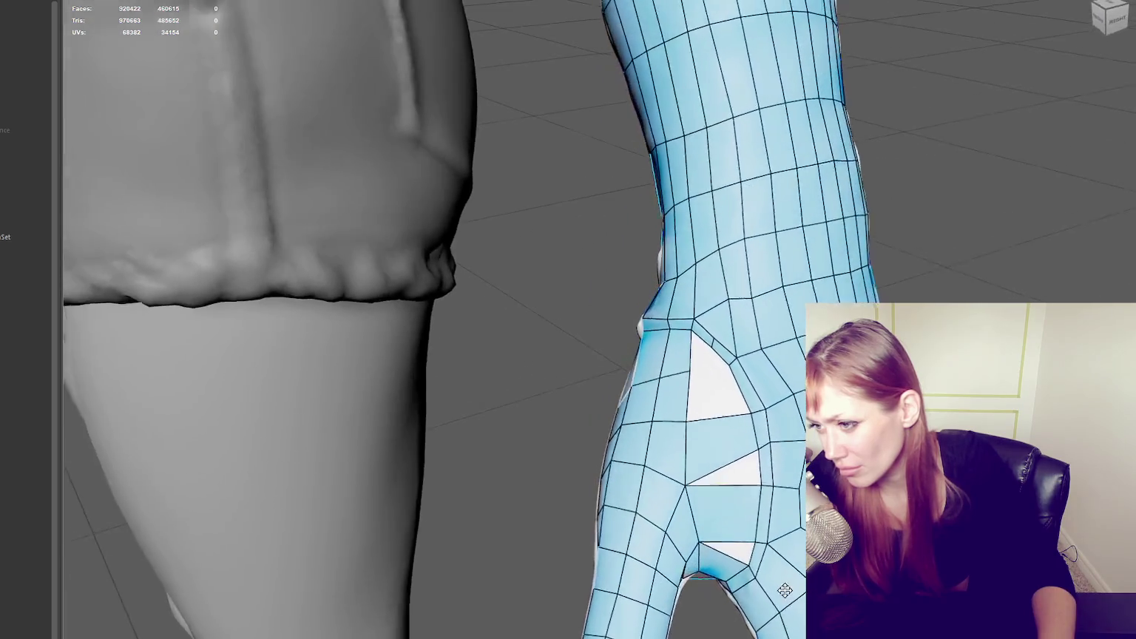
pyautogui.keyDown('shift'); pyautogui.click(704, 357); pyautogui.keyUp('shift')
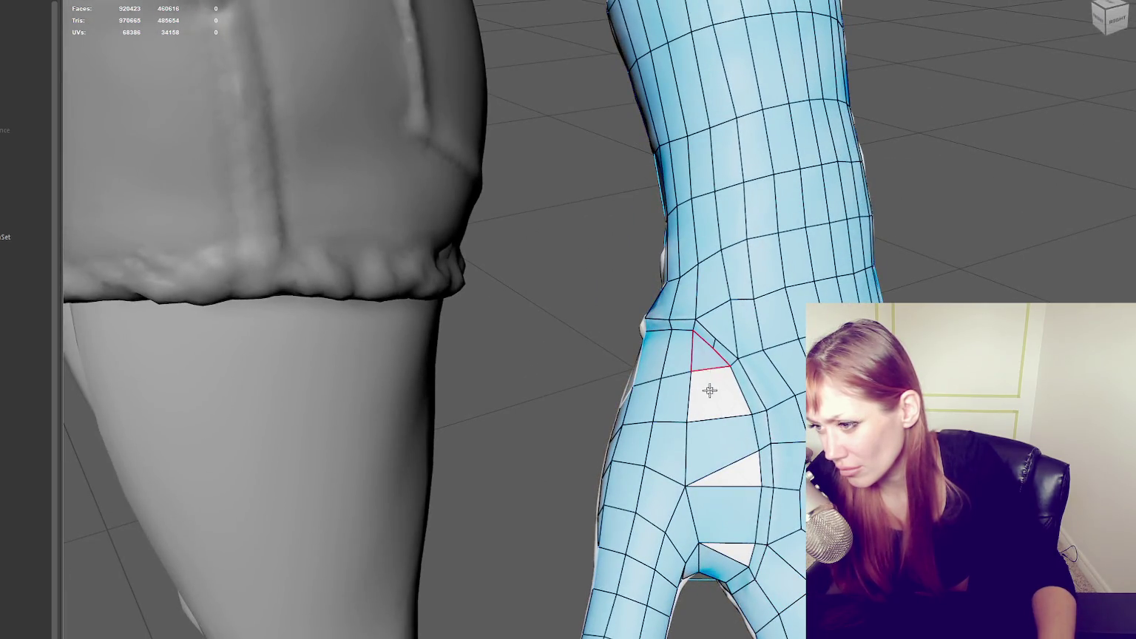
pyautogui.keyDown('shift'); pyautogui.click(710, 397); pyautogui.keyUp('shift')
pyautogui.keyDown('shift'); pyautogui.click(757, 473); pyautogui.keyUp('shift')
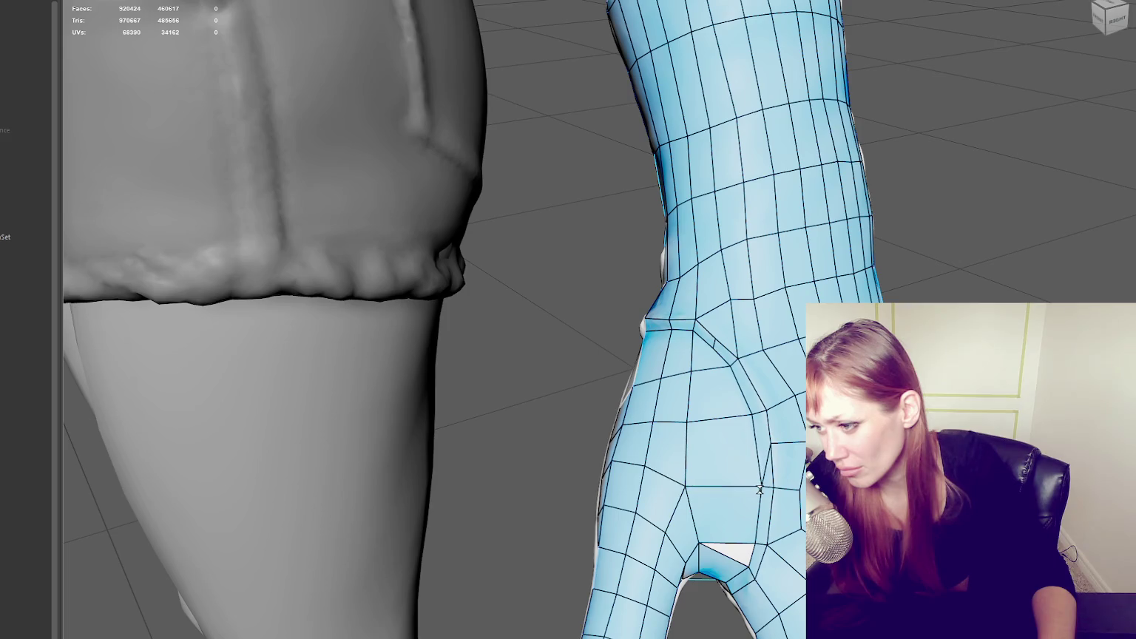
pyautogui.keyDown('alt'); pyautogui.moveTo(800, 507); pyautogui.dragTo(800, 554); pyautogui.keyUp('alt')
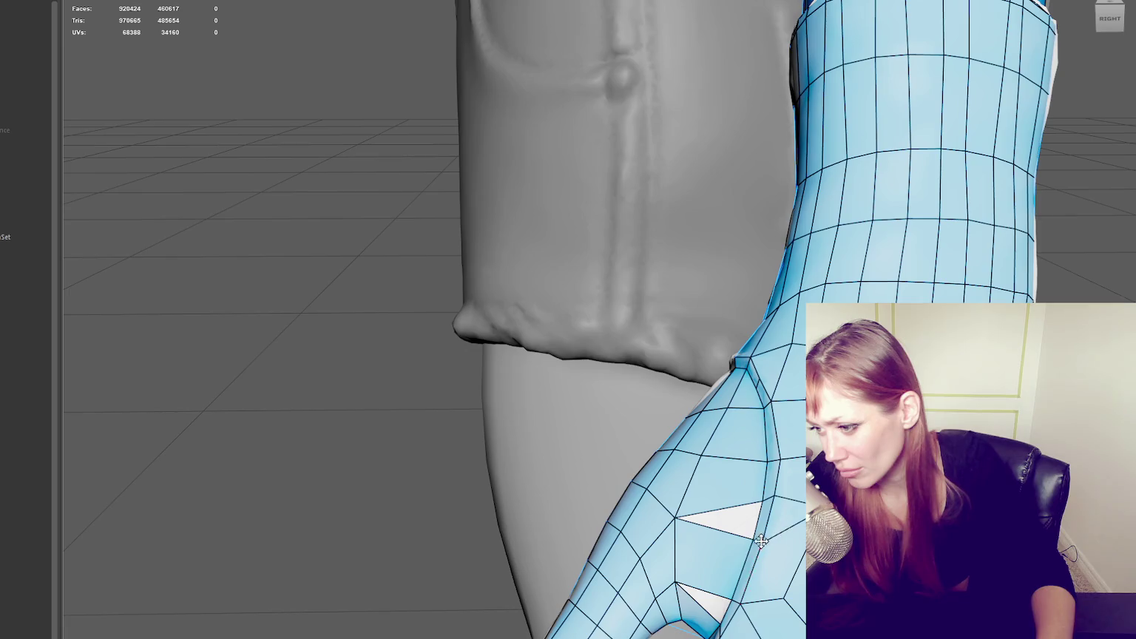
# - Close the triangular hole into a quad, tidy thumb-web vertices and insert a new edge loop
pyautogui.moveTo(759, 535); pyautogui.dragTo(773, 497)
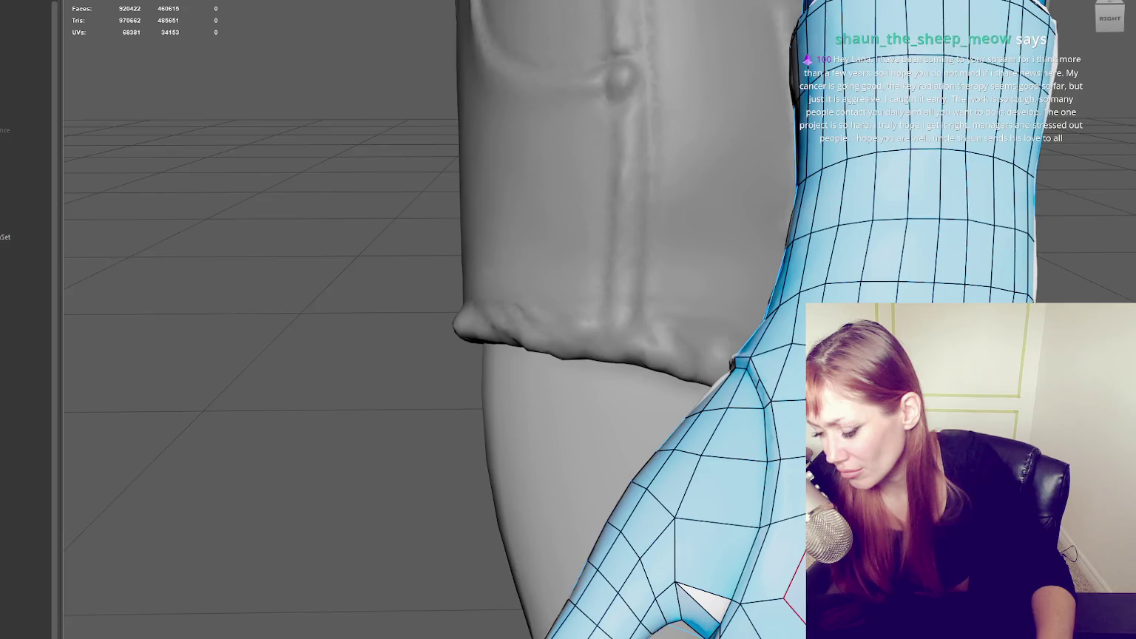
pyautogui.keyDown('alt'); pyautogui.moveTo(784, 592); pyautogui.dragTo(803, 584); pyautogui.keyUp('alt')
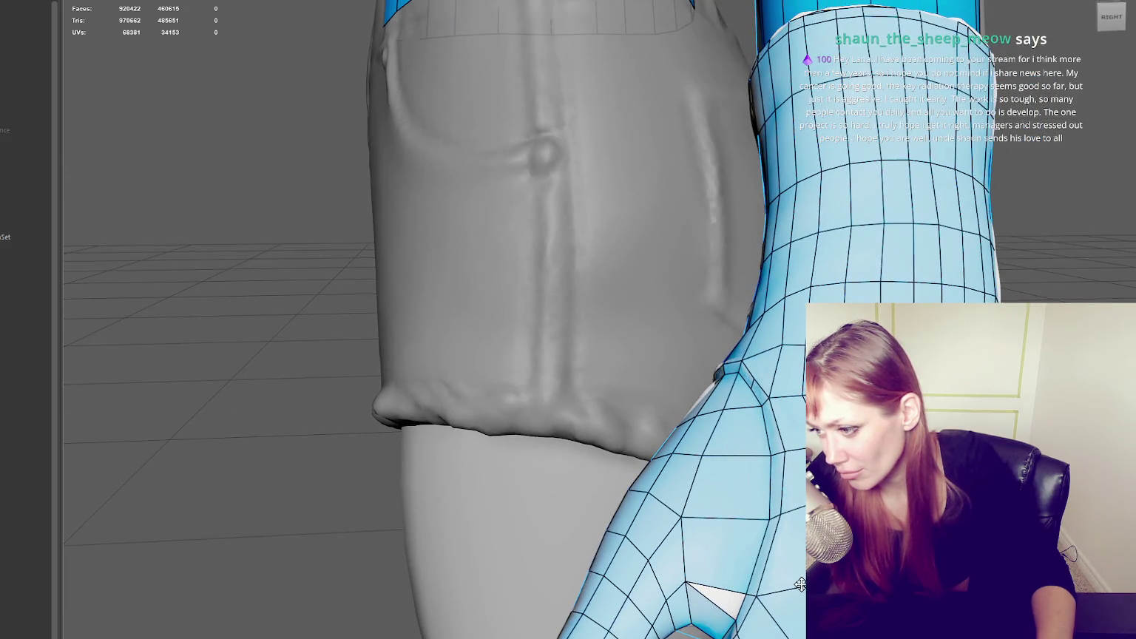
pyautogui.moveTo(801, 585)
pyautogui.keyDown('alt'); pyautogui.mouseDown()
pyautogui.moveTo(843, 570)
pyautogui.moveTo(765, 477)
pyautogui.mouseUp(); pyautogui.keyUp('alt')
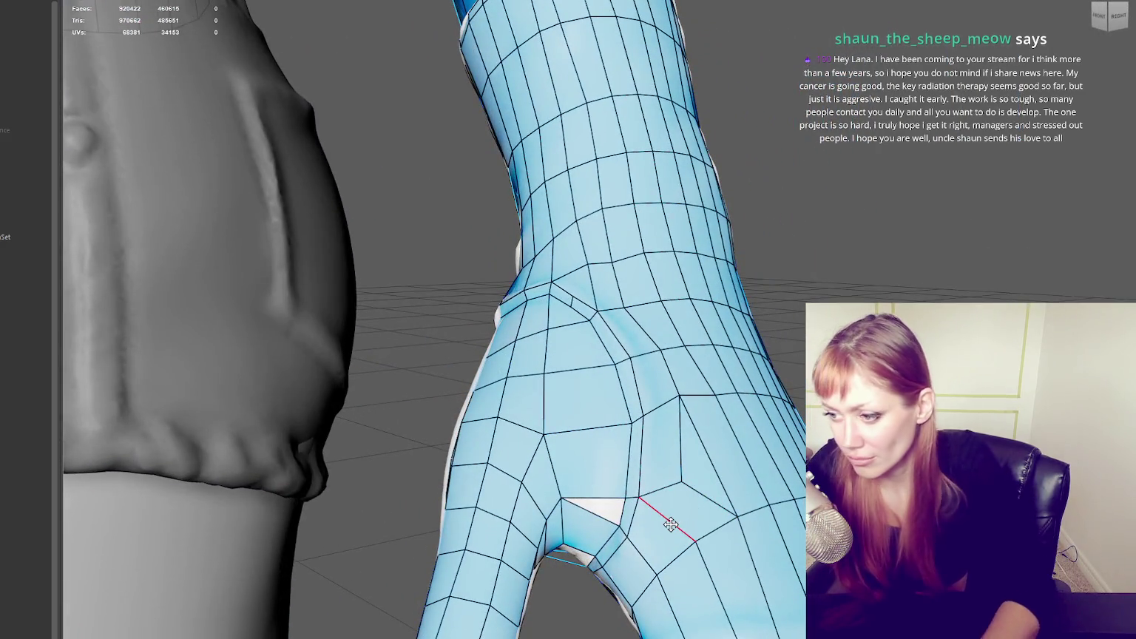
pyautogui.moveTo(687, 484); pyautogui.dragTo(640, 497)
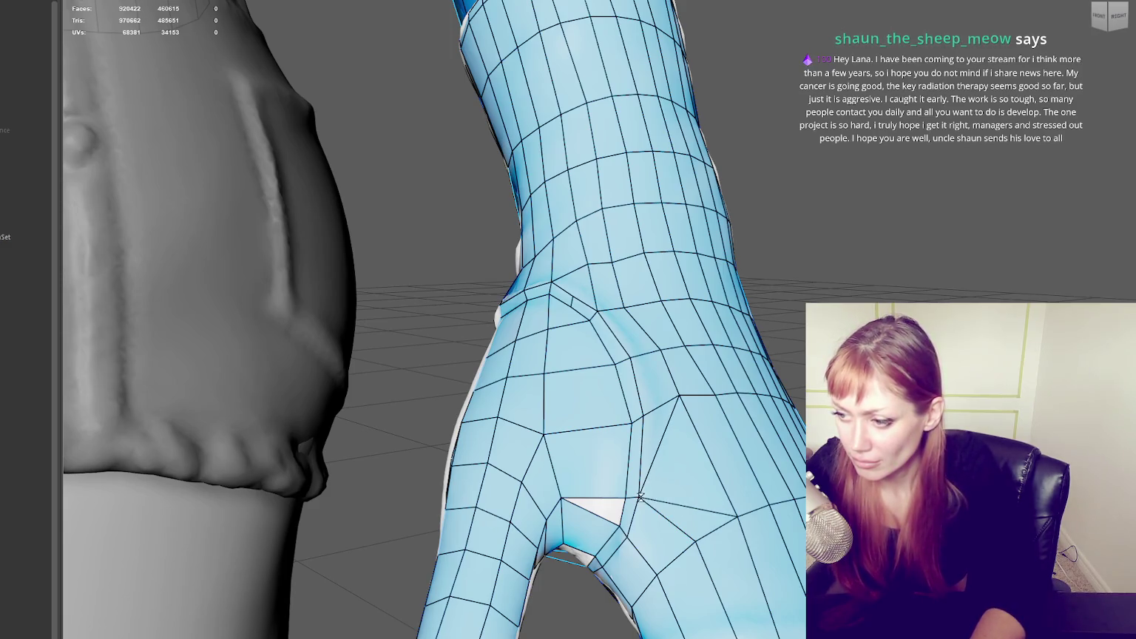
pyautogui.keyDown('ctrl'); pyautogui.keyDown('shift'); pyautogui.click(736, 516); pyautogui.keyUp('shift'); pyautogui.keyUp('ctrl')
pyautogui.moveTo(679, 397); pyautogui.dragTo(673, 405)
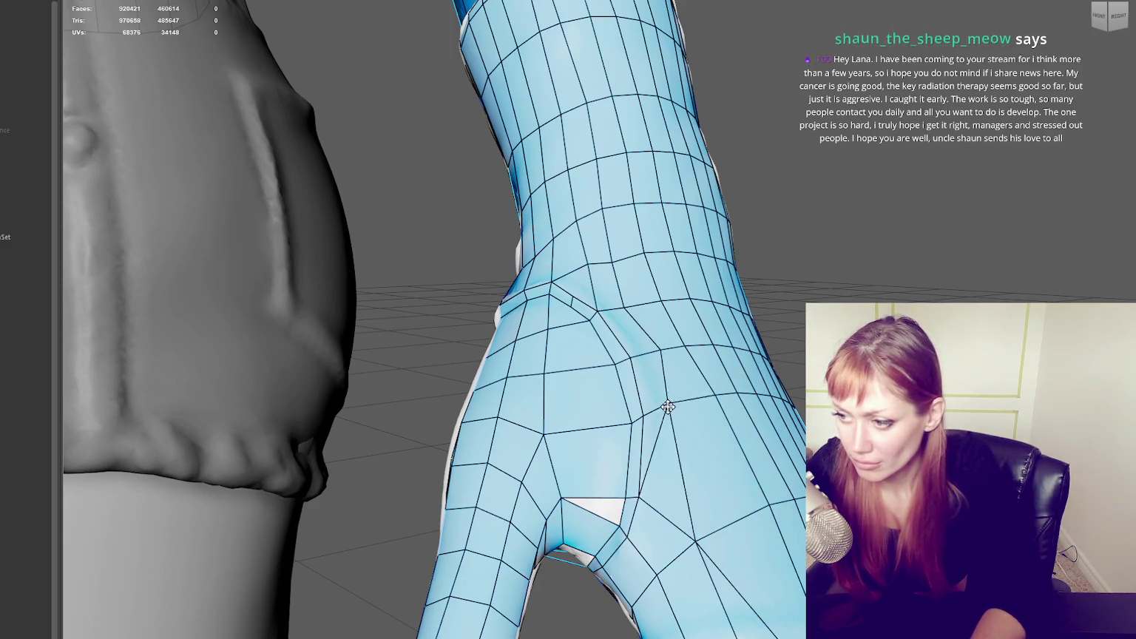
pyautogui.keyDown('shift'); pyautogui.click(673, 404); pyautogui.keyUp('shift')
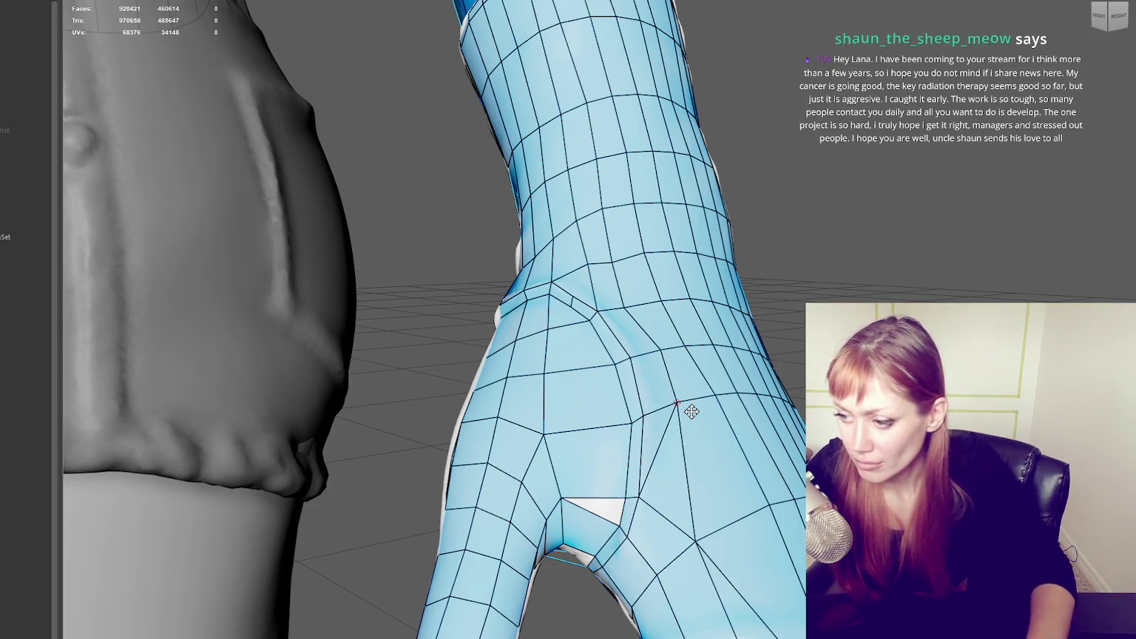
pyautogui.keyDown('ctrl'); pyautogui.click(691, 411); pyautogui.keyUp('ctrl')
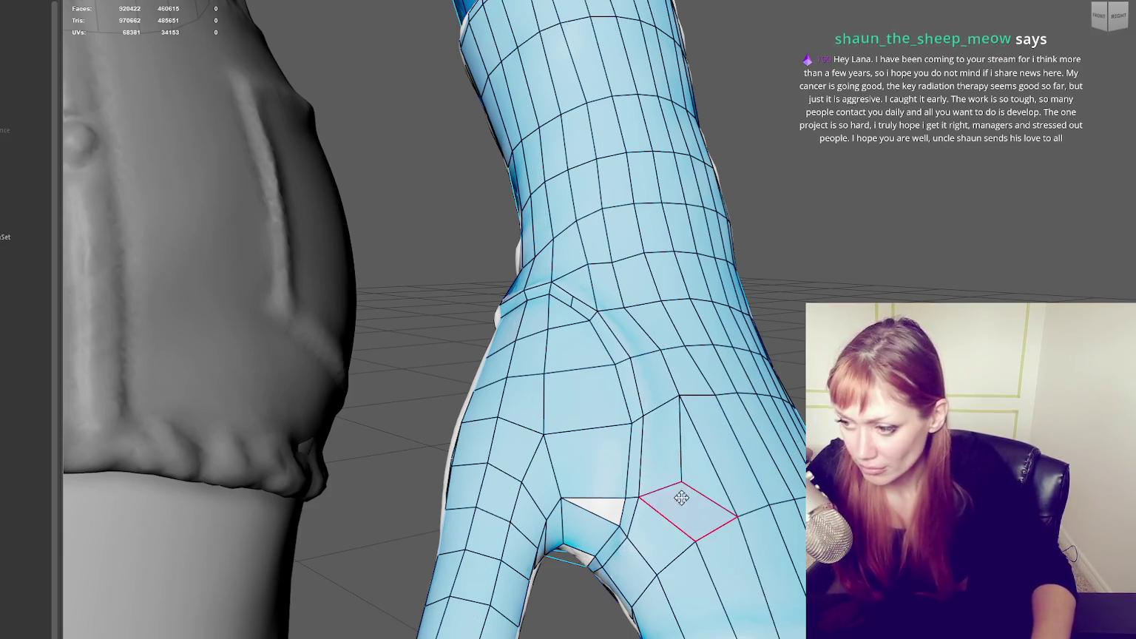
# - Delete two messy thumb-web faces and refill the hole with a quad and a triangle
pyautogui.moveTo(640, 496)
pyautogui.keyDown('alt'); pyautogui.mouseDown()
pyautogui.moveTo(657, 430)
pyautogui.moveTo(650, 460)
pyautogui.mouseUp(); pyautogui.keyUp('alt')
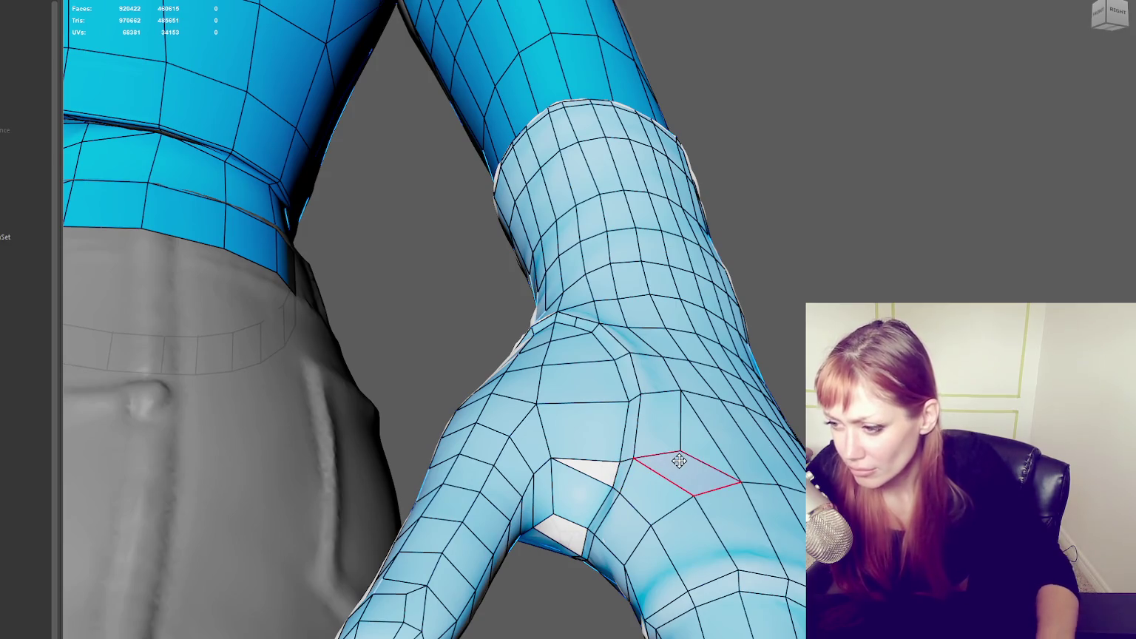
pyautogui.keyDown('ctrl'); pyautogui.keyDown('shift'); pyautogui.click(675, 443); pyautogui.keyUp('shift'); pyautogui.keyUp('ctrl')
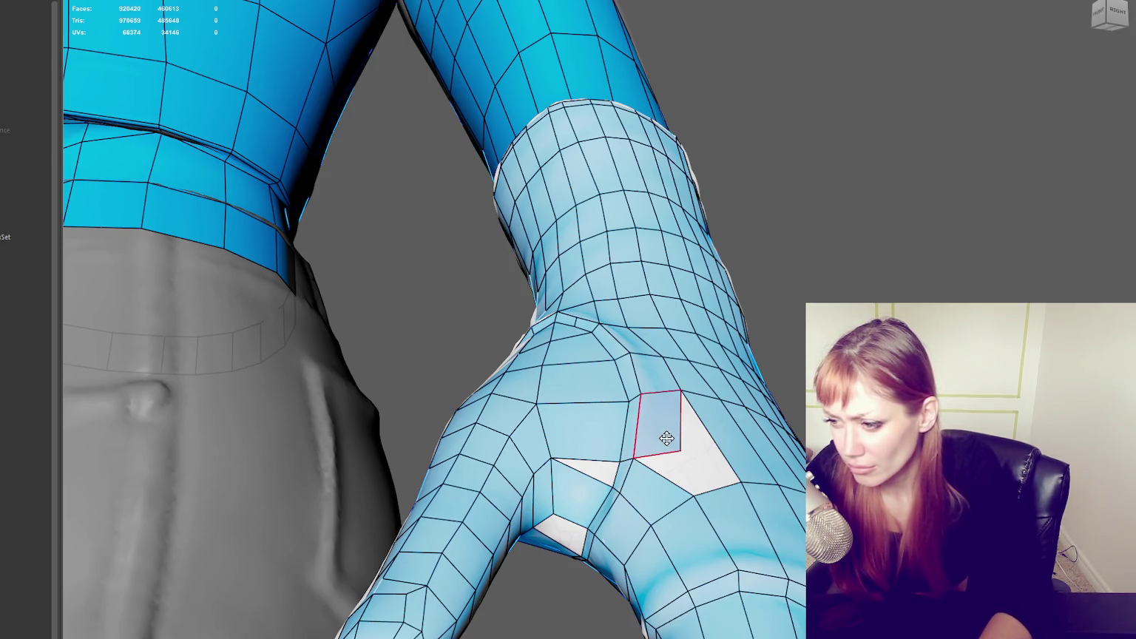
pyautogui.keyDown('ctrl'); pyautogui.keyDown('shift'); pyautogui.click(667, 440); pyautogui.keyUp('shift'); pyautogui.keyUp('ctrl')
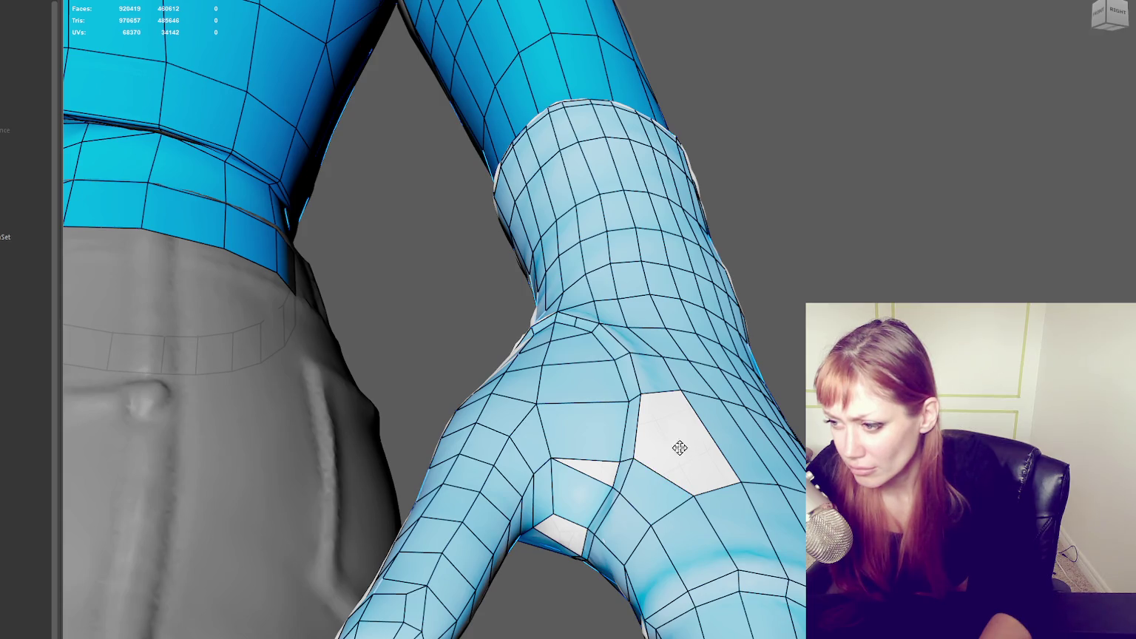
pyautogui.keyDown('shift'); pyautogui.click(659, 429); pyautogui.keyUp('shift')
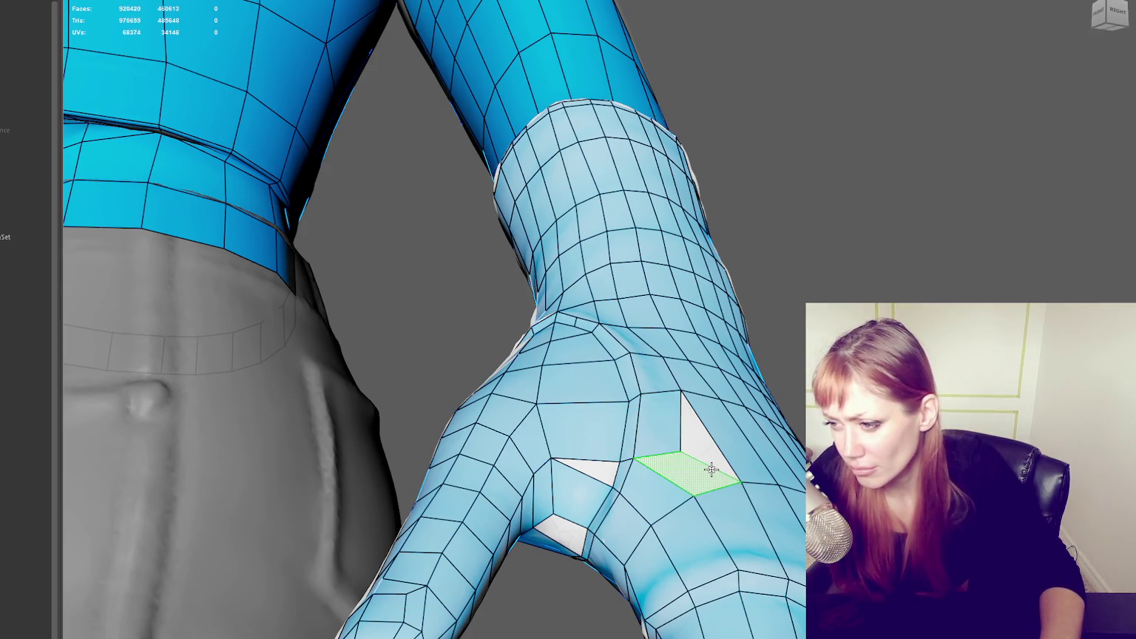
pyautogui.keyDown('shift'); pyautogui.click(700, 453); pyautogui.keyUp('shift')
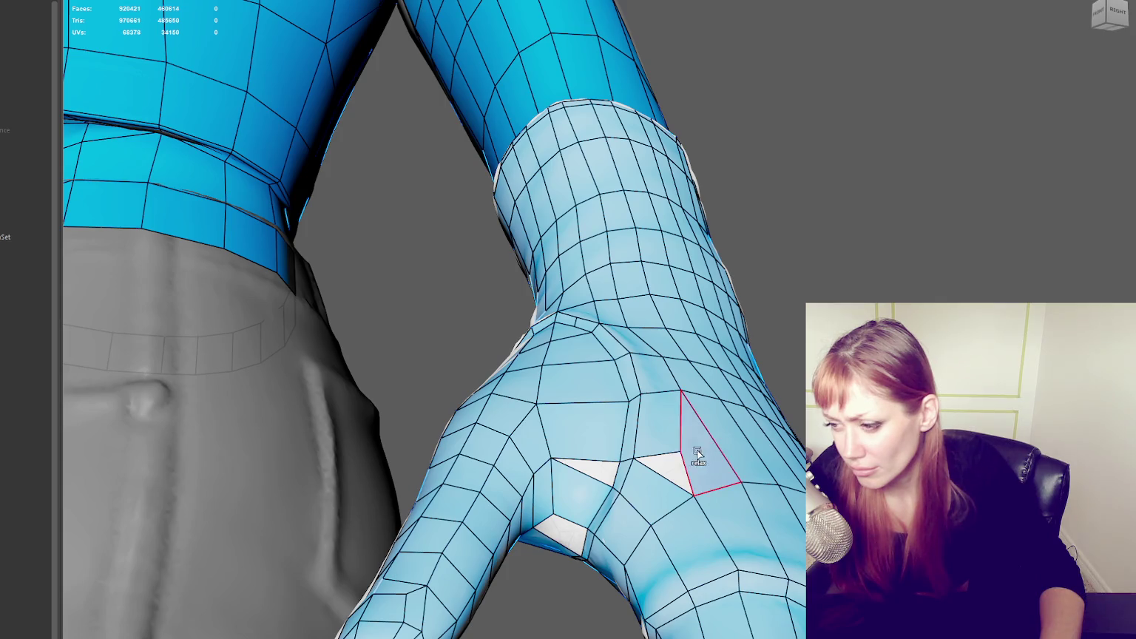
pyautogui.moveTo(679, 450); pyautogui.dragTo(664, 458)
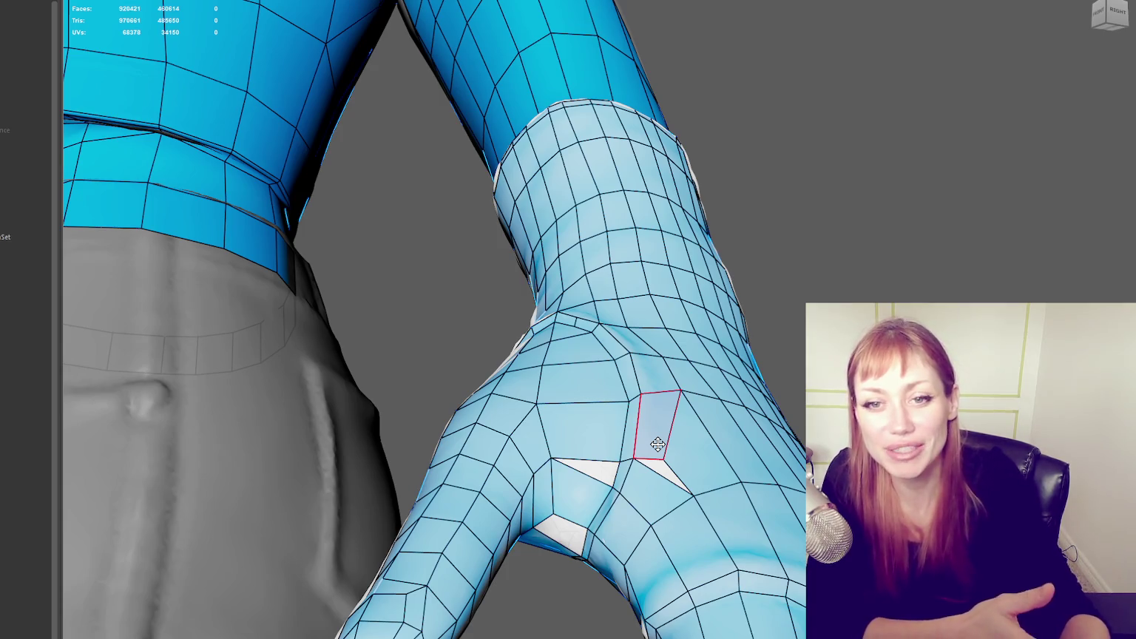
# - Delete the stretched face at the thumb base, leaving an open gap
pyautogui.press('Delete')
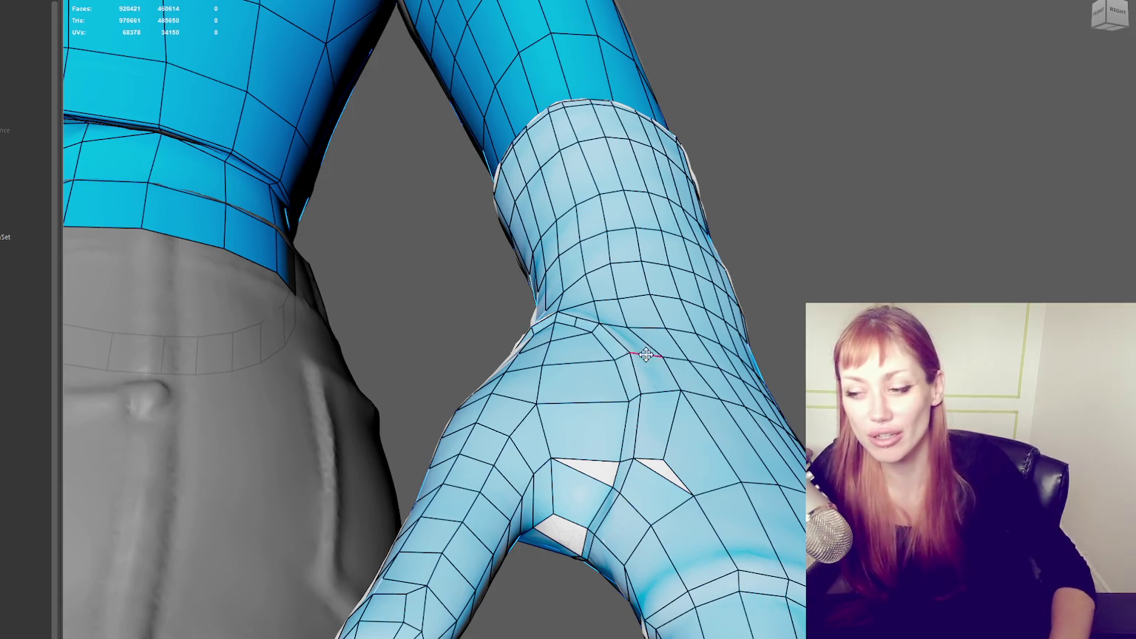
pyautogui.moveTo(664, 348)
pyautogui.keyDown('alt'); pyautogui.mouseDown()
pyautogui.moveTo(648, 379)
pyautogui.moveTo(738, 332)
pyautogui.moveTo(608, 307)
pyautogui.moveTo(667, 216)
pyautogui.moveTo(617, 309)
pyautogui.moveTo(530, 354)
pyautogui.mouseUp(); pyautogui.keyUp('alt')
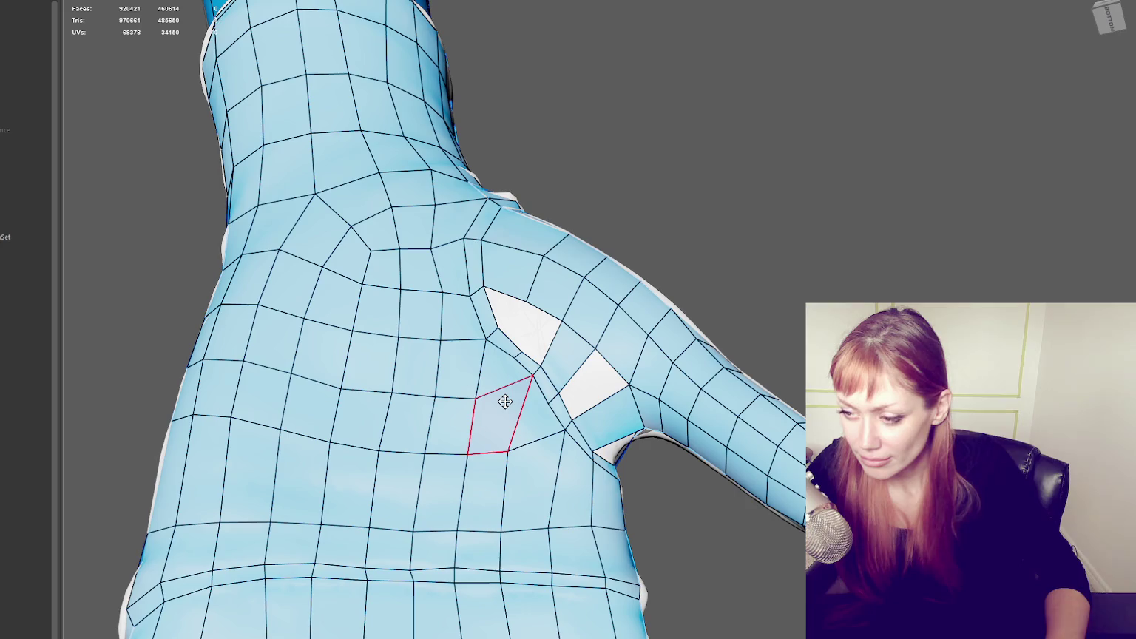
# - Replace the uneven thumb-web face and thin neighbours with new quads, then widen the hole
pyautogui.click(503, 407)
pyautogui.press('Delete')
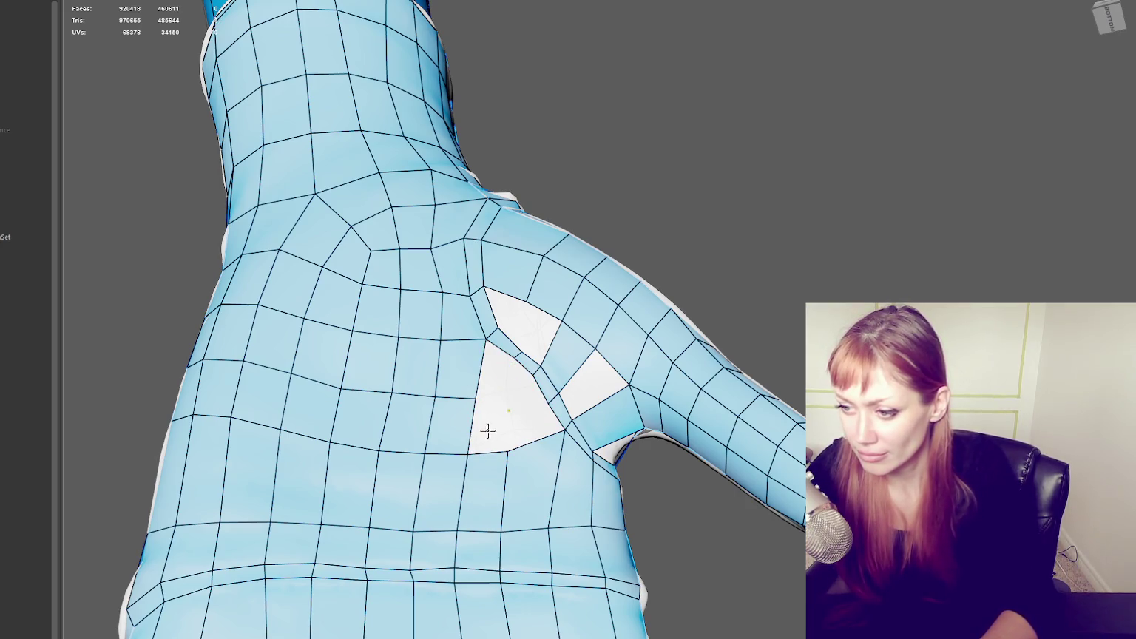
pyautogui.keyDown('shift'); pyautogui.click(527, 424); pyautogui.keyUp('shift')
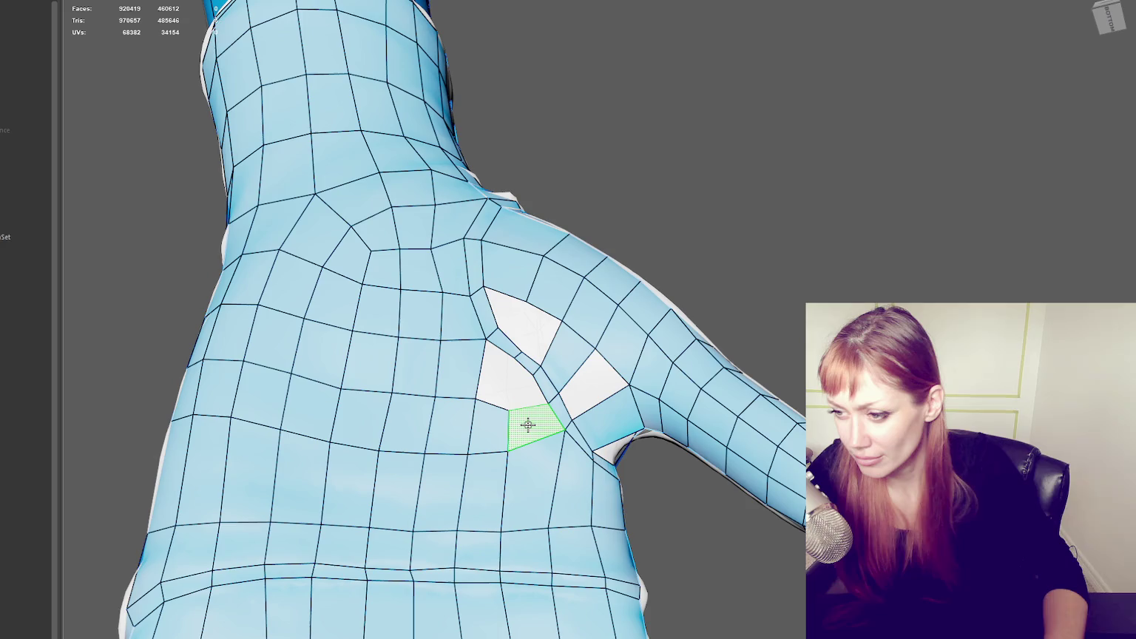
pyautogui.keyDown('shift'); pyautogui.click(507, 378); pyautogui.keyUp('shift')
pyautogui.keyDown('shift'); pyautogui.click(494, 376); pyautogui.keyUp('shift')
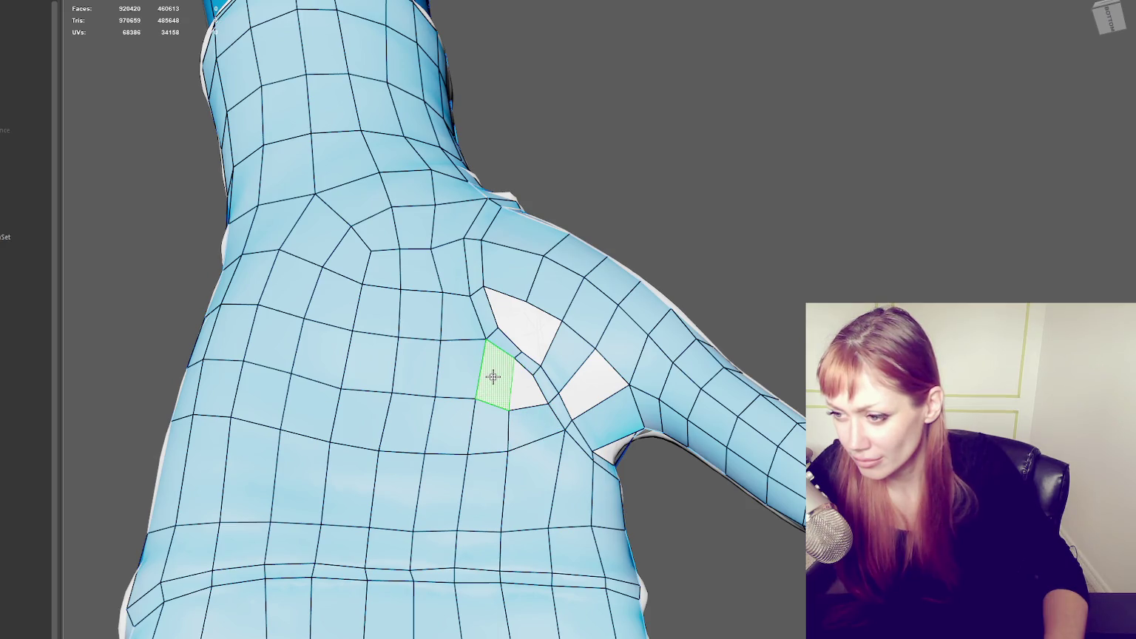
pyautogui.keyDown('ctrl'); pyautogui.keyDown('shift'); pyautogui.click(535, 365); pyautogui.keyUp('shift'); pyautogui.keyUp('ctrl')
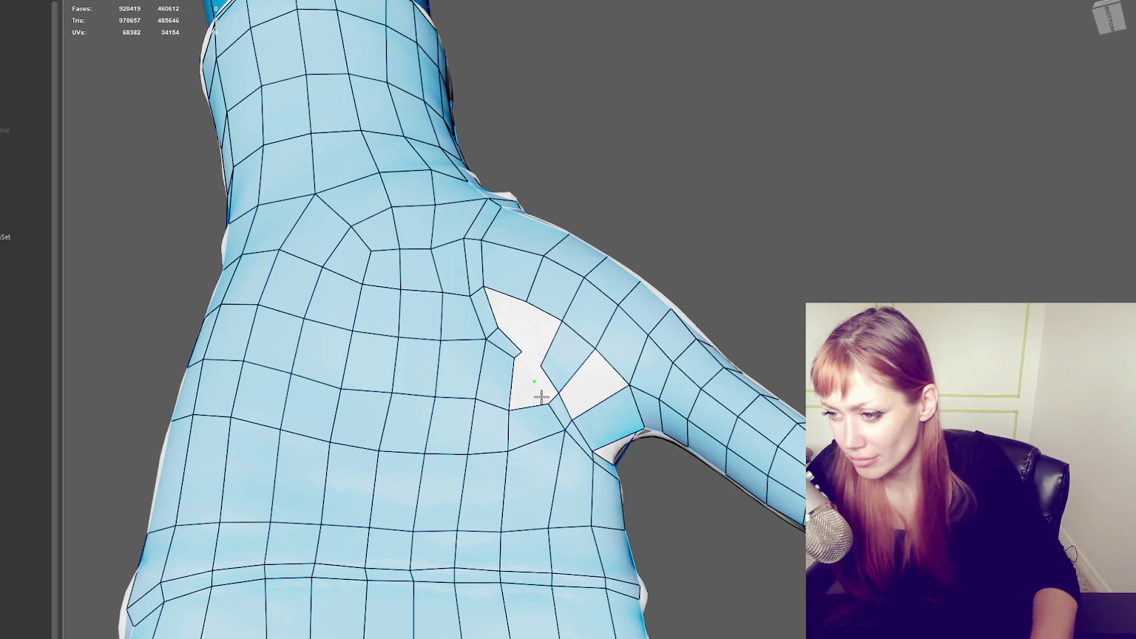
# - Delete the face between the two holes and fill the remaining gap with quads and a triangle
pyautogui.keyDown('shift'); pyautogui.click(526, 376); pyautogui.keyUp('shift')
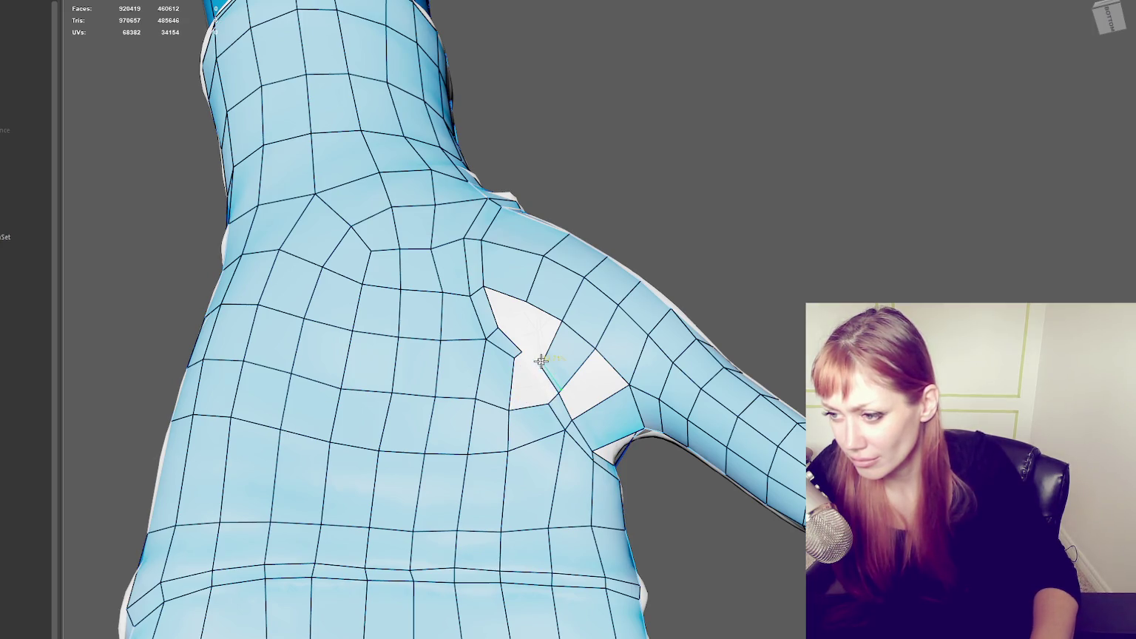
pyautogui.keyDown('ctrl'); pyautogui.keyDown('shift'); pyautogui.click(543, 362); pyautogui.keyUp('shift'); pyautogui.keyUp('ctrl')
pyautogui.keyDown('shift'); pyautogui.click(525, 386); pyautogui.keyUp('shift')
pyautogui.keyDown('shift'); pyautogui.click(521, 390); pyautogui.keyUp('shift')
pyautogui.keyDown('shift'); pyautogui.click(562, 357); pyautogui.keyUp('shift')
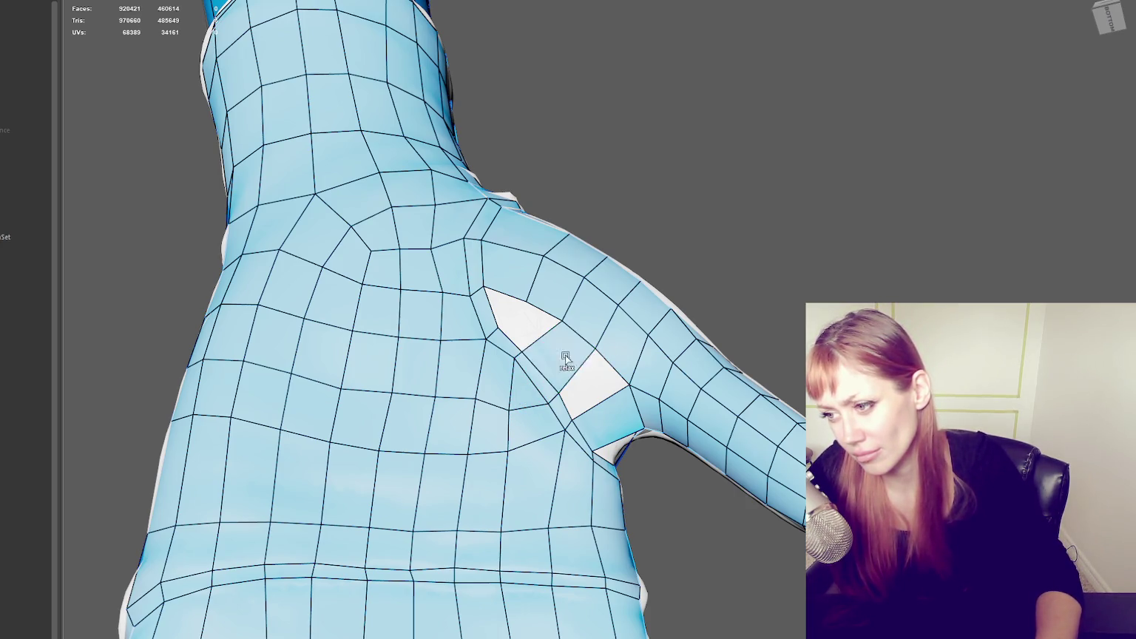
pyautogui.keyDown('shift'); pyautogui.click(599, 381); pyautogui.keyUp('shift')
pyautogui.keyDown('shift'); pyautogui.click(521, 326); pyautogui.keyUp('shift')
pyautogui.keyDown('shift'); pyautogui.click(500, 305); pyautogui.keyUp('shift')
pyautogui.moveTo(499, 305)
pyautogui.keyDown('alt'); pyautogui.mouseDown()
pyautogui.moveTo(647, 386)
pyautogui.moveTo(692, 374)
pyautogui.moveTo(585, 343)
pyautogui.moveTo(560, 289)
pyautogui.moveTo(518, 281)
pyautogui.moveTo(502, 293)
pyautogui.moveTo(504, 281)
pyautogui.mouseUp(); pyautogui.keyUp('alt')
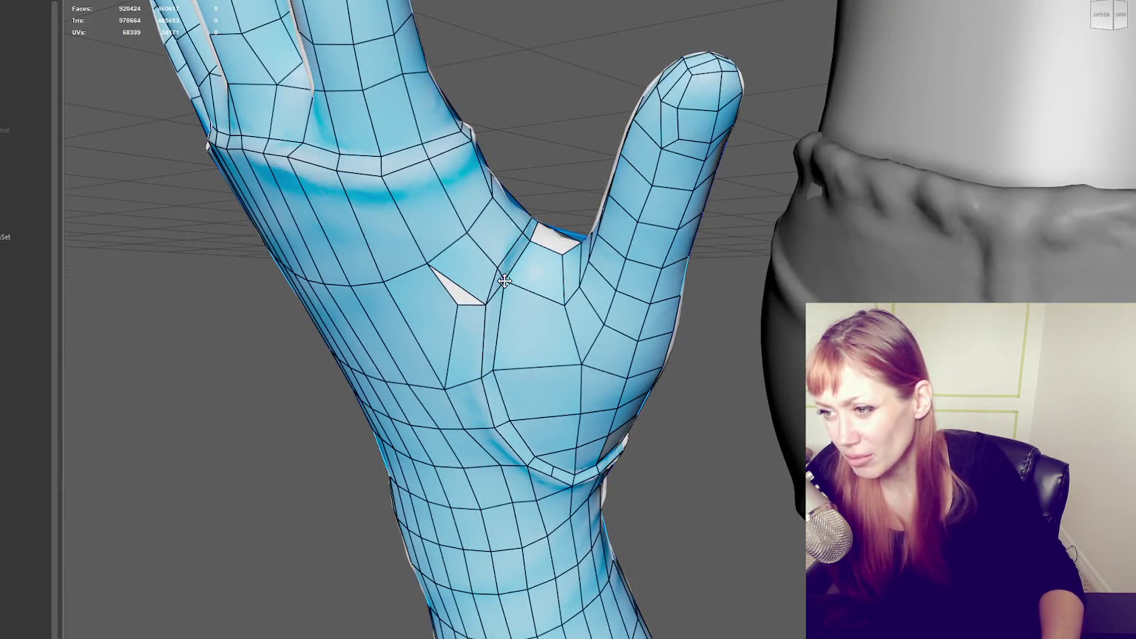
pyautogui.keyDown('alt'); pyautogui.moveTo(551, 235); pyautogui.dragTo(575, 299); pyautogui.keyUp('alt')
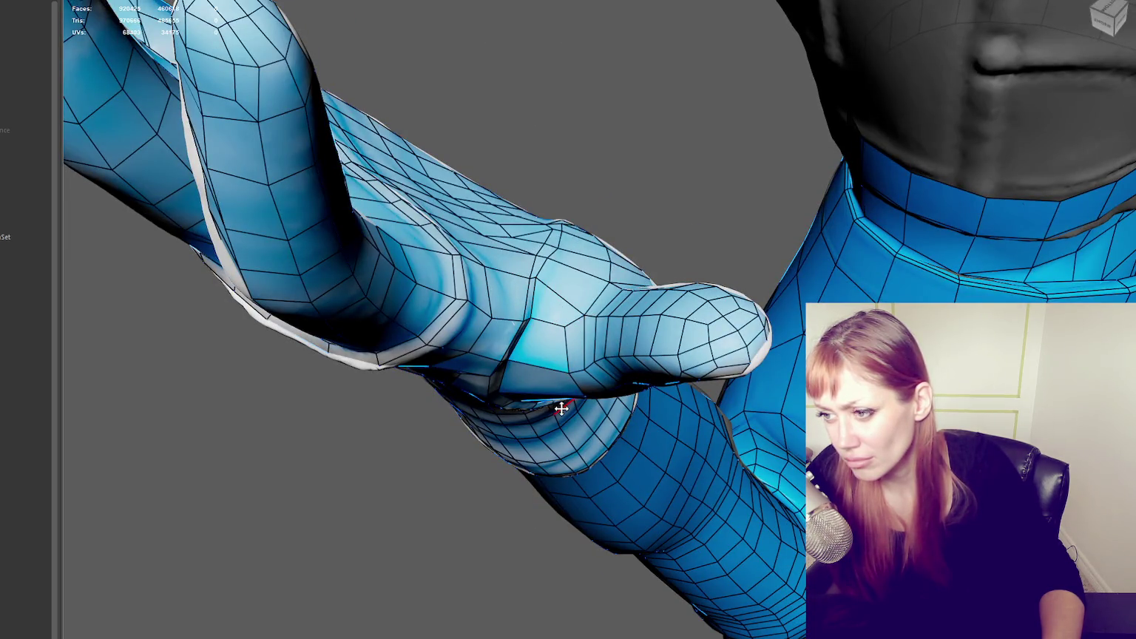
pyautogui.moveTo(579, 370)
pyautogui.keyDown('alt'); pyautogui.mouseDown()
pyautogui.moveTo(356, 391)
pyautogui.moveTo(507, 397)
pyautogui.moveTo(558, 344)
pyautogui.moveTo(558, 304)
pyautogui.moveTo(590, 234)
pyautogui.mouseUp(); pyautogui.keyUp('alt')
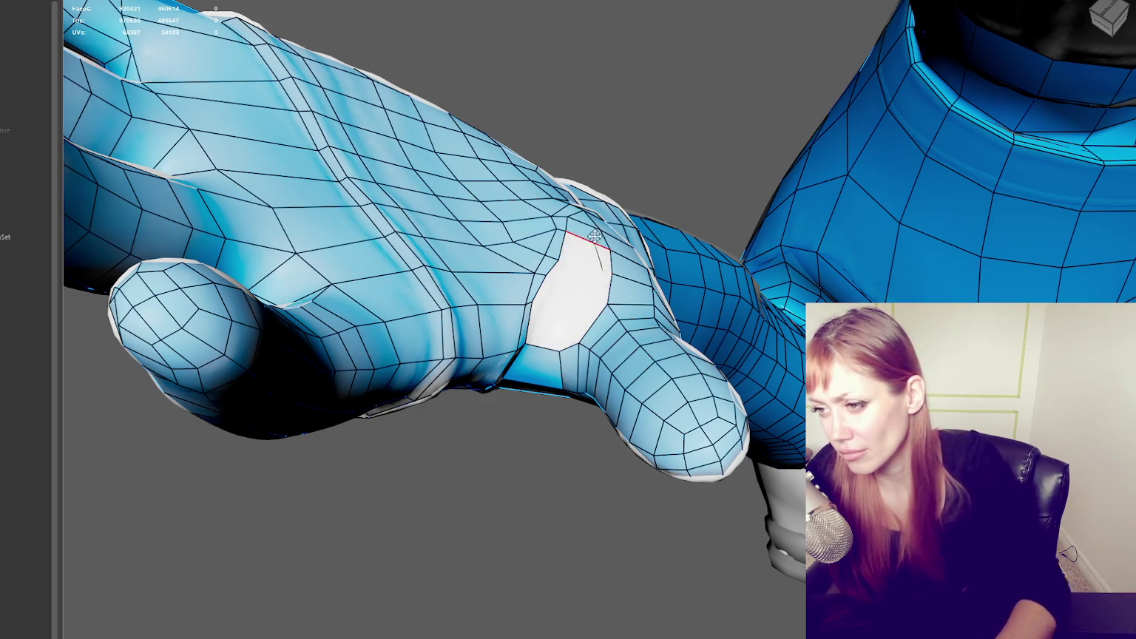
pyautogui.keyDown('alt'); pyautogui.moveTo(587, 233); pyautogui.dragTo(614, 231); pyautogui.keyUp('alt')
pyautogui.keyDown('ctrl'); pyautogui.keyDown('shift'); pyautogui.click(614, 231); pyautogui.keyUp('shift'); pyautogui.keyUp('ctrl')
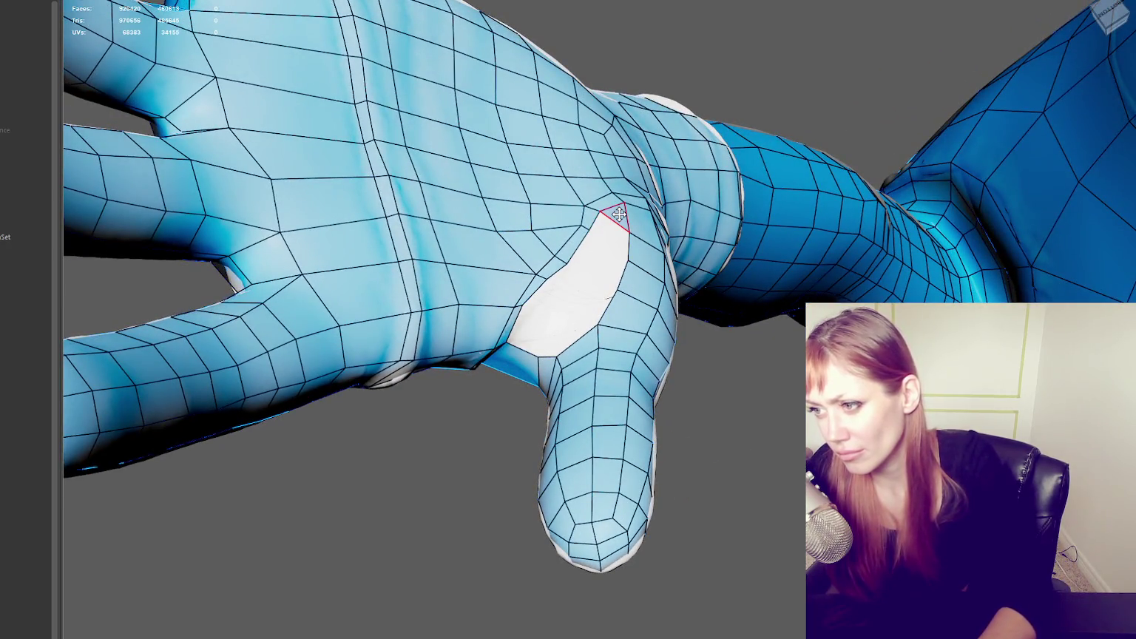
pyautogui.keyDown('ctrl'); pyautogui.keyDown('shift'); pyautogui.click(619, 213); pyautogui.keyUp('shift'); pyautogui.keyUp('ctrl')
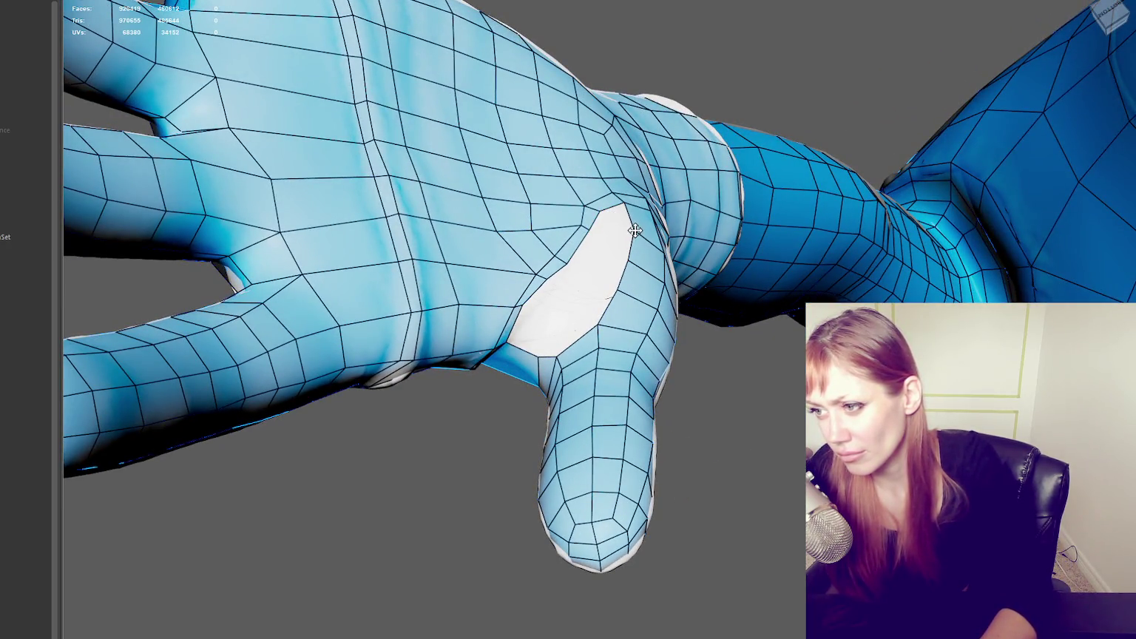
pyautogui.keyDown('shift'); pyautogui.click(611, 224); pyautogui.keyUp('shift')
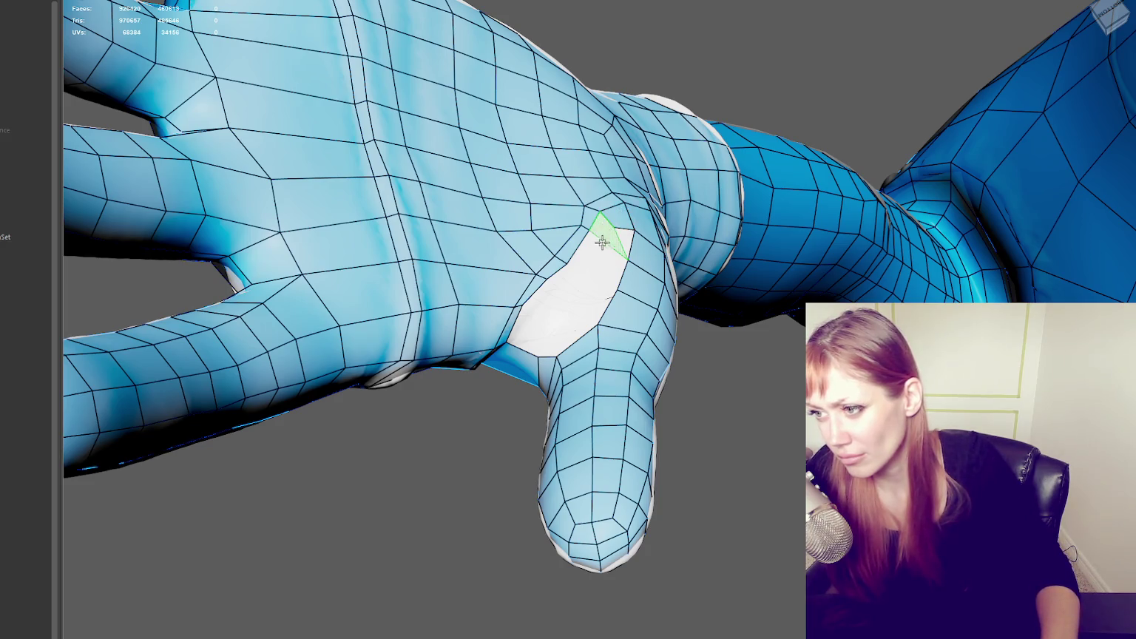
pyautogui.keyDown('shift'); pyautogui.click(603, 231); pyautogui.keyUp('shift')
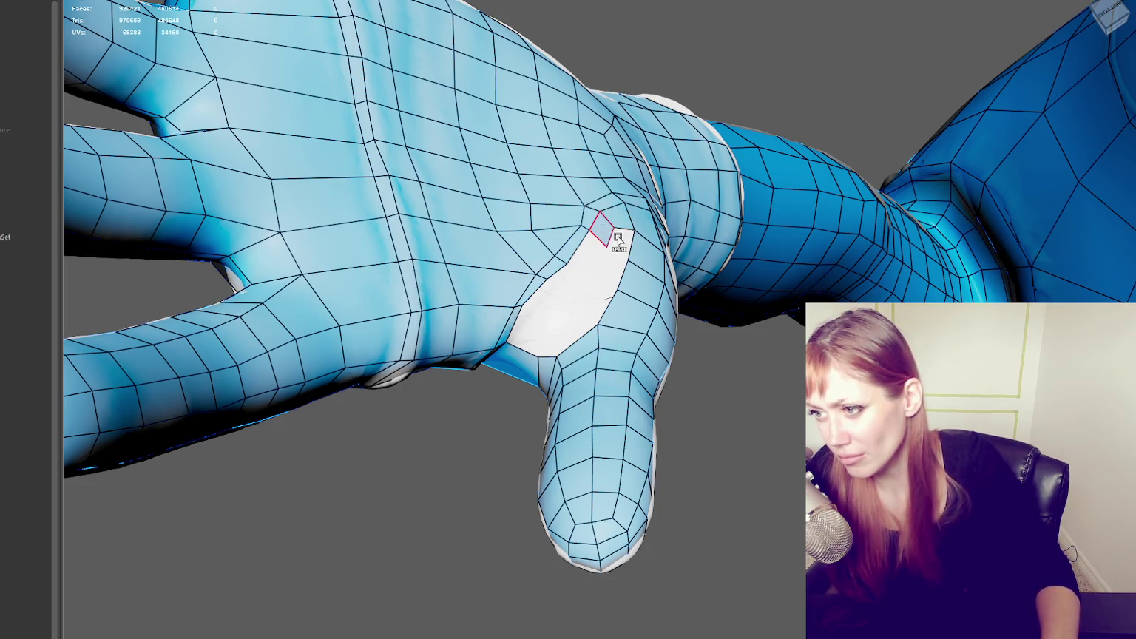
pyautogui.keyDown('shift'); pyautogui.click(602, 272); pyautogui.keyUp('shift')
pyautogui.keyDown('shift'); pyautogui.click(584, 255); pyautogui.keyUp('shift')
pyautogui.keyDown('shift'); pyautogui.click(570, 291); pyautogui.keyUp('shift')
pyautogui.keyDown('shift'); pyautogui.click(595, 299); pyautogui.keyUp('shift')
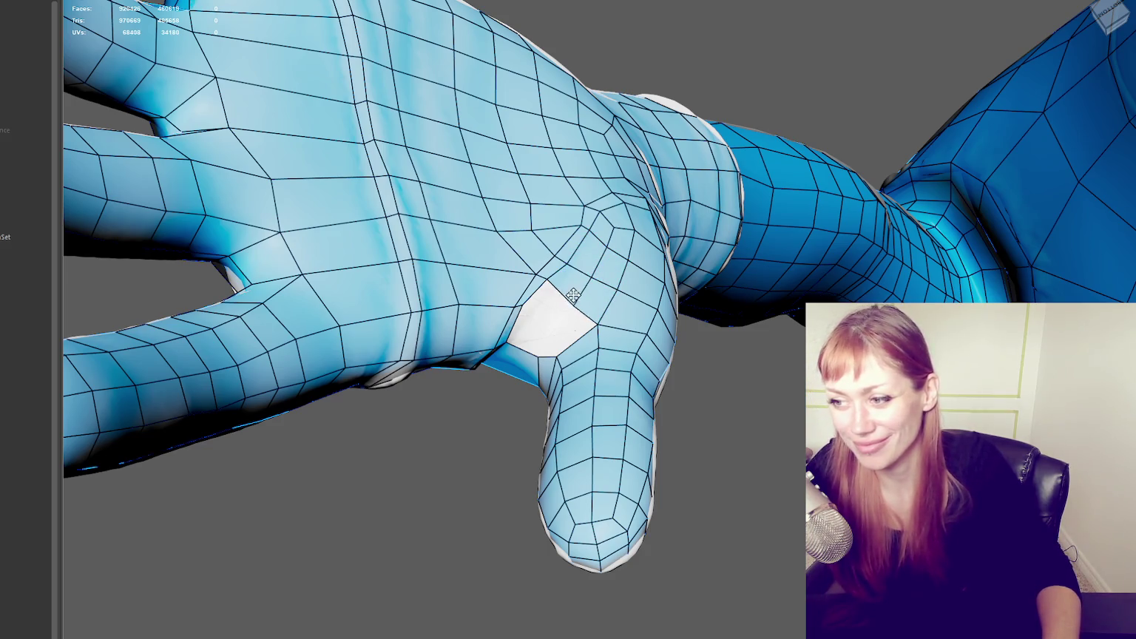
pyautogui.keyDown('alt'); pyautogui.moveTo(587, 274); pyautogui.dragTo(477, 247); pyautogui.keyUp('alt')
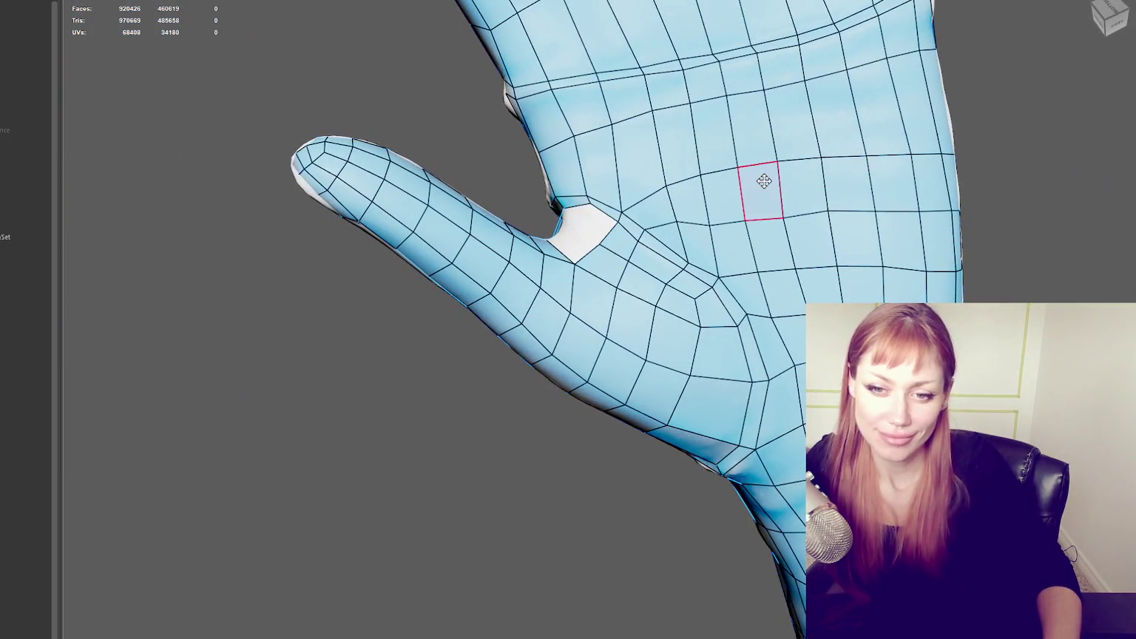
pyautogui.moveTo(694, 178)
pyautogui.keyDown('alt'); pyautogui.mouseDown()
pyautogui.moveTo(656, 183)
pyautogui.moveTo(669, 173)
pyautogui.moveTo(642, 170)
pyautogui.mouseUp(); pyautogui.keyUp('alt')
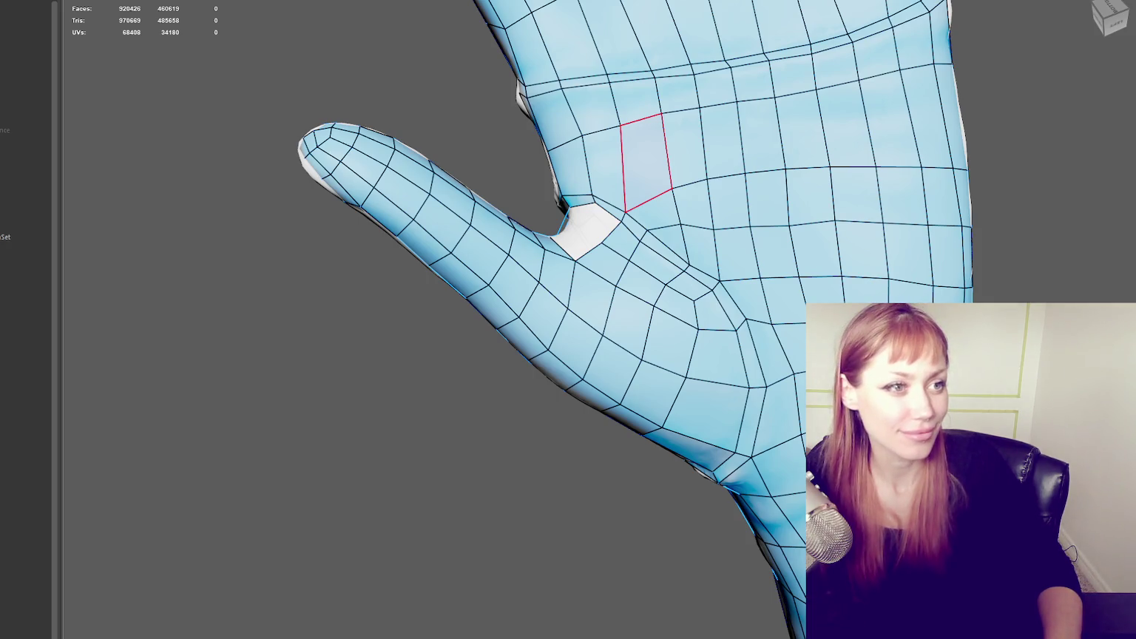
pyautogui.scroll(-5, 774, 241)
pyautogui.scroll(1, 619, 250)
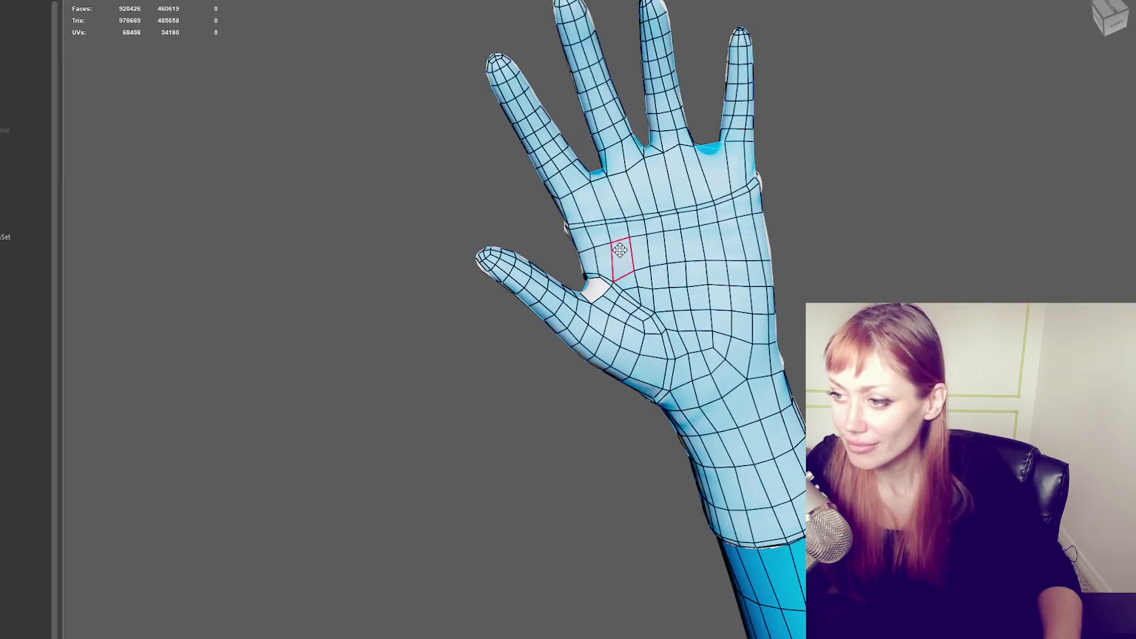
pyautogui.scroll(2, 629, 236)
pyautogui.scroll(2, 632, 236)
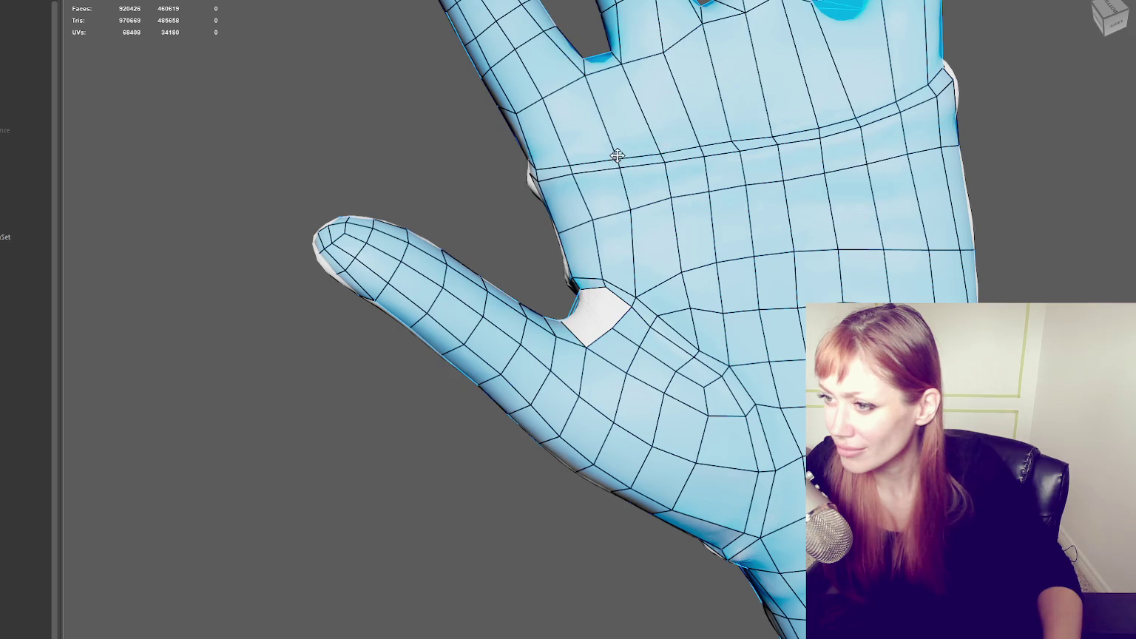
pyautogui.press('q')
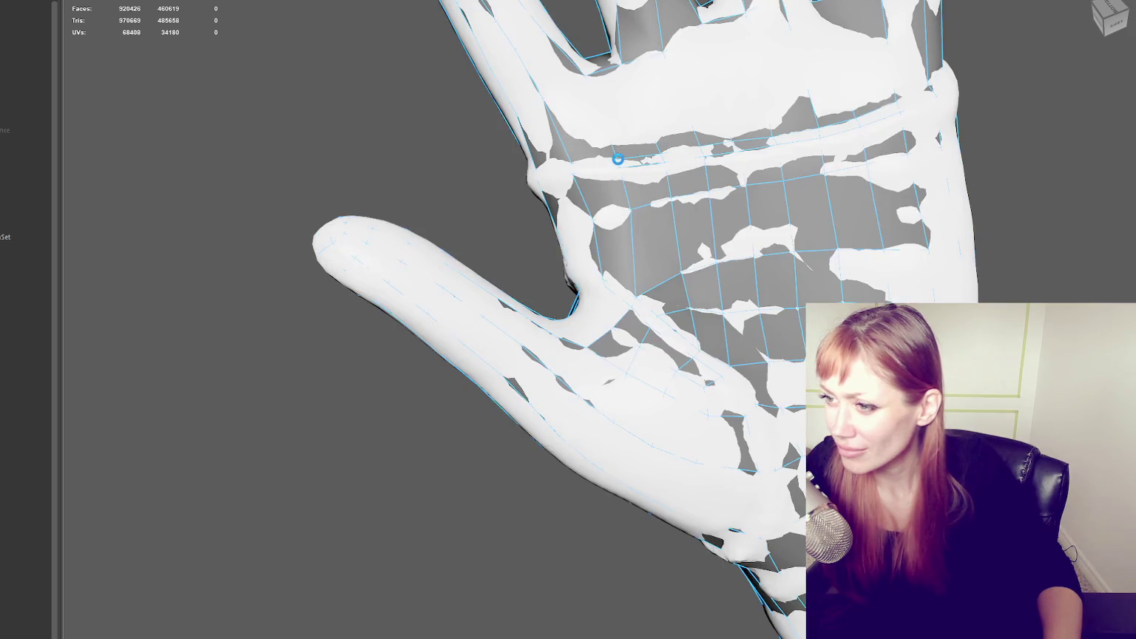
pyautogui.press('y')
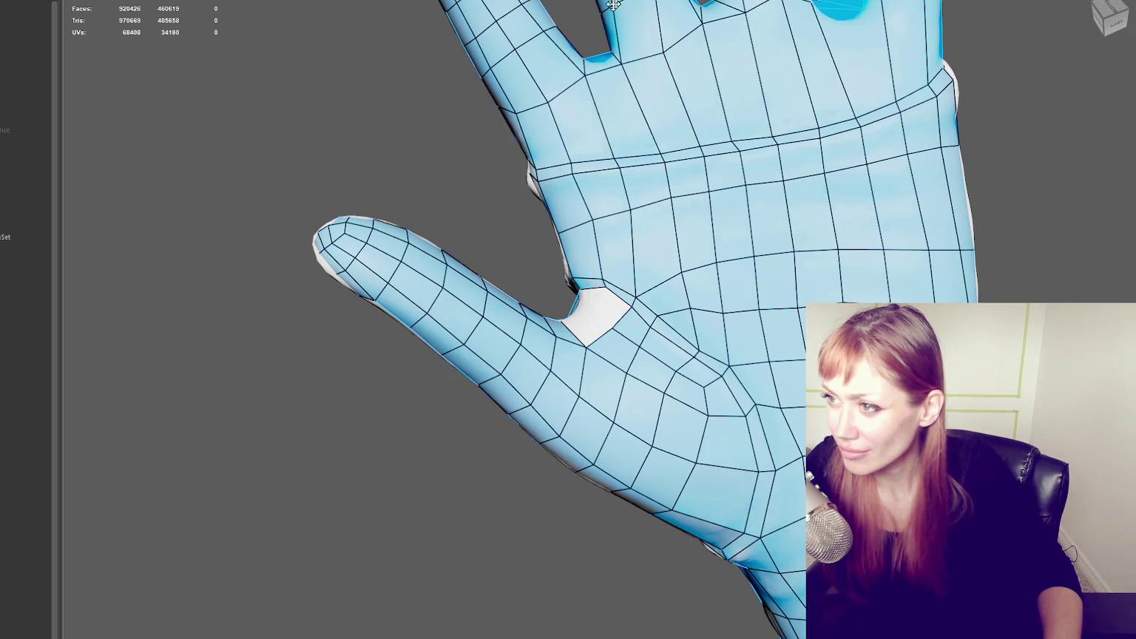
pyautogui.keyDown('alt'); pyautogui.moveTo(614, 4); pyautogui.dragTo(652, 117, button='middle'); pyautogui.keyUp('alt')
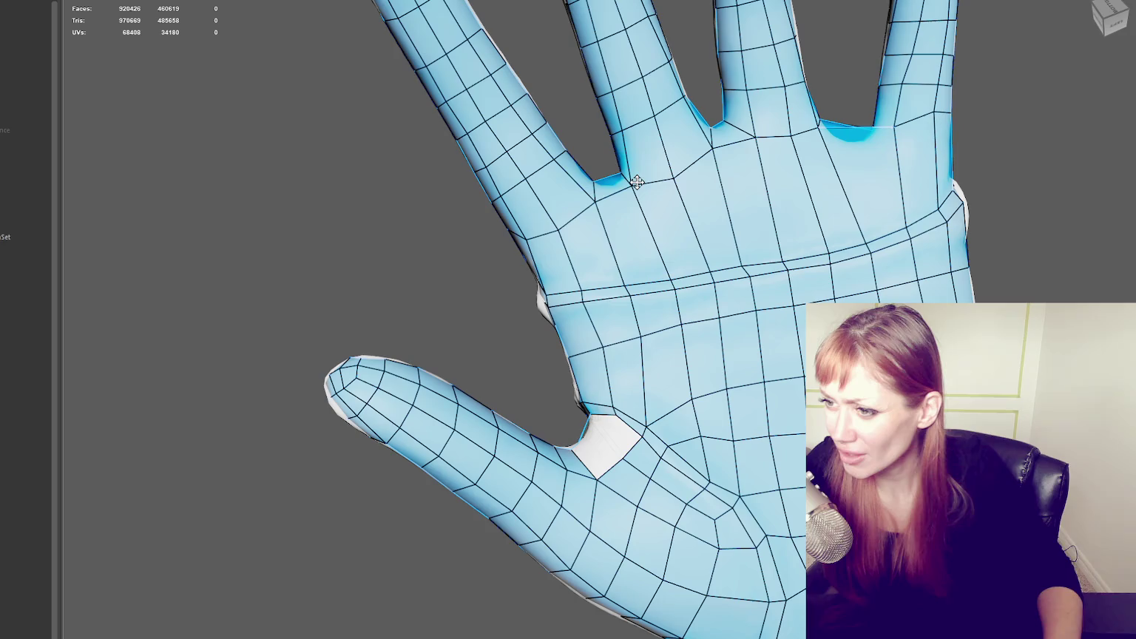
pyautogui.moveTo(719, 153)
pyautogui.keyDown('alt'); pyautogui.mouseDown()
pyautogui.moveTo(767, 127)
pyautogui.moveTo(542, 146)
pyautogui.moveTo(601, 71)
pyautogui.moveTo(666, 266)
pyautogui.moveTo(656, 261)
pyautogui.moveTo(722, 325)
pyautogui.moveTo(684, 198)
pyautogui.moveTo(569, 309)
pyautogui.moveTo(601, 312)
pyautogui.mouseUp(); pyautogui.keyUp('alt')
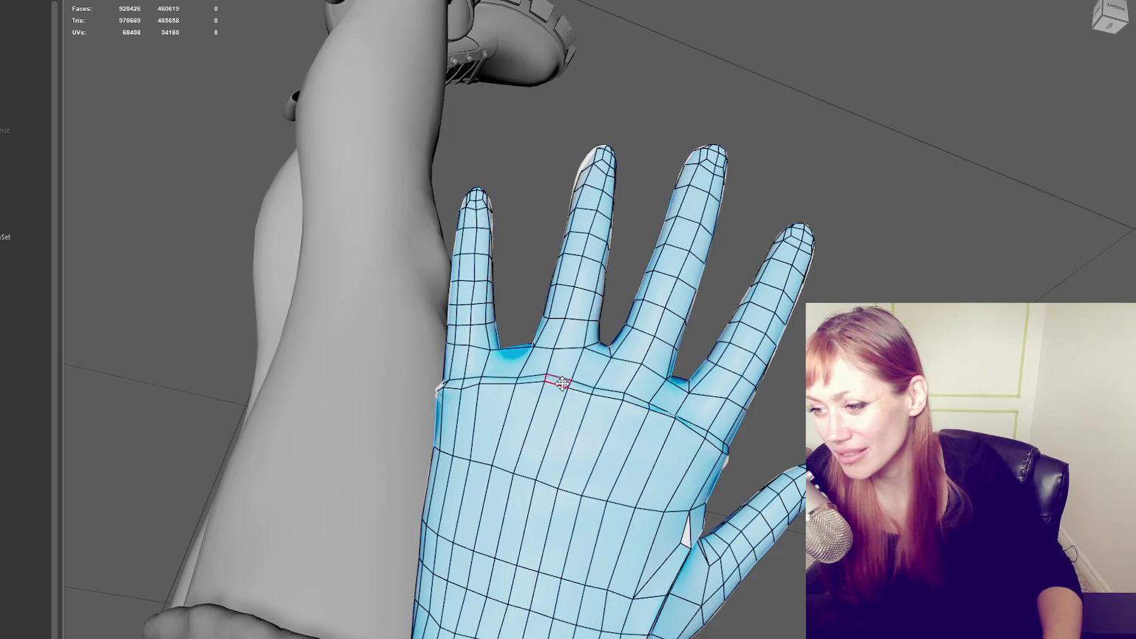
# - Orbit and zoom around the wrist, forearm and back of the hand to a fingers-up view
pyautogui.scroll(-5, 414, 495)
pyautogui.scroll(5, 711, 479)
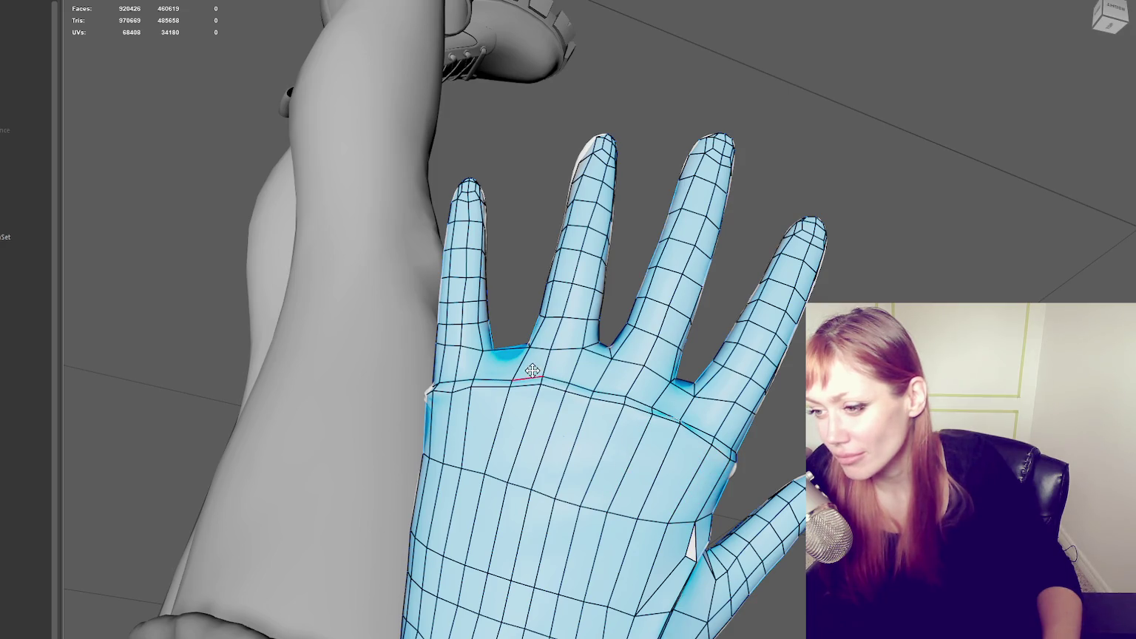
pyautogui.moveTo(514, 349)
pyautogui.keyDown('alt'); pyautogui.mouseDown()
pyautogui.moveTo(463, 339)
pyautogui.moveTo(440, 368)
pyautogui.mouseUp(); pyautogui.keyUp('alt')
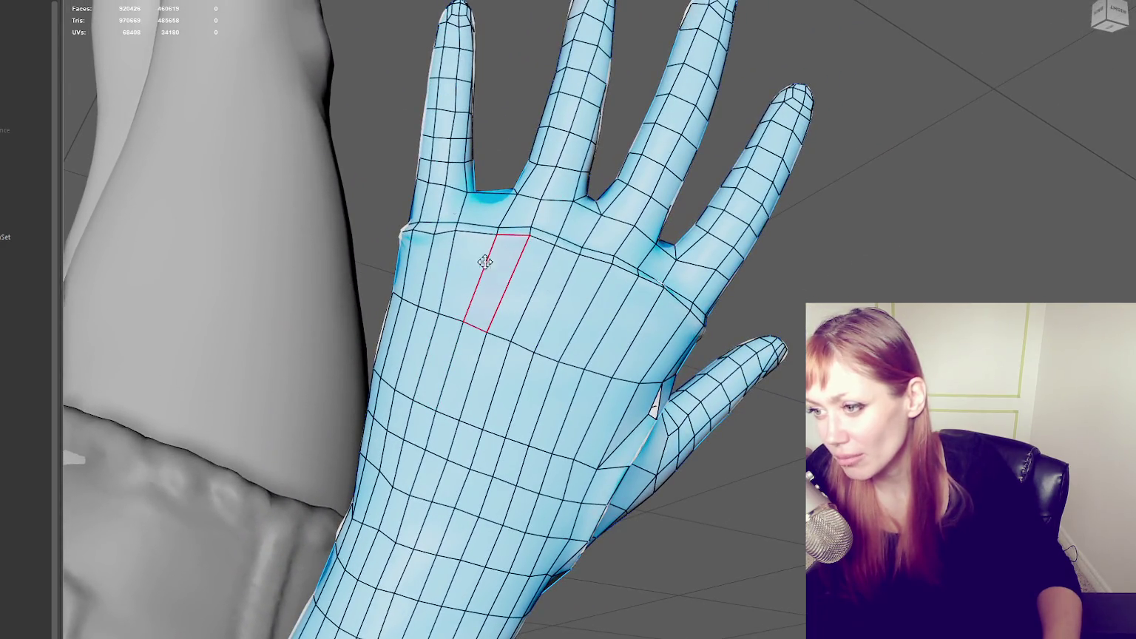
pyautogui.keyDown('alt'); pyautogui.moveTo(600, 333); pyautogui.dragTo(677, 177, button='middle'); pyautogui.keyUp('alt')
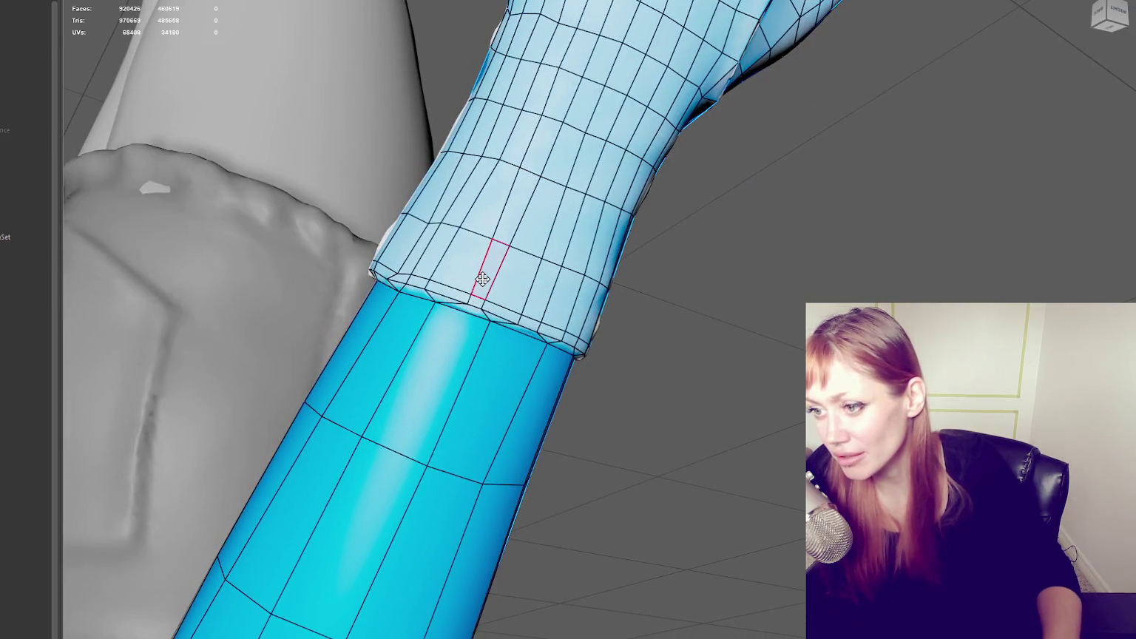
pyautogui.scroll(-3, 482, 279)
pyautogui.scroll(-1, 482, 279)
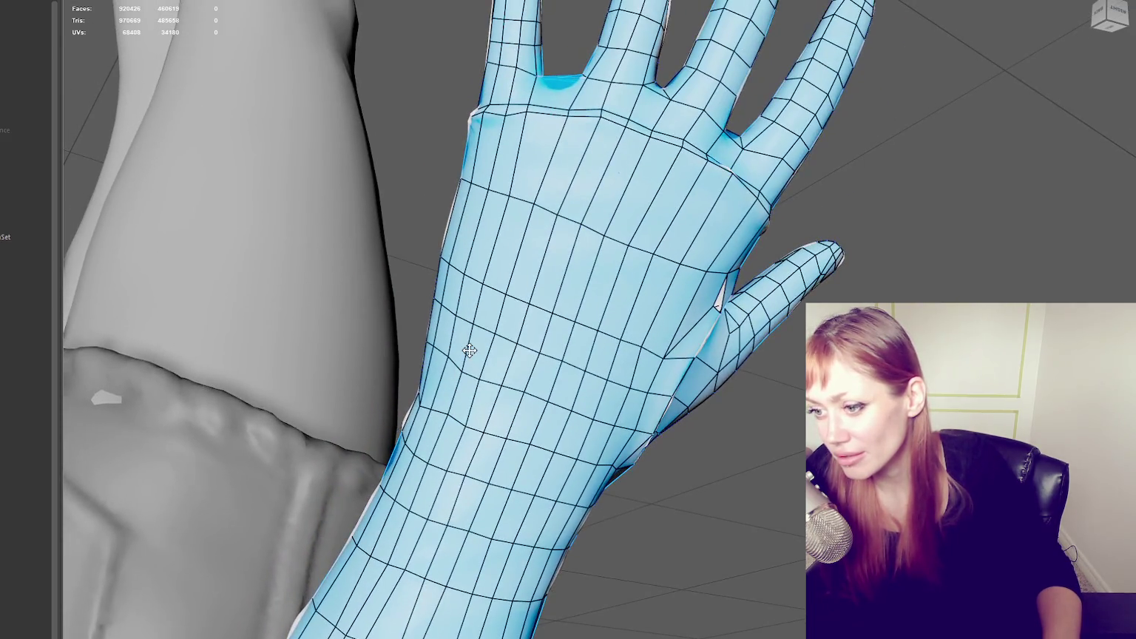
pyautogui.scroll(2, 482, 279)
pyautogui.scroll(2, 482, 279)
pyautogui.scroll(-2, 483, 279)
pyautogui.scroll(1, 466, 357)
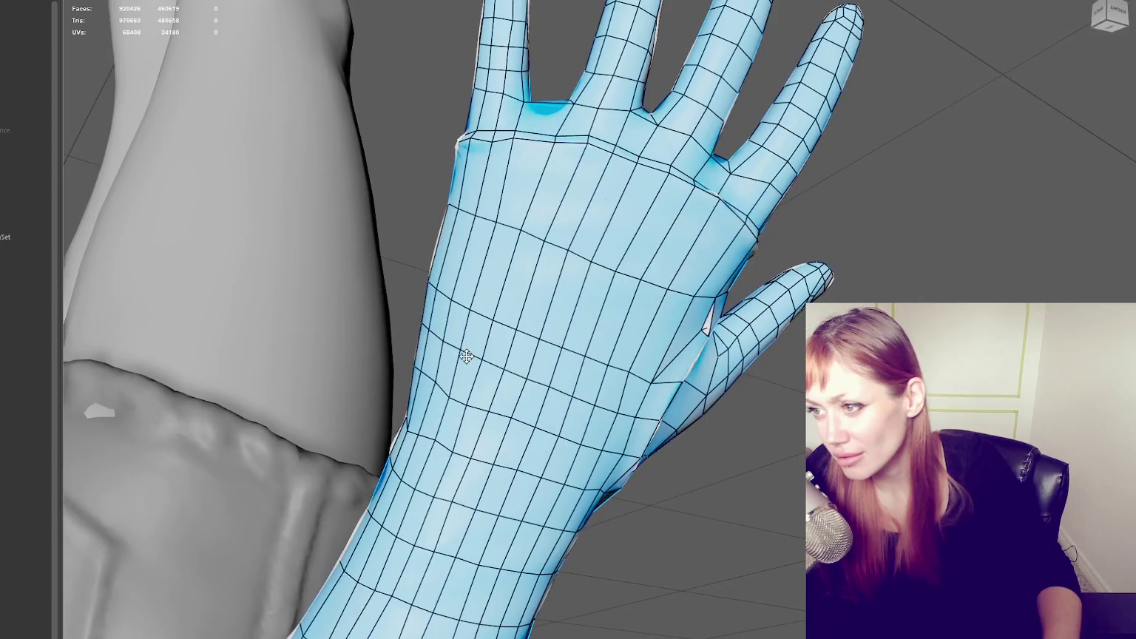
pyautogui.keyDown('alt'); pyautogui.moveTo(466, 356); pyautogui.dragTo(674, 293); pyautogui.keyUp('alt')
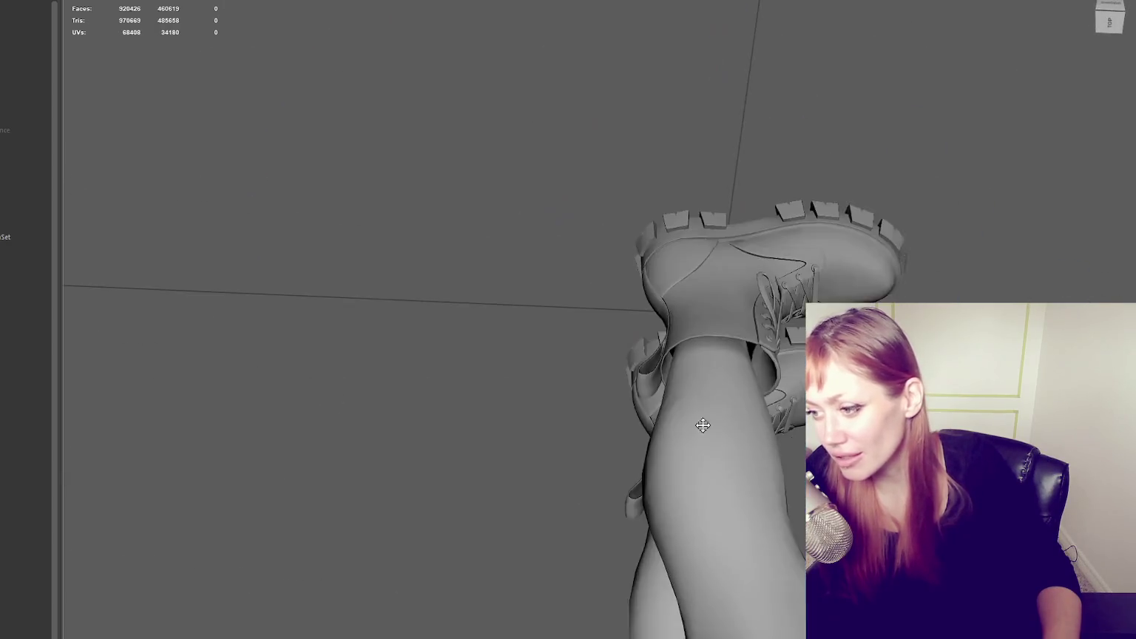
pyautogui.scroll(-2, 674, 294)
pyautogui.scroll(-2, 666, 384)
pyautogui.scroll(2, 545, 406)
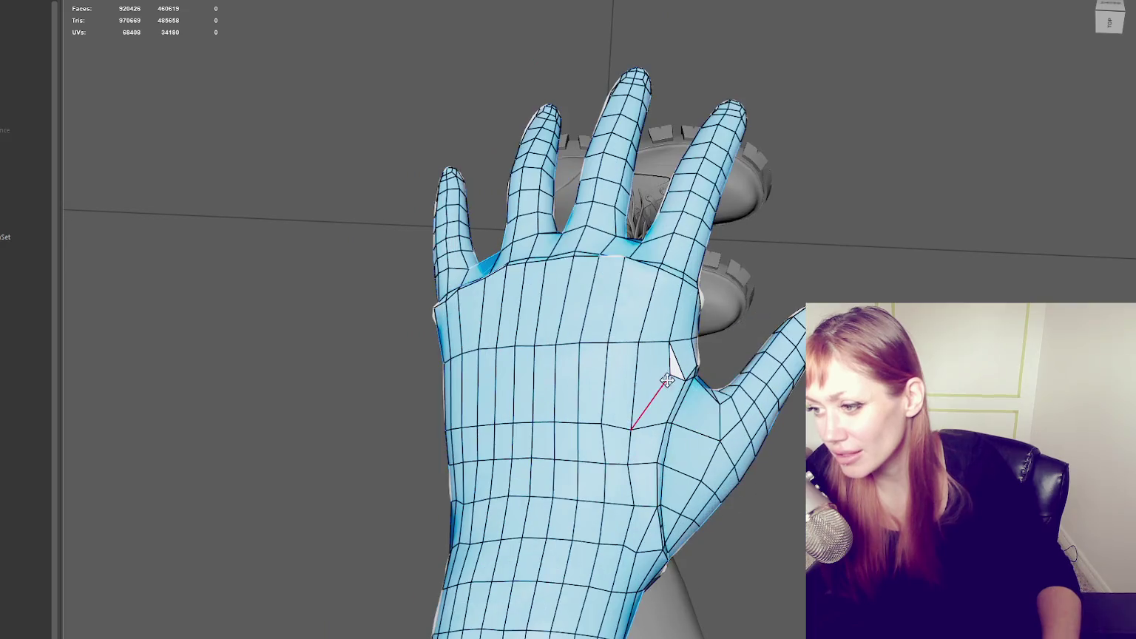
pyautogui.keyDown('alt'); pyautogui.moveTo(577, 522); pyautogui.dragTo(598, 411, button='middle'); pyautogui.keyUp('alt')
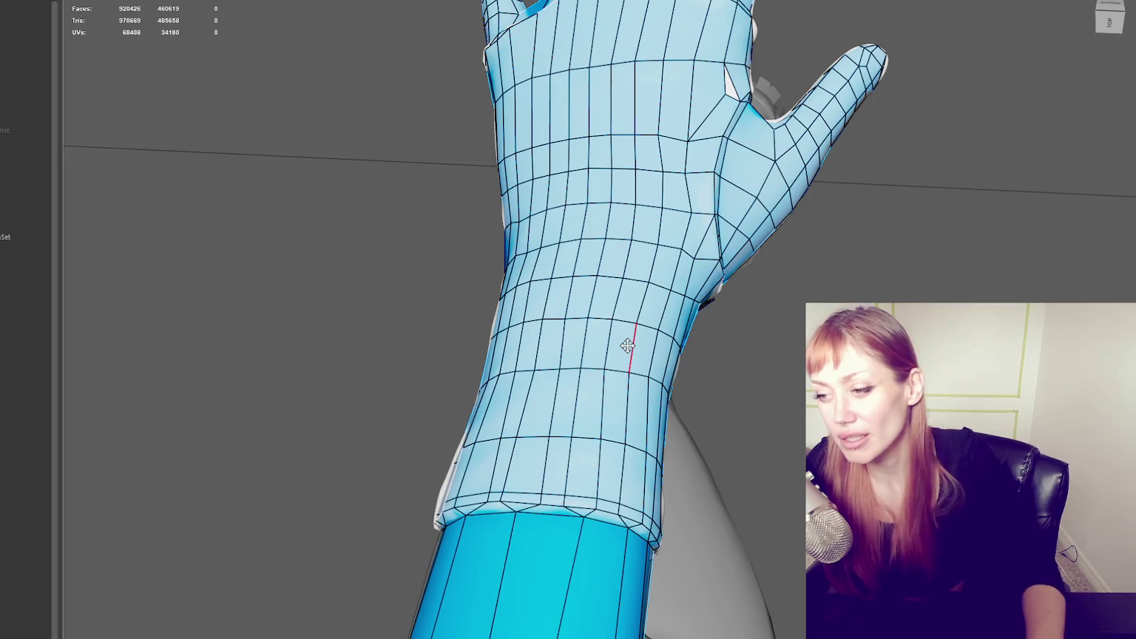
pyautogui.keyDown('alt'); pyautogui.moveTo(624, 343); pyautogui.dragTo(616, 256); pyautogui.keyUp('alt')
pyautogui.scroll(2, 649, 305)
pyautogui.keyDown('alt'); pyautogui.moveTo(649, 305); pyautogui.dragTo(596, 299); pyautogui.keyUp('alt')
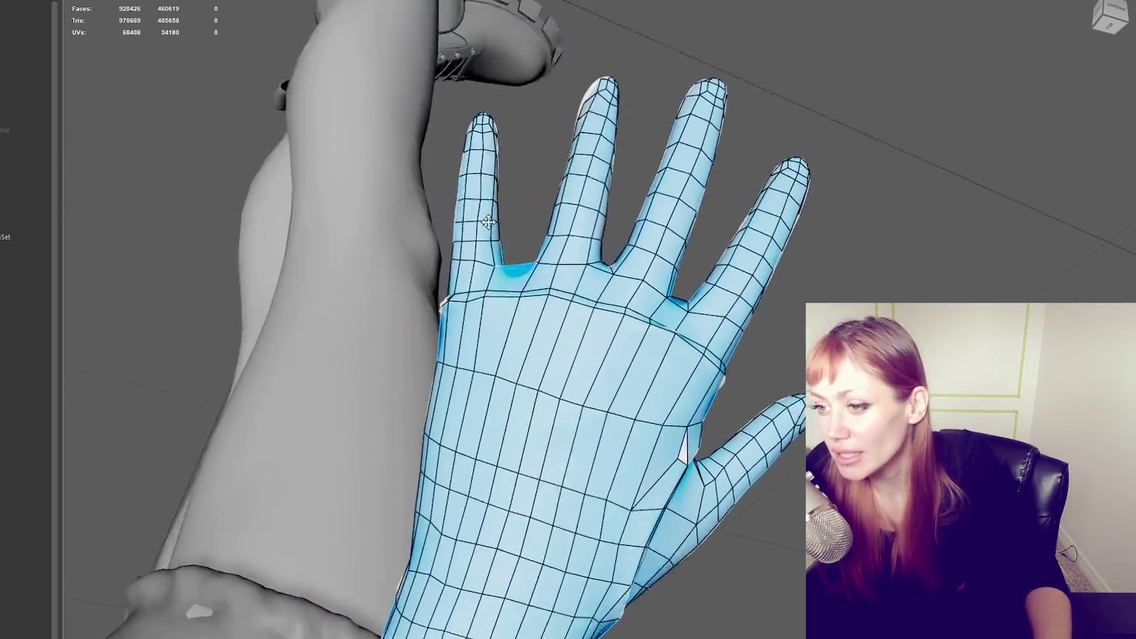
pyautogui.scroll(2, 597, 298)
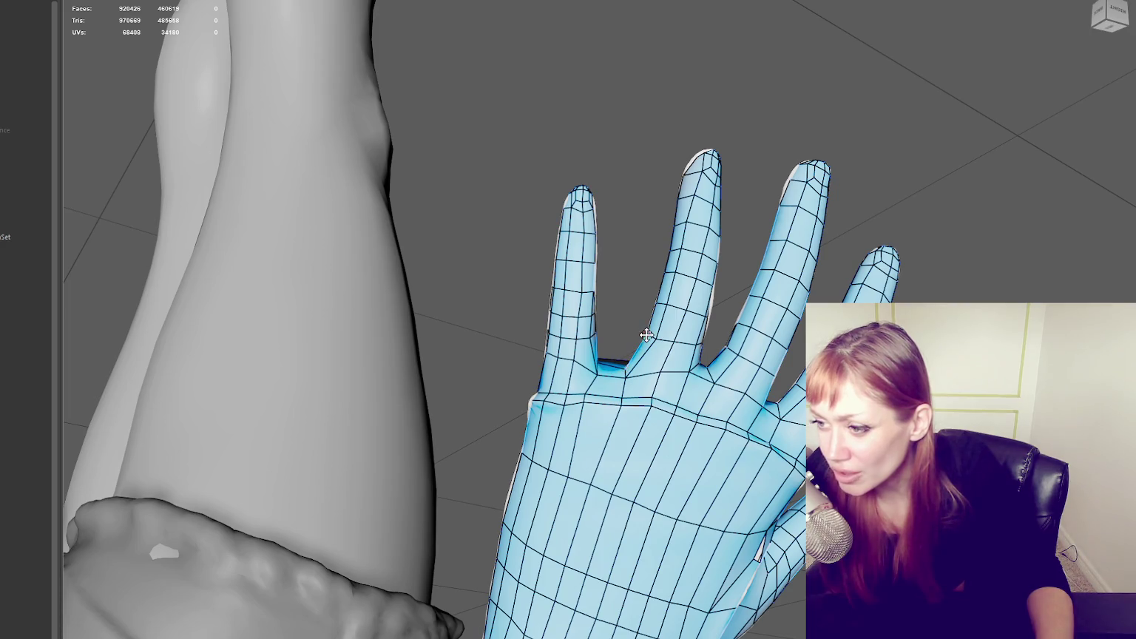
# - Pull the finger-base webbing vertices down, adjust the ring–pinky web and reshape the finger's edge row
pyautogui.moveTo(660, 374)
pyautogui.mouseDown()
pyautogui.moveTo(656, 386)
pyautogui.moveTo(688, 386)
pyautogui.mouseUp()
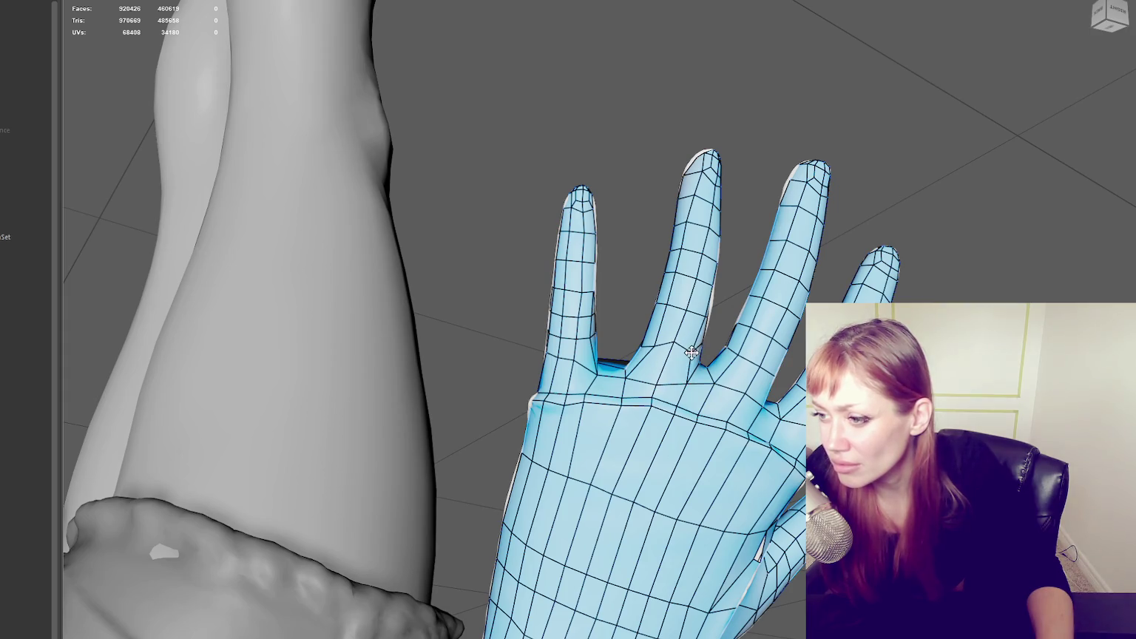
pyautogui.moveTo(654, 349)
pyautogui.keyDown('alt'); pyautogui.mouseDown()
pyautogui.moveTo(603, 373)
pyautogui.moveTo(752, 281)
pyautogui.mouseUp(); pyautogui.keyUp('alt')
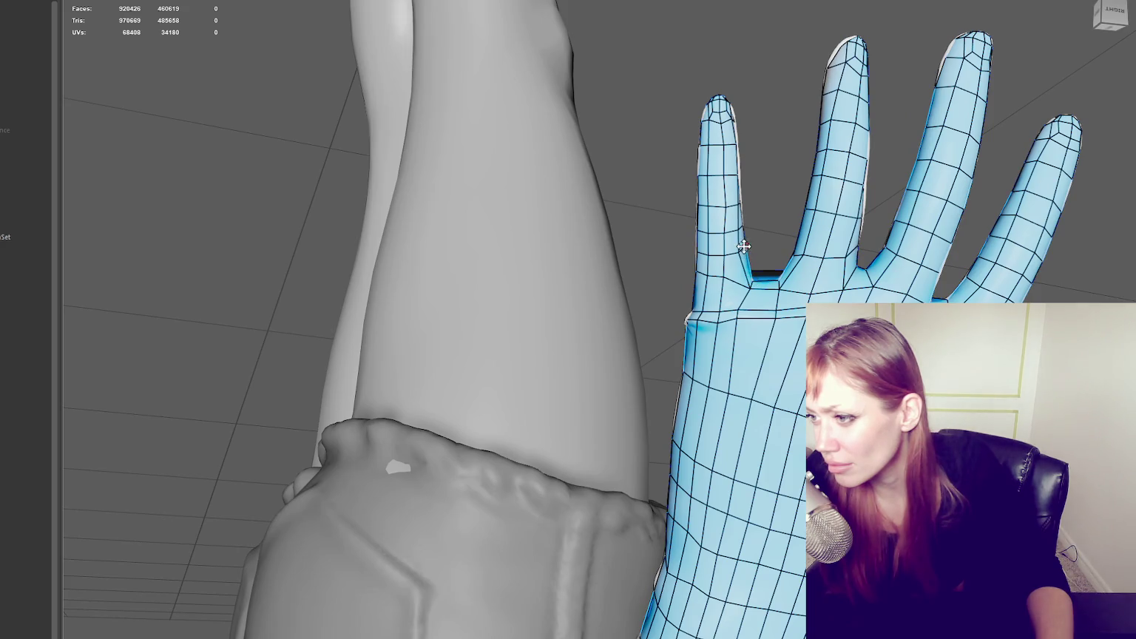
pyautogui.moveTo(724, 279)
pyautogui.mouseDown()
pyautogui.moveTo(726, 288)
pyautogui.moveTo(705, 253)
pyautogui.mouseUp()
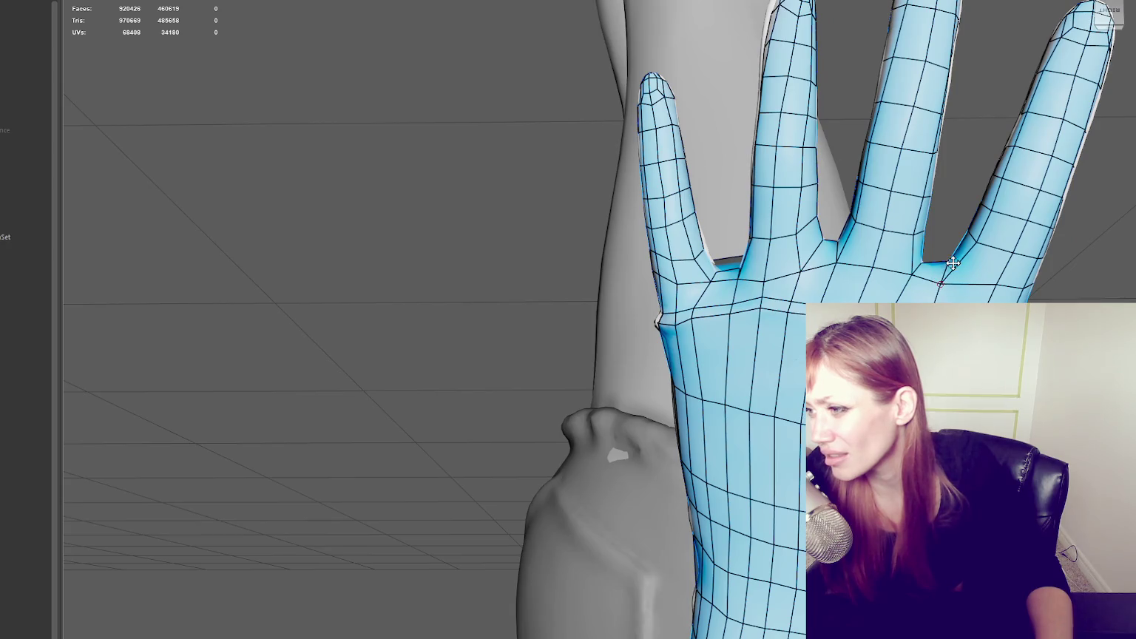
pyautogui.moveTo(971, 240); pyautogui.dragTo(977, 248)
pyautogui.moveTo(998, 292); pyautogui.dragTo(1000, 309)
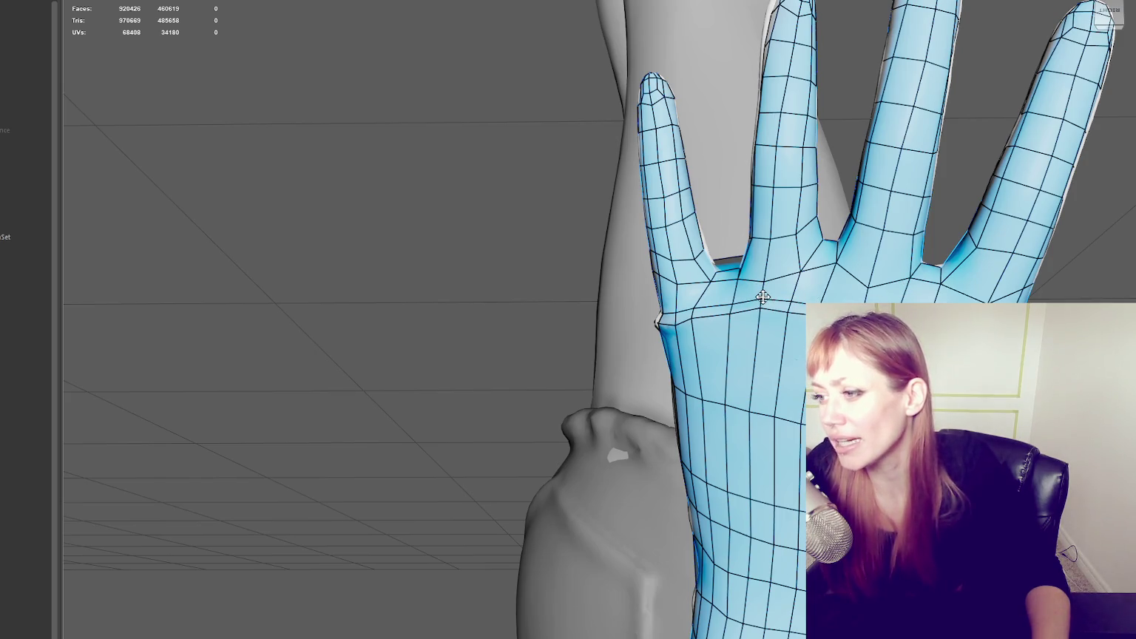
pyautogui.moveTo(842, 181)
pyautogui.keyDown('alt'); pyautogui.mouseDown()
pyautogui.moveTo(949, 277)
pyautogui.moveTo(858, 270)
pyautogui.moveTo(892, 262)
pyautogui.moveTo(738, 298)
pyautogui.mouseUp(); pyautogui.keyUp('alt')
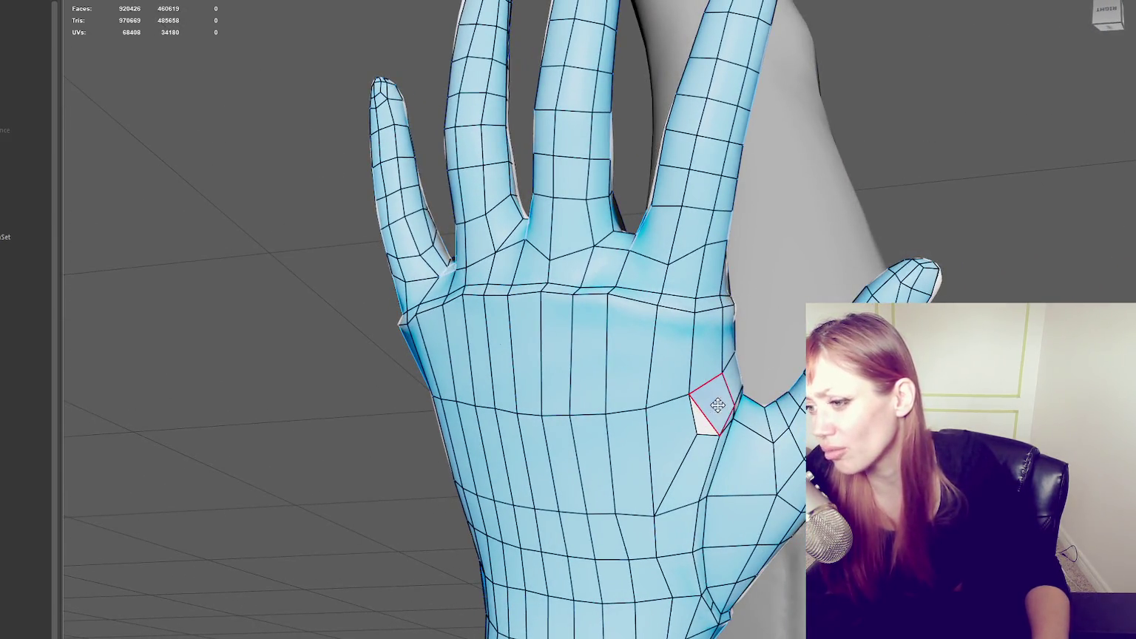
pyautogui.moveTo(917, 300)
pyautogui.keyDown('alt'); pyautogui.mouseDown()
pyautogui.moveTo(713, 243)
pyautogui.moveTo(598, 272)
pyautogui.moveTo(686, 277)
pyautogui.moveTo(754, 201)
pyautogui.moveTo(782, 216)
pyautogui.mouseUp(); pyautogui.keyUp('alt')
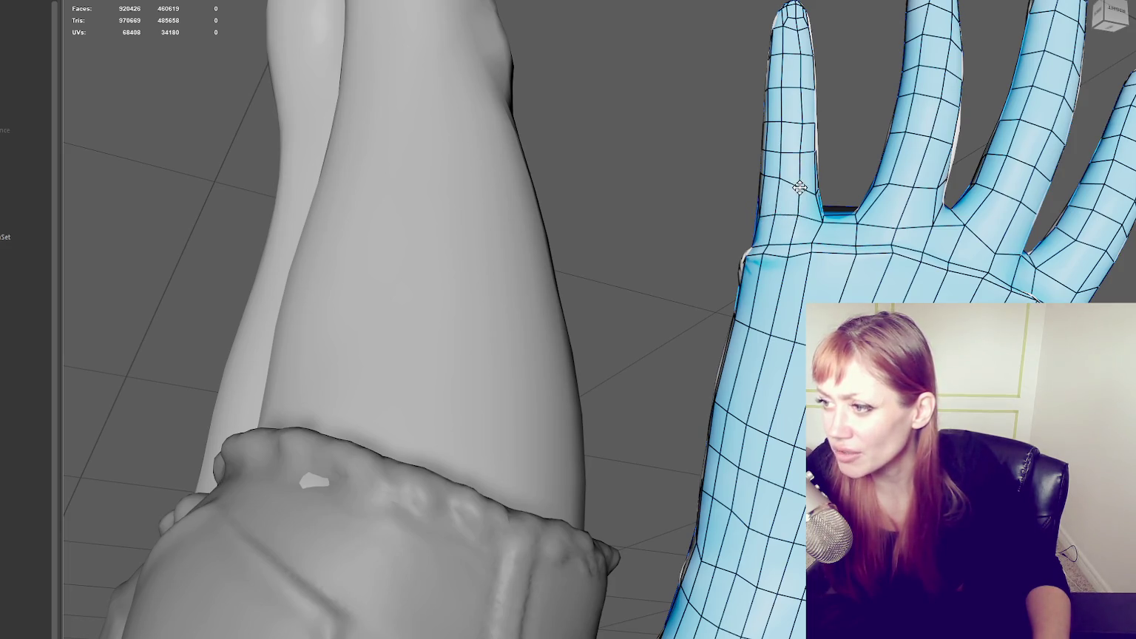
pyautogui.moveTo(775, 175)
pyautogui.mouseDown()
pyautogui.moveTo(772, 186)
pyautogui.moveTo(428, 239)
pyautogui.moveTo(523, 278)
pyautogui.mouseUp()
# - Move the ring- and middle-finger base vertices down and lower the palm vertices below the finger gaps
pyautogui.moveTo(629, 290); pyautogui.dragTo(620, 290)
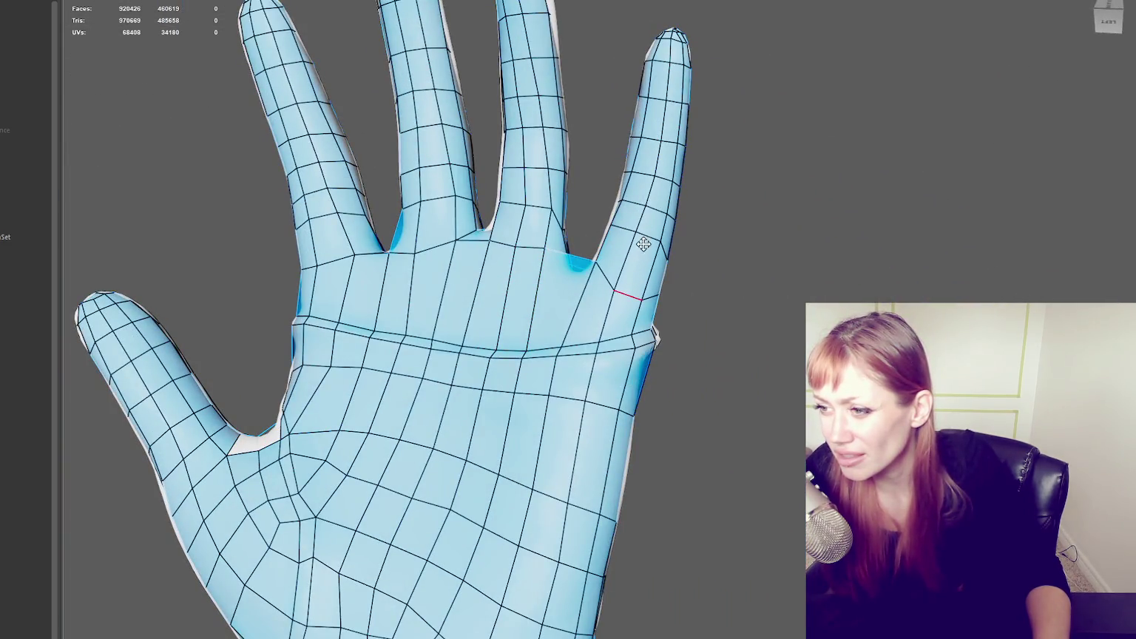
pyautogui.moveTo(596, 253); pyautogui.dragTo(543, 290)
pyautogui.moveTo(515, 249); pyautogui.dragTo(512, 297)
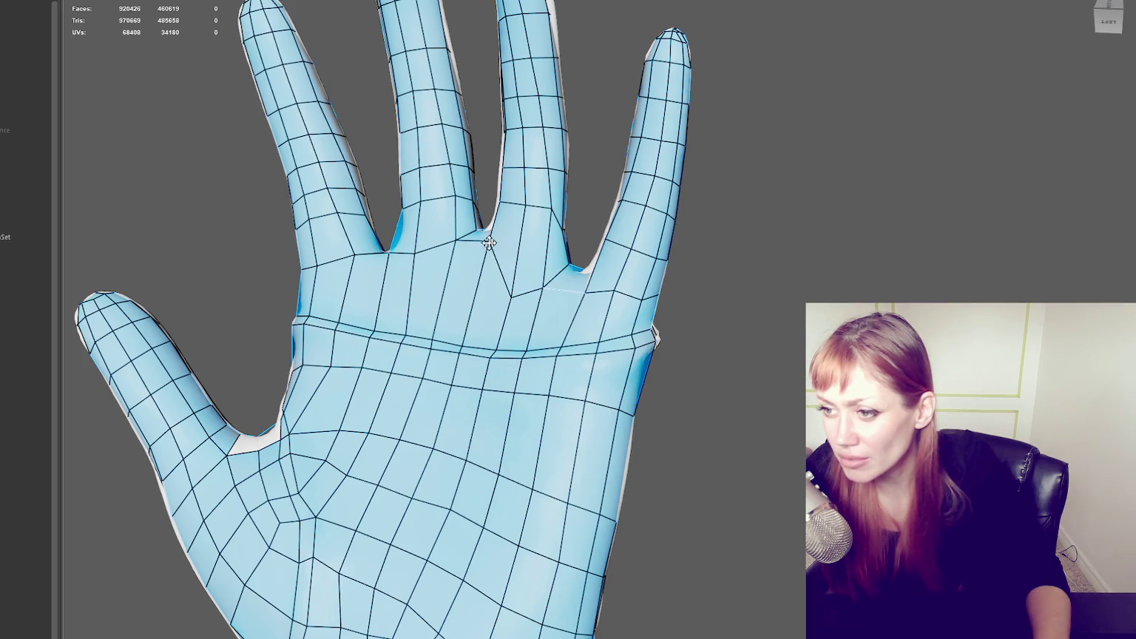
pyautogui.keyDown('alt'); pyautogui.moveTo(489, 241); pyautogui.dragTo(499, 308); pyautogui.keyUp('alt')
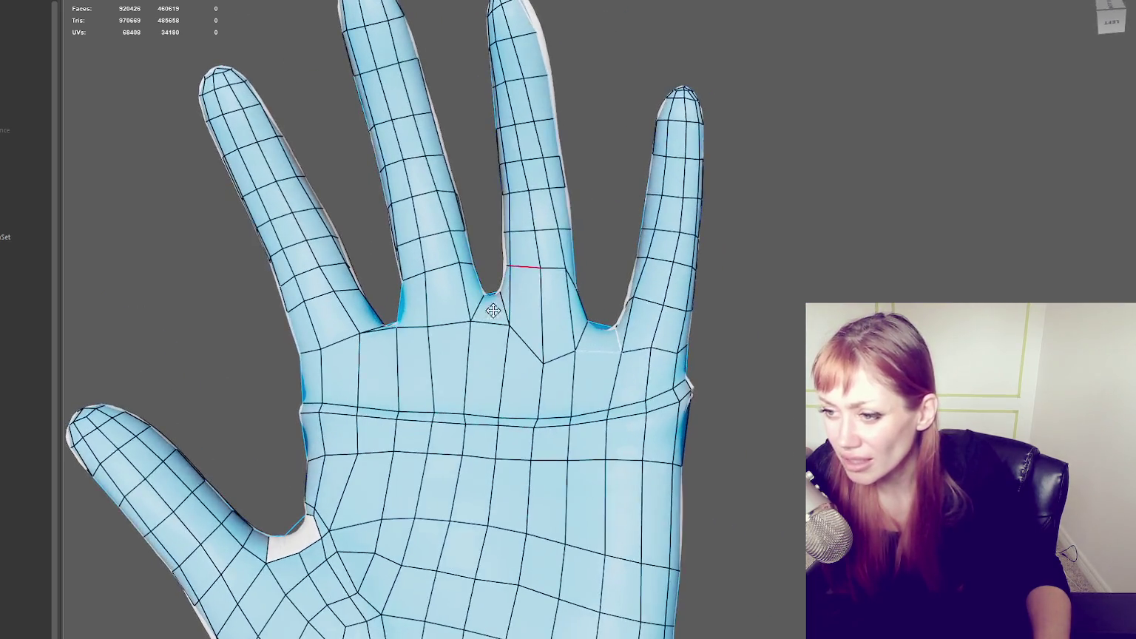
pyautogui.moveTo(435, 325); pyautogui.dragTo(436, 345)
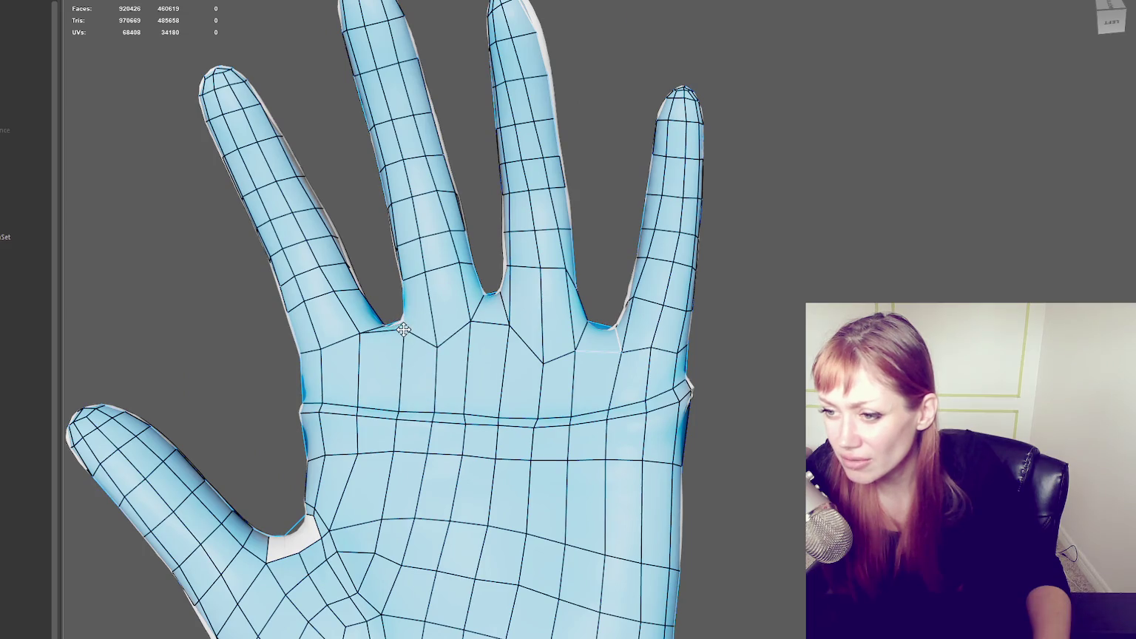
pyautogui.moveTo(362, 332); pyautogui.dragTo(358, 342)
# - Nudge the inter-finger edges, lower the middle-finger base edge loop and settle the palm and web vertices
pyautogui.moveTo(400, 271)
pyautogui.keyDown('alt'); pyautogui.mouseDown()
pyautogui.moveTo(474, 296)
pyautogui.moveTo(577, 298)
pyautogui.mouseUp(); pyautogui.keyUp('alt')
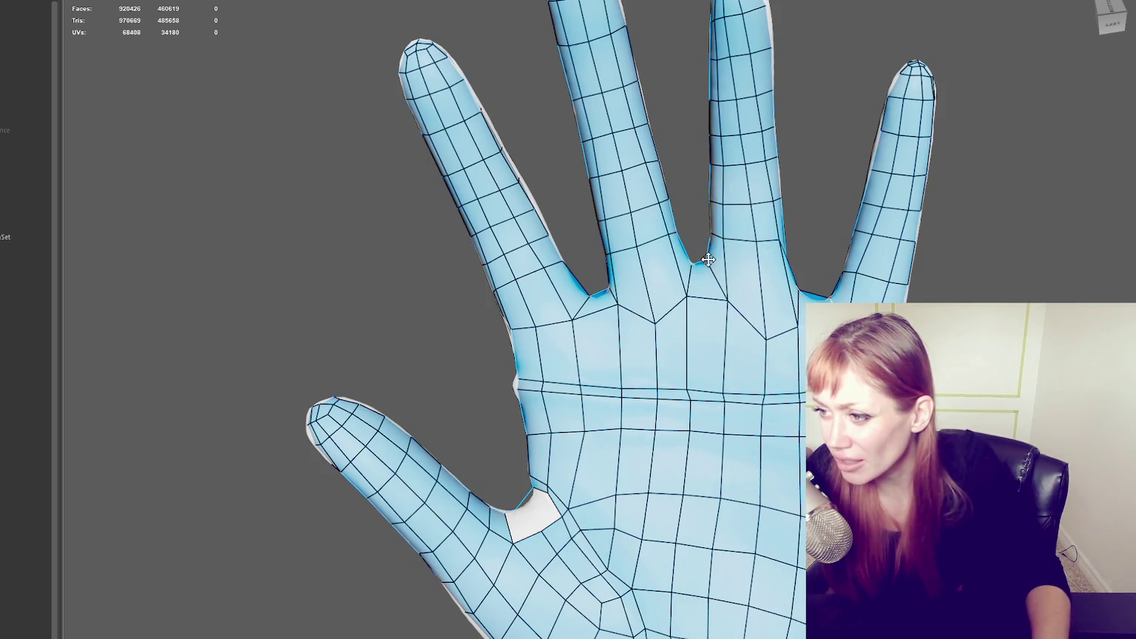
pyautogui.keyDown('alt'); pyautogui.moveTo(706, 261); pyautogui.dragTo(520, 182); pyautogui.keyUp('alt')
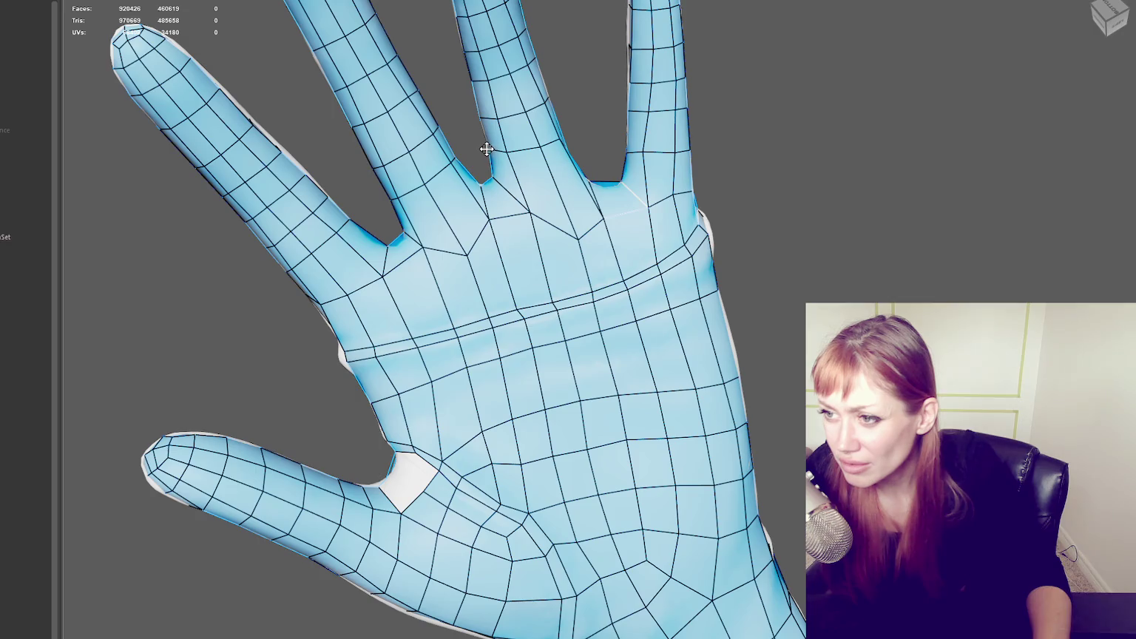
pyautogui.keyDown('alt'); pyautogui.moveTo(579, 150); pyautogui.dragTo(730, 233); pyautogui.keyUp('alt')
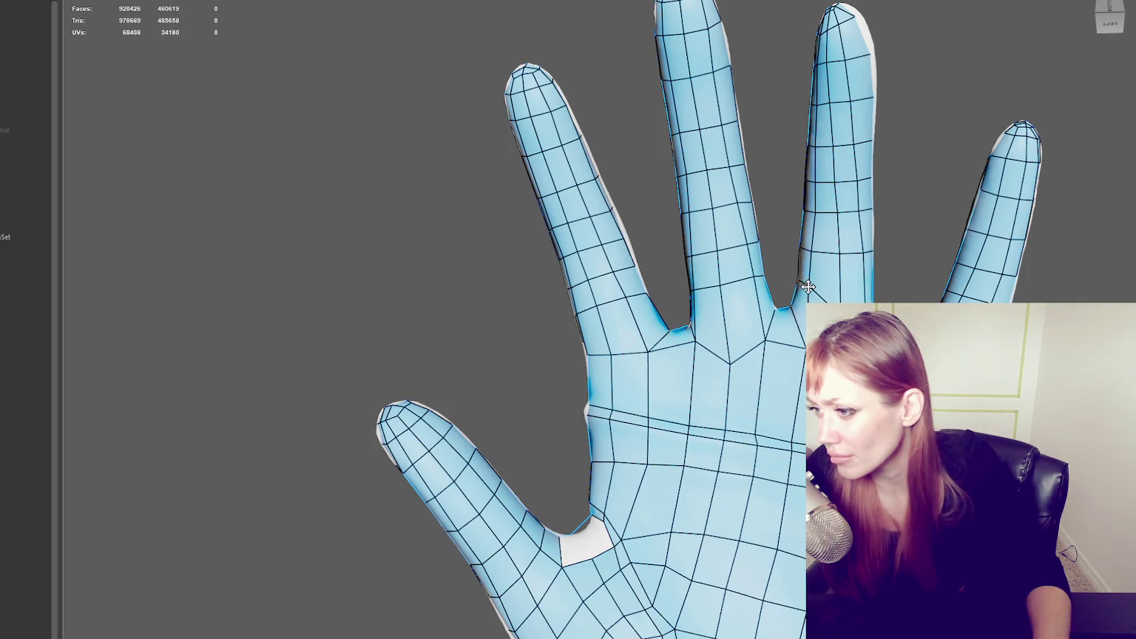
pyautogui.keyDown('alt'); pyautogui.moveTo(809, 302); pyautogui.dragTo(506, 304); pyautogui.keyUp('alt')
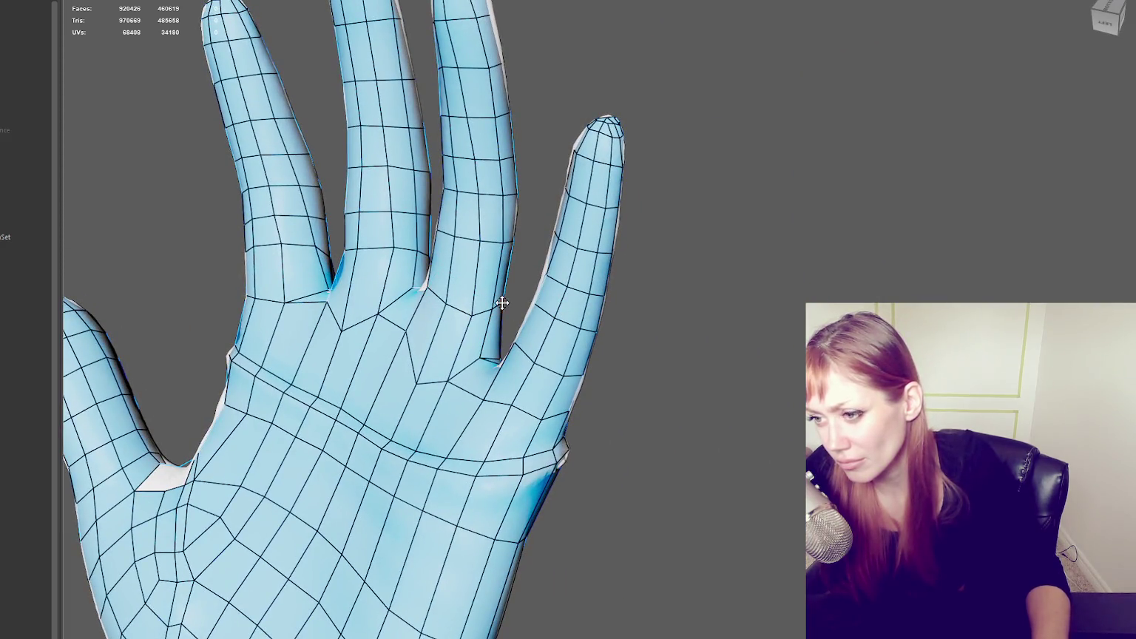
pyautogui.moveTo(475, 314)
pyautogui.mouseDown()
pyautogui.moveTo(443, 307)
pyautogui.moveTo(400, 335)
pyautogui.moveTo(382, 316)
pyautogui.mouseUp()
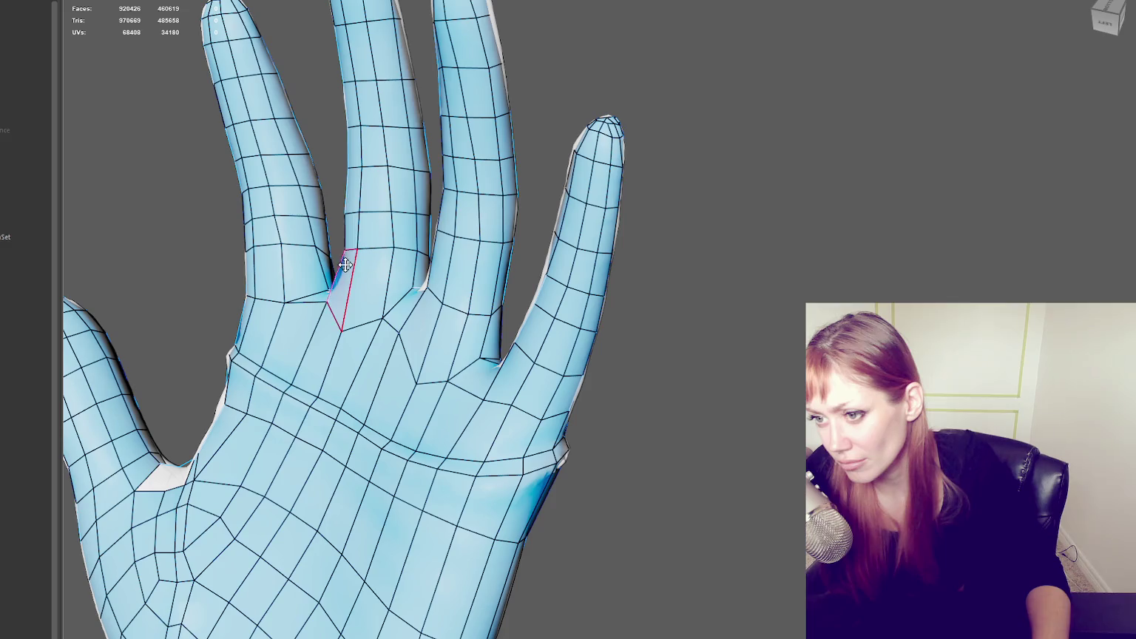
pyautogui.moveTo(362, 251); pyautogui.dragTo(413, 261)
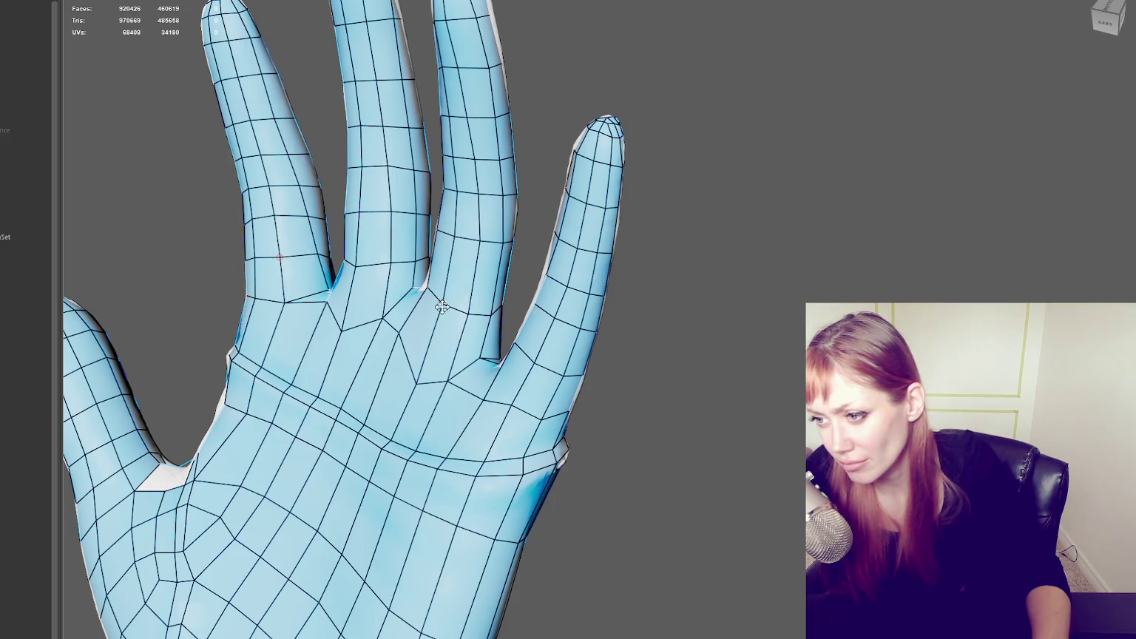
pyautogui.moveTo(417, 384); pyautogui.dragTo(414, 376)
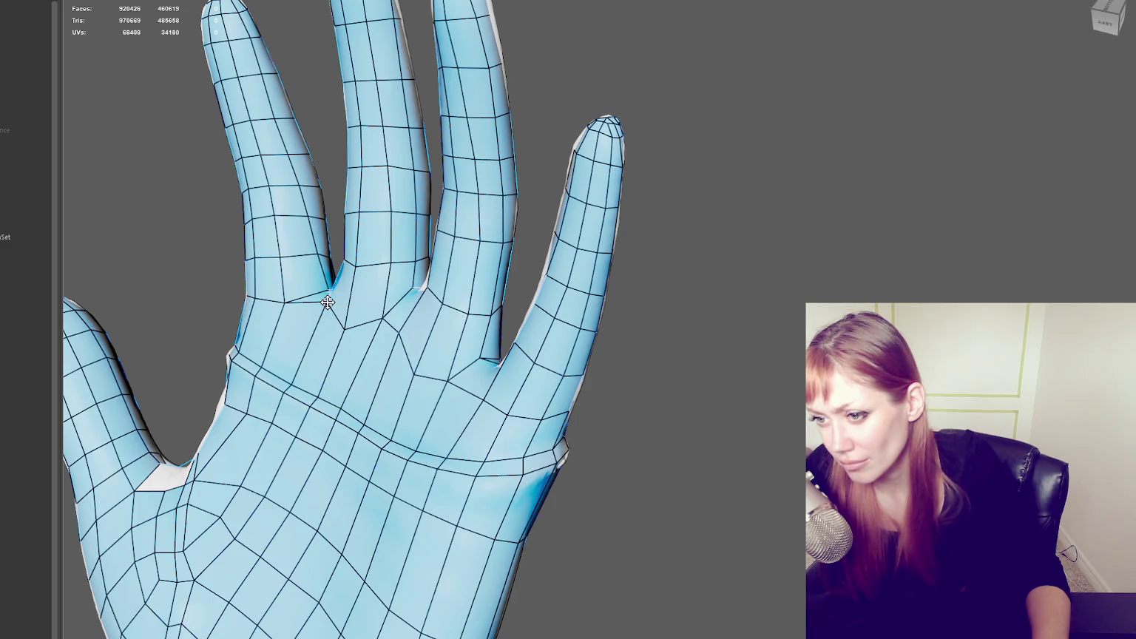
pyautogui.scroll(-3, 328, 302)
pyautogui.keyDown('alt'); pyautogui.moveTo(398, 297); pyautogui.dragTo(662, 346); pyautogui.keyUp('alt')
pyautogui.scroll(2, 664, 349)
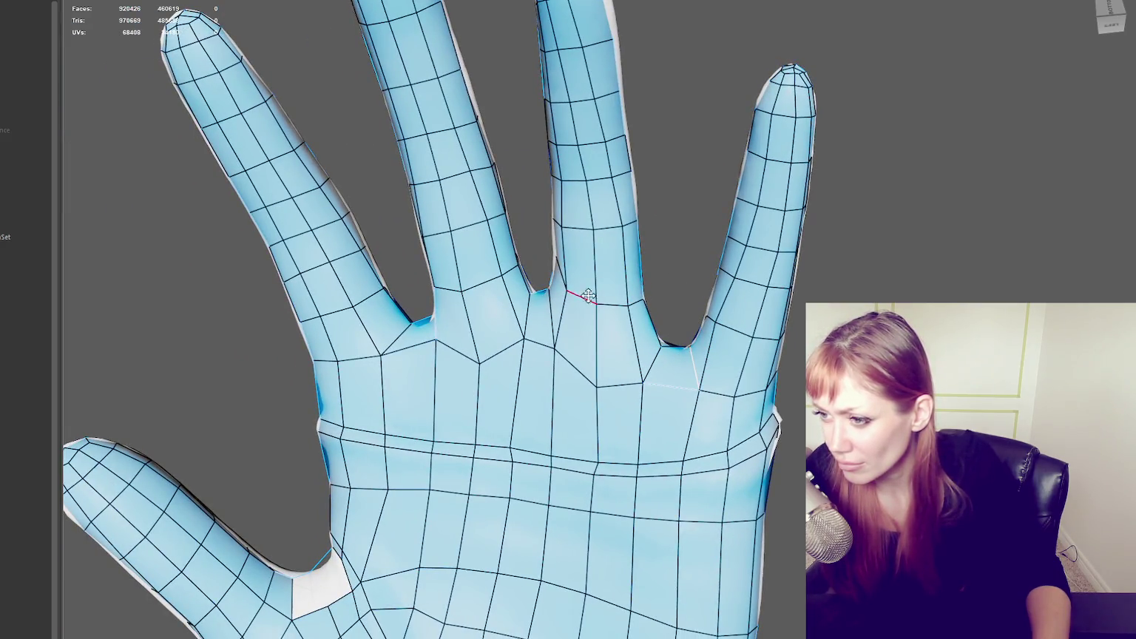
pyautogui.moveTo(566, 291); pyautogui.dragTo(563, 291)
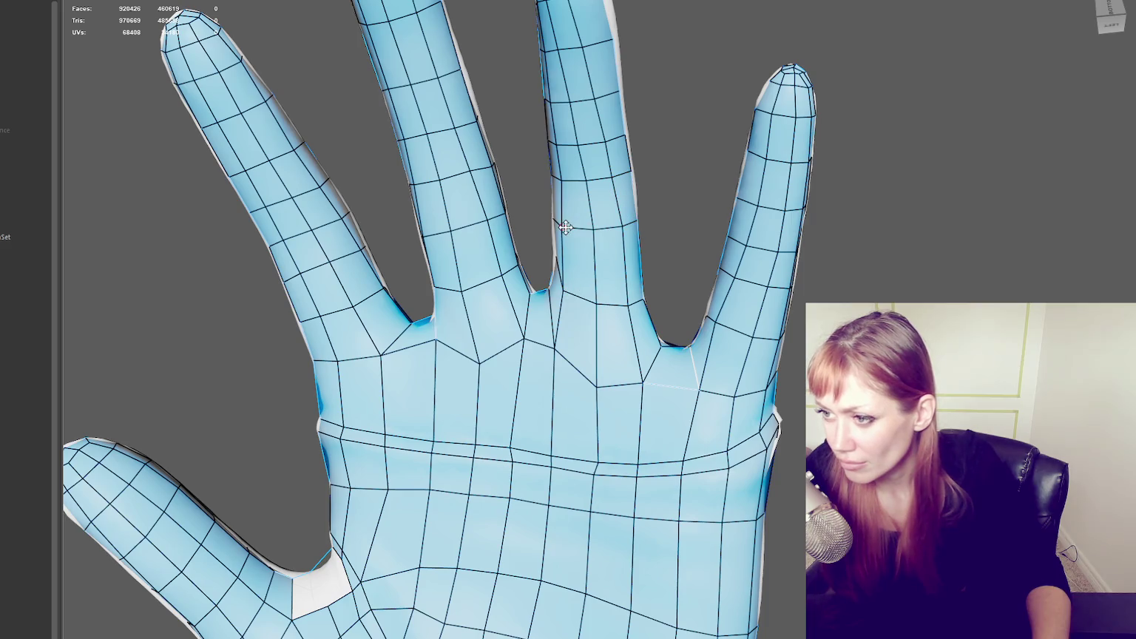
pyautogui.scroll(-2, 566, 227)
pyautogui.scroll(-2, 578, 228)
pyautogui.moveTo(603, 233)
pyautogui.keyDown('alt'); pyautogui.mouseDown()
pyautogui.moveTo(497, 190)
pyautogui.moveTo(691, 398)
pyautogui.moveTo(723, 490)
pyautogui.moveTo(622, 343)
pyautogui.moveTo(728, 381)
pyautogui.moveTo(706, 423)
pyautogui.mouseUp(); pyautogui.keyUp('alt')
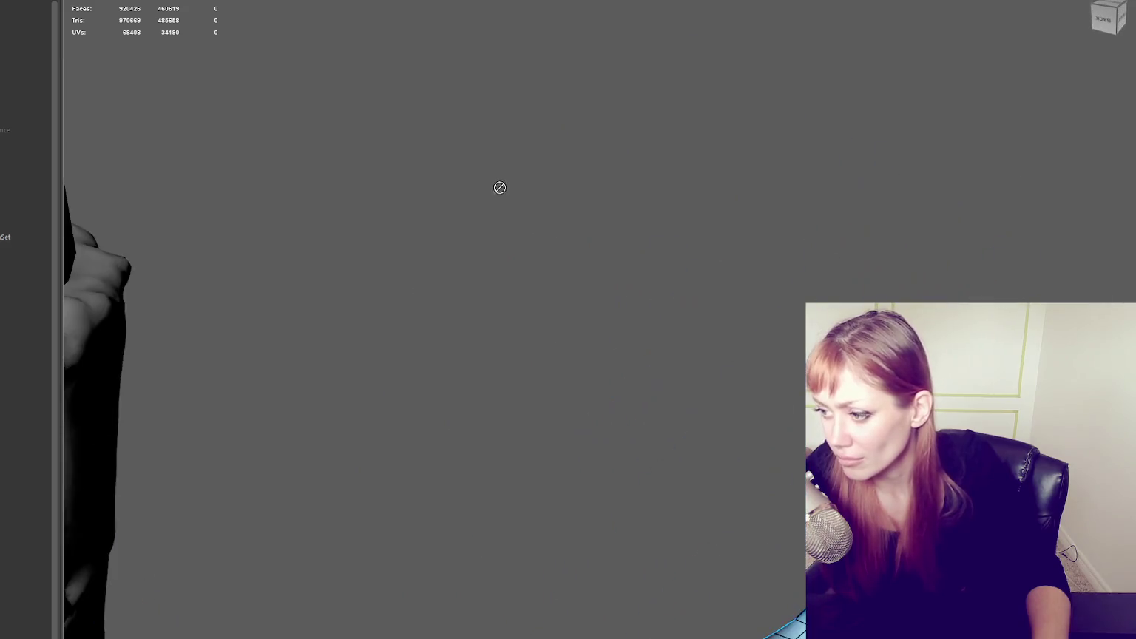
pyautogui.scroll(3, 690, 398)
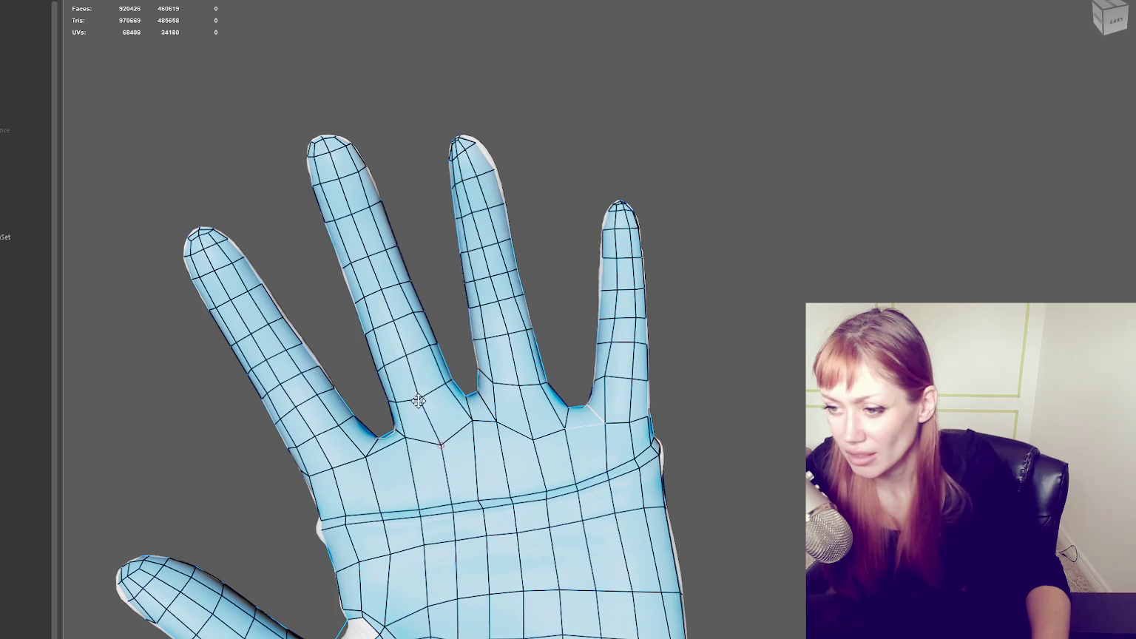
pyautogui.moveTo(423, 399)
pyautogui.keyDown('alt'); pyautogui.mouseDown()
pyautogui.moveTo(762, 247)
pyautogui.moveTo(547, 466)
pyautogui.mouseUp(); pyautogui.keyUp('alt')
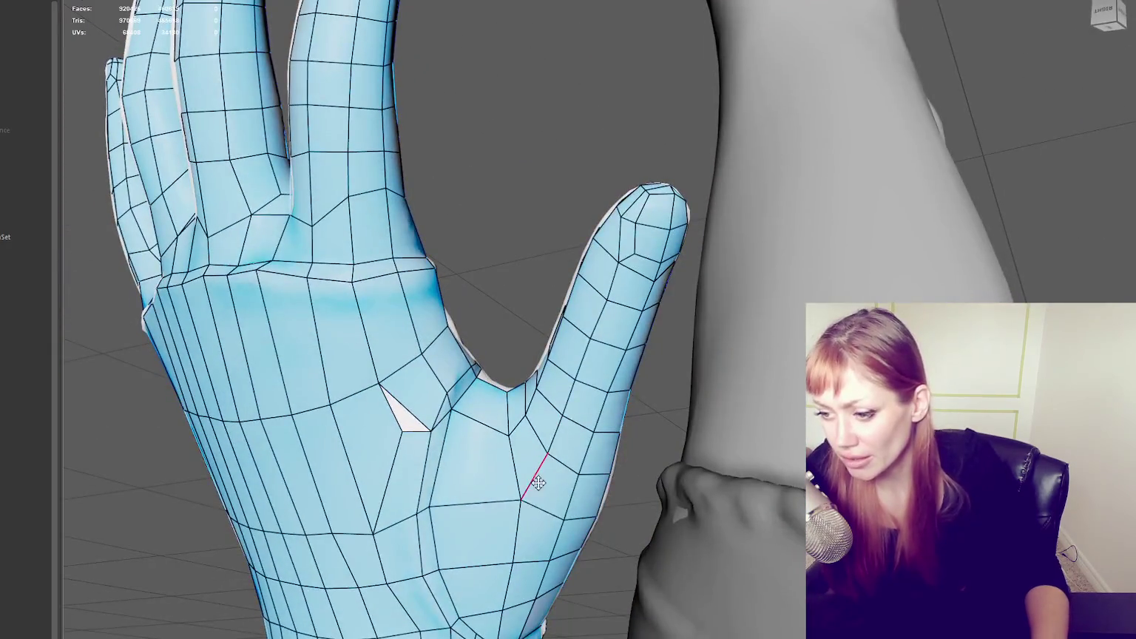
# - Merge the stretched palm faces into one long face and delete it
pyautogui.click(496, 481)
pyautogui.keyDown('ctrl'); pyautogui.keyDown('shift'); pyautogui.moveTo(497, 625); pyautogui.dragTo(481, 406); pyautogui.keyUp('shift'); pyautogui.keyUp('ctrl')
pyautogui.keyDown('ctrl'); pyautogui.keyDown('shift'); pyautogui.click(480, 406); pyautogui.keyUp('shift'); pyautogui.keyUp('ctrl')
# - Fill the opening on the back of the hand with two new quads
pyautogui.moveTo(540, 374)
pyautogui.keyDown('alt'); pyautogui.mouseDown()
pyautogui.moveTo(561, 474)
pyautogui.moveTo(534, 423)
pyautogui.moveTo(507, 426)
pyautogui.moveTo(529, 340)
pyautogui.mouseUp(); pyautogui.keyUp('alt')
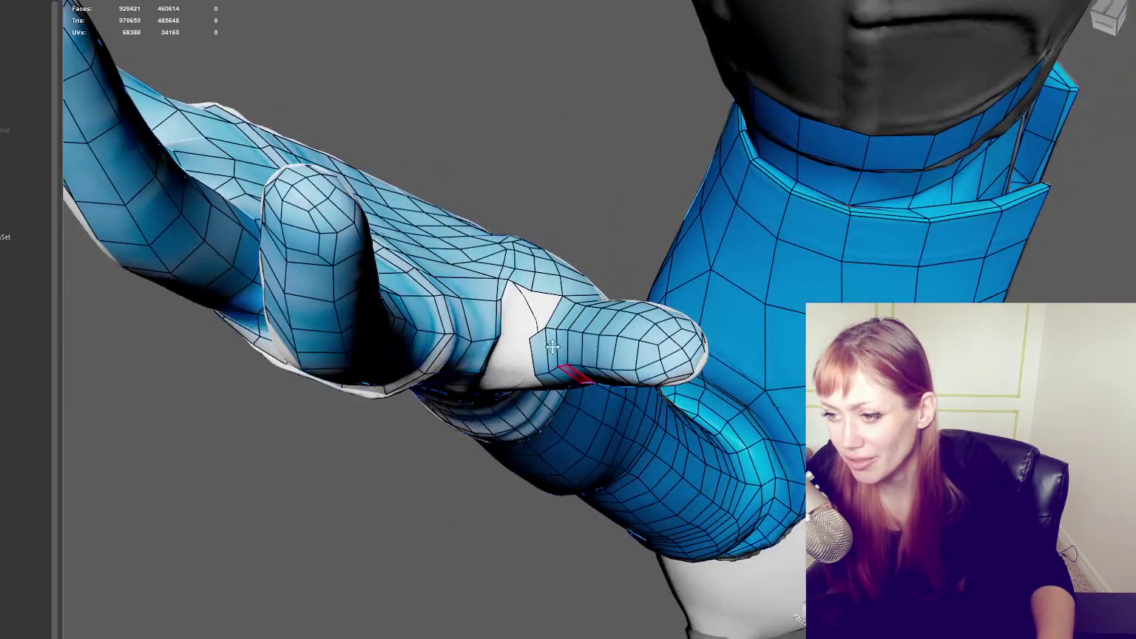
pyautogui.keyDown('shift'); pyautogui.click(538, 305); pyautogui.keyUp('shift')
pyautogui.keyDown('shift'); pyautogui.click(514, 294); pyautogui.keyUp('shift')
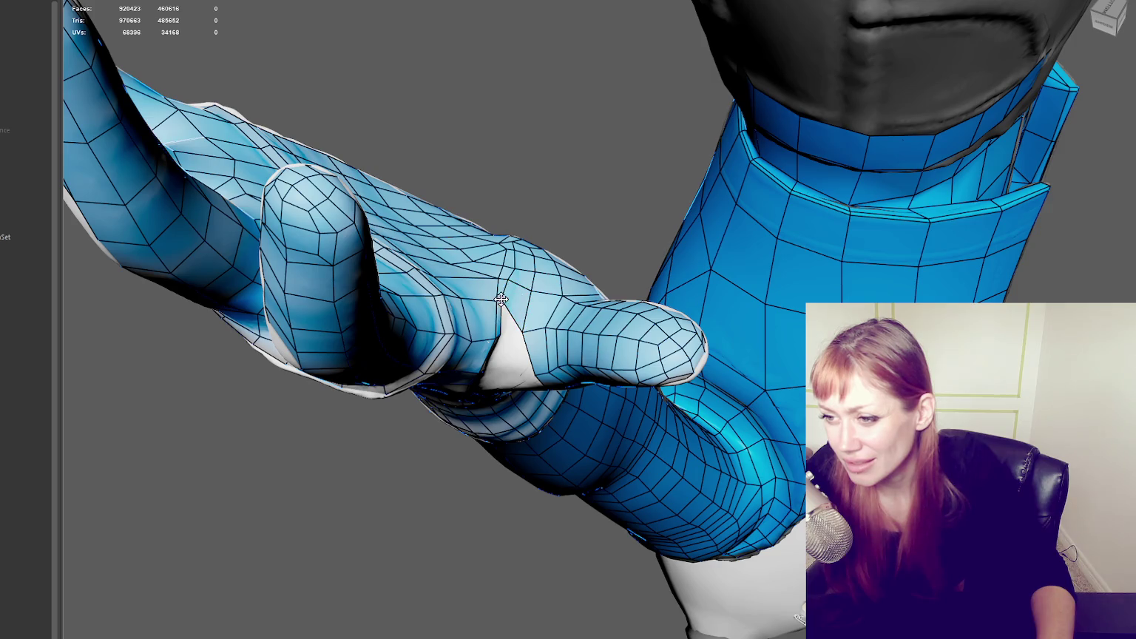
# - Move palm vertices and remove a quad near the palm centre to even out the edges
pyautogui.keyDown('alt'); pyautogui.moveTo(518, 338); pyautogui.dragTo(503, 269); pyautogui.keyUp('alt')
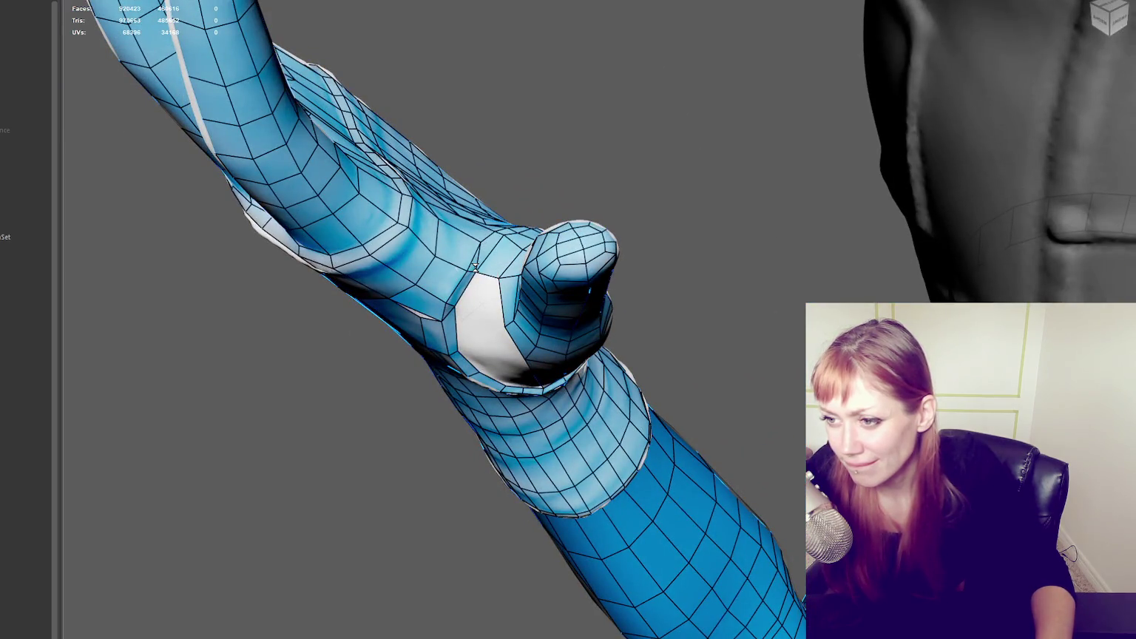
pyautogui.keyDown('alt'); pyautogui.moveTo(477, 267); pyautogui.dragTo(497, 228); pyautogui.keyUp('alt')
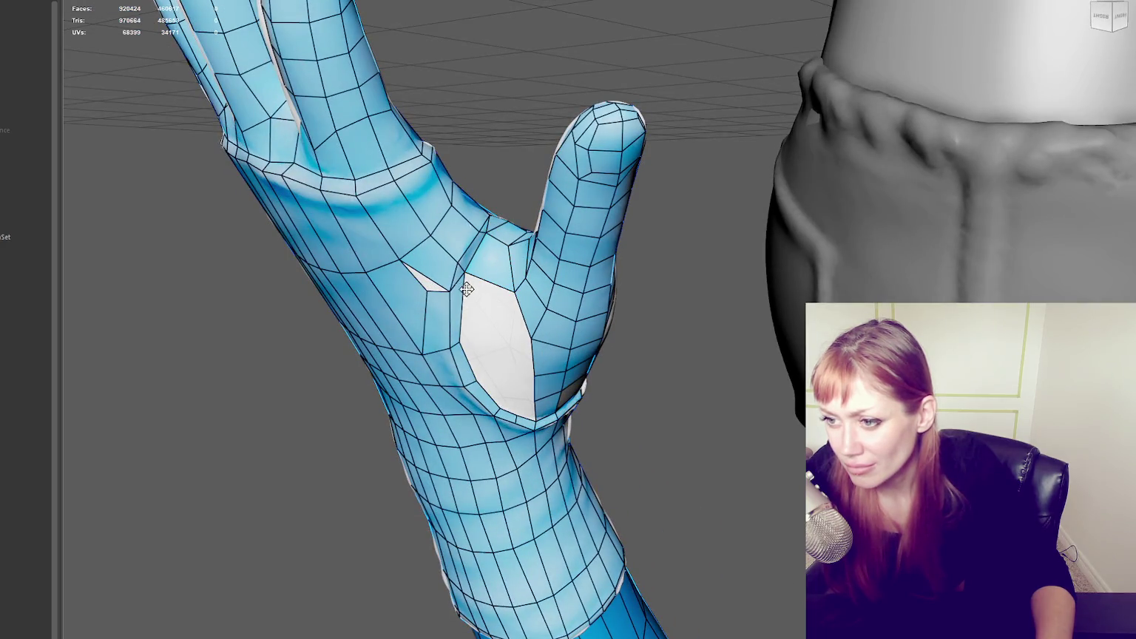
pyautogui.moveTo(426, 292)
pyautogui.keyDown('alt'); pyautogui.mouseDown()
pyautogui.moveTo(489, 261)
pyautogui.moveTo(417, 339)
pyautogui.moveTo(489, 293)
pyautogui.mouseUp(); pyautogui.keyUp('alt')
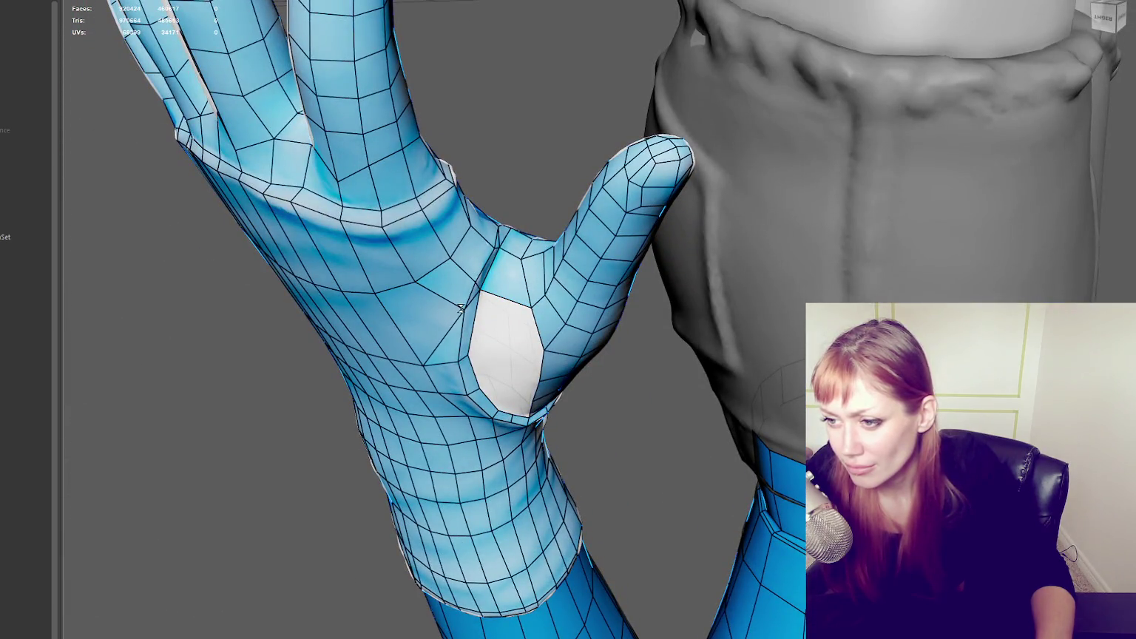
pyautogui.moveTo(441, 310)
pyautogui.keyDown('alt'); pyautogui.mouseDown()
pyautogui.moveTo(440, 328)
pyautogui.moveTo(475, 249)
pyautogui.moveTo(525, 262)
pyautogui.mouseUp(); pyautogui.keyUp('alt')
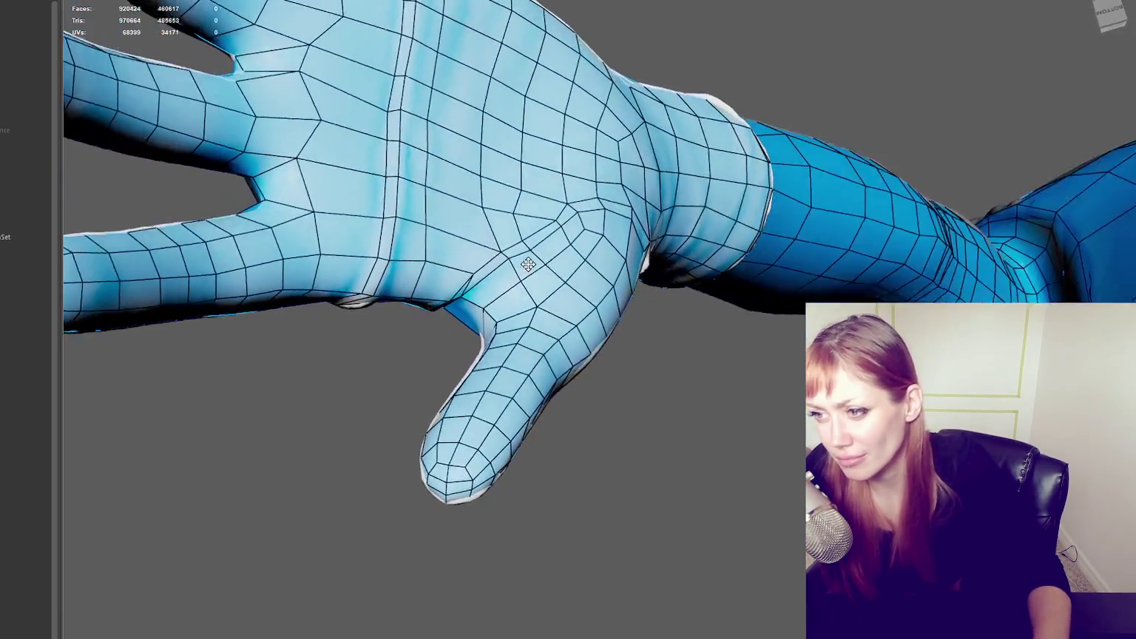
pyautogui.keyDown('alt'); pyautogui.moveTo(525, 261); pyautogui.dragTo(537, 272, button='right'); pyautogui.keyUp('alt')
pyautogui.keyDown('alt'); pyautogui.moveTo(537, 272); pyautogui.dragTo(465, 239); pyautogui.keyUp('alt')
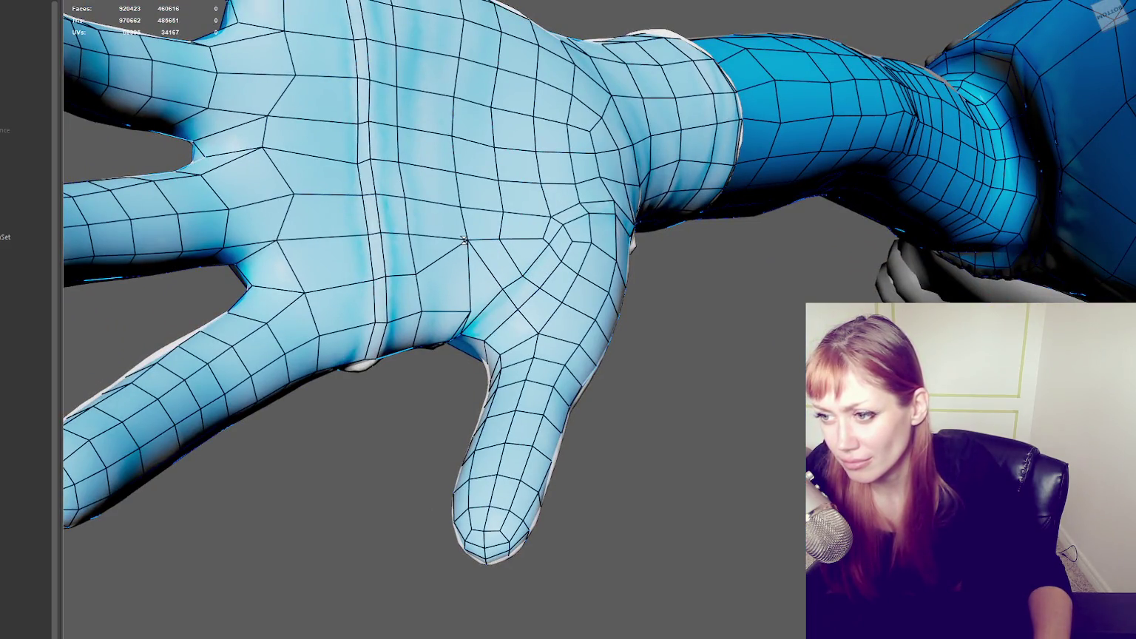
pyautogui.moveTo(466, 311); pyautogui.dragTo(454, 301)
pyautogui.keyDown('ctrl'); pyautogui.keyDown('shift'); pyautogui.click(469, 297); pyautogui.keyUp('shift'); pyautogui.keyUp('ctrl')
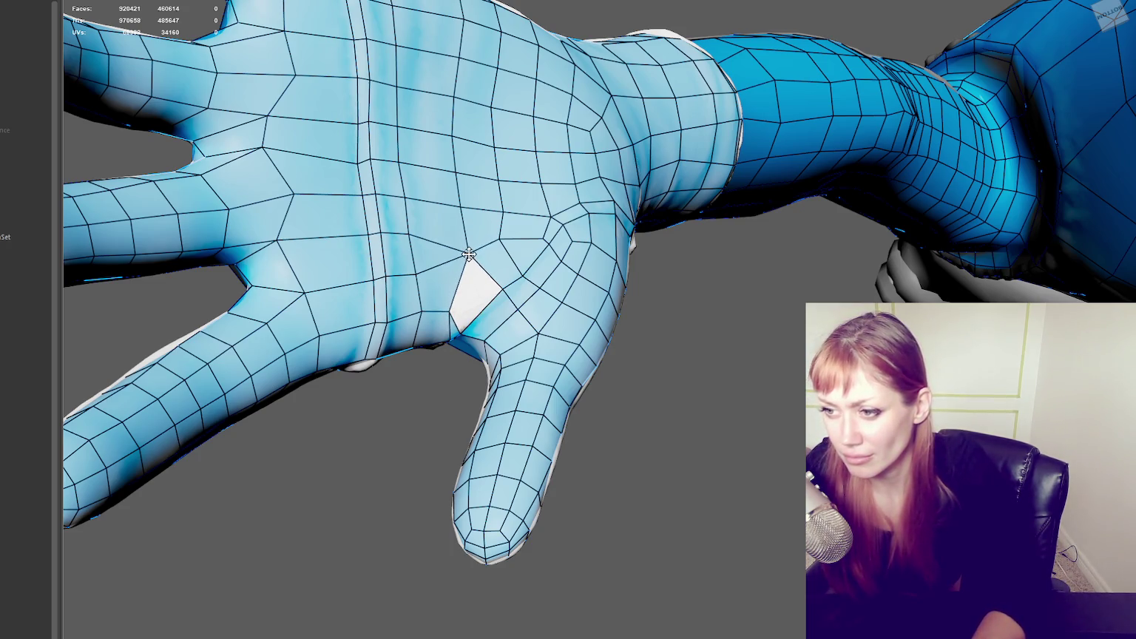
pyautogui.moveTo(500, 240); pyautogui.dragTo(505, 242)
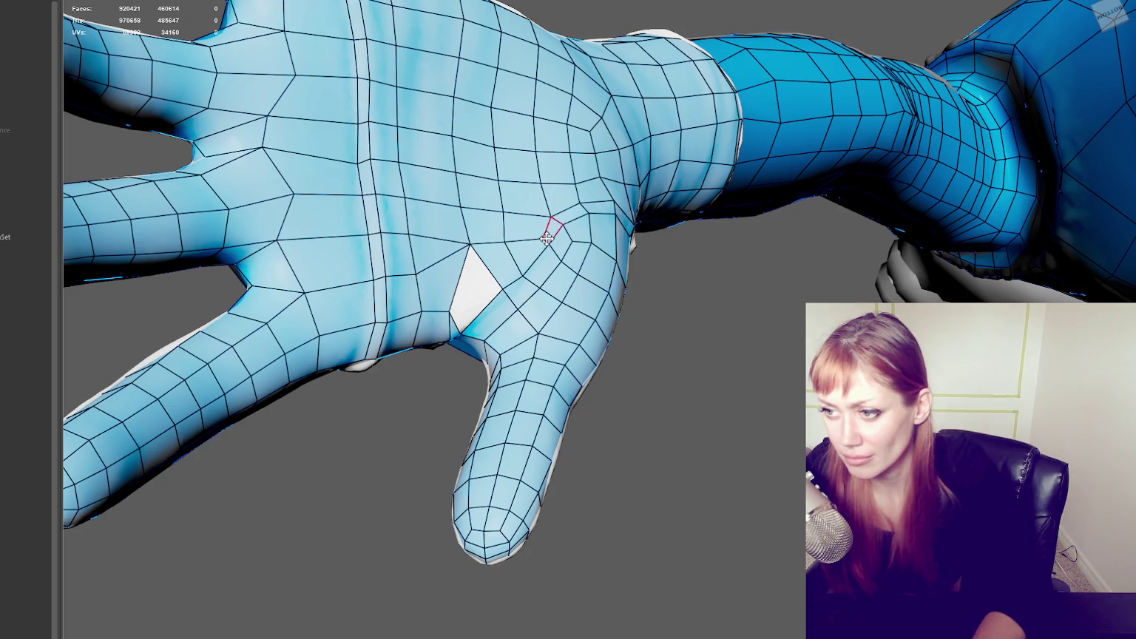
# - Remove the thumb-webbing edge and fill the webbing with four new quads
pyautogui.moveTo(464, 293)
pyautogui.keyDown('alt'); pyautogui.mouseDown()
pyautogui.moveTo(517, 231)
pyautogui.moveTo(474, 222)
pyautogui.moveTo(470, 205)
pyautogui.mouseUp(); pyautogui.keyUp('alt')
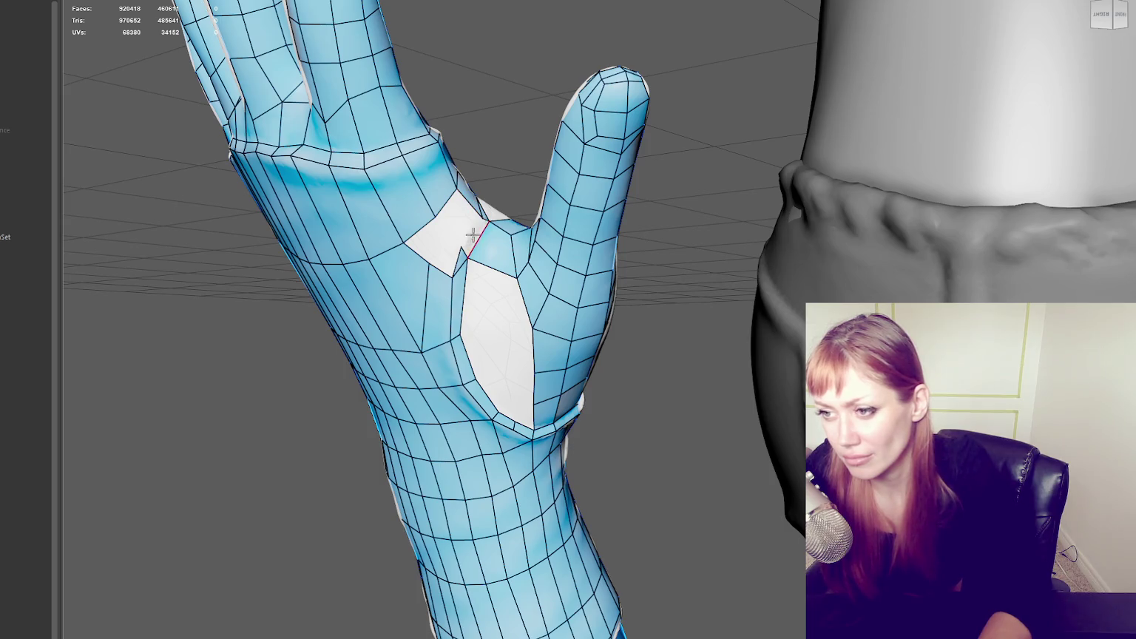
pyautogui.keyDown('ctrl'); pyautogui.keyDown('shift'); pyautogui.click(459, 258); pyautogui.keyUp('shift'); pyautogui.keyUp('ctrl')
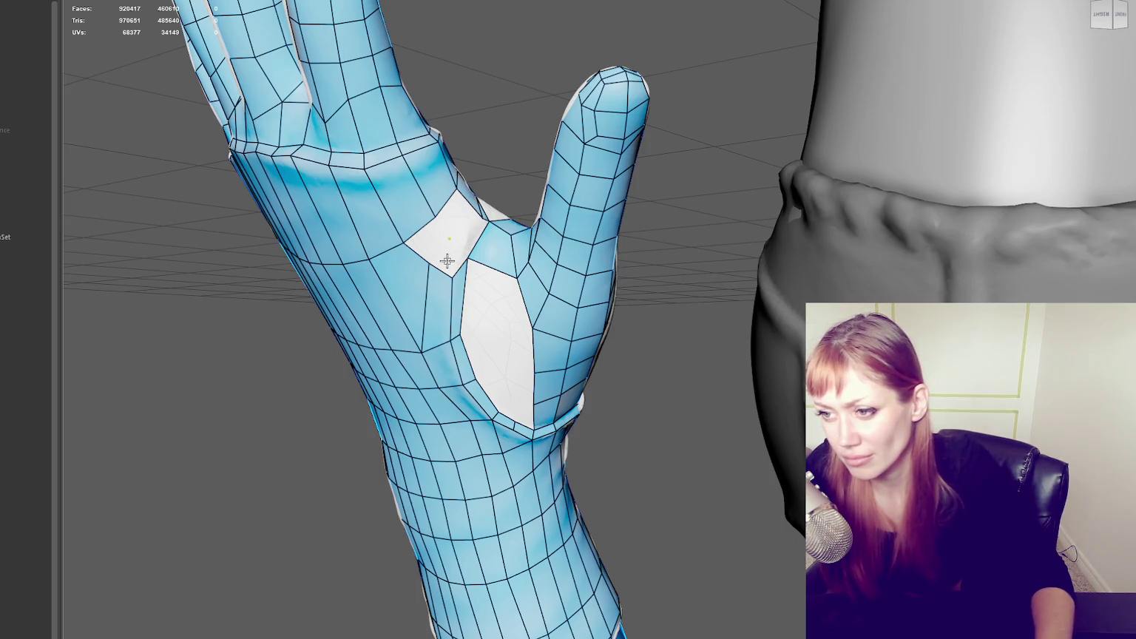
pyautogui.keyDown('shift'); pyautogui.click(448, 257); pyautogui.keyUp('shift')
pyautogui.keyDown('shift'); pyautogui.click(427, 242); pyautogui.keyUp('shift')
pyautogui.moveTo(427, 242)
pyautogui.keyDown('alt'); pyautogui.mouseDown()
pyautogui.moveTo(533, 283)
pyautogui.moveTo(584, 429)
pyautogui.mouseUp(); pyautogui.keyUp('alt')
pyautogui.keyDown('shift'); pyautogui.click(580, 415); pyautogui.keyUp('shift')
pyautogui.keyDown('shift'); pyautogui.click(564, 403); pyautogui.keyUp('shift')
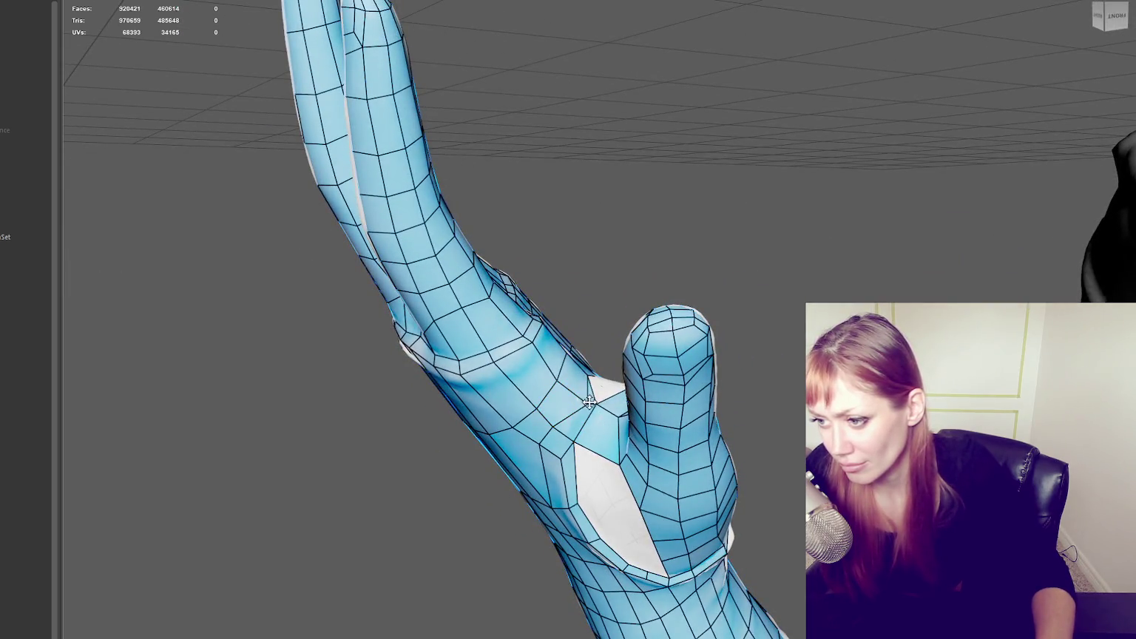
# - Clear and partly refill faces beside the thumb webbing to widen the hole
pyautogui.keyDown('ctrl'); pyautogui.keyDown('shift'); pyautogui.click(551, 442); pyautogui.keyUp('shift'); pyautogui.keyUp('ctrl')
pyautogui.keyDown('alt'); pyautogui.moveTo(551, 442); pyautogui.dragTo(621, 431); pyautogui.keyUp('alt')
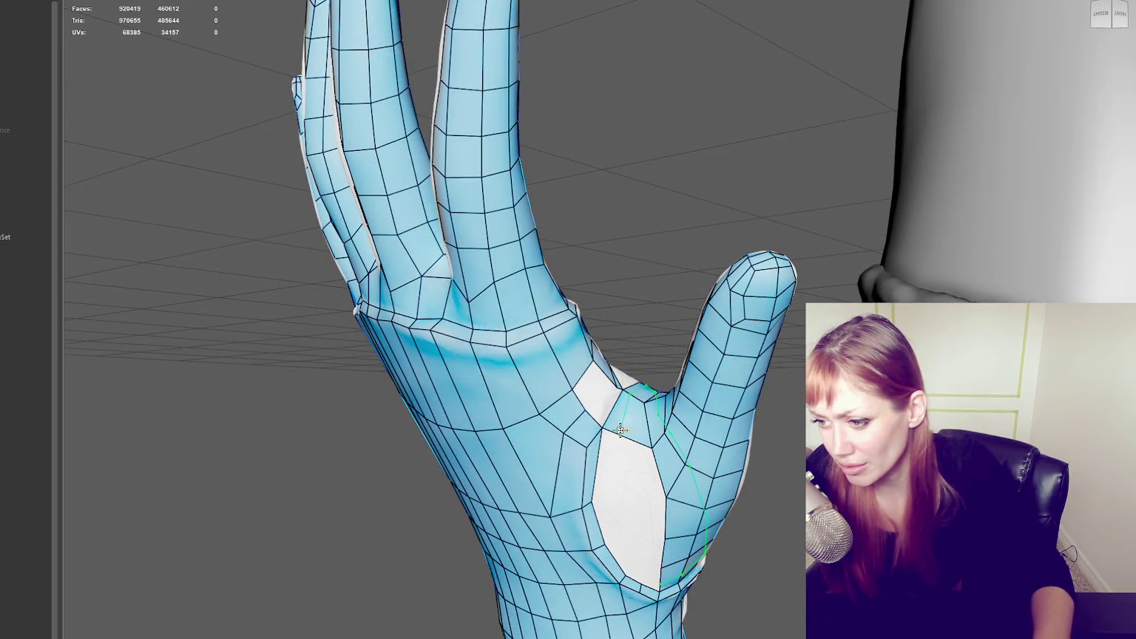
pyautogui.hotkey('ctrl', 'z')
pyautogui.keyDown('ctrl'); pyautogui.keyDown('shift'); pyautogui.click(590, 419); pyautogui.keyUp('shift'); pyautogui.keyUp('ctrl')
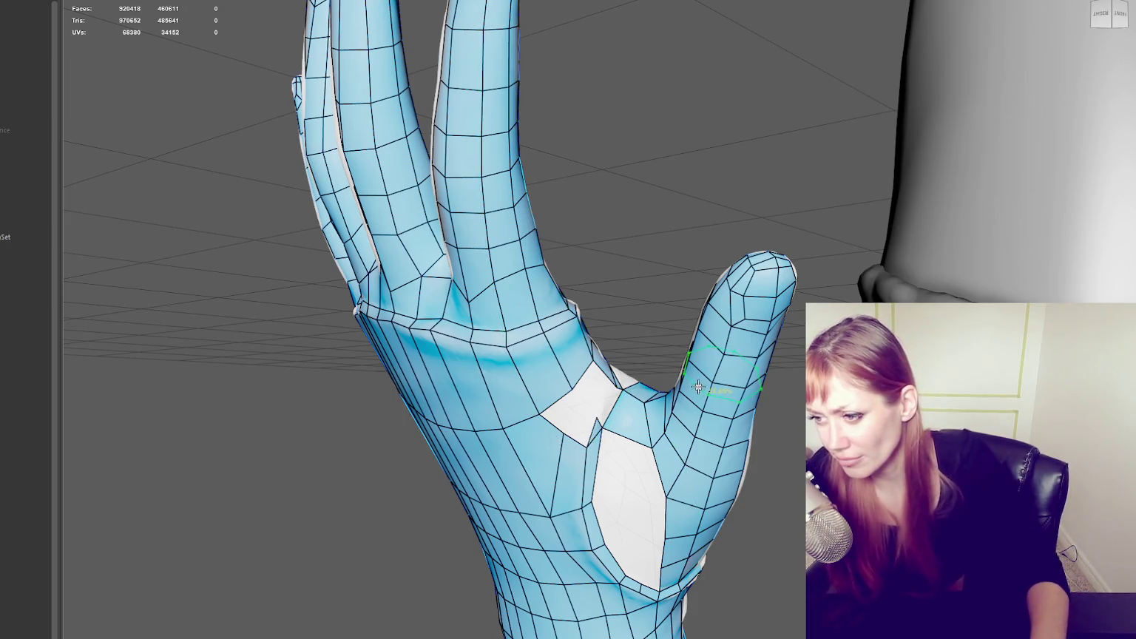
pyautogui.keyDown('shift'); pyautogui.click(603, 384); pyautogui.keyUp('shift')
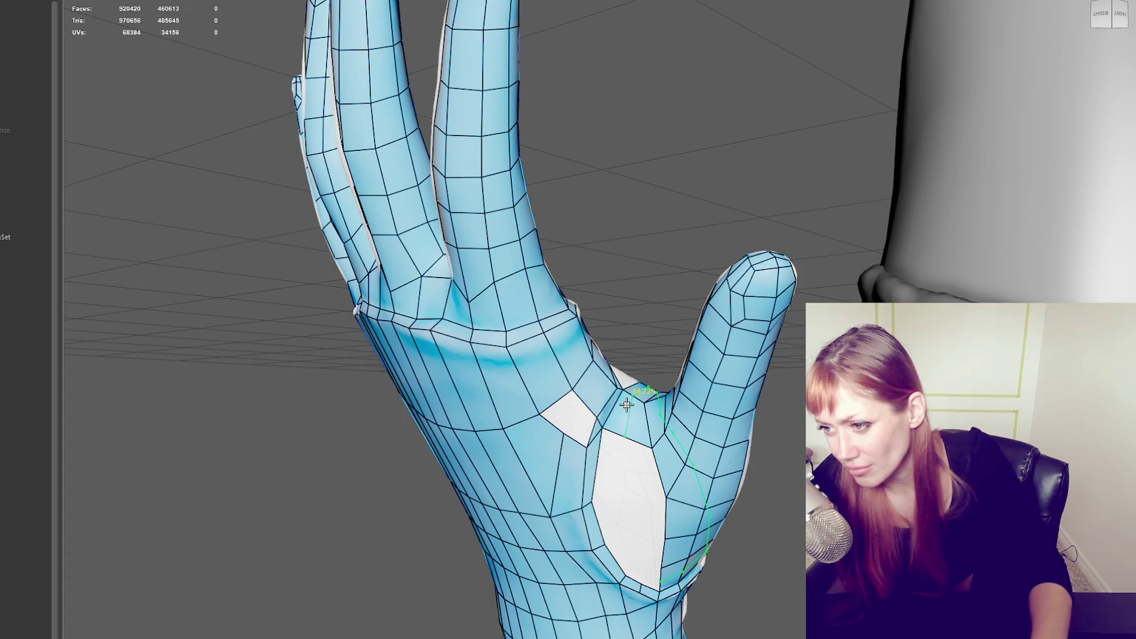
pyautogui.keyDown('ctrl'); pyautogui.keyDown('shift'); pyautogui.click(600, 388); pyautogui.keyUp('shift'); pyautogui.keyUp('ctrl')
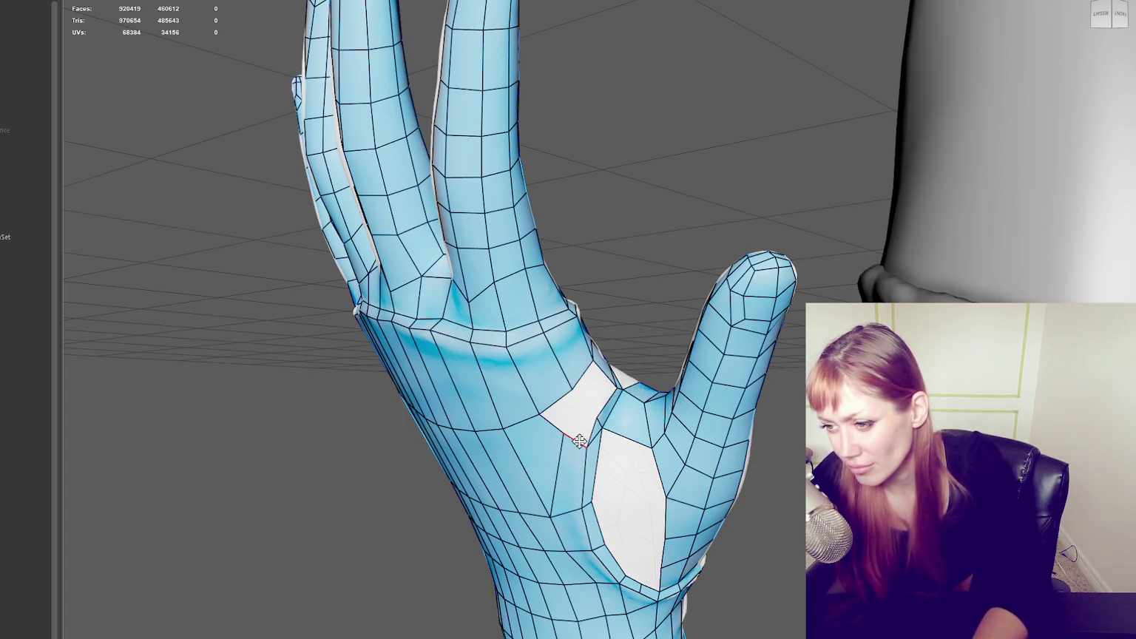
# - Fill the palm hole and its triangular gaps with quads, then remove one quad near the thumb
pyautogui.keyDown('alt'); pyautogui.moveTo(646, 551); pyautogui.dragTo(634, 482); pyautogui.keyUp('alt')
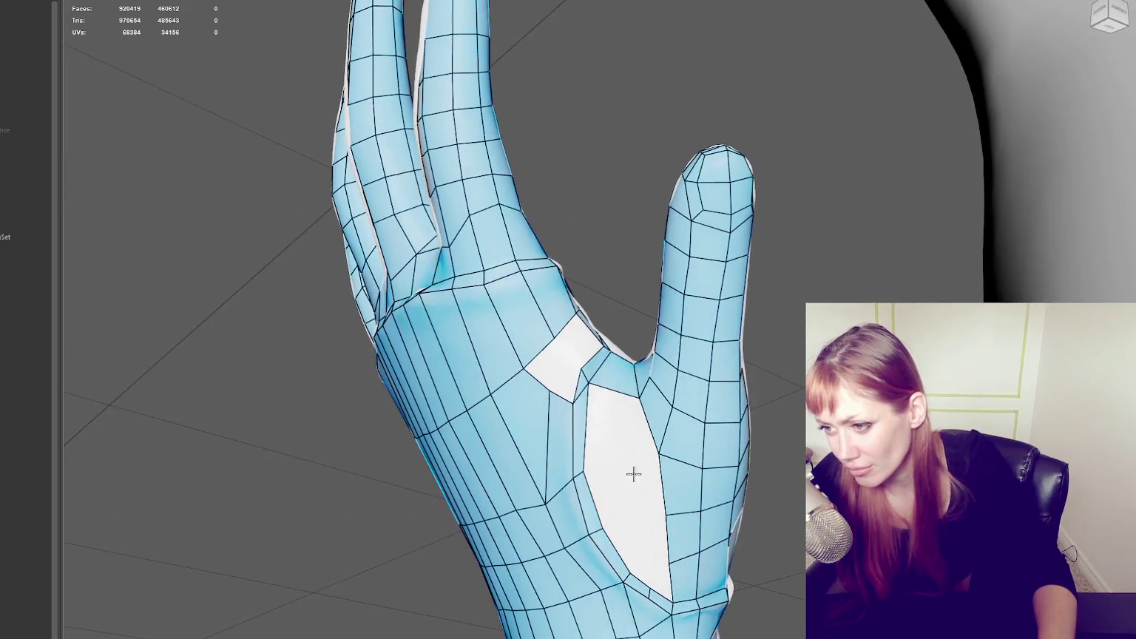
pyautogui.keyDown('shift'); pyautogui.click(622, 419); pyautogui.keyUp('shift')
pyautogui.keyDown('shift'); pyautogui.click(629, 492); pyautogui.keyUp('shift')
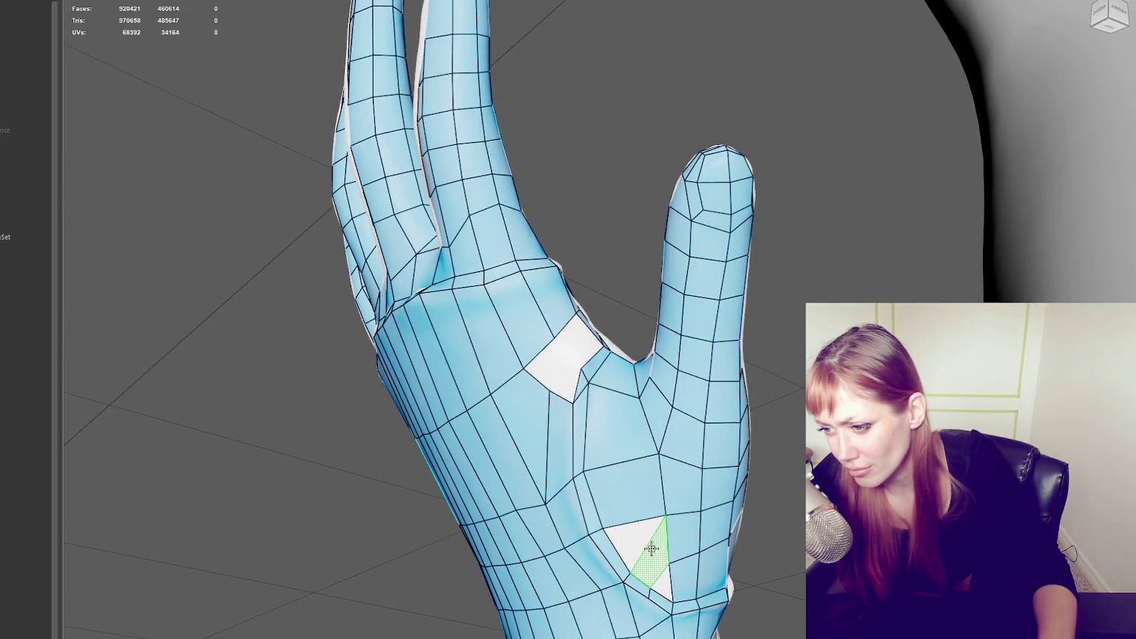
pyautogui.keyDown('shift'); pyautogui.click(650, 543); pyautogui.keyUp('shift')
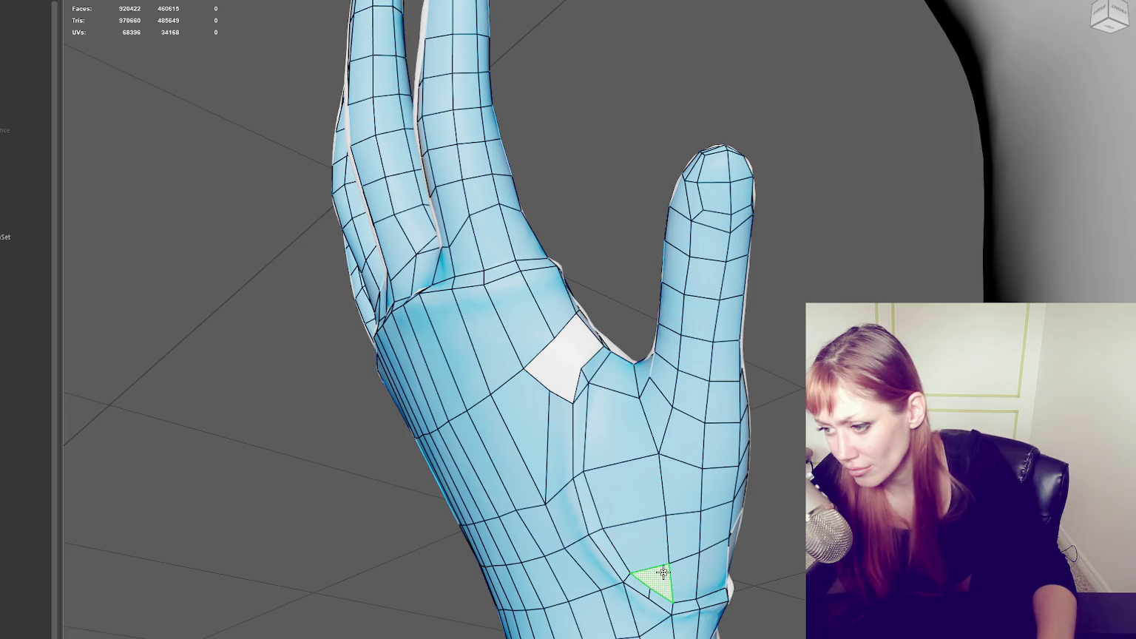
pyautogui.keyDown('shift'); pyautogui.click(662, 580); pyautogui.keyUp('shift')
pyautogui.moveTo(653, 364)
pyautogui.keyDown('alt'); pyautogui.mouseDown()
pyautogui.moveTo(605, 396)
pyautogui.moveTo(446, 411)
pyautogui.mouseUp(); pyautogui.keyUp('alt')
pyautogui.keyDown('ctrl'); pyautogui.keyDown('shift'); pyautogui.click(605, 396); pyautogui.keyUp('shift'); pyautogui.keyUp('ctrl')
# - Delete five palm faces around the white hole beside the thumb to enlarge it
pyautogui.keyDown('alt'); pyautogui.moveTo(446, 411); pyautogui.dragTo(547, 393, button='right'); pyautogui.keyUp('alt')
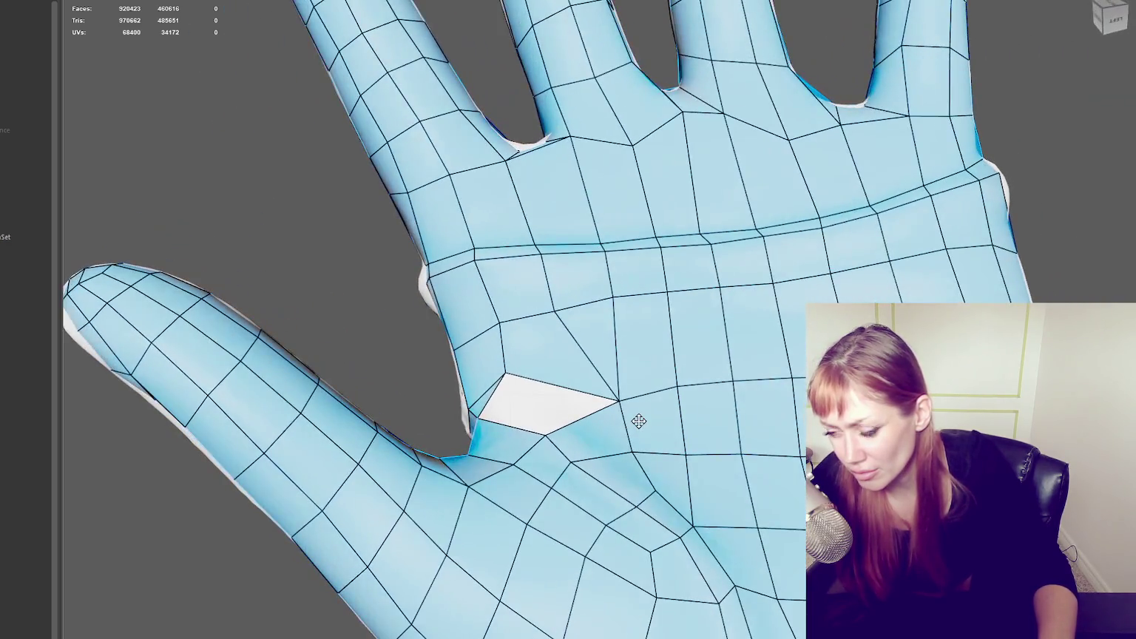
pyautogui.keyDown('alt'); pyautogui.moveTo(589, 454); pyautogui.dragTo(570, 418); pyautogui.keyUp('alt')
pyautogui.moveTo(570, 419)
pyautogui.keyDown('alt'); pyautogui.mouseDown(button='right')
pyautogui.moveTo(629, 421)
pyautogui.moveTo(584, 429)
pyautogui.mouseUp(button='right'); pyautogui.keyUp('alt')
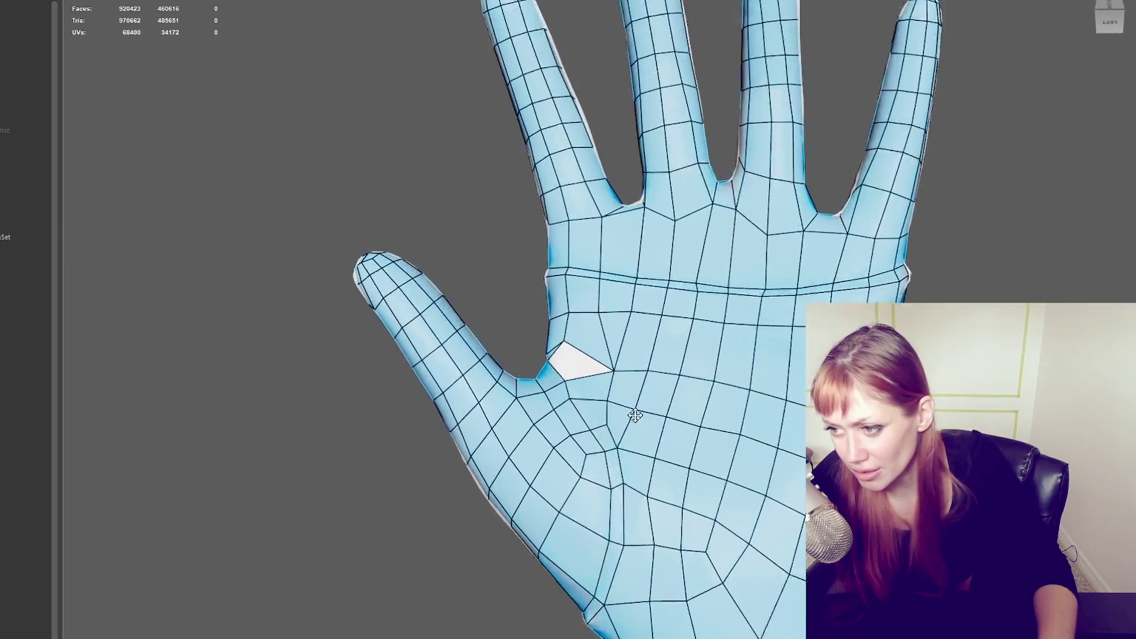
pyautogui.click(585, 444)
pyautogui.press('Delete')
pyautogui.click(592, 411)
pyautogui.press('Delete')
pyautogui.click(628, 409)
pyautogui.press('Delete')
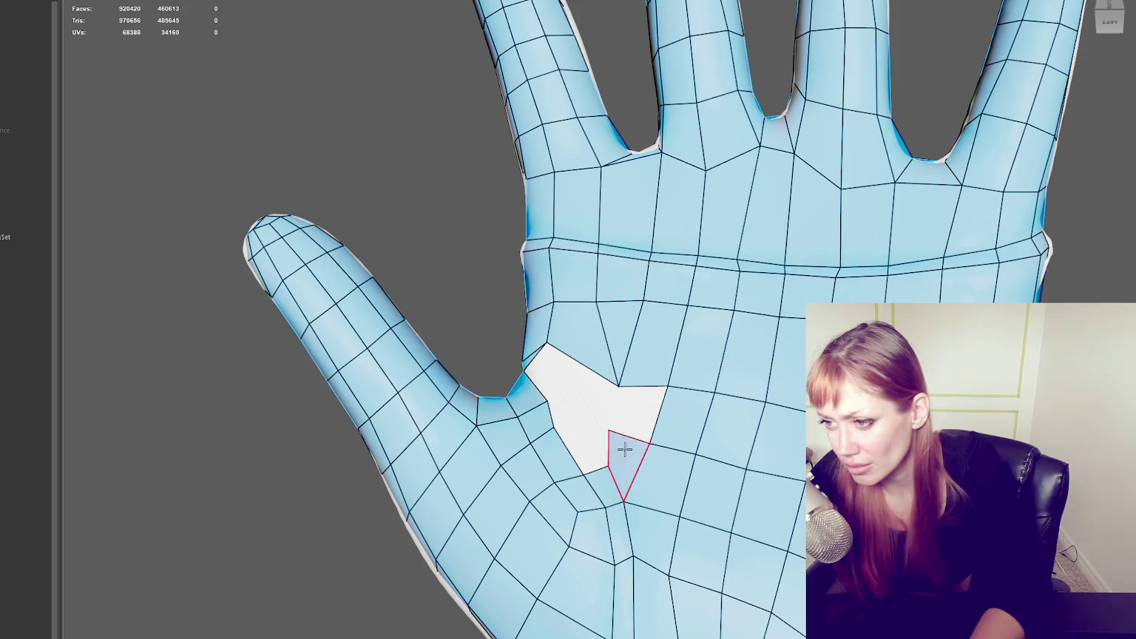
pyautogui.click(622, 446)
pyautogui.press('Delete')
pyautogui.click(641, 361)
pyautogui.press('Delete')
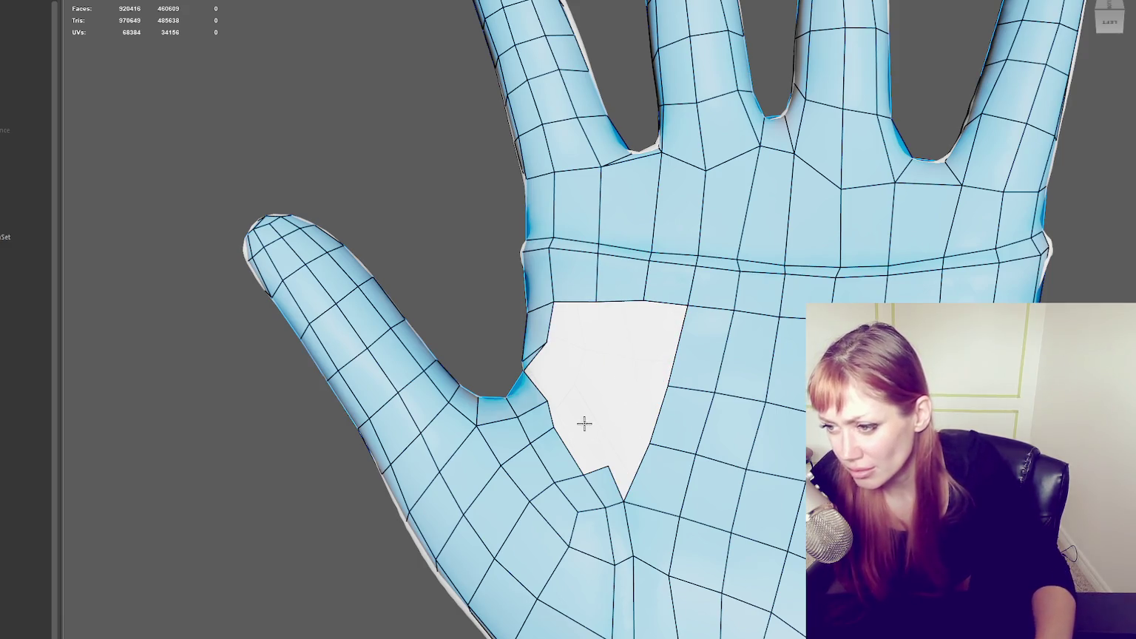
# - Fill the lower and side parts of the palm hole with new quads
pyautogui.keyDown('shift'); pyautogui.click(580, 458); pyautogui.keyUp('shift')
pyautogui.keyDown('shift'); pyautogui.click(558, 406); pyautogui.keyUp('shift')
pyautogui.keyDown('alt'); pyautogui.moveTo(568, 372); pyautogui.dragTo(591, 422); pyautogui.keyUp('alt')
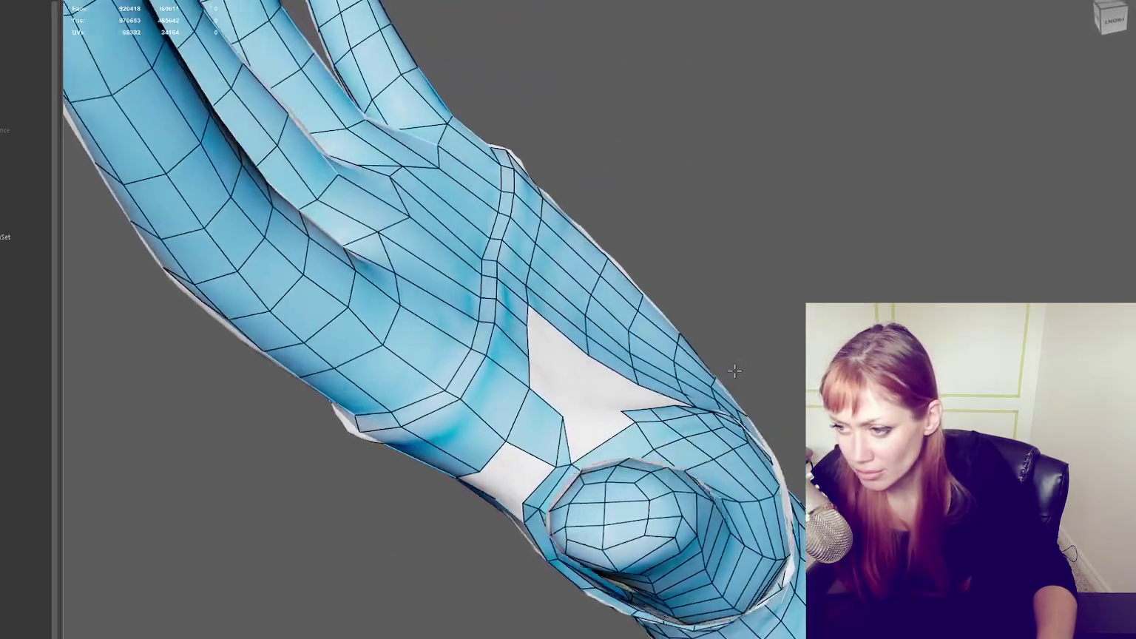
pyautogui.keyDown('shift'); pyautogui.click(601, 431); pyautogui.keyUp('shift')
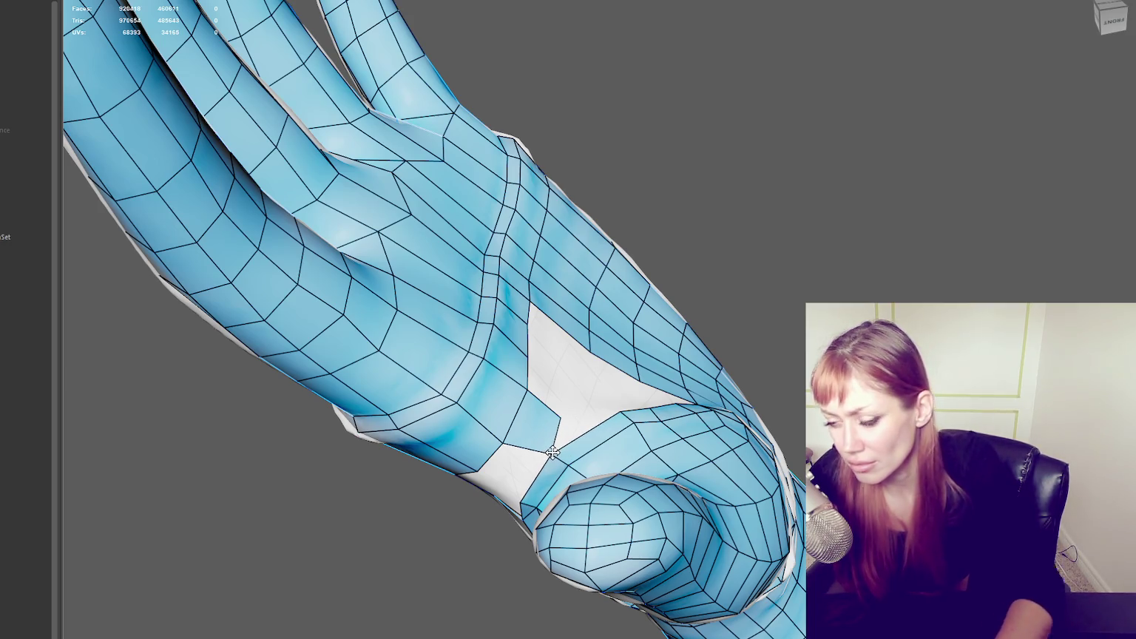
pyautogui.keyDown('alt'); pyautogui.moveTo(761, 413); pyautogui.dragTo(597, 376); pyautogui.keyUp('alt')
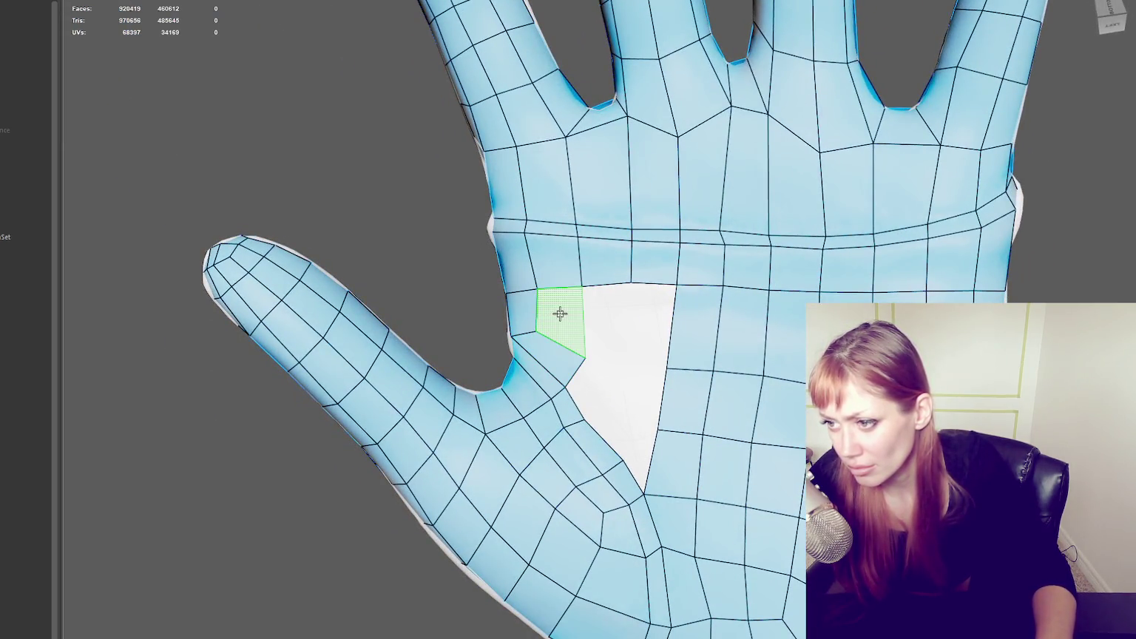
pyautogui.keyDown('shift'); pyautogui.click(566, 316); pyautogui.keyUp('shift')
# - Fill the remaining triangle and white areas of the palm gap, then relax the vertices
pyautogui.keyDown('shift'); pyautogui.click(650, 341); pyautogui.keyUp('shift')
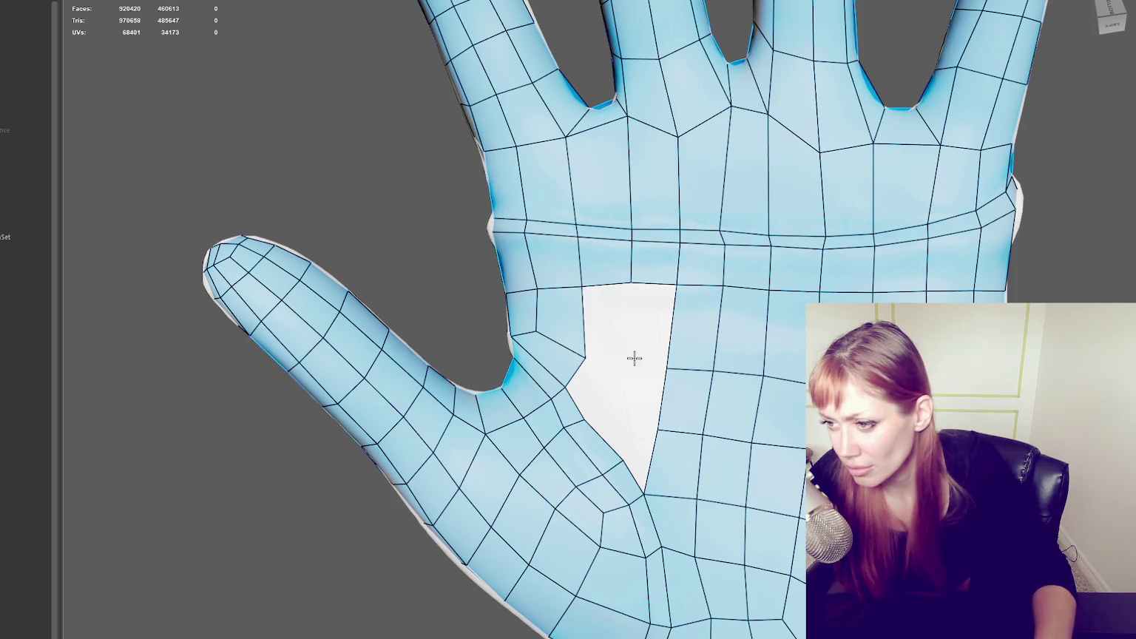
pyautogui.keyDown('ctrl'); pyautogui.keyDown('shift'); pyautogui.click(607, 326); pyautogui.keyUp('shift'); pyautogui.keyUp('ctrl')
pyautogui.keyDown('shift'); pyautogui.click(605, 342); pyautogui.keyUp('shift')
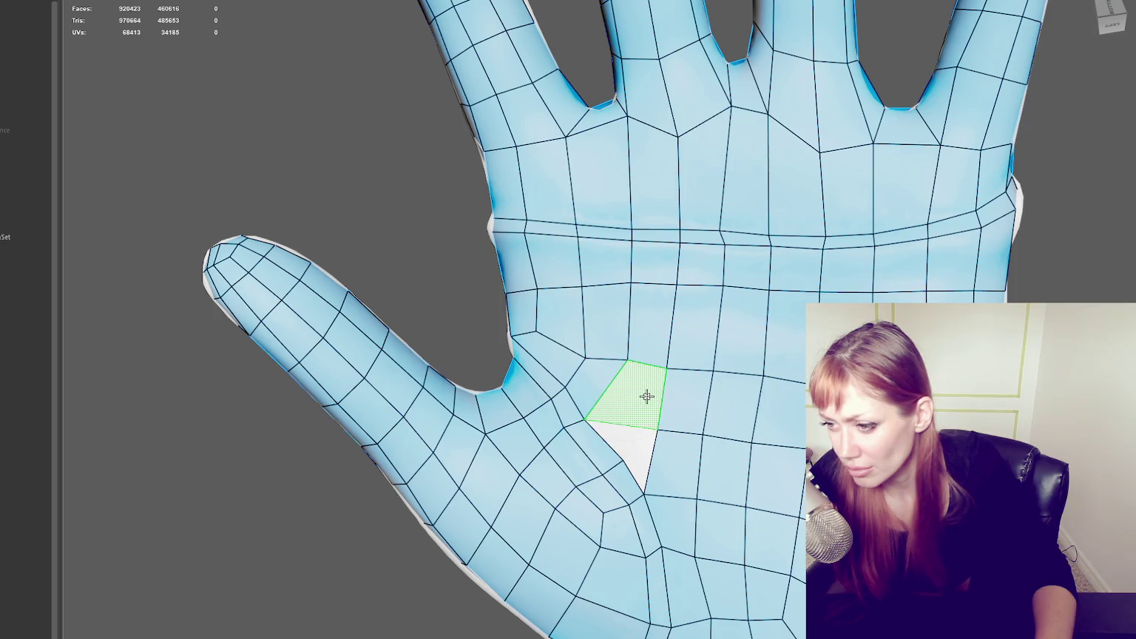
pyautogui.keyDown('shift'); pyautogui.click(646, 397); pyautogui.keyUp('shift')
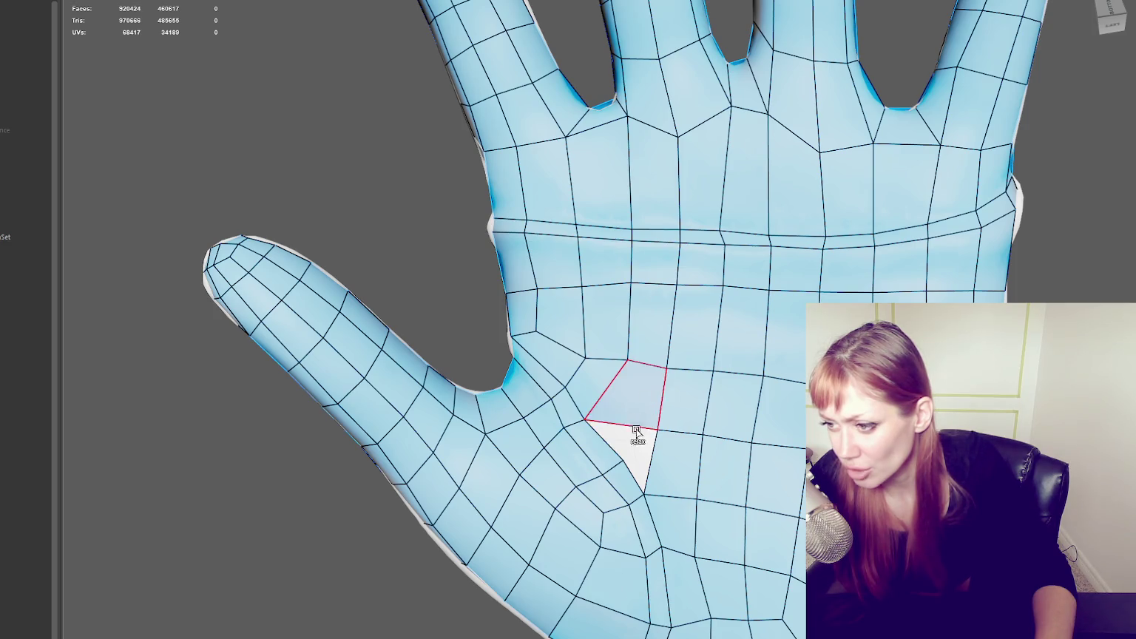
pyautogui.keyDown('shift'); pyautogui.click(632, 439); pyautogui.keyUp('shift')
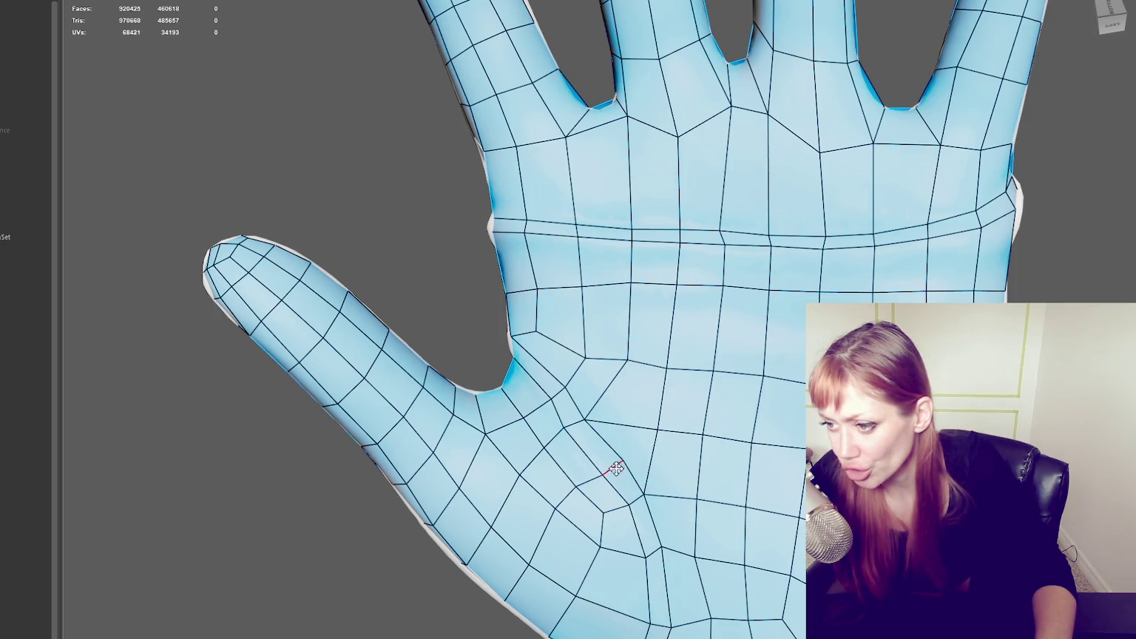
pyautogui.click(590, 418)
pyautogui.moveTo(656, 427)
pyautogui.keyDown('shift'); pyautogui.mouseDown()
pyautogui.moveTo(652, 490)
pyautogui.moveTo(598, 416)
pyautogui.moveTo(583, 340)
pyautogui.mouseUp(); pyautogui.keyUp('shift')
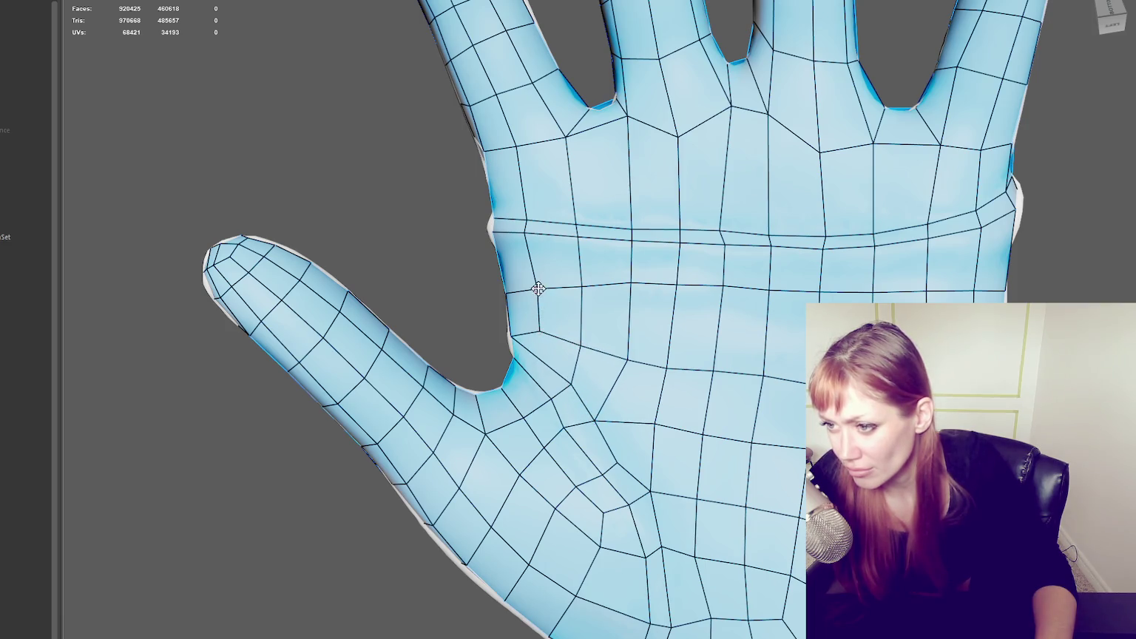
# - Relax the palm edges and nudge vertices to straighten the loops, then zoom out to the whole hand
pyautogui.keyDown('shift'); pyautogui.moveTo(597, 287); pyautogui.dragTo(627, 284); pyautogui.keyUp('shift')
pyautogui.moveTo(627, 361)
pyautogui.keyDown('shift'); pyautogui.mouseDown()
pyautogui.moveTo(646, 368)
pyautogui.moveTo(665, 355)
pyautogui.mouseUp(); pyautogui.keyUp('shift')
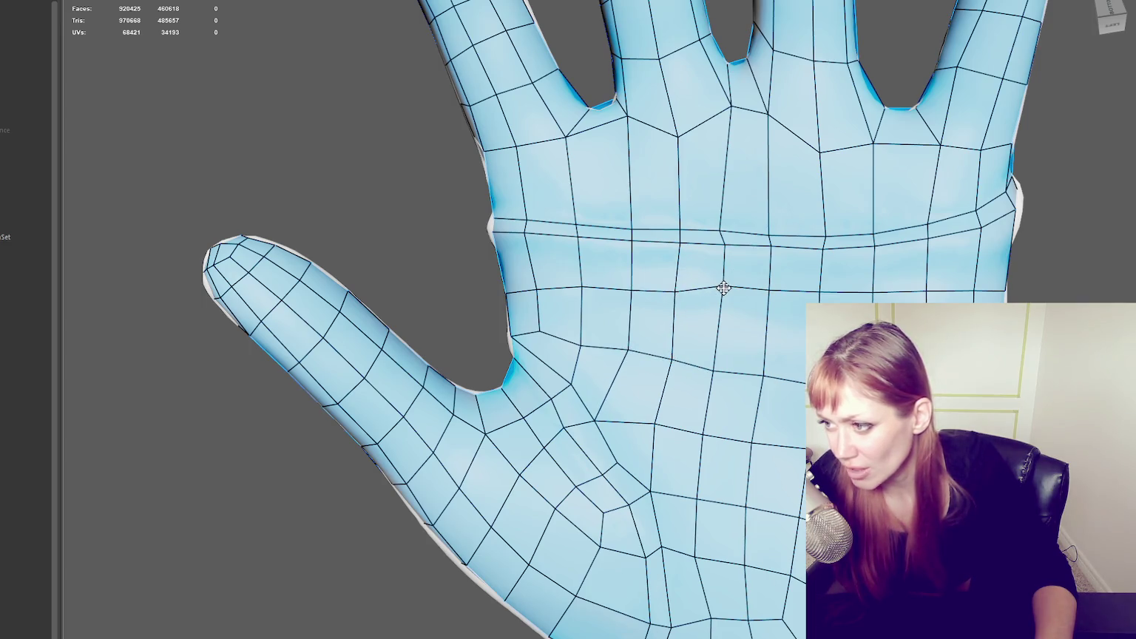
pyautogui.keyDown('shift'); pyautogui.moveTo(723, 286); pyautogui.dragTo(720, 299); pyautogui.keyUp('shift')
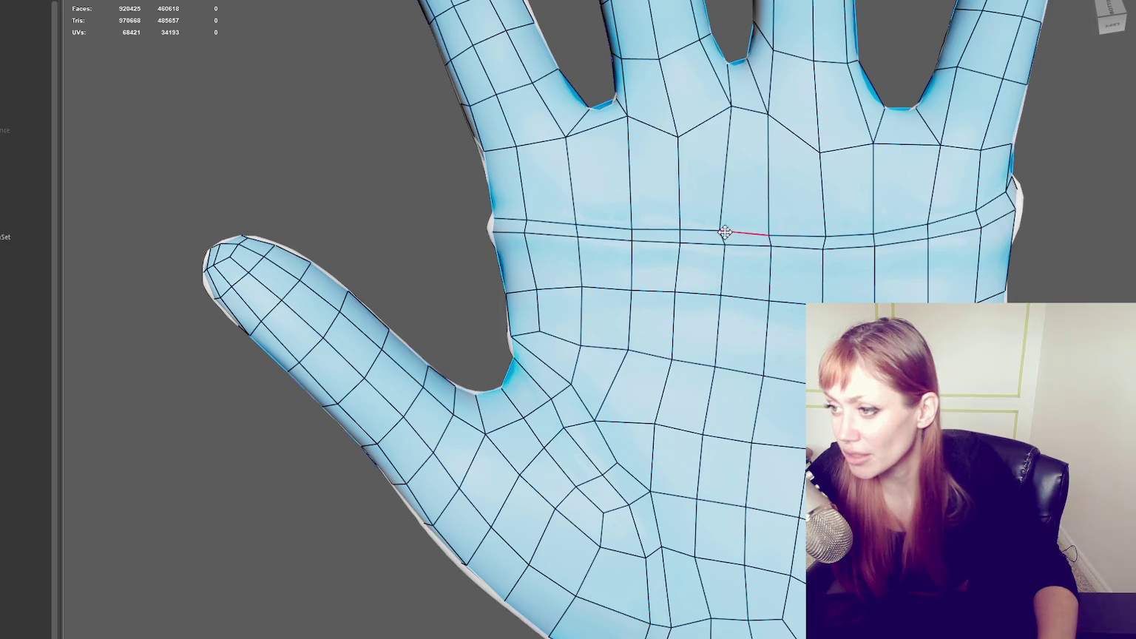
pyautogui.moveTo(652, 427); pyautogui.dragTo(654, 432)
pyautogui.moveTo(628, 348)
pyautogui.mouseDown()
pyautogui.moveTo(621, 356)
pyautogui.moveTo(771, 378)
pyautogui.mouseUp()
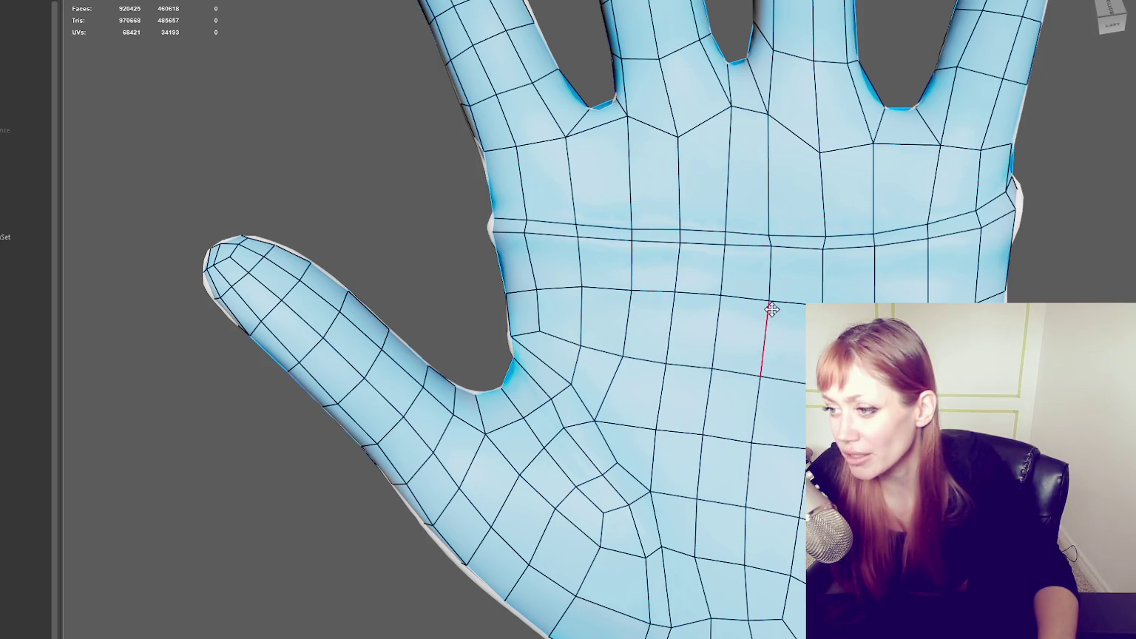
pyautogui.moveTo(677, 292); pyautogui.dragTo(675, 298)
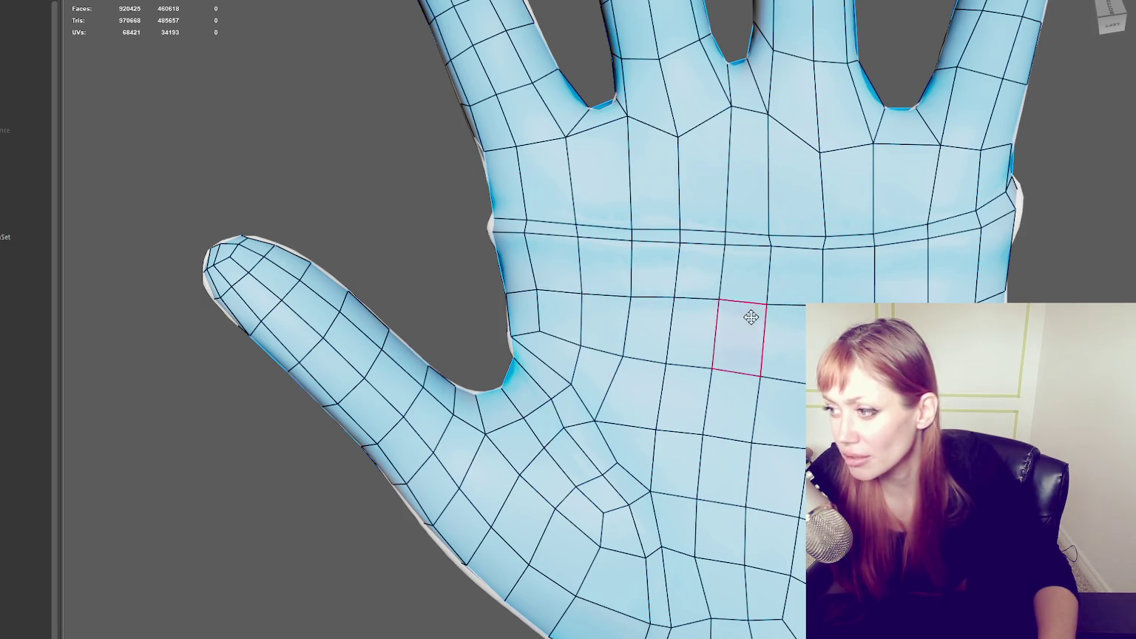
pyautogui.scroll(-5, 740, 315)
pyautogui.moveTo(655, 310)
pyautogui.keyDown('alt'); pyautogui.mouseDown()
pyautogui.moveTo(571, 284)
pyautogui.moveTo(589, 253)
pyautogui.moveTo(480, 231)
pyautogui.mouseUp(); pyautogui.keyUp('alt')
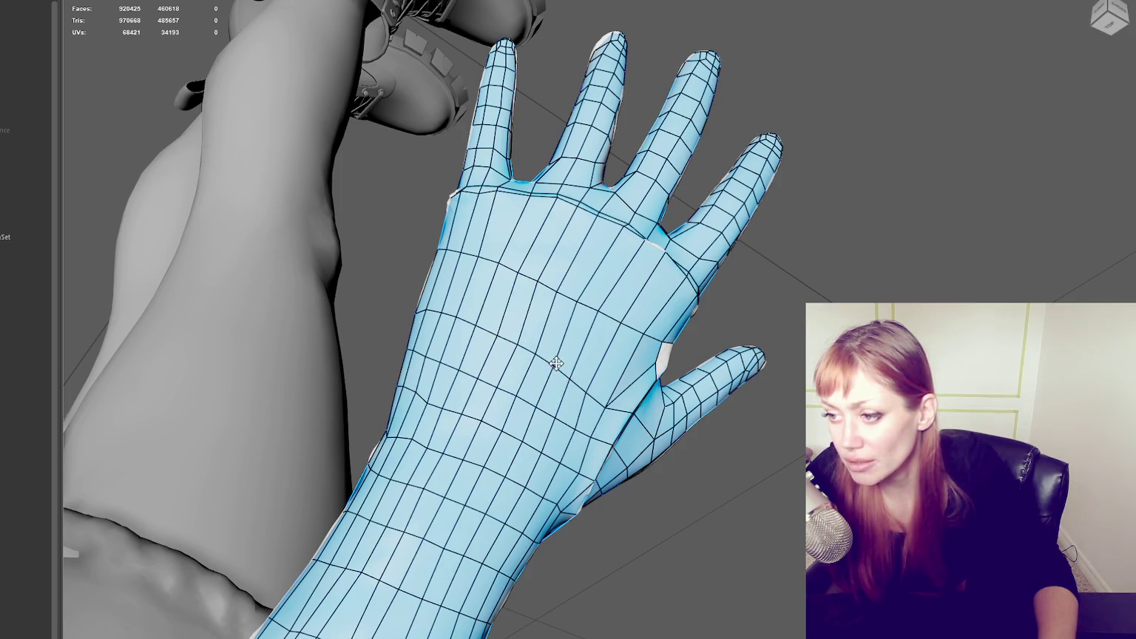
# - Delete three messy faces at the thumb base to open a hole
pyautogui.keyDown('alt'); pyautogui.moveTo(557, 363); pyautogui.dragTo(586, 368); pyautogui.keyUp('alt')
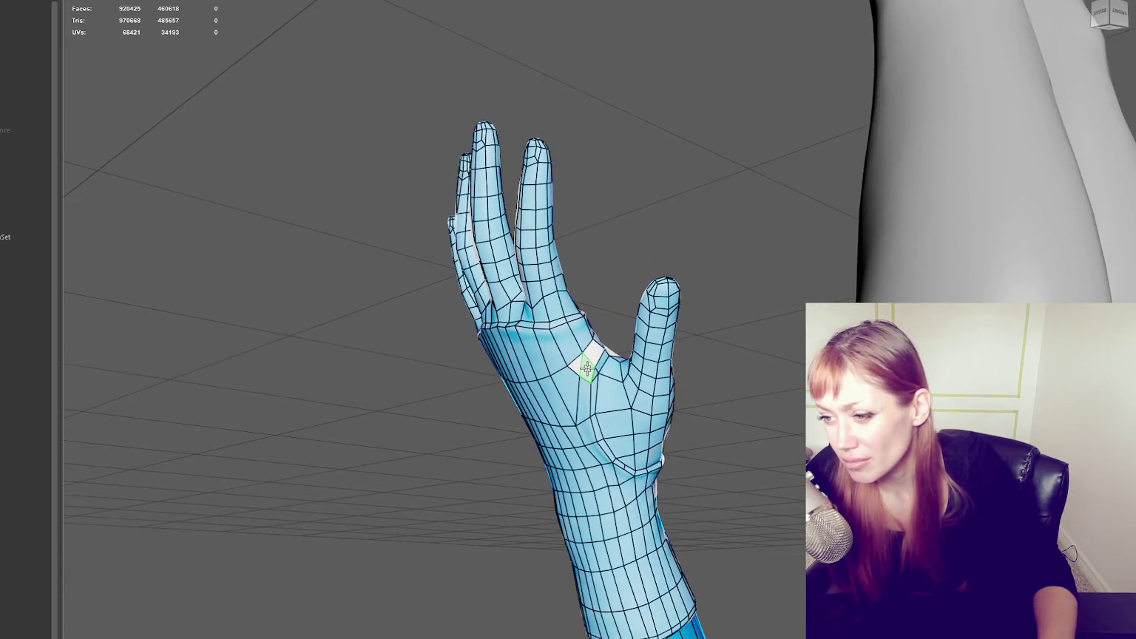
pyautogui.keyDown('alt'); pyautogui.moveTo(592, 372); pyautogui.dragTo(584, 388); pyautogui.keyUp('alt')
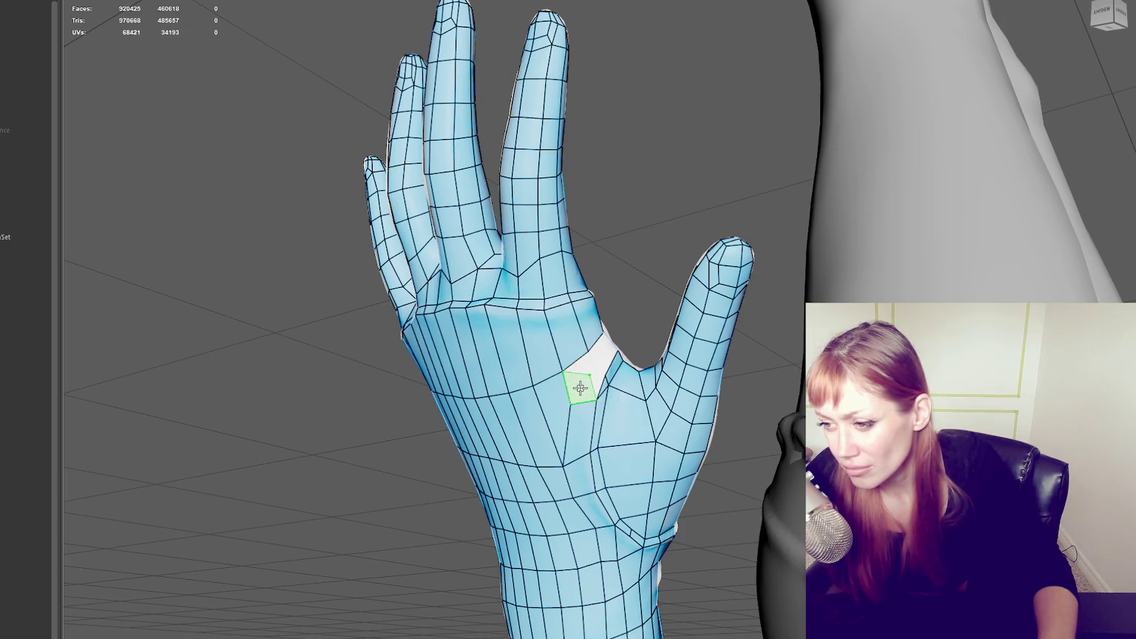
pyautogui.keyDown('ctrl'); pyautogui.keyDown('shift'); pyautogui.click(595, 386); pyautogui.keyUp('shift'); pyautogui.keyUp('ctrl')
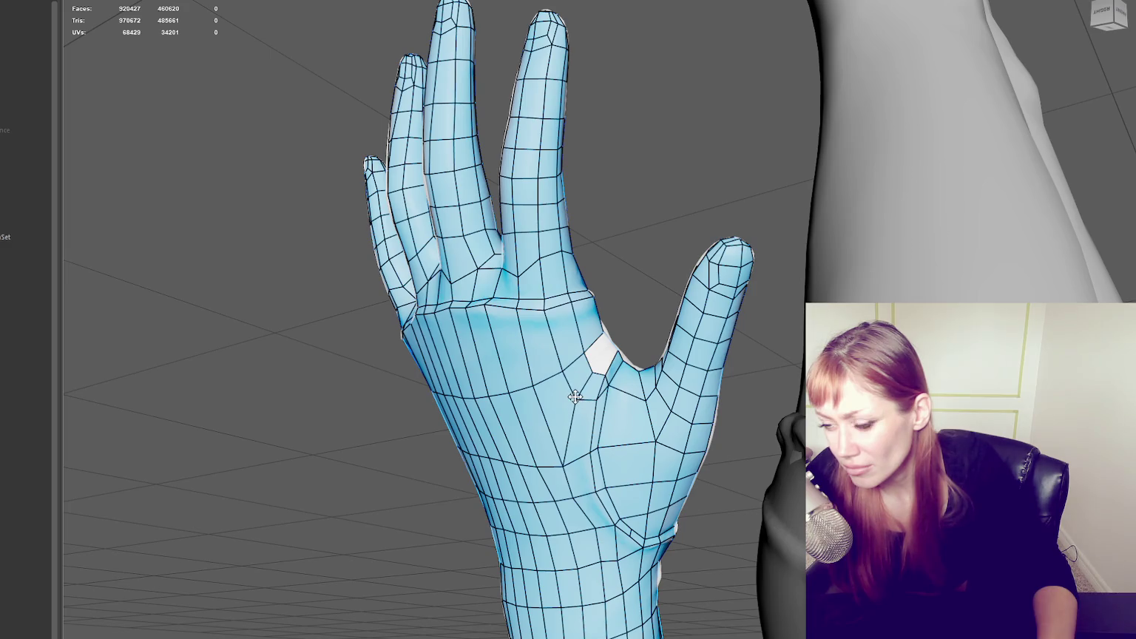
pyautogui.moveTo(584, 384)
pyautogui.keyDown('alt'); pyautogui.mouseDown()
pyautogui.moveTo(564, 409)
pyautogui.moveTo(579, 389)
pyautogui.mouseUp(); pyautogui.keyUp('alt')
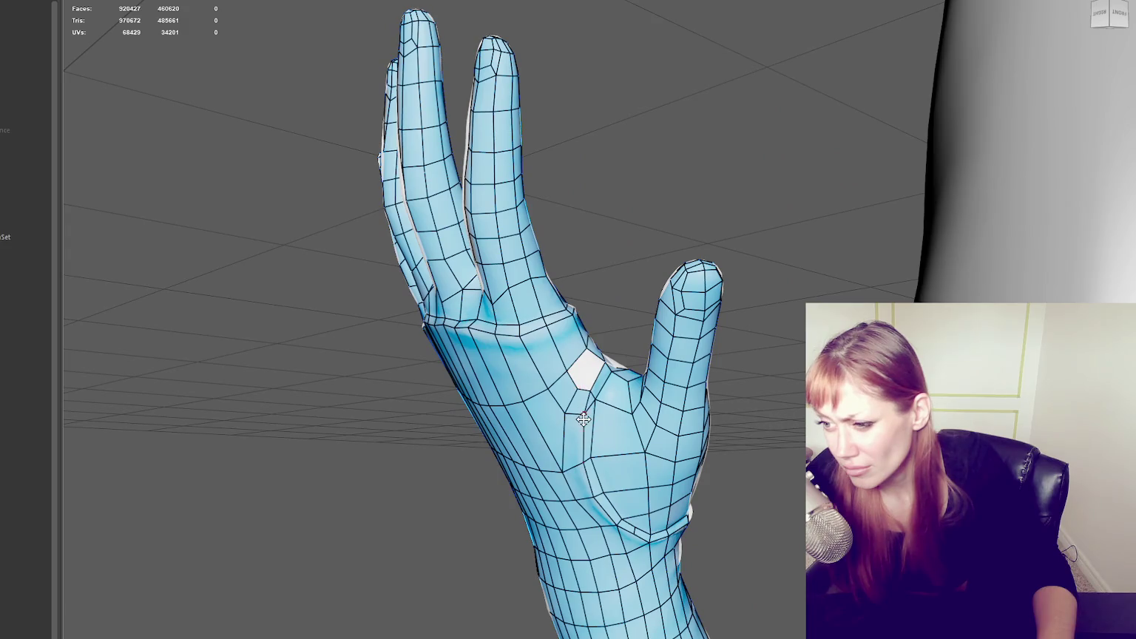
pyautogui.keyDown('alt'); pyautogui.moveTo(589, 381); pyautogui.dragTo(620, 400, button='right'); pyautogui.keyUp('alt')
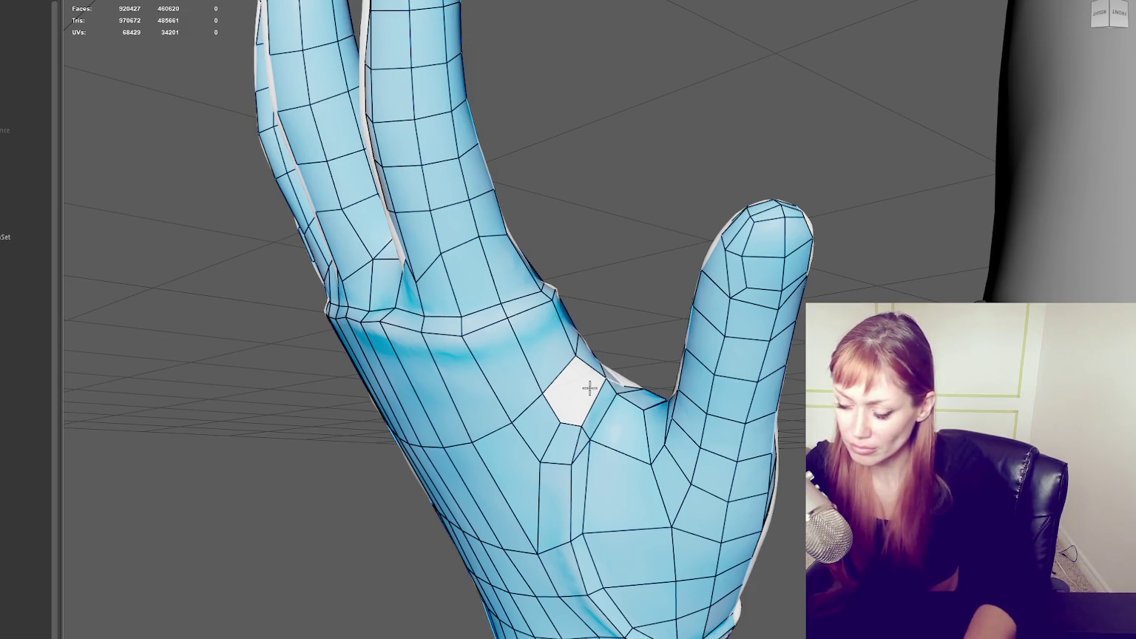
pyautogui.click(580, 440)
pyautogui.click(577, 440)
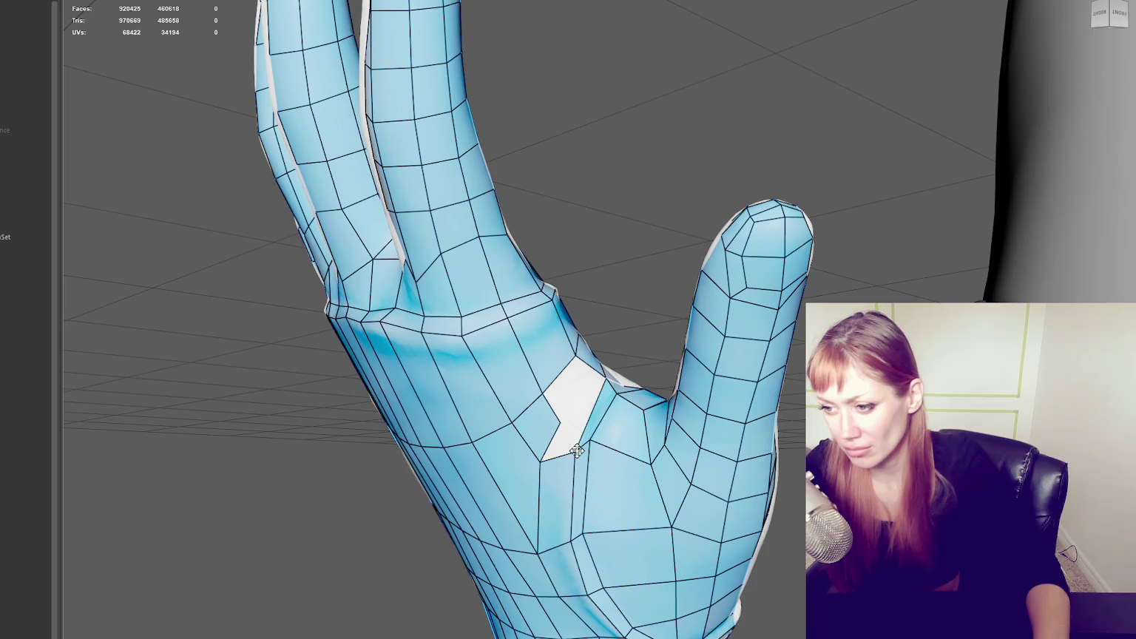
# - Inspect the hand from several angles and fill a new face into the thumb-base hole
pyautogui.keyDown('alt'); pyautogui.moveTo(570, 393); pyautogui.dragTo(548, 392); pyautogui.keyUp('alt')
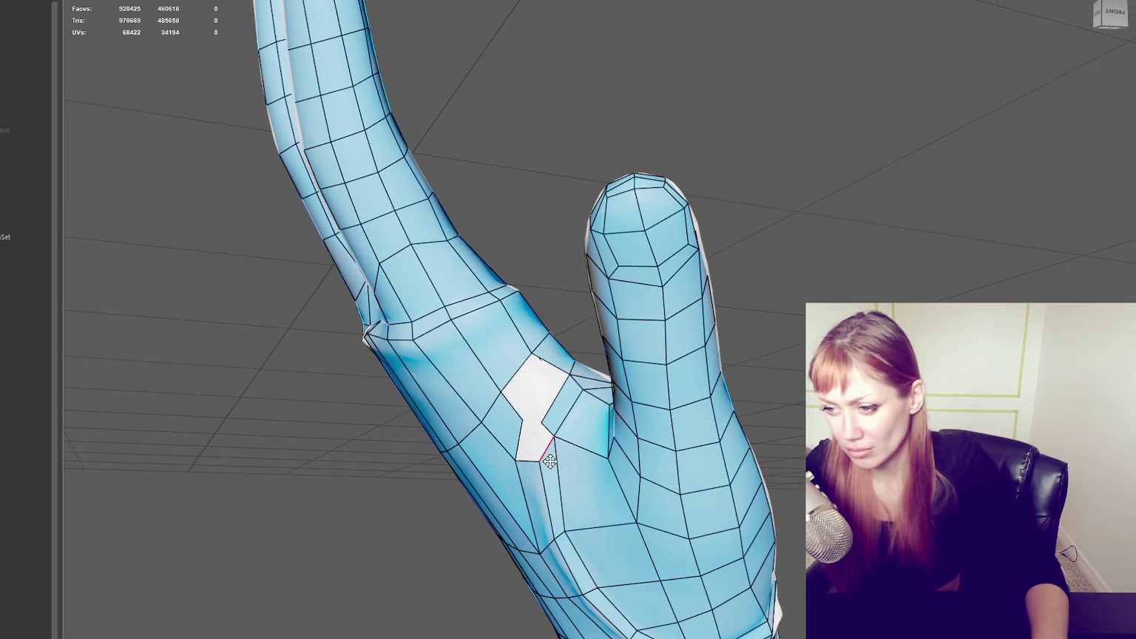
pyautogui.keyDown('alt'); pyautogui.moveTo(575, 460); pyautogui.dragTo(602, 458); pyautogui.keyUp('alt')
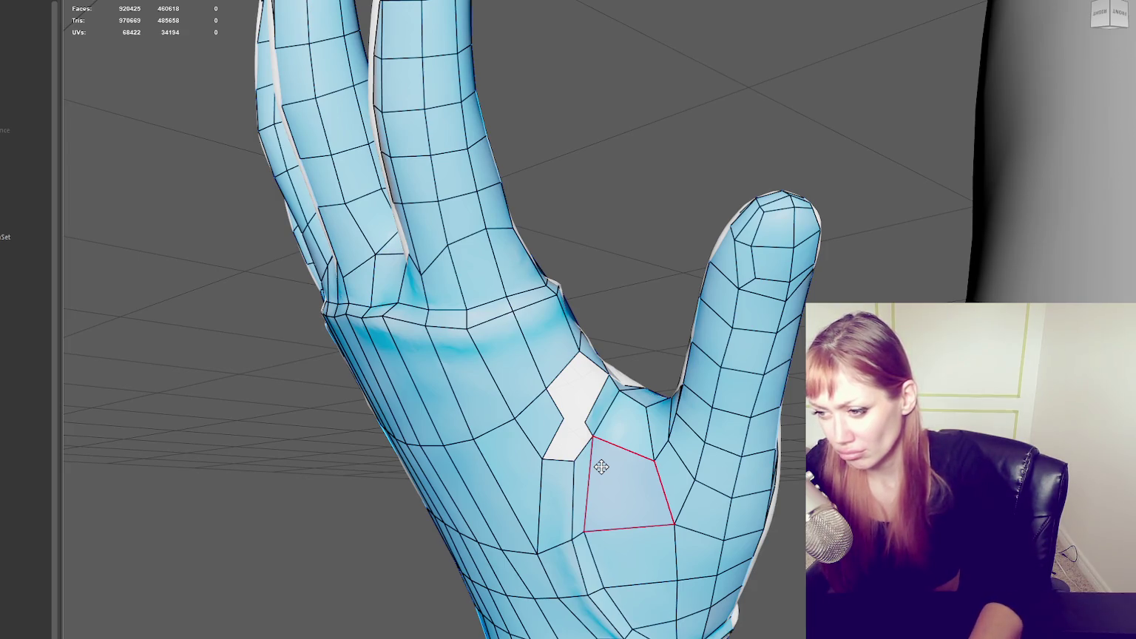
pyautogui.keyDown('alt'); pyautogui.moveTo(672, 410); pyautogui.dragTo(663, 407); pyautogui.keyUp('alt')
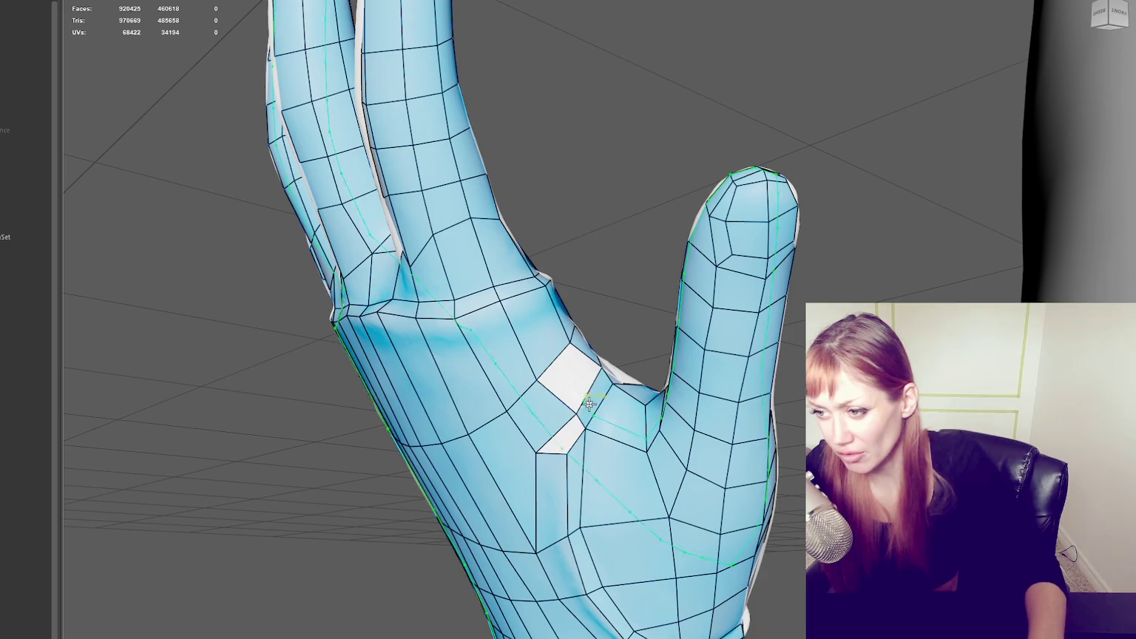
pyautogui.moveTo(589, 404)
pyautogui.keyDown('alt'); pyautogui.mouseDown()
pyautogui.moveTo(596, 454)
pyautogui.moveTo(574, 455)
pyautogui.mouseUp(); pyautogui.keyUp('alt')
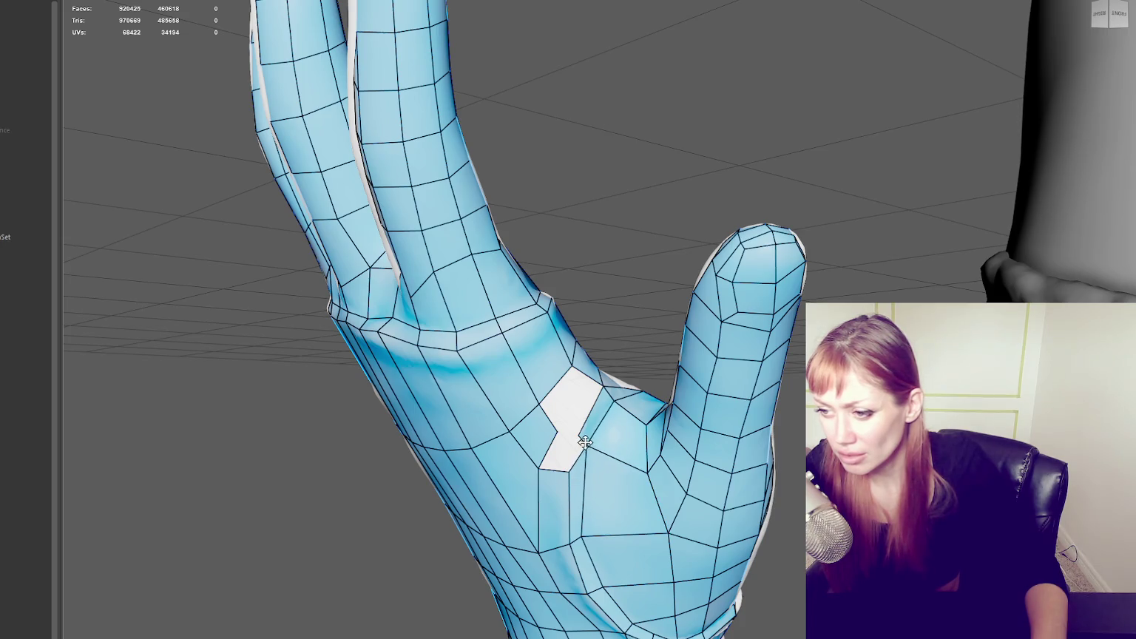
pyautogui.moveTo(602, 456)
pyautogui.keyDown('alt'); pyautogui.mouseDown()
pyautogui.moveTo(550, 491)
pyautogui.moveTo(622, 426)
pyautogui.mouseUp(); pyautogui.keyUp('alt')
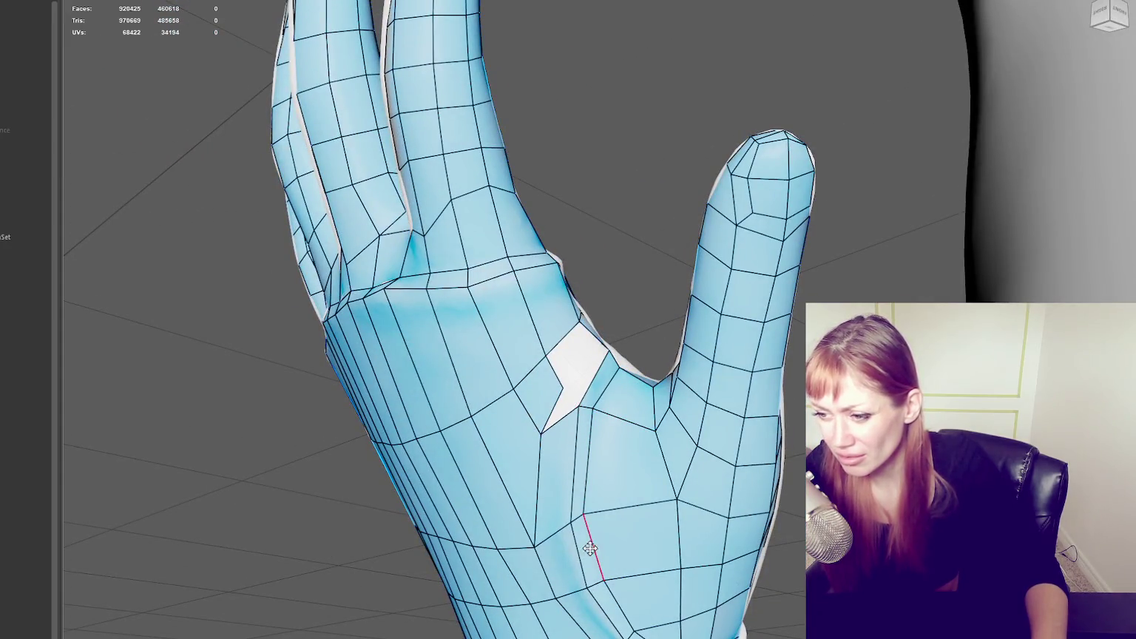
pyautogui.moveTo(558, 375)
pyautogui.keyDown('alt'); pyautogui.mouseDown()
pyautogui.moveTo(580, 376)
pyautogui.moveTo(553, 412)
pyautogui.moveTo(591, 407)
pyautogui.moveTo(602, 440)
pyautogui.mouseUp(); pyautogui.keyUp('alt')
pyautogui.keyDown('shift'); pyautogui.click(554, 463); pyautogui.keyUp('shift')
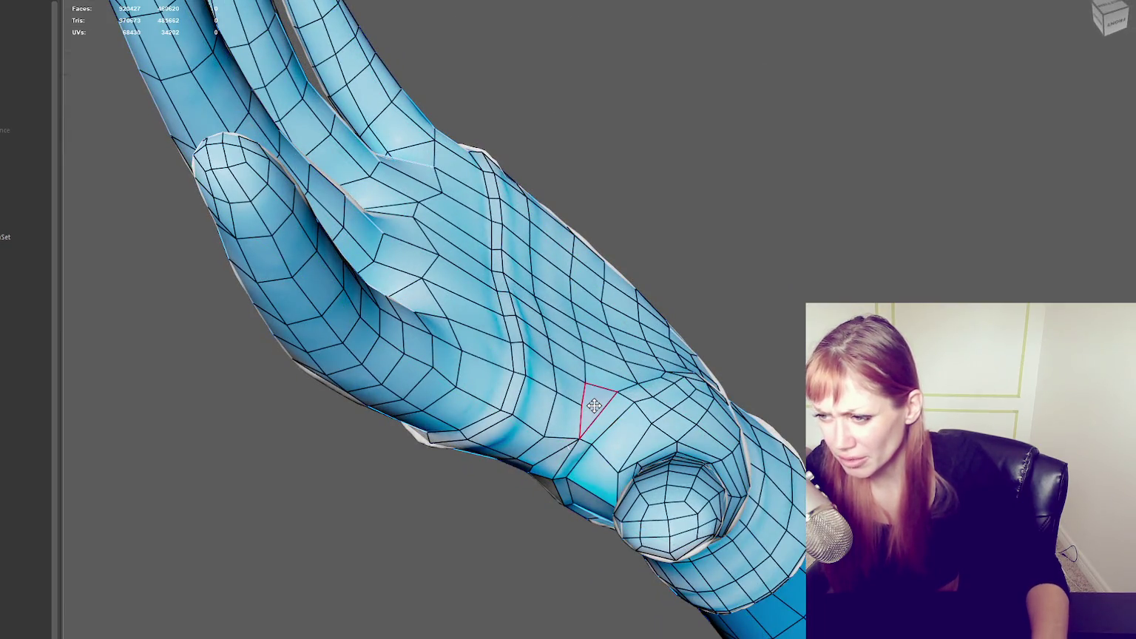
# - Delete three more faces to widen the hole and move a vertex up to reshape the edges
pyautogui.keyDown('ctrl'); pyautogui.keyDown('shift'); pyautogui.click(564, 436); pyautogui.keyUp('shift'); pyautogui.keyUp('ctrl')
pyautogui.keyDown('ctrl'); pyautogui.keyDown('shift'); pyautogui.click(554, 446); pyautogui.keyUp('shift'); pyautogui.keyUp('ctrl')
pyautogui.keyDown('ctrl'); pyautogui.keyDown('shift'); pyautogui.click(573, 393); pyautogui.keyUp('shift'); pyautogui.keyUp('ctrl')
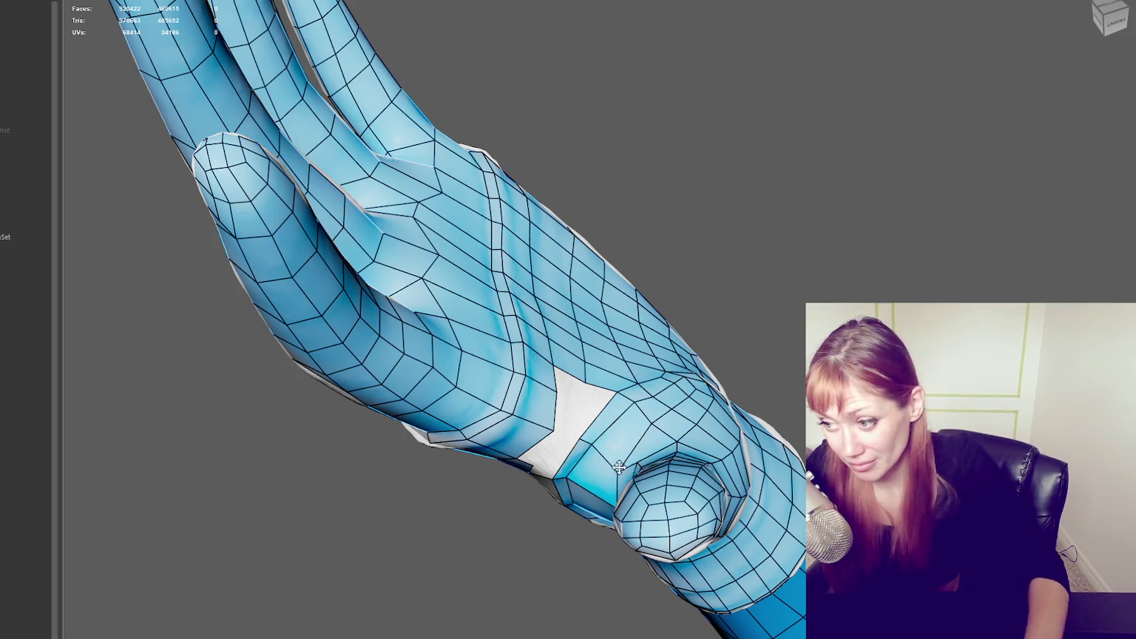
pyautogui.moveTo(620, 469)
pyautogui.keyDown('alt'); pyautogui.mouseDown()
pyautogui.moveTo(674, 411)
pyautogui.moveTo(666, 418)
pyautogui.mouseUp(); pyautogui.keyUp('alt')
pyautogui.moveTo(548, 473); pyautogui.dragTo(562, 442)
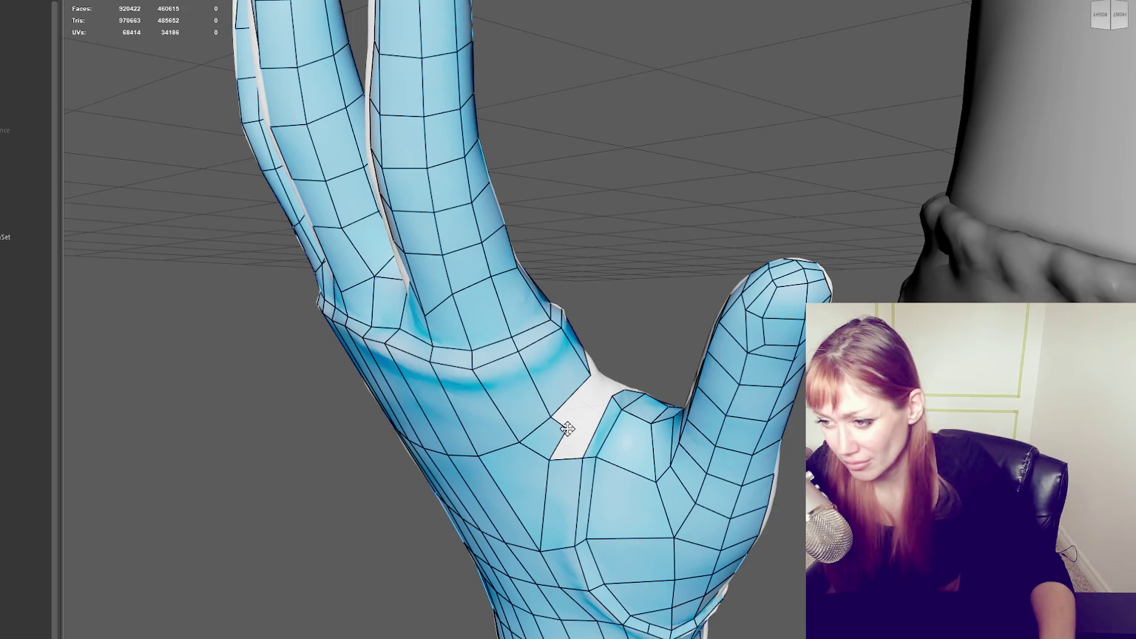
# - Remove three palm faces beside the thumb and refill the gap with three quads
pyautogui.keyDown('ctrl'); pyautogui.keyDown('shift'); pyautogui.click(560, 491); pyautogui.keyUp('shift'); pyautogui.keyUp('ctrl')
pyautogui.keyDown('ctrl'); pyautogui.keyDown('shift'); pyautogui.click(522, 484); pyautogui.keyUp('shift'); pyautogui.keyUp('ctrl')
pyautogui.keyDown('ctrl'); pyautogui.keyDown('shift'); pyautogui.click(548, 502); pyautogui.keyUp('shift'); pyautogui.keyUp('ctrl')
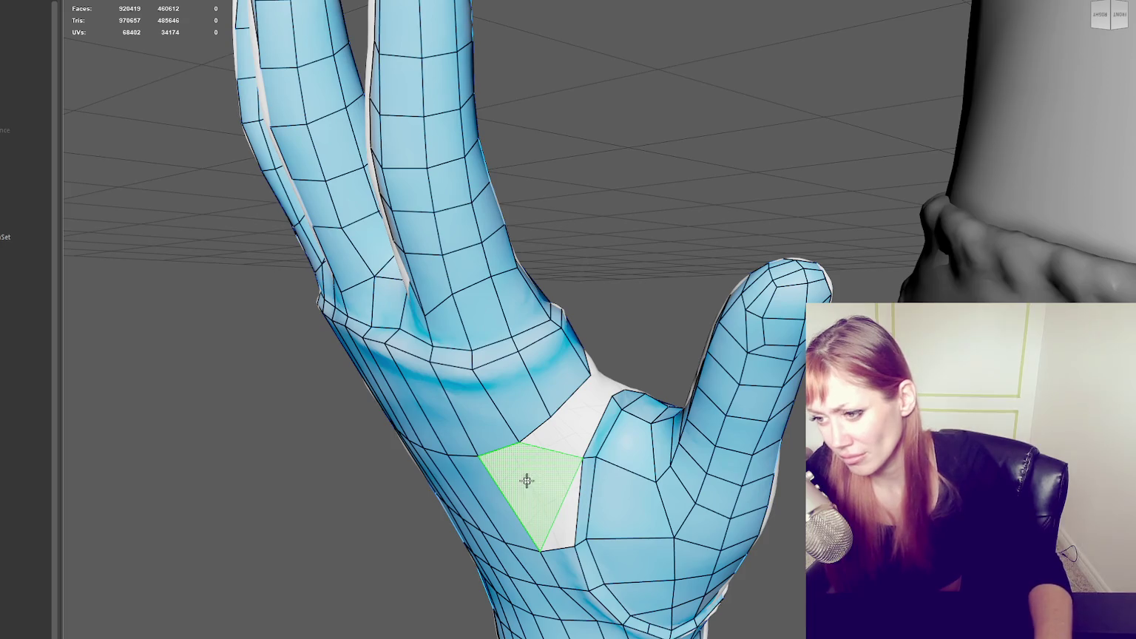
pyautogui.keyDown('shift'); pyautogui.click(522, 509); pyautogui.keyUp('shift')
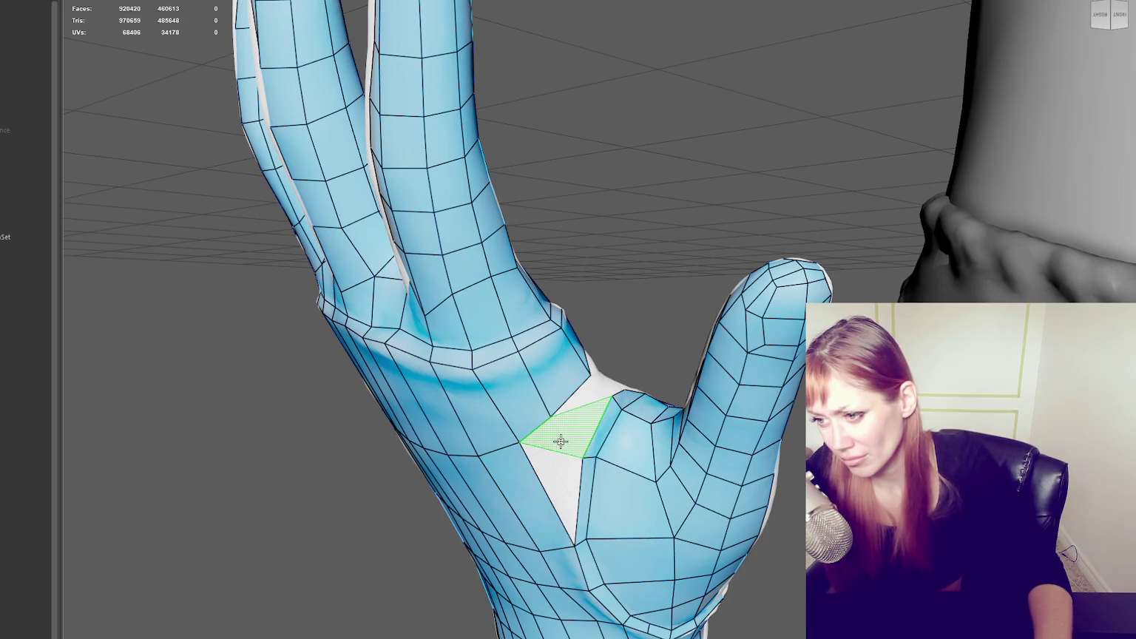
pyautogui.keyDown('shift'); pyautogui.click(552, 462); pyautogui.keyUp('shift')
pyautogui.keyDown('shift'); pyautogui.click(584, 392); pyautogui.keyUp('shift')
pyautogui.moveTo(583, 393)
pyautogui.keyDown('alt'); pyautogui.mouseDown()
pyautogui.moveTo(623, 407)
pyautogui.moveTo(553, 380)
pyautogui.moveTo(764, 312)
pyautogui.moveTo(651, 369)
pyautogui.mouseUp(); pyautogui.keyUp('alt')
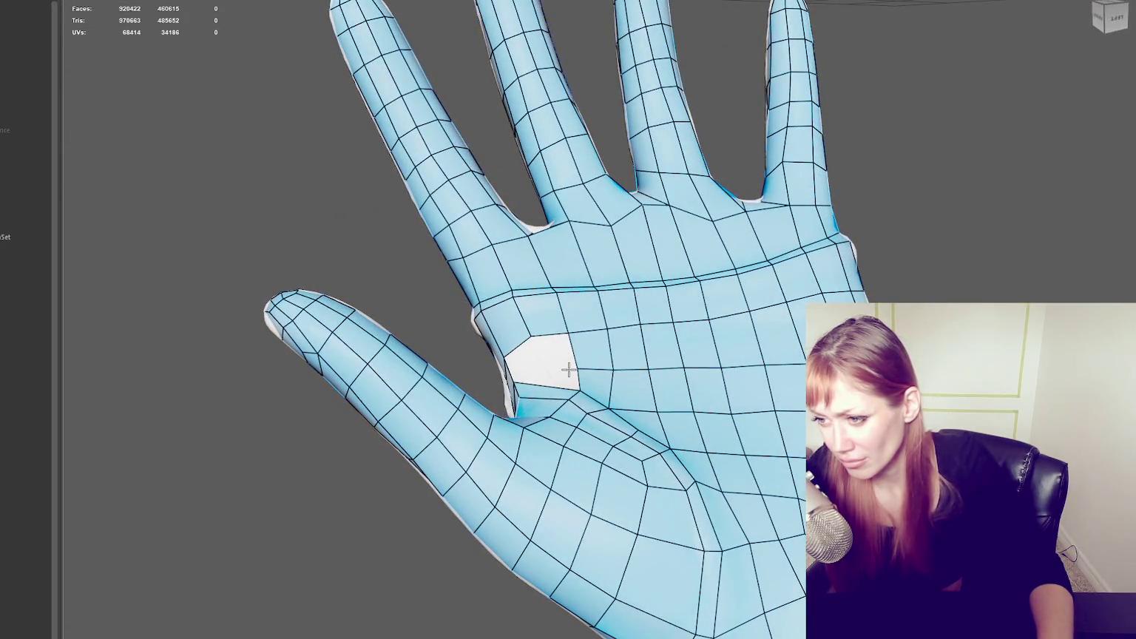
# - Fill a quad into the upper part of the thumb-palm gap, then zoom out to the whole arm
pyautogui.keyDown('alt'); pyautogui.moveTo(566, 363); pyautogui.dragTo(524, 368); pyautogui.keyUp('alt')
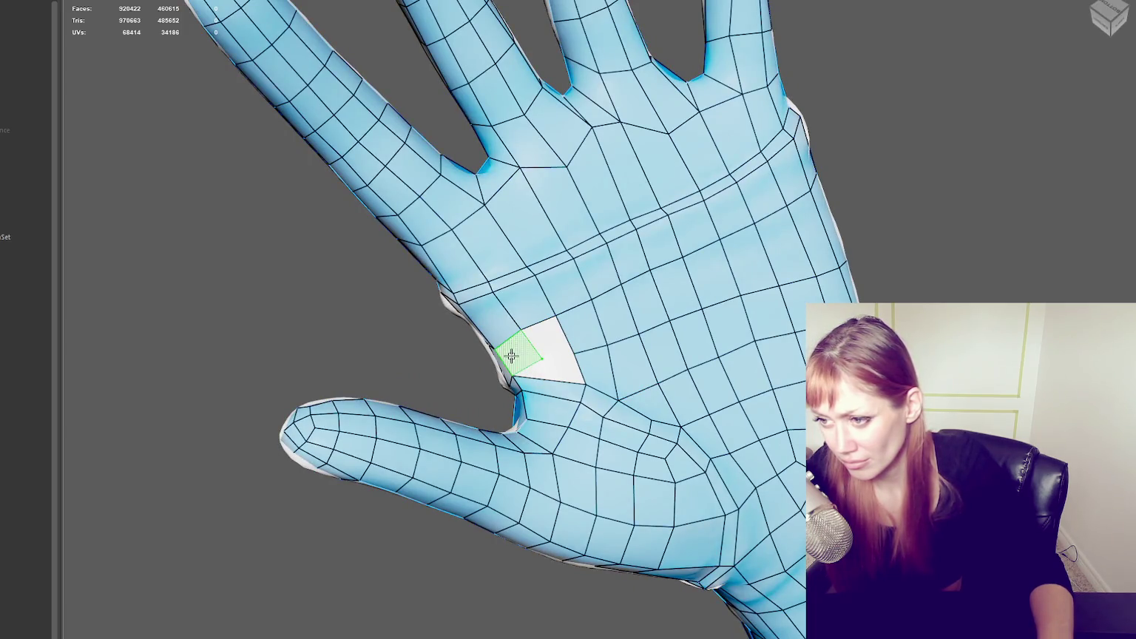
pyautogui.keyDown('shift'); pyautogui.click(546, 331); pyautogui.keyUp('shift')
pyautogui.moveTo(561, 370)
pyautogui.keyDown('alt'); pyautogui.mouseDown()
pyautogui.moveTo(736, 325)
pyautogui.moveTo(553, 433)
pyautogui.moveTo(540, 380)
pyautogui.mouseUp(); pyautogui.keyUp('alt')
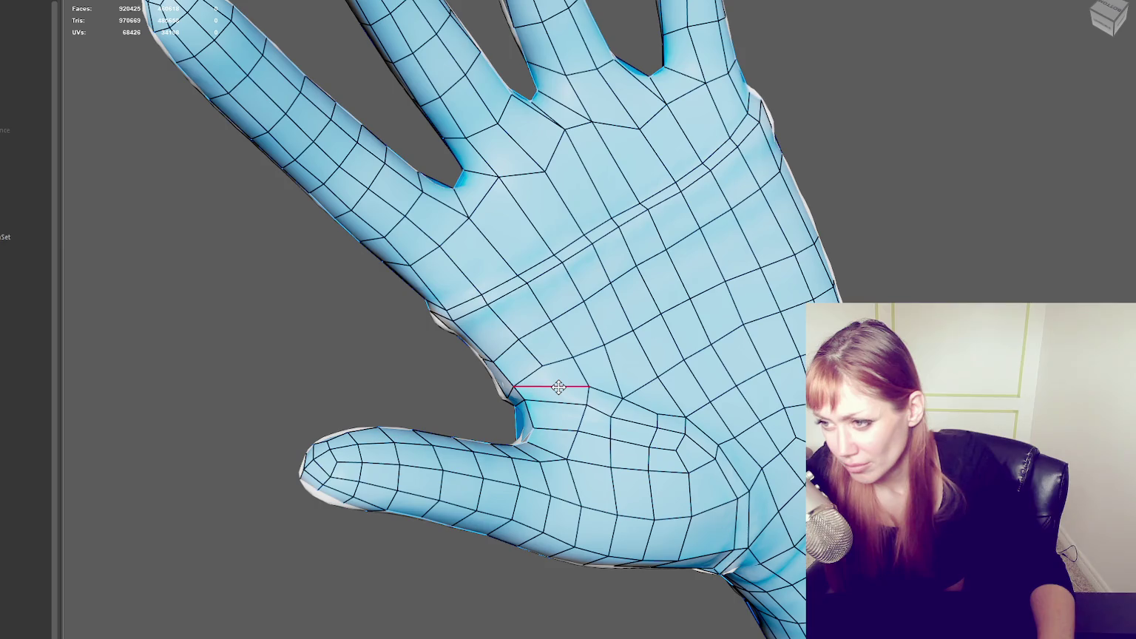
pyautogui.scroll(-10, 559, 386)
pyautogui.keyDown('alt'); pyautogui.moveTo(763, 350); pyautogui.dragTo(851, 251); pyautogui.keyUp('alt')
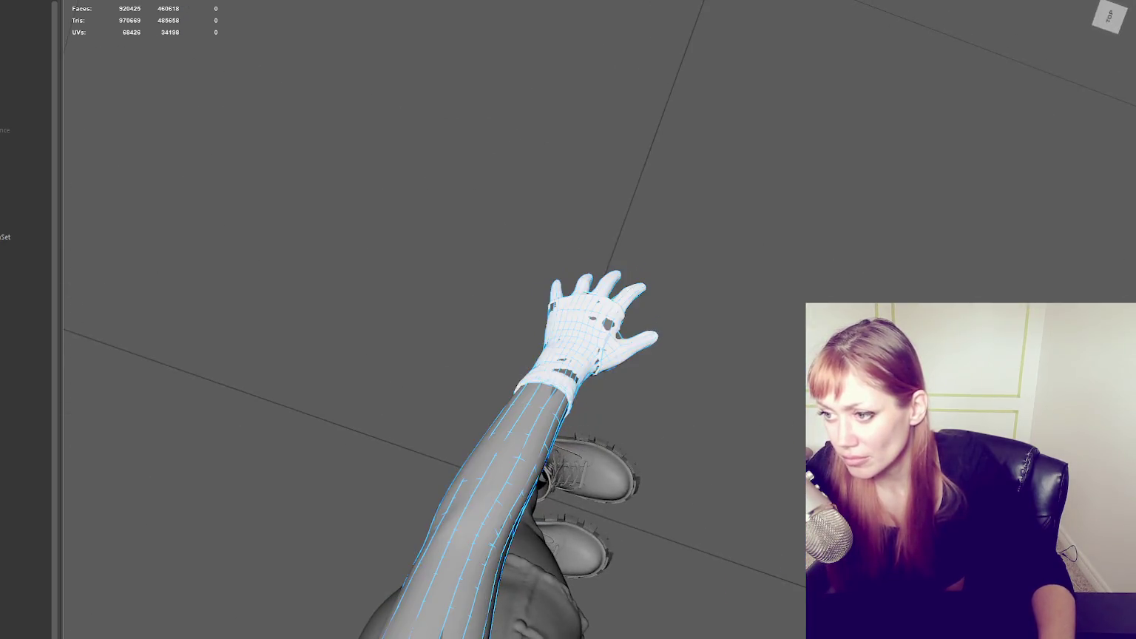
# - Select all the garments, isolate the jacket in the viewport and frame it
pyautogui.keyDown('alt'); pyautogui.moveTo(716, 431); pyautogui.dragTo(787, 286); pyautogui.keyUp('alt')
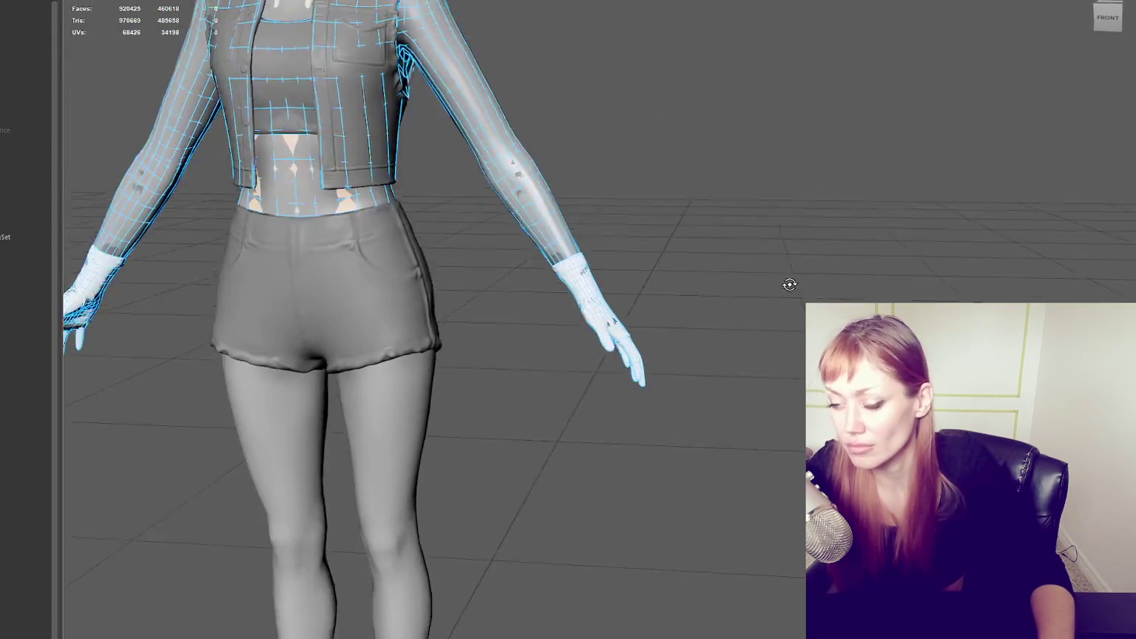
pyautogui.scroll(-5, 787, 285)
pyautogui.moveTo(736, 332)
pyautogui.keyDown('alt'); pyautogui.mouseDown()
pyautogui.moveTo(862, 301)
pyautogui.moveTo(782, 358)
pyautogui.mouseUp(); pyautogui.keyUp('alt')
pyautogui.scroll(3, 862, 302)
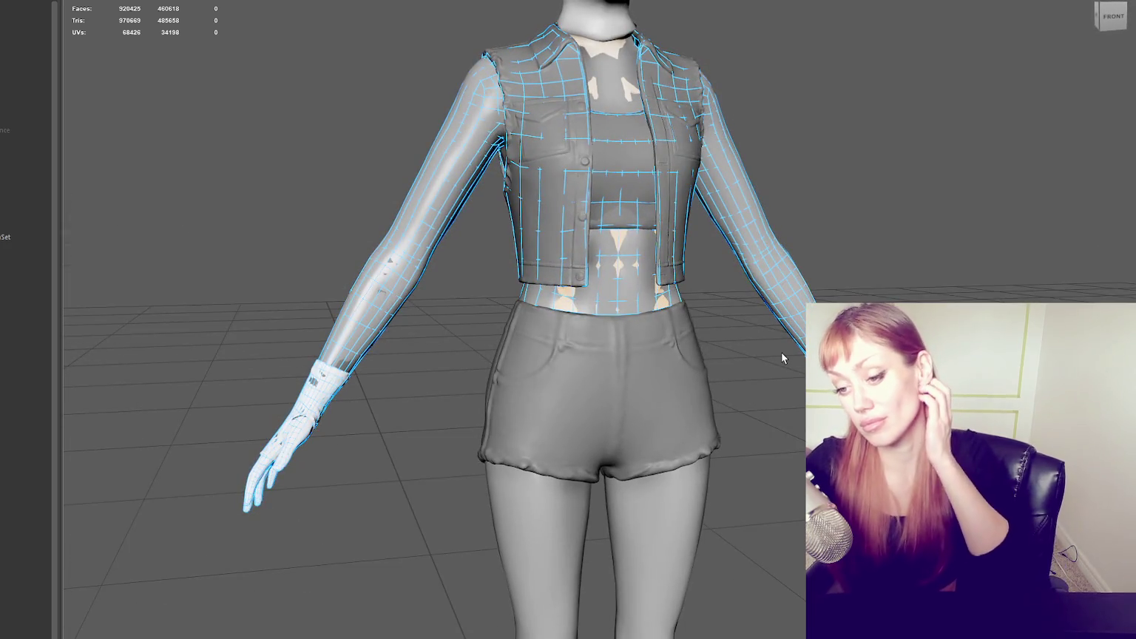
pyautogui.press('Down')
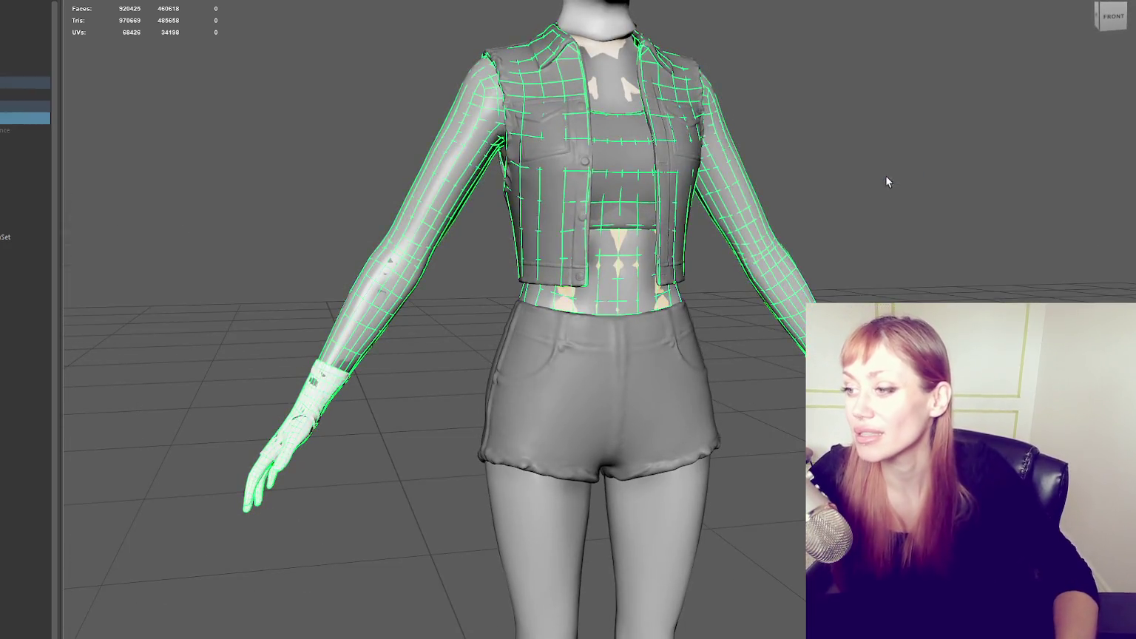
pyautogui.press('Up')
pyautogui.moveTo(817, 232); pyautogui.dragTo(840, 310)
pyautogui.hotkey('ctrl', '1')
pyautogui.press('f')
# - Display the jacket as a wireframe and orbit round to its back
pyautogui.rightClick(800, 129)
pyautogui.press('4')
pyautogui.keyDown('alt'); pyautogui.moveTo(533, 96); pyautogui.dragTo(532, 137, button='middle'); pyautogui.keyUp('alt')
pyautogui.moveTo(533, 136)
pyautogui.keyDown('alt'); pyautogui.mouseDown()
pyautogui.moveTo(596, 55)
pyautogui.moveTo(814, 138)
pyautogui.mouseUp(); pyautogui.keyUp('alt')
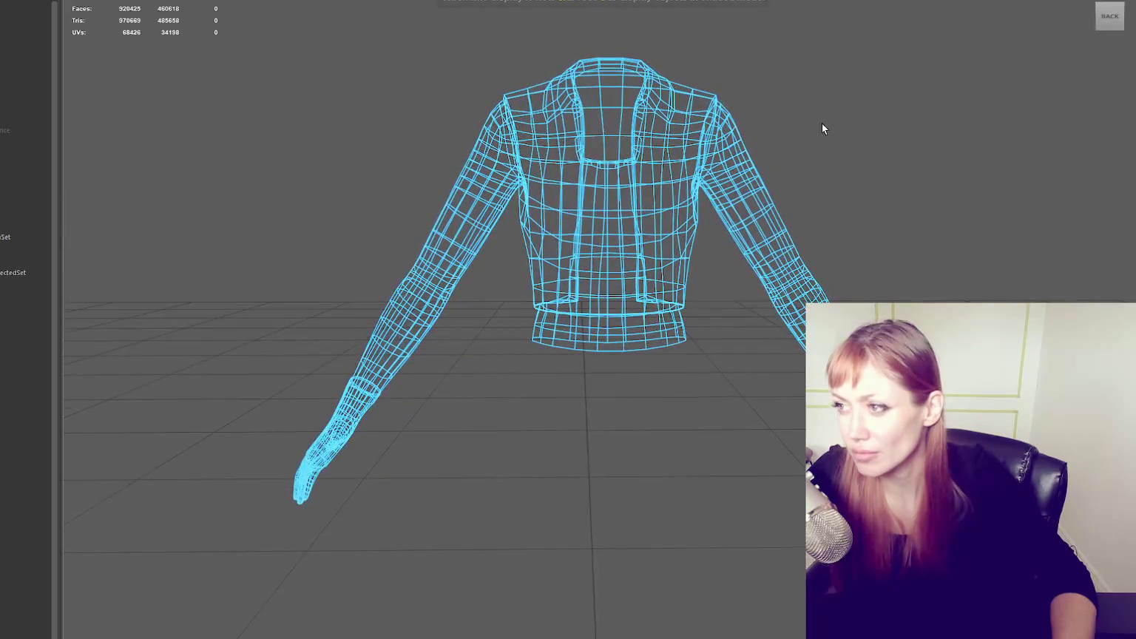
pyautogui.click(880, 16)
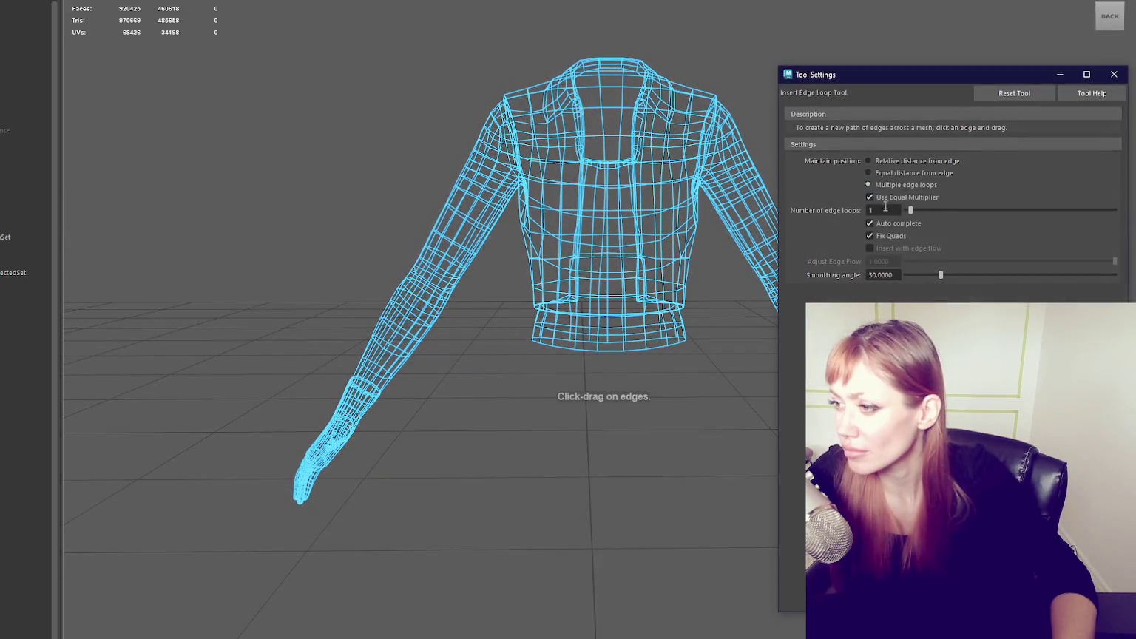
# - Insert an edge loop down the jacket's centre and return to shaded display
pyautogui.click(611, 89)
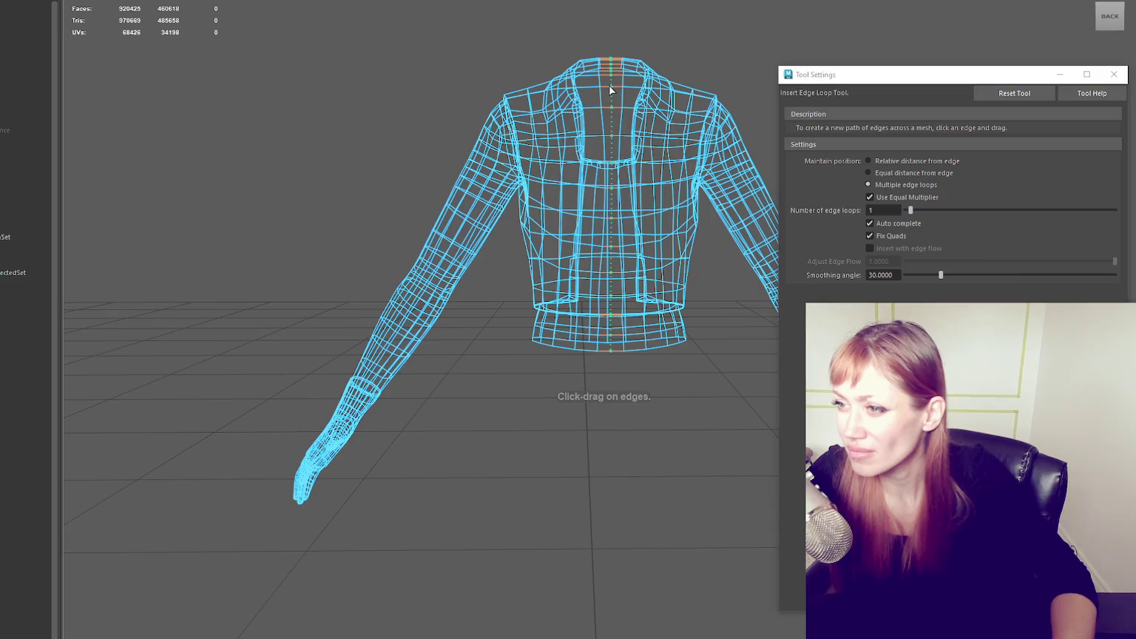
pyautogui.click(1114, 74)
pyautogui.rightClick(809, 53)
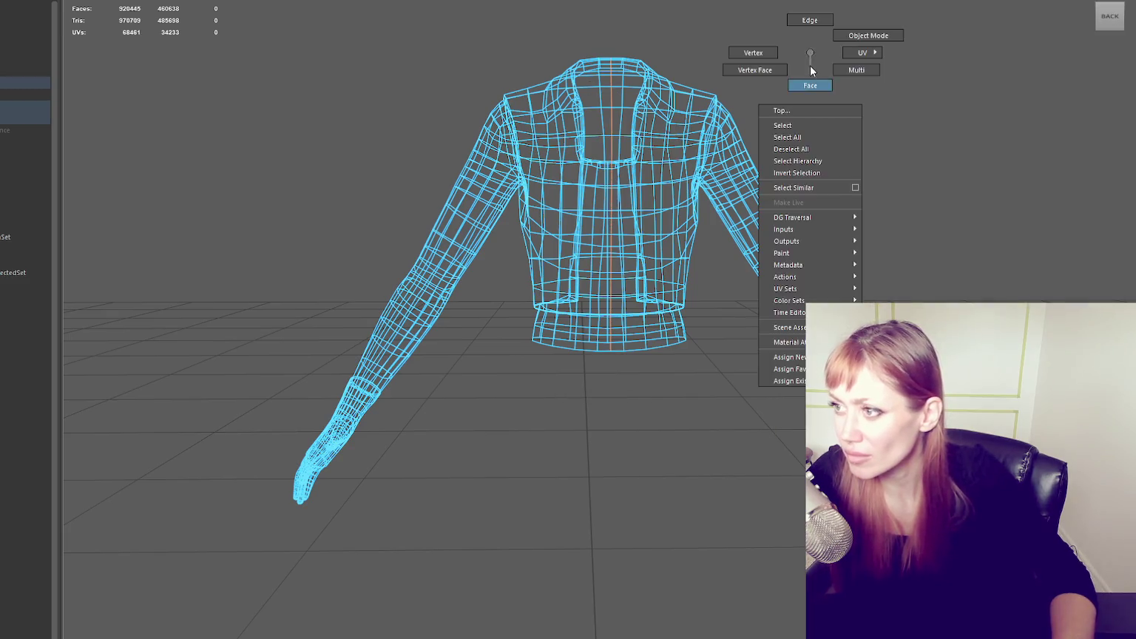
pyautogui.press('4')
pyautogui.press('5')
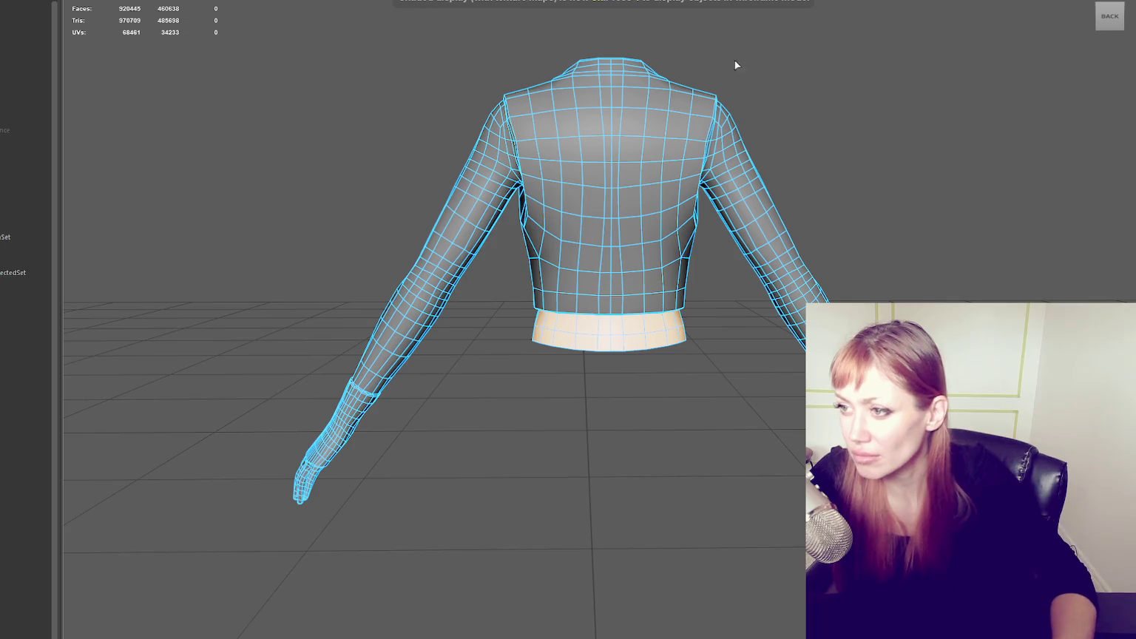
pyautogui.keyDown('alt'); pyautogui.moveTo(718, 59); pyautogui.dragTo(504, 80); pyautogui.keyUp('alt')
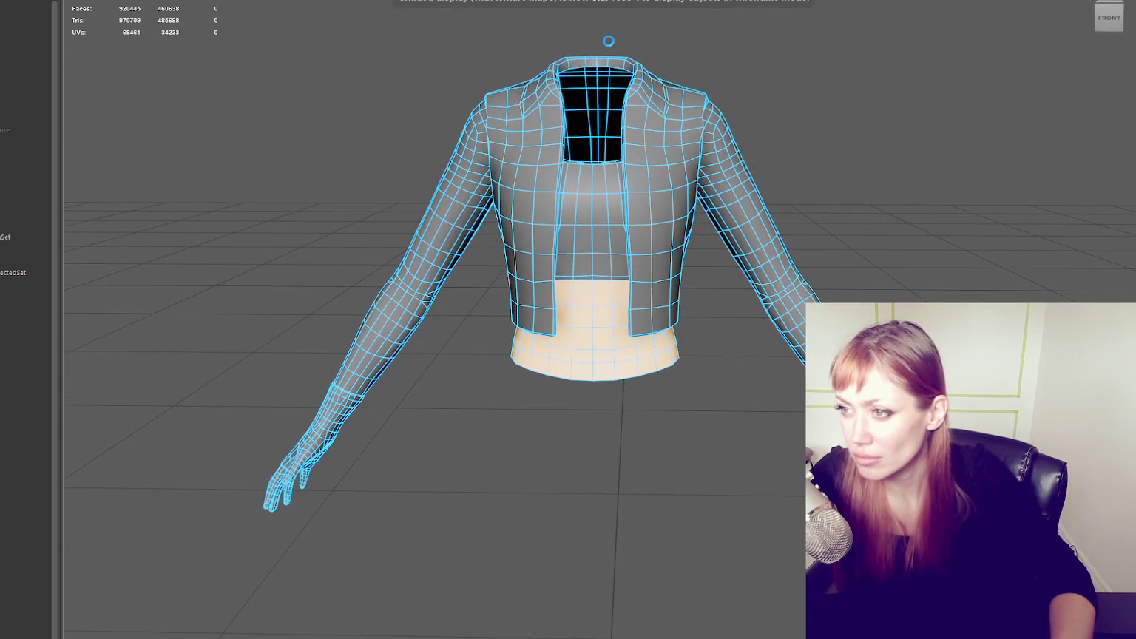
pyautogui.keyDown('alt'); pyautogui.moveTo(602, 47); pyautogui.dragTo(581, 38); pyautogui.keyUp('alt')
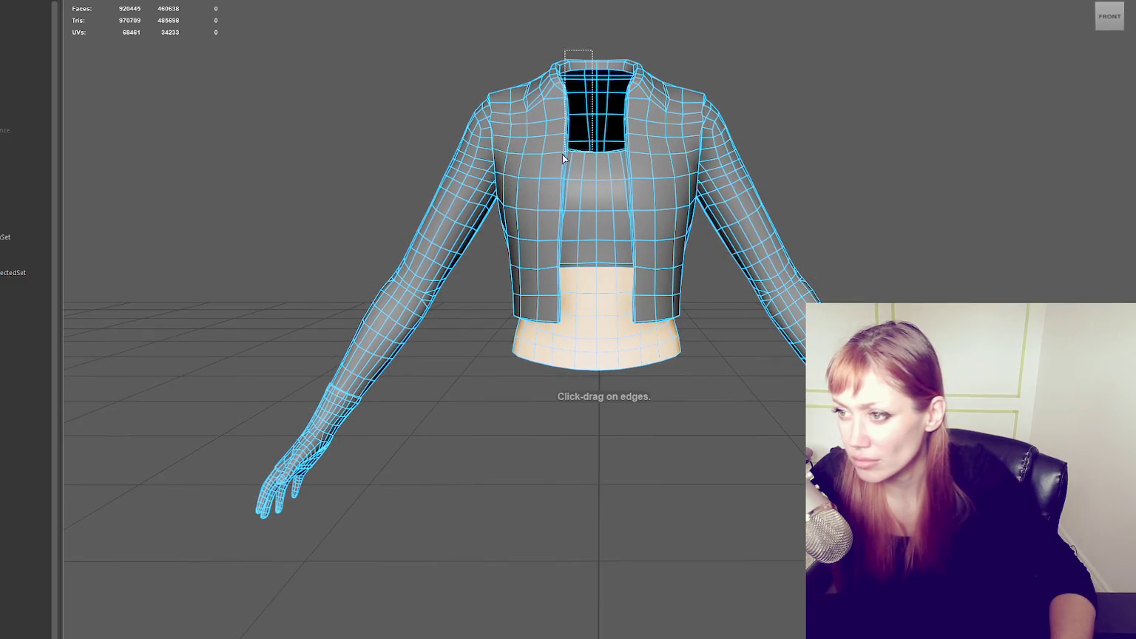
# - Marquee-select the faces on the left half of the jacket and delete them
pyautogui.press('F8')
pyautogui.moveTo(287, 172); pyautogui.dragTo(330, 363, button='right')
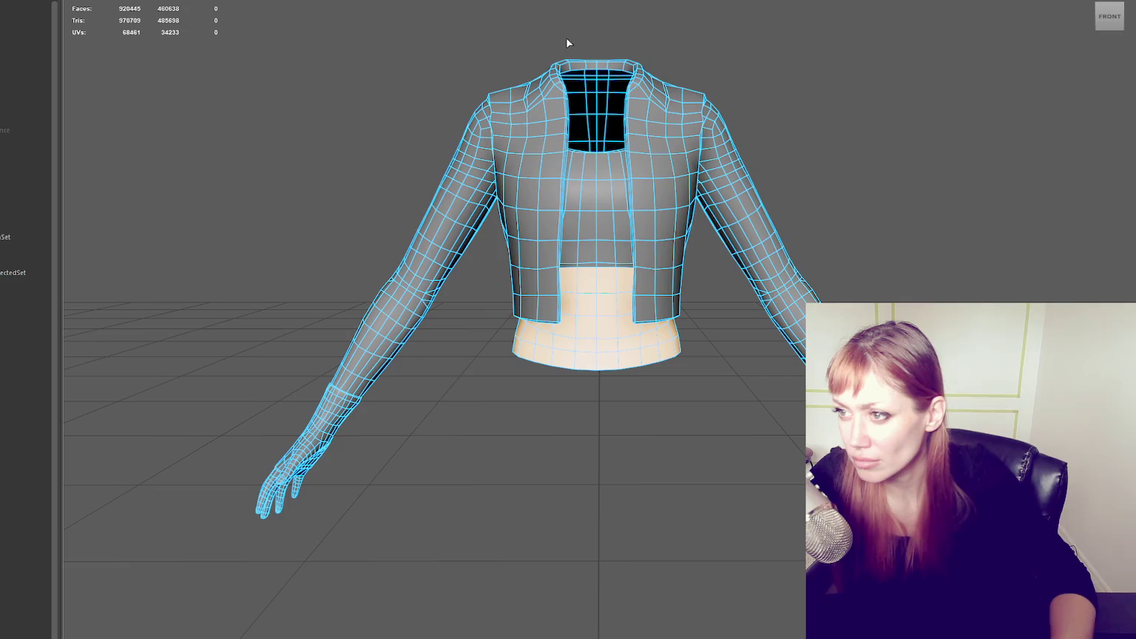
pyautogui.moveTo(591, 32); pyautogui.dragTo(29, 557)
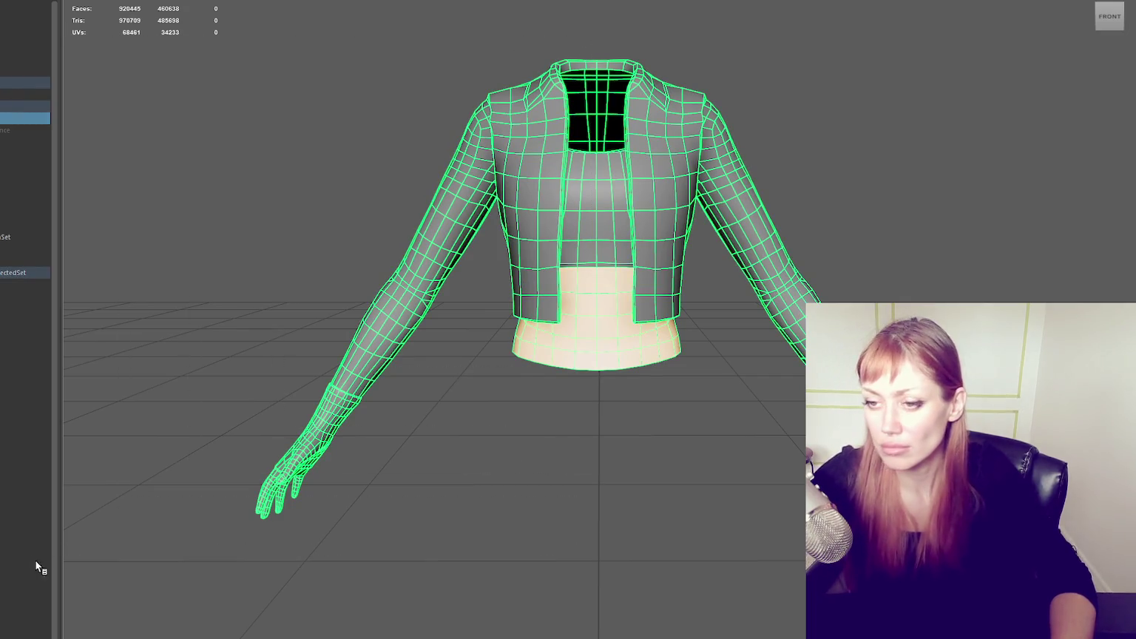
pyautogui.click(614, 31)
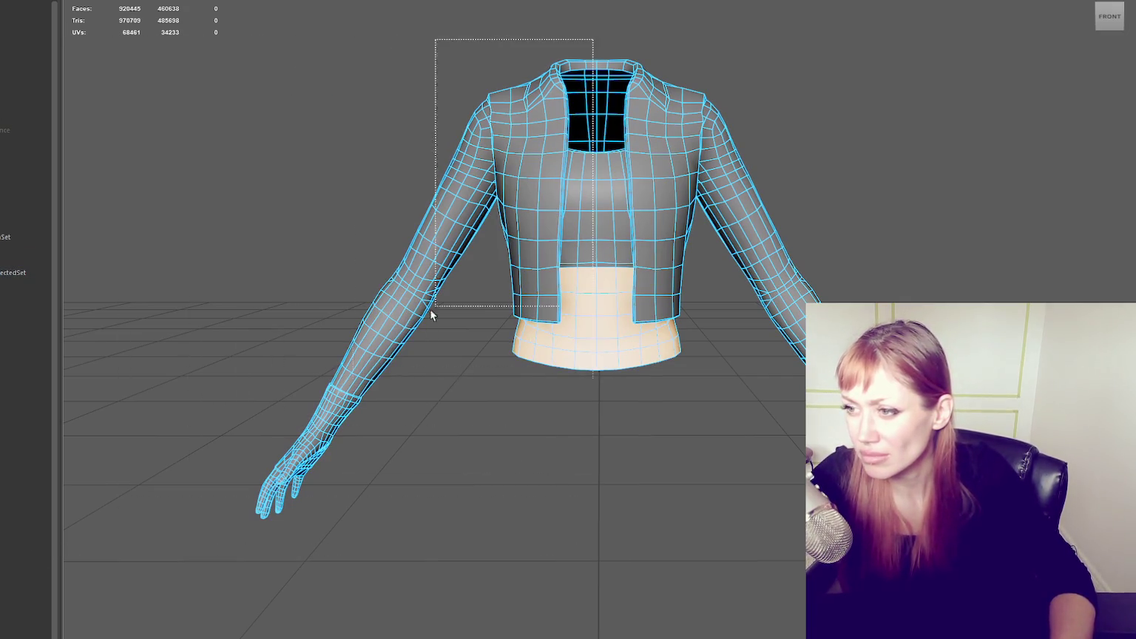
pyautogui.moveTo(486, 245); pyautogui.dragTo(173, 500)
pyautogui.press('Delete')
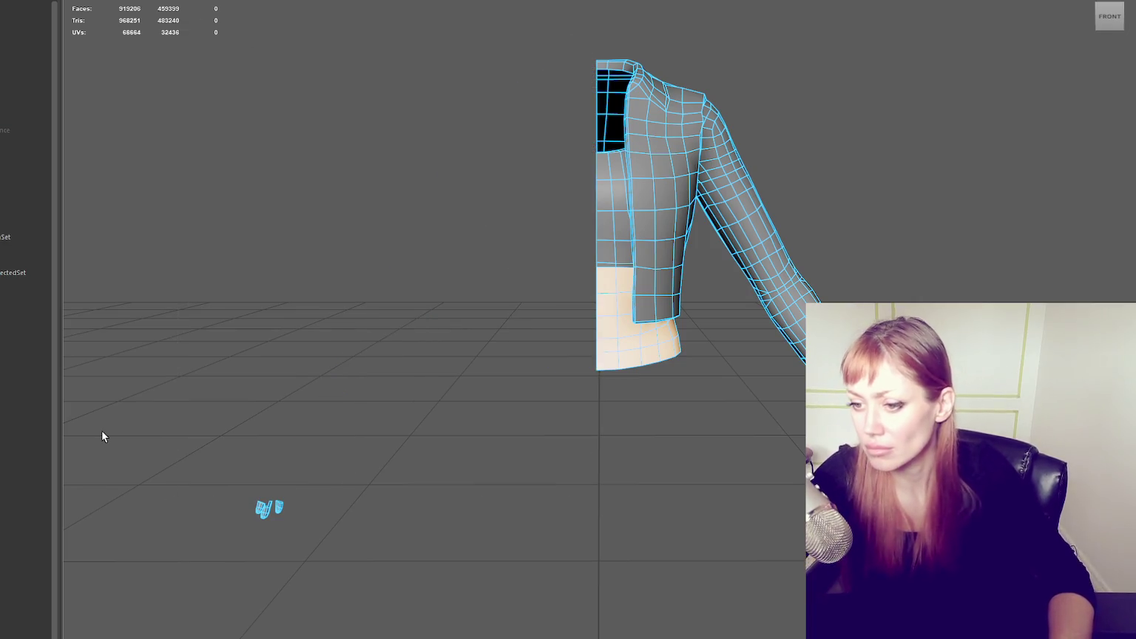
# - Delete the stray fingertip faces, then mirror the half jacket and combine both halves
pyautogui.moveTo(337, 437); pyautogui.dragTo(239, 553)
pyautogui.press('Delete')
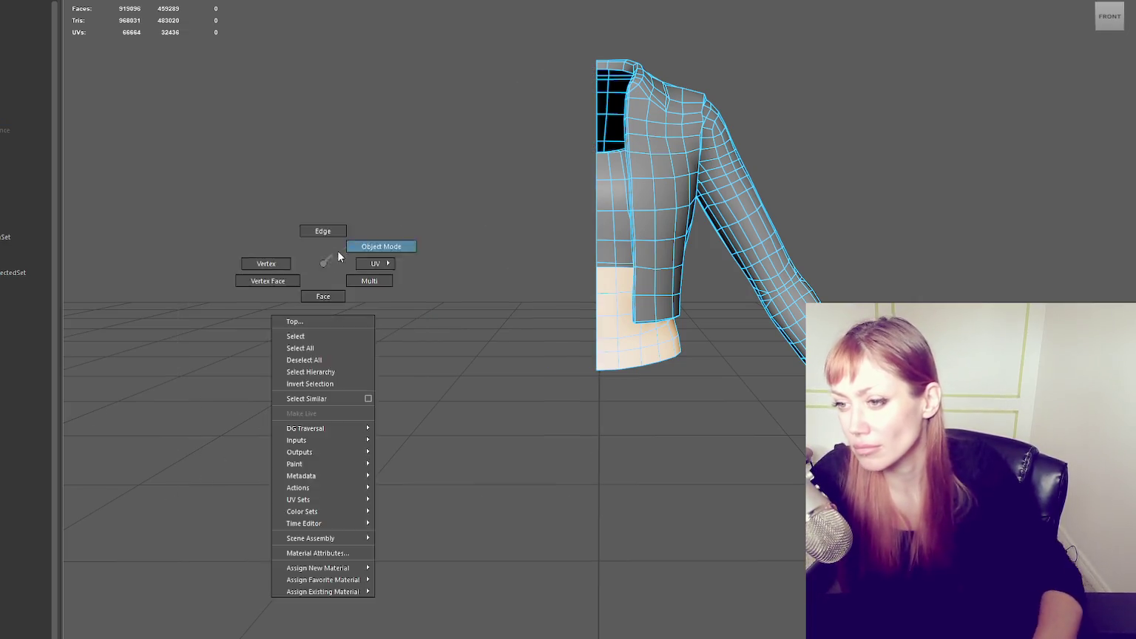
pyautogui.moveTo(322, 264); pyautogui.dragTo(380, 244, button='right')
pyautogui.click(628, 174)
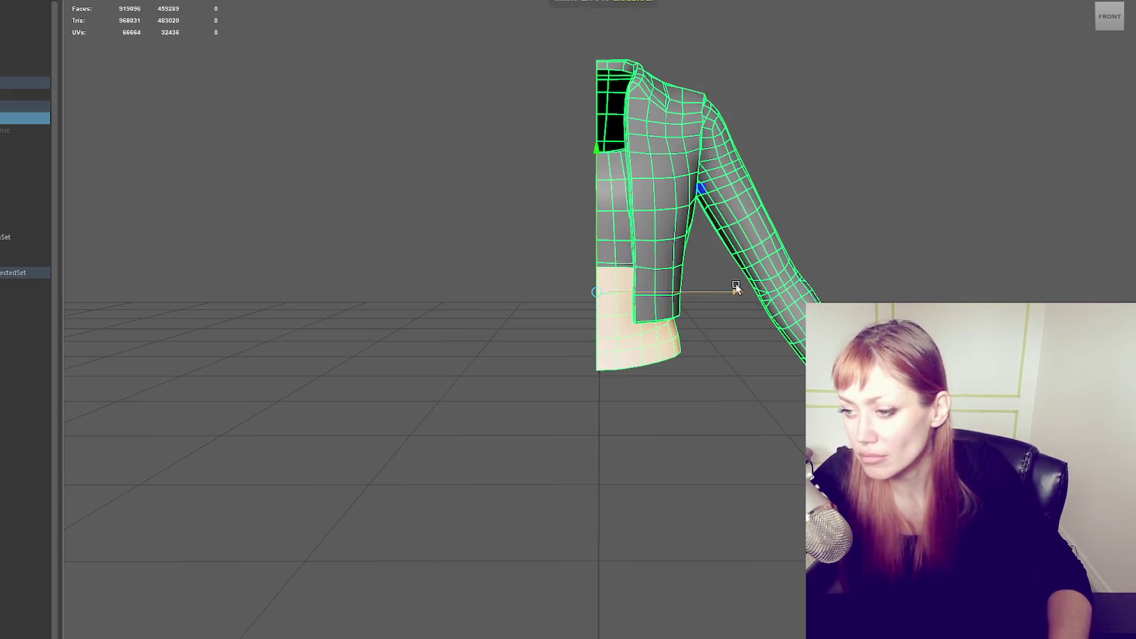
pyautogui.click(179, 86)
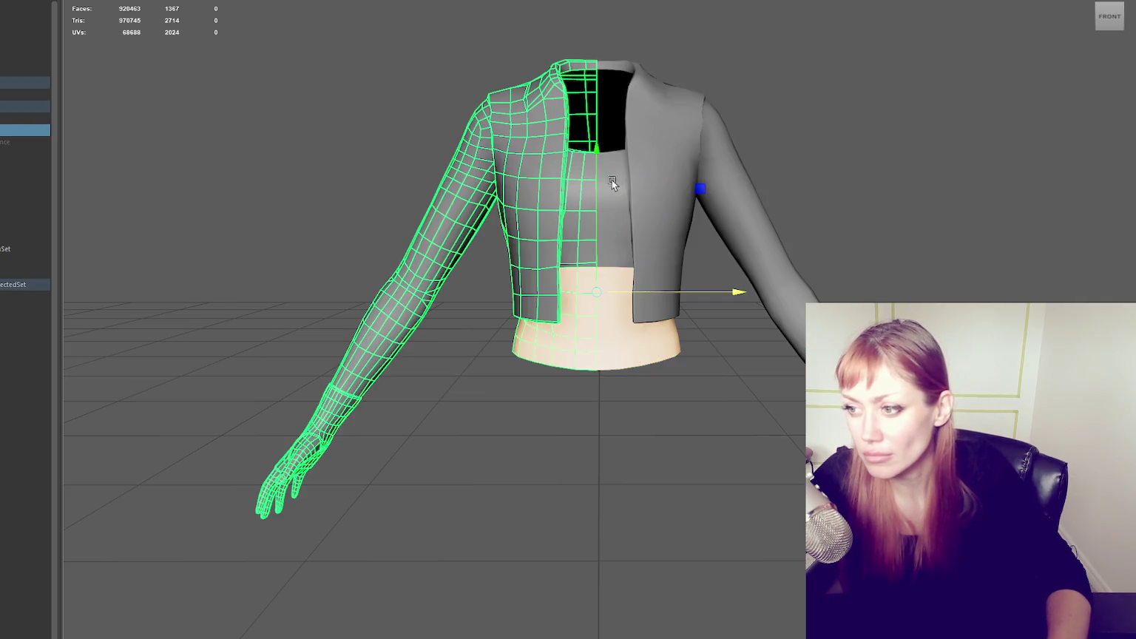
pyautogui.click(170, 44)
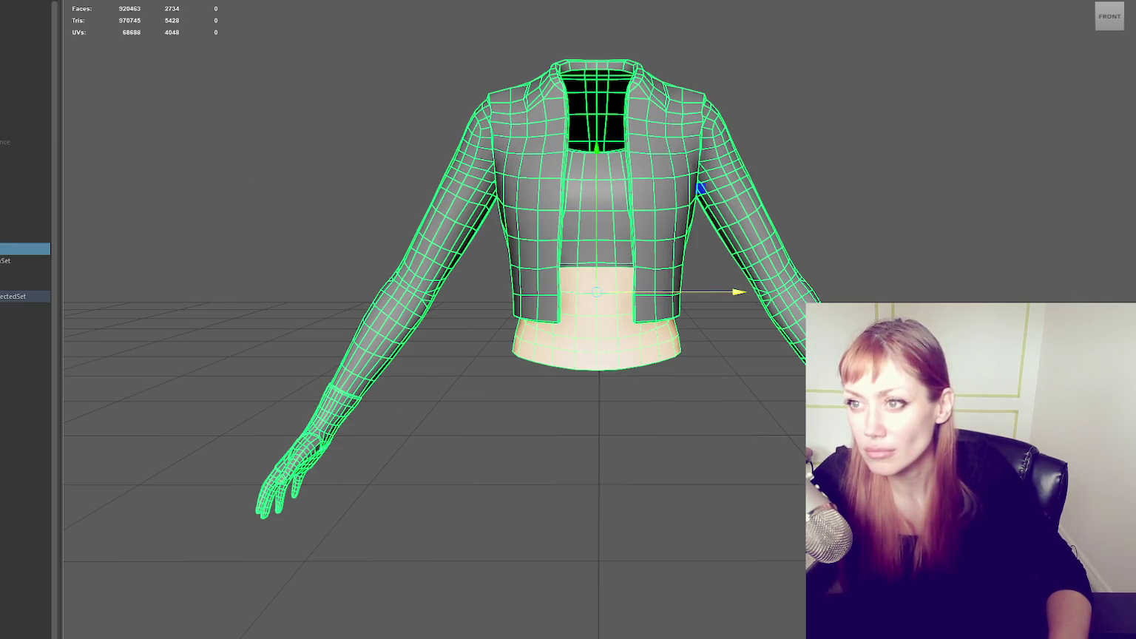
# - Merge the overlapping vertices along the jacket's centre seam
pyautogui.press('F9')
pyautogui.press('4')
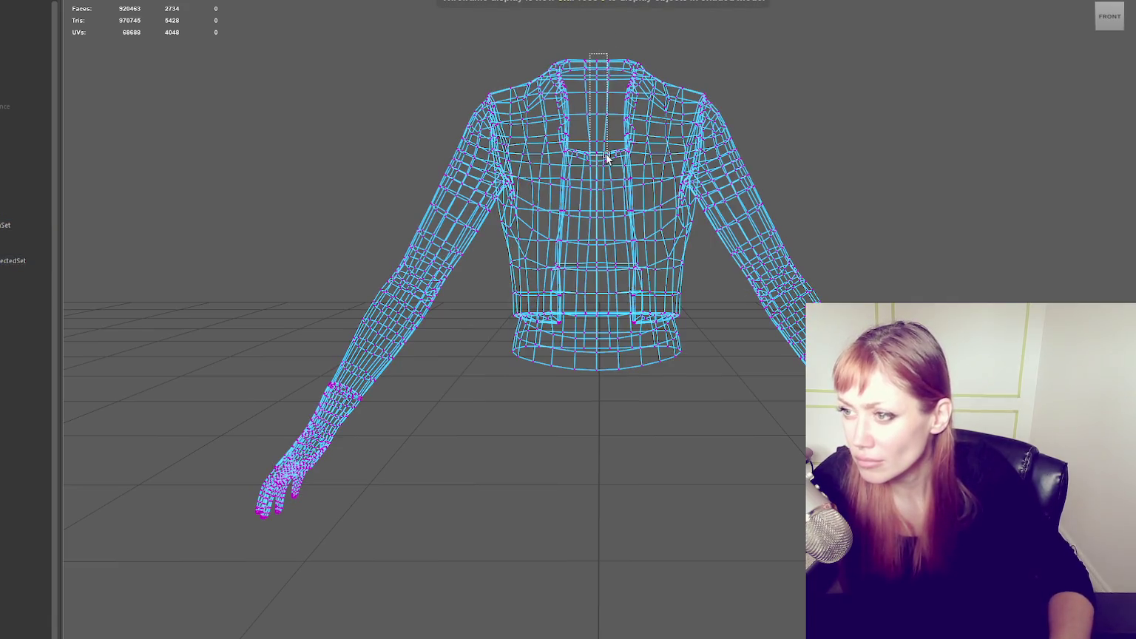
pyautogui.moveTo(599, 161); pyautogui.dragTo(601, 162)
pyautogui.scroll(2, 627, 185)
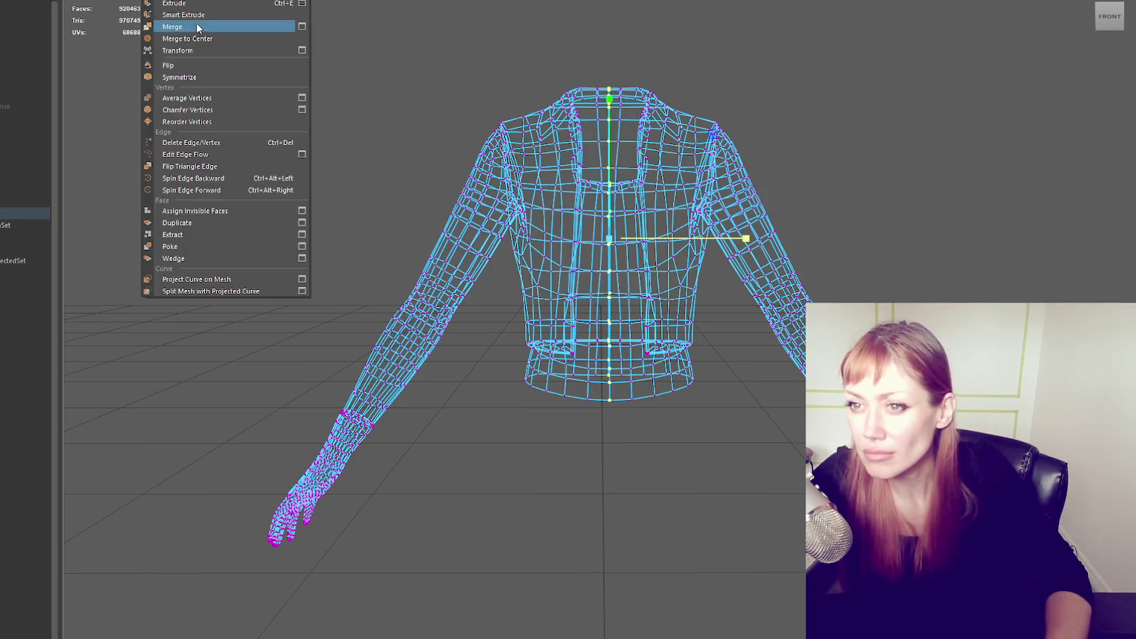
pyautogui.moveTo(736, 46); pyautogui.dragTo(769, 22, button='right')
# - Delete the inner top's centre edge loop and return to object selection
pyautogui.press('6')
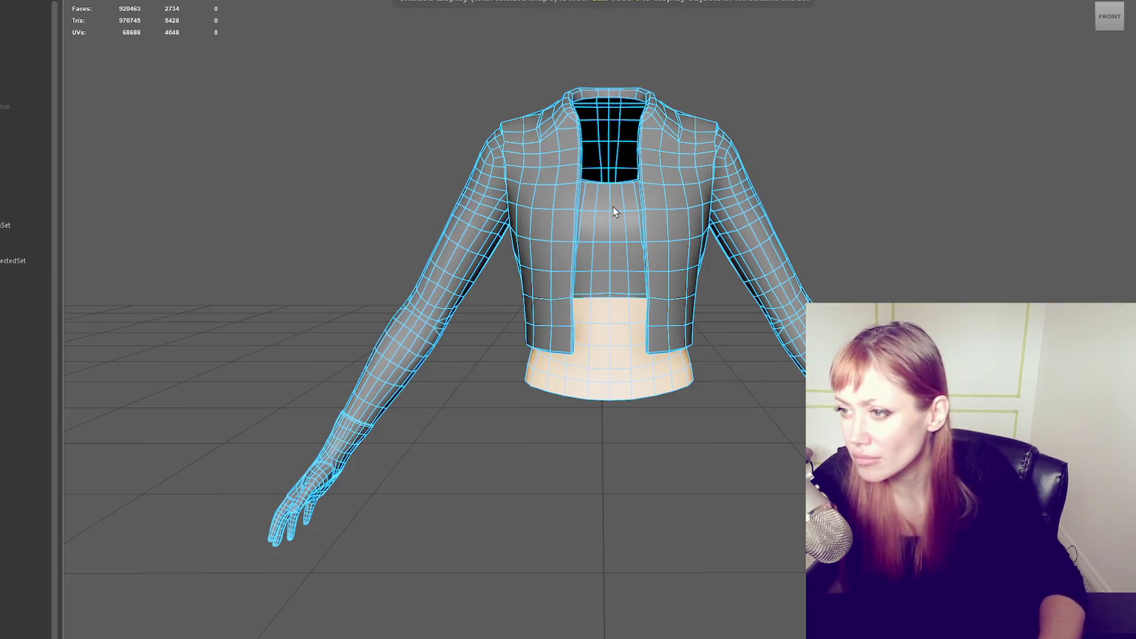
pyautogui.press('Delete')
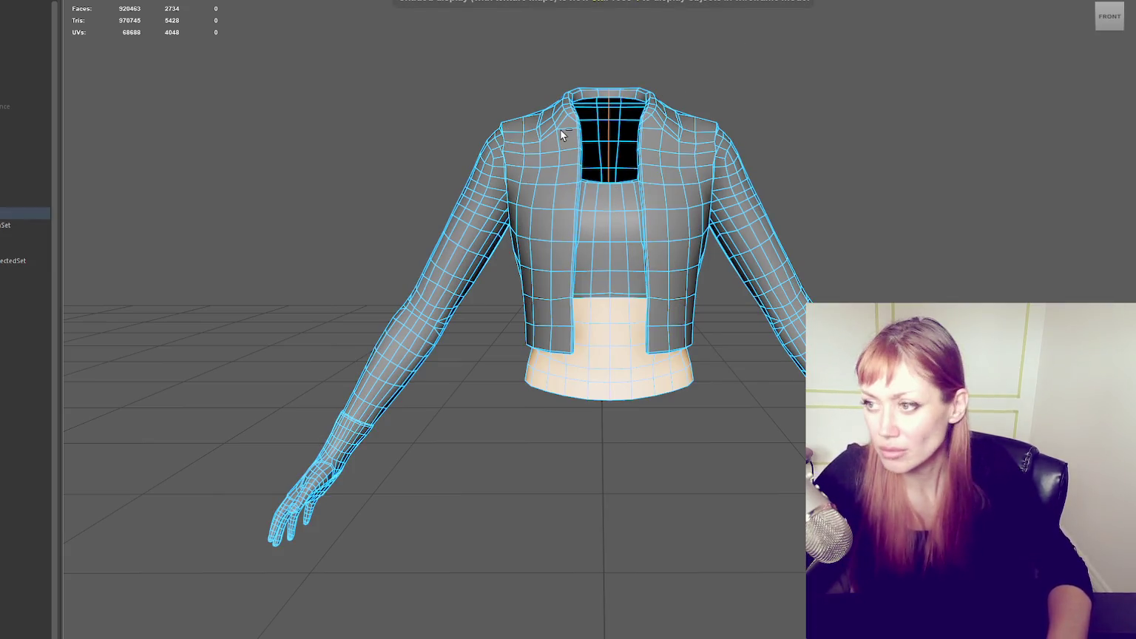
pyautogui.scroll(-2, 561, 130)
pyautogui.moveTo(727, 123); pyautogui.dragTo(784, 107, button='right')
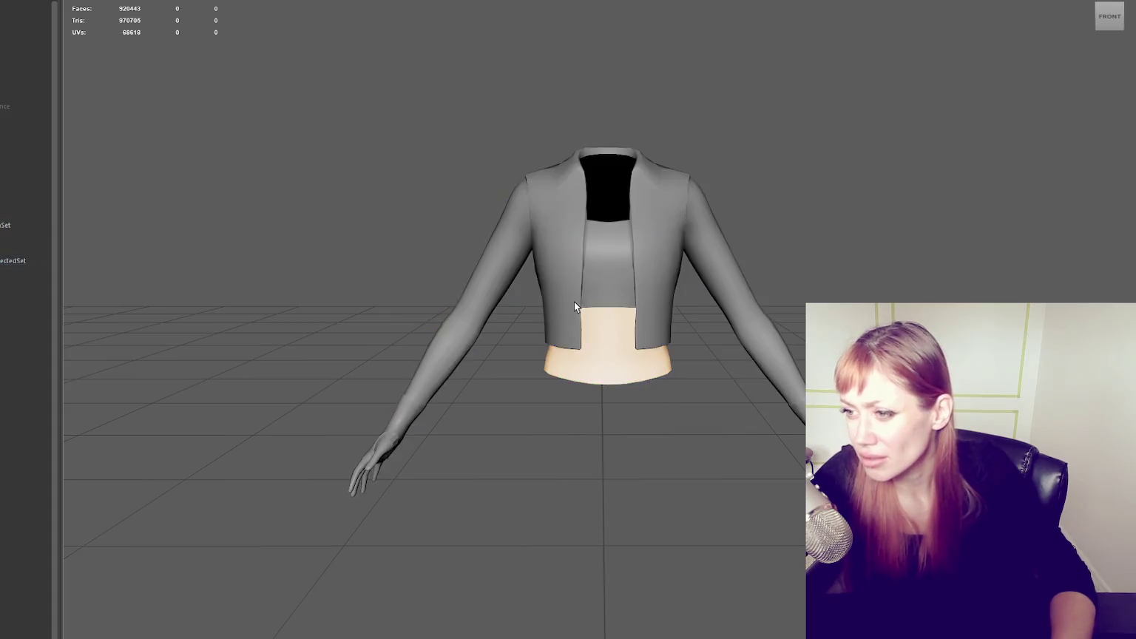
# - Select the jacket from a front-right view and open its UVs in the UV Editor, placed on the right
pyautogui.click(574, 302)
pyautogui.click(389, 104)
pyautogui.scroll(3, 620, 257)
pyautogui.moveTo(620, 257)
pyautogui.keyDown('alt'); pyautogui.mouseDown()
pyautogui.moveTo(557, 215)
pyautogui.moveTo(661, 211)
pyautogui.mouseUp(); pyautogui.keyUp('alt')
pyautogui.click(558, 215)
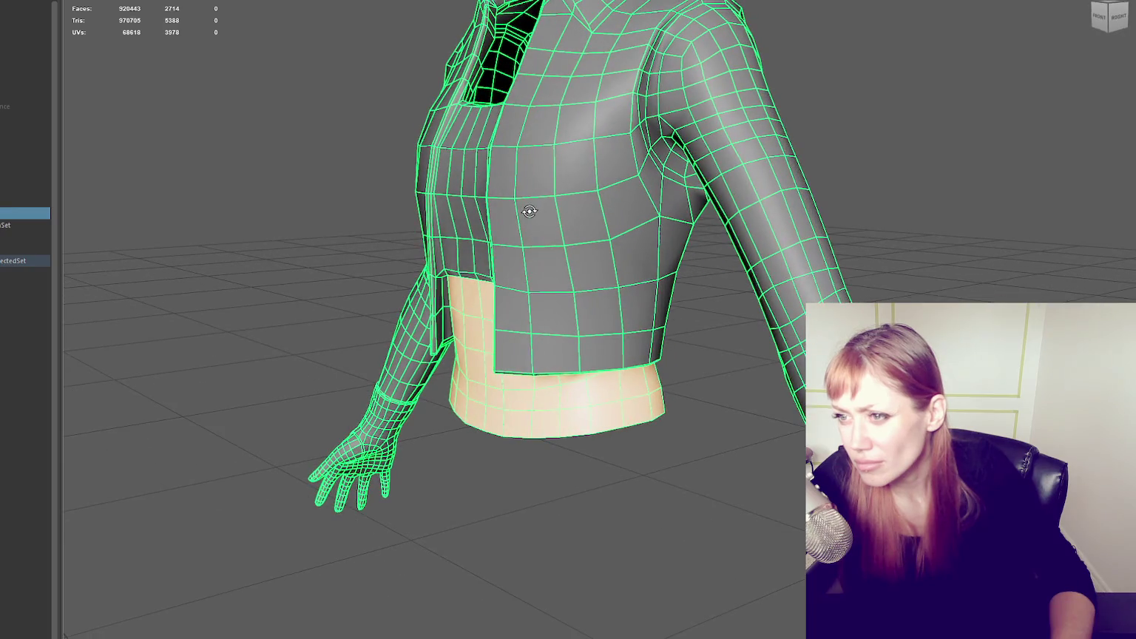
pyautogui.scroll(-4, 661, 211)
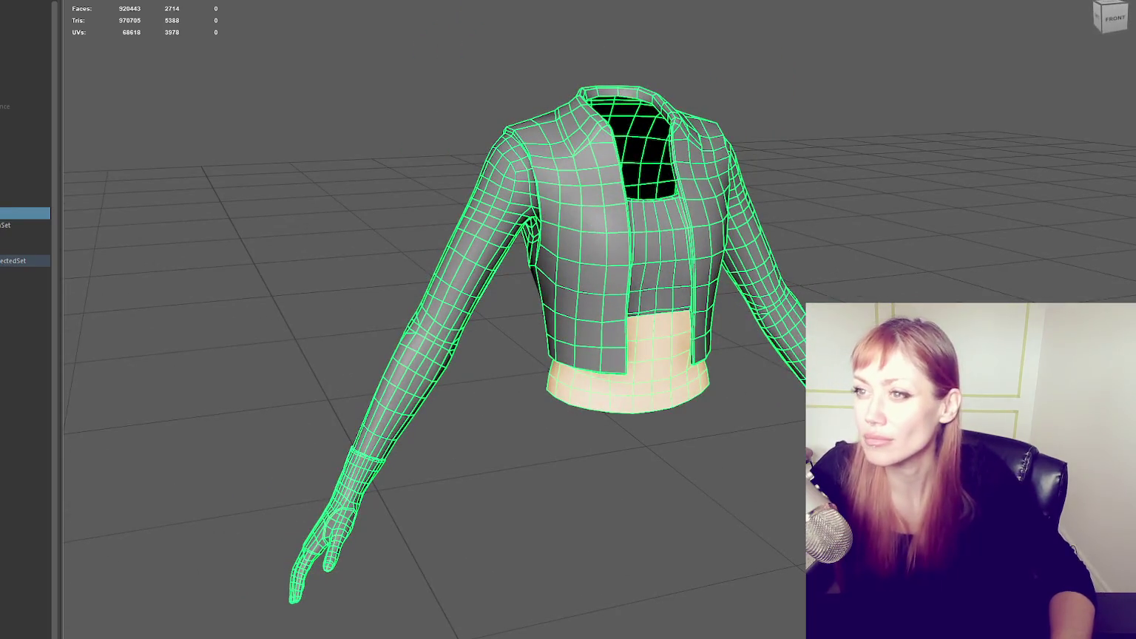
pyautogui.click(329, 547)
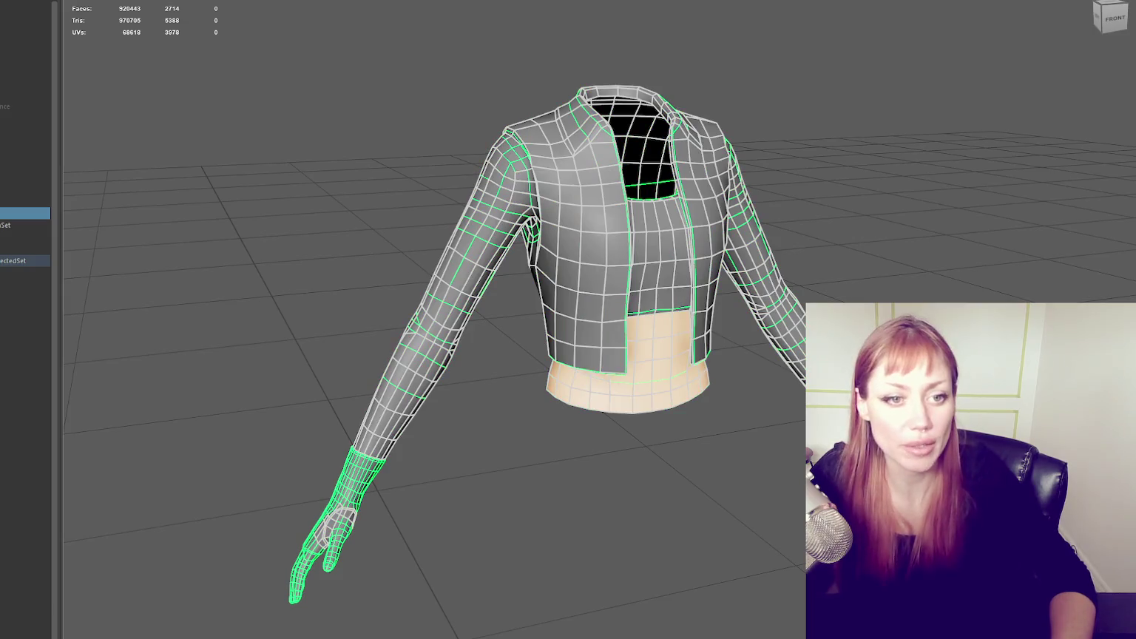
pyautogui.moveTo(1037, 8); pyautogui.dragTo(1091, 18)
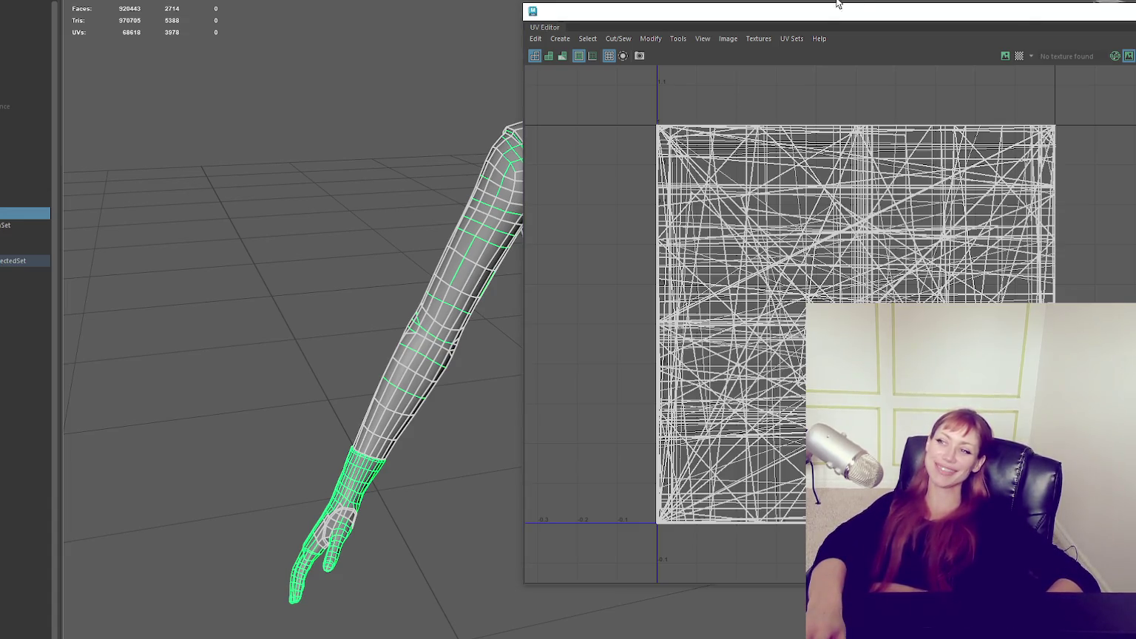
pyautogui.moveTo(839, 2); pyautogui.dragTo(1135, 0)
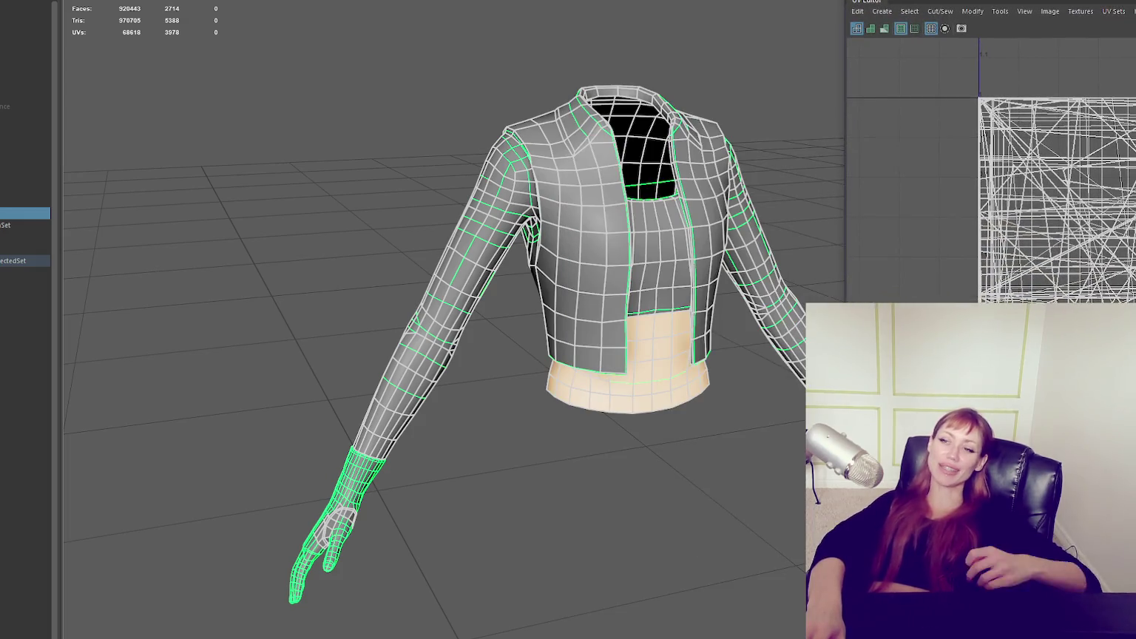
pyautogui.keyDown('alt'); pyautogui.moveTo(644, 212); pyautogui.dragTo(491, 172); pyautogui.keyUp('alt')
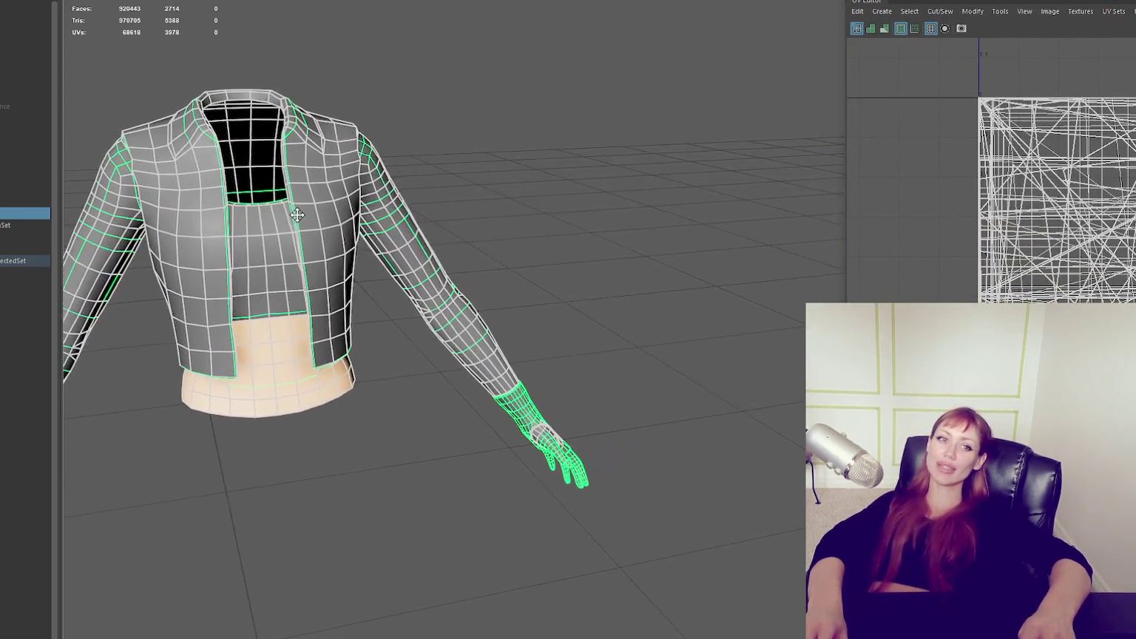
pyautogui.moveTo(865, 2); pyautogui.dragTo(558, 0)
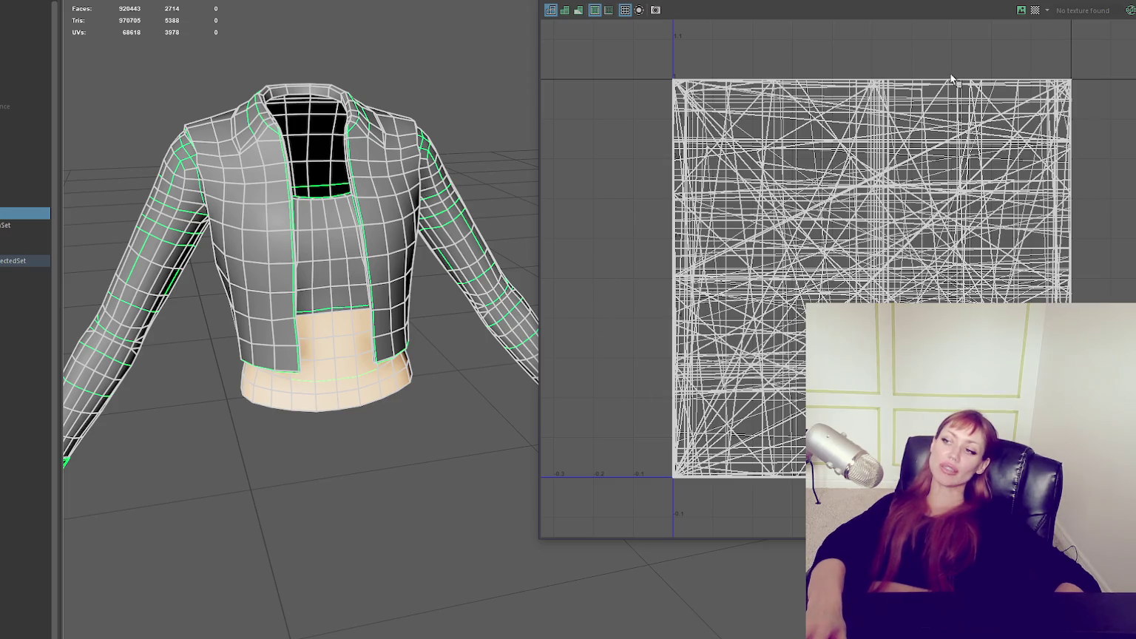
pyautogui.scroll(-2, 691, 107)
pyautogui.scroll(-2, 803, 145)
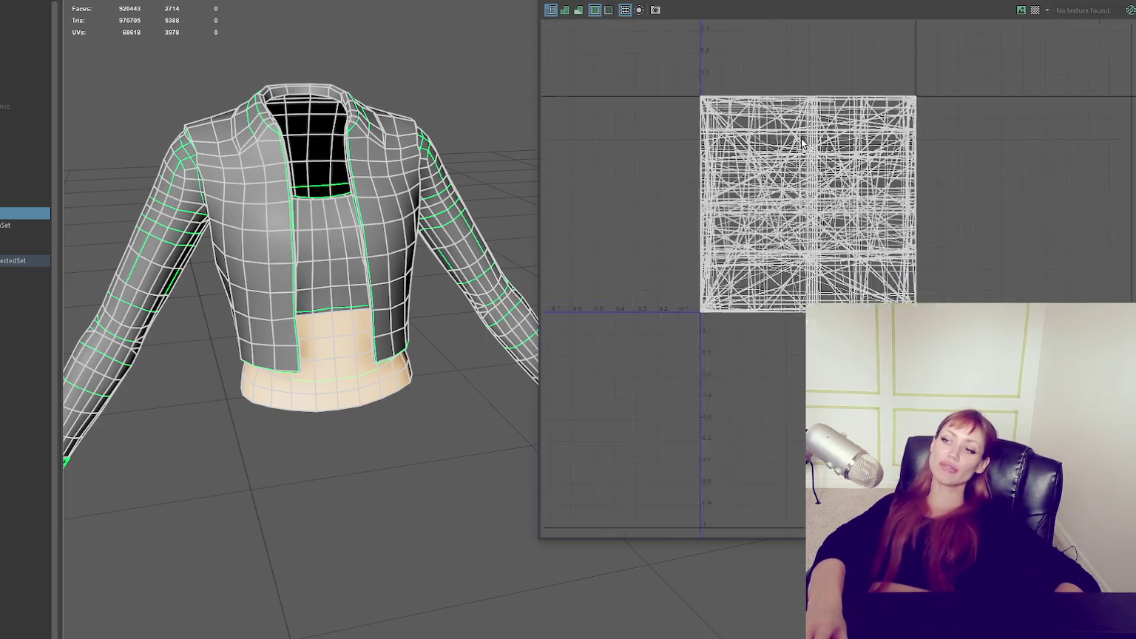
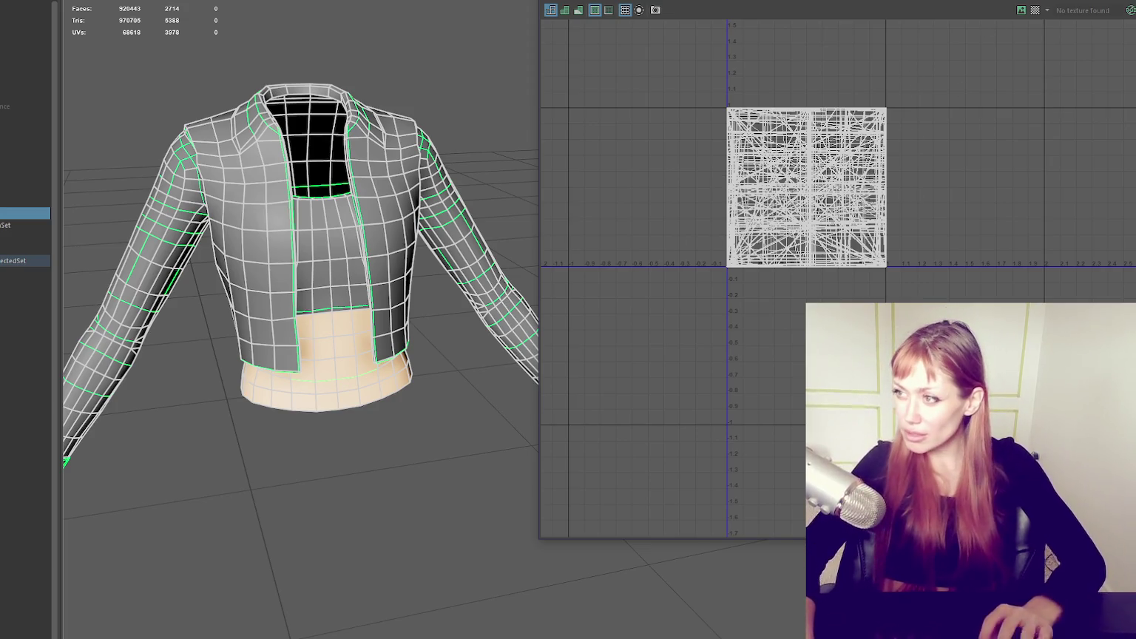
# - Bring the UV Editor's menus into view and frame the jacket in the 3D view
pyautogui.moveTo(836, 1); pyautogui.dragTo(811, 7)
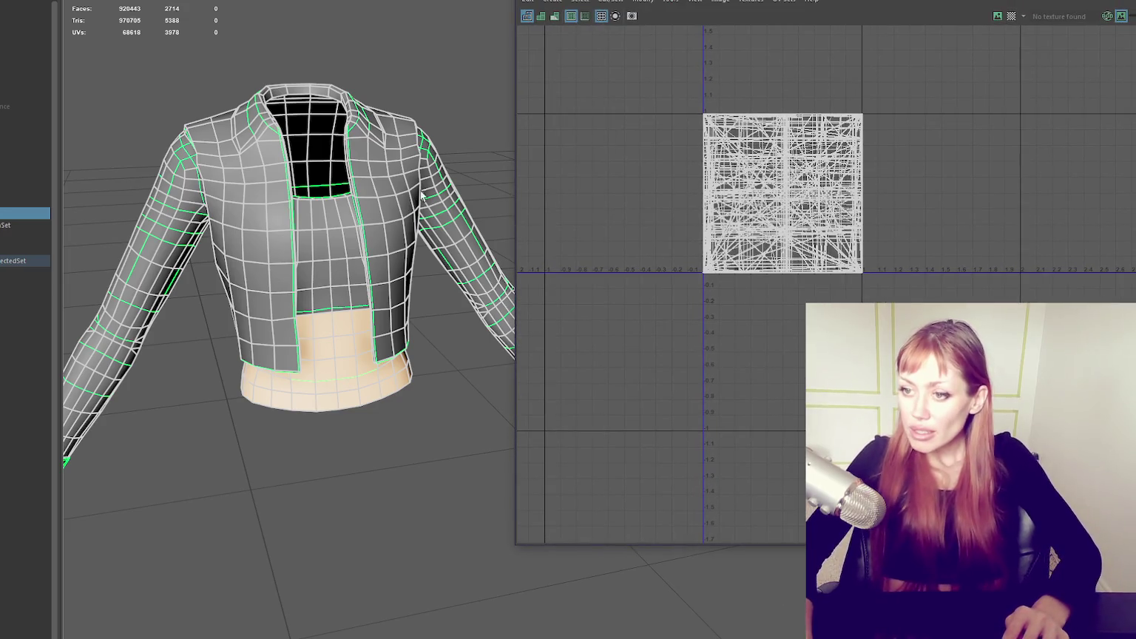
pyautogui.press('f')
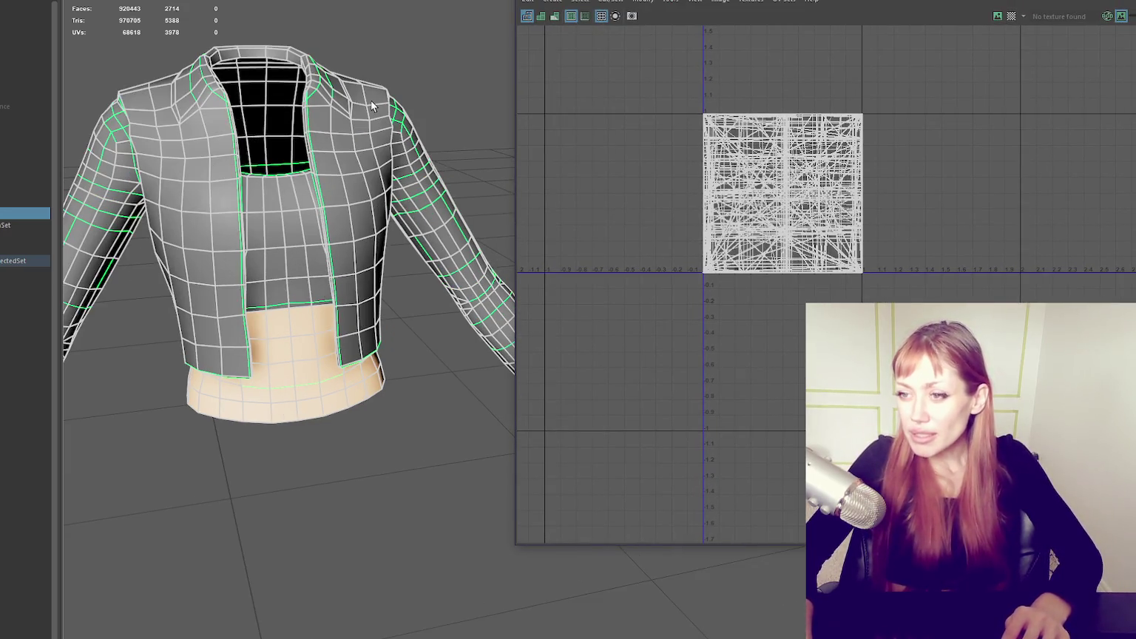
pyautogui.keyDown('alt'); pyautogui.moveTo(372, 105); pyautogui.dragTo(428, 122, button='middle'); pyautogui.keyUp('alt')
pyautogui.keyDown('alt'); pyautogui.moveTo(517, 140); pyautogui.dragTo(447, 163); pyautogui.keyUp('alt')
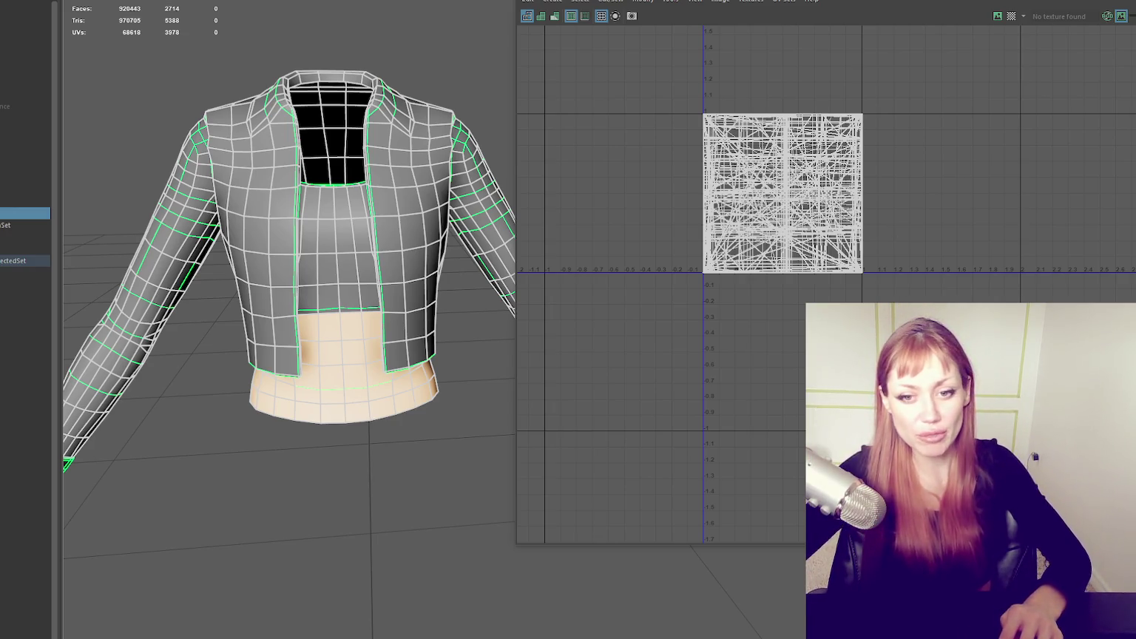
# - Switch the garment to Face mode through the marking menu and clear the face selection
pyautogui.keyDown('alt'); pyautogui.moveTo(232, 490); pyautogui.dragTo(453, 182); pyautogui.keyUp('alt')
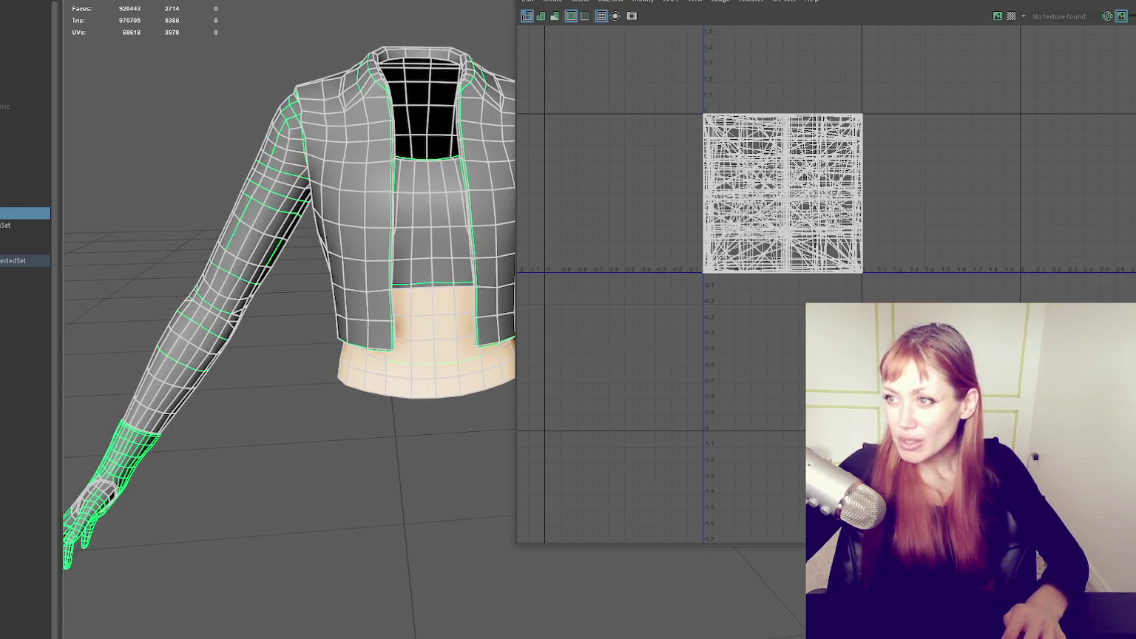
pyautogui.moveTo(599, 2); pyautogui.dragTo(547, 2)
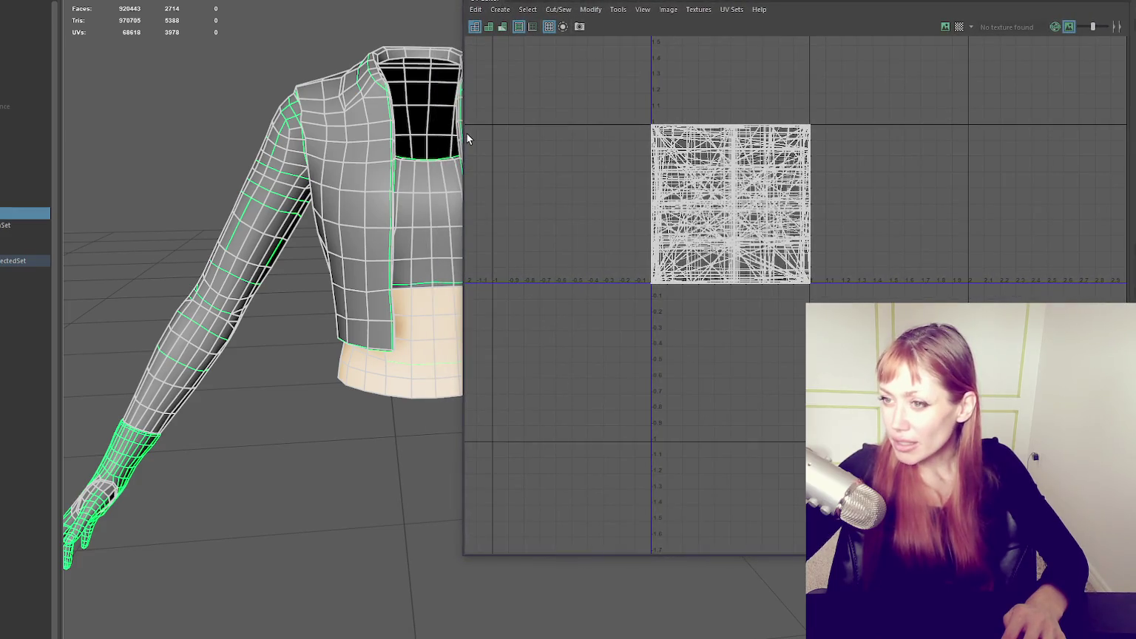
pyautogui.moveTo(466, 139)
pyautogui.mouseDown()
pyautogui.moveTo(682, 138)
pyautogui.moveTo(603, 166)
pyautogui.moveTo(556, 207)
pyautogui.moveTo(619, 199)
pyautogui.mouseUp()
pyautogui.moveTo(761, 111); pyautogui.dragTo(784, 123, button='right')
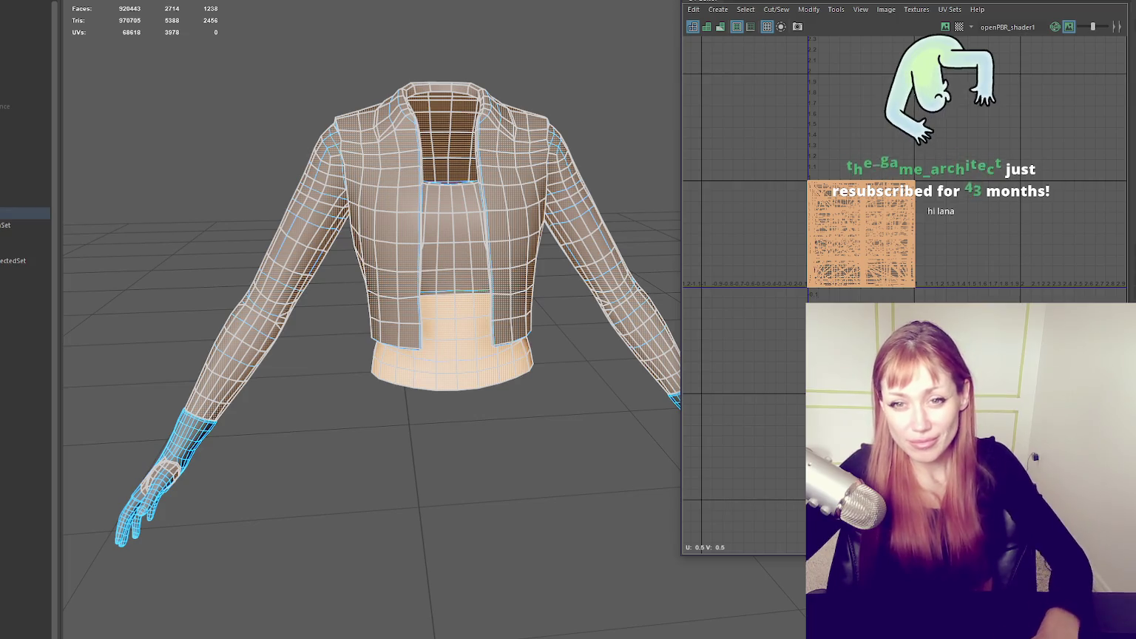
pyautogui.click(267, 127)
pyautogui.moveTo(267, 126)
pyautogui.keyDown('alt'); pyautogui.mouseDown()
pyautogui.moveTo(806, 136)
pyautogui.moveTo(334, 144)
pyautogui.mouseUp(); pyautogui.keyUp('alt')
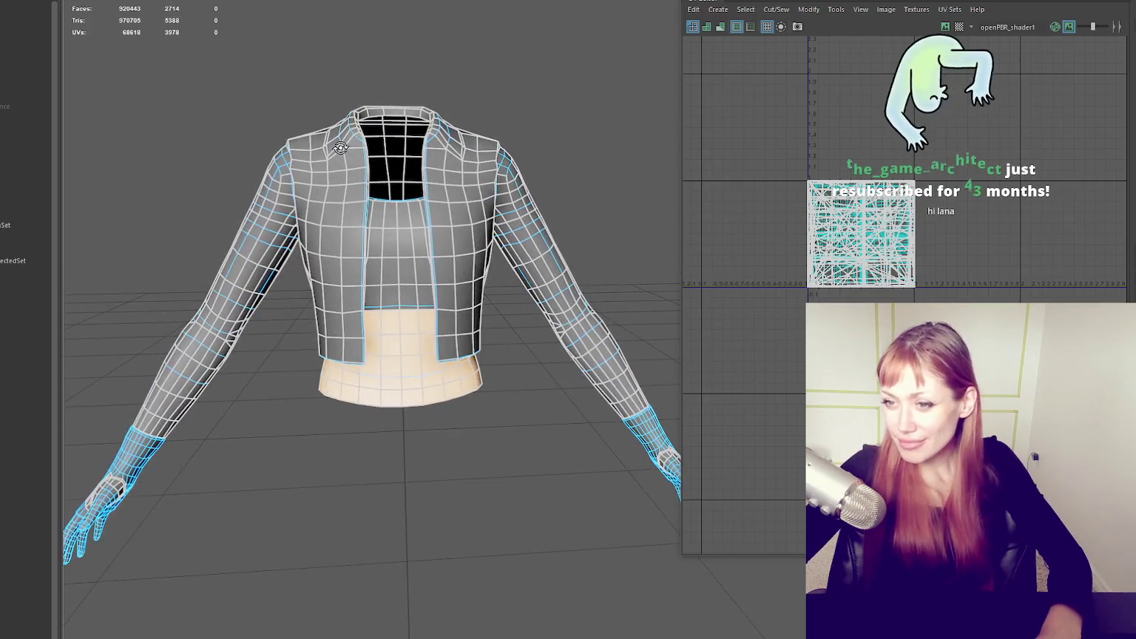
# - Marquee-select the jacket's body faces so their UVs show in the UV Editor
pyautogui.scroll(5, 349, 155)
pyautogui.scroll(-6, 373, 176)
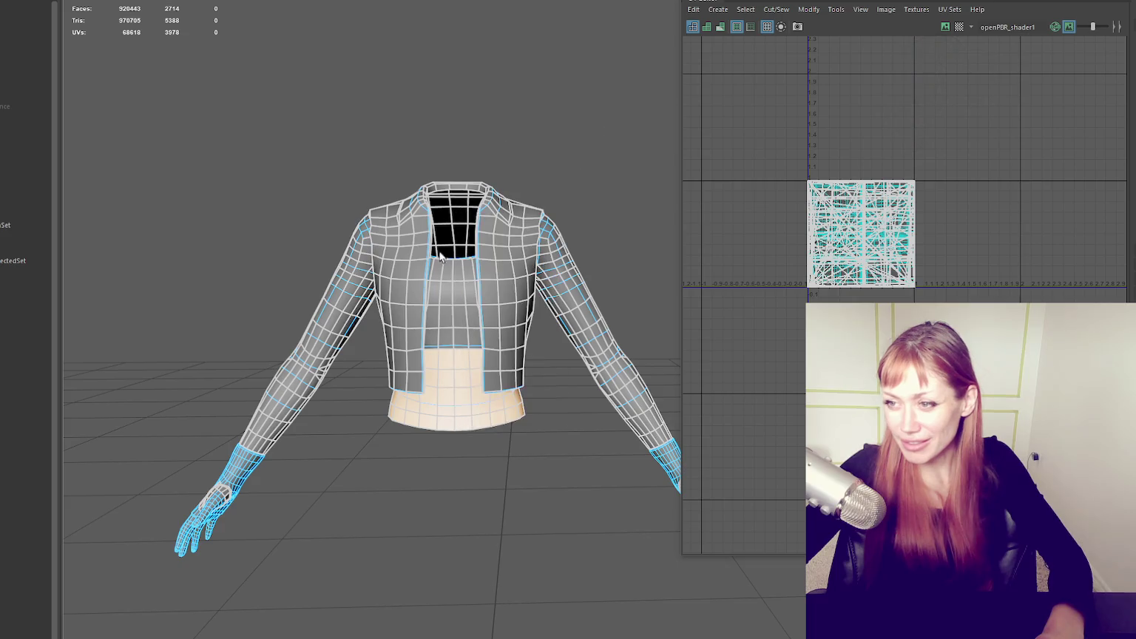
pyautogui.click(454, 390)
pyautogui.keyDown('ctrl'); pyautogui.moveTo(455, 391); pyautogui.dragTo(540, 316, button='right'); pyautogui.keyUp('ctrl')
pyautogui.scroll(2, 570, 253)
pyautogui.scroll(-3, 456, 191)
pyautogui.moveTo(455, 192)
pyautogui.keyDown('alt'); pyautogui.mouseDown()
pyautogui.moveTo(275, 159)
pyautogui.moveTo(678, 579)
pyautogui.mouseUp(); pyautogui.keyUp('alt')
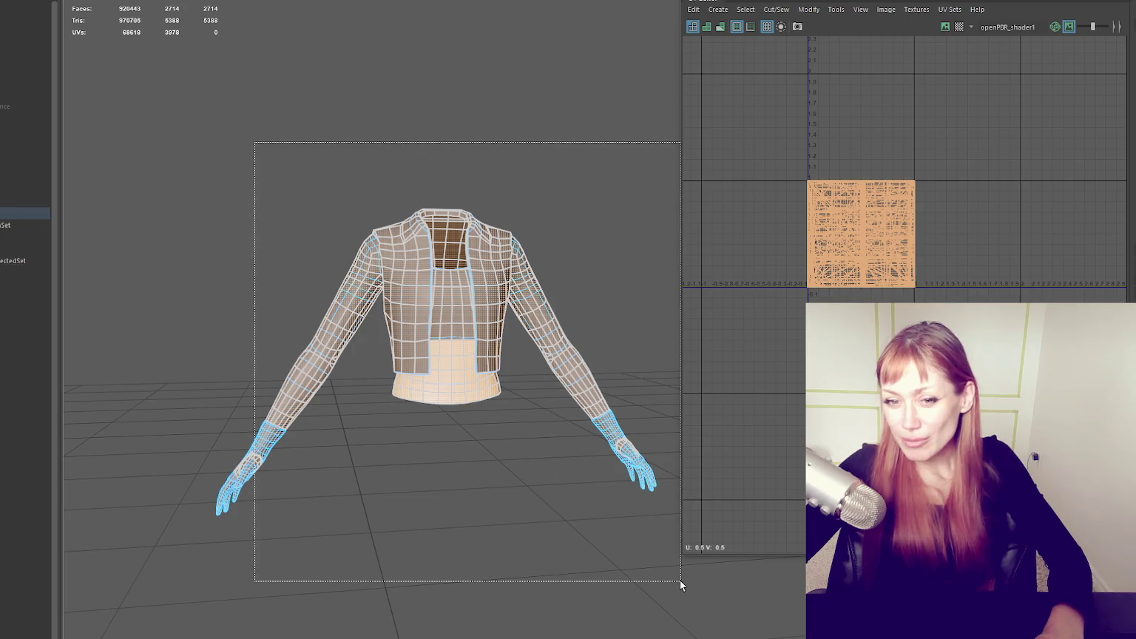
# - Tumble around the selected jacket faces, then narrow the UV panel to widen the 3D view
pyautogui.moveTo(632, 519)
pyautogui.keyDown('alt'); pyautogui.mouseDown()
pyautogui.moveTo(572, 381)
pyautogui.moveTo(539, 419)
pyautogui.mouseUp(); pyautogui.keyUp('alt')
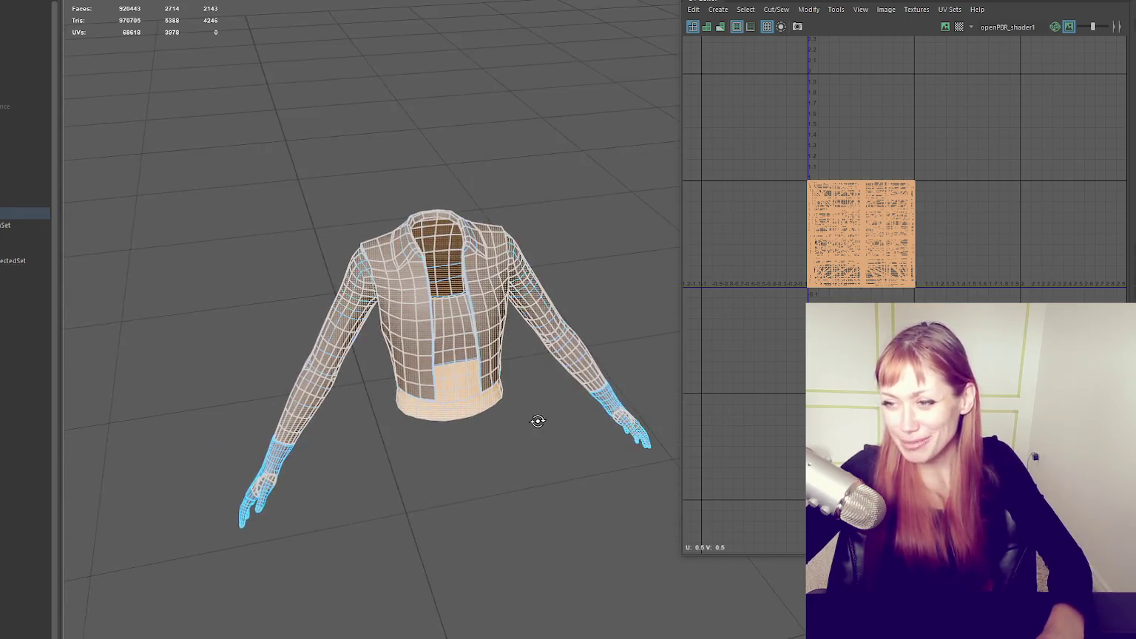
pyautogui.scroll(5, 526, 362)
pyautogui.keyDown('alt'); pyautogui.moveTo(598, 325); pyautogui.dragTo(578, 205, button='middle'); pyautogui.keyUp('alt')
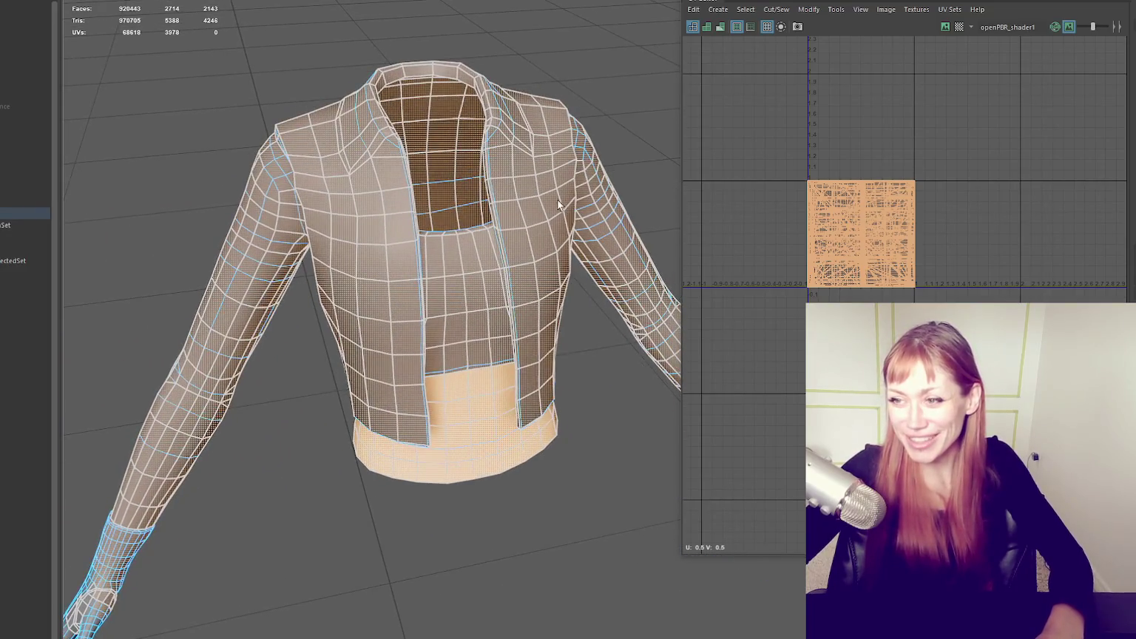
pyautogui.keyDown('alt'); pyautogui.moveTo(578, 205); pyautogui.dragTo(529, 216); pyautogui.keyUp('alt')
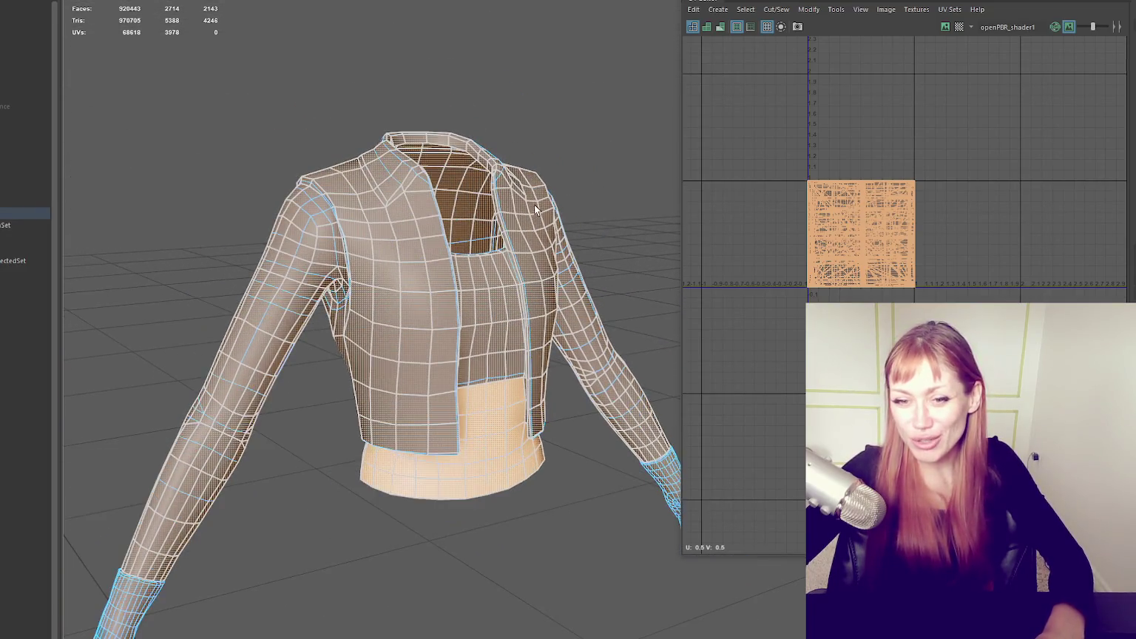
pyautogui.keyDown('alt'); pyautogui.moveTo(593, 147); pyautogui.dragTo(585, 157); pyautogui.keyUp('alt')
pyautogui.keyDown('alt'); pyautogui.moveTo(409, 227); pyautogui.dragTo(456, 182); pyautogui.keyUp('alt')
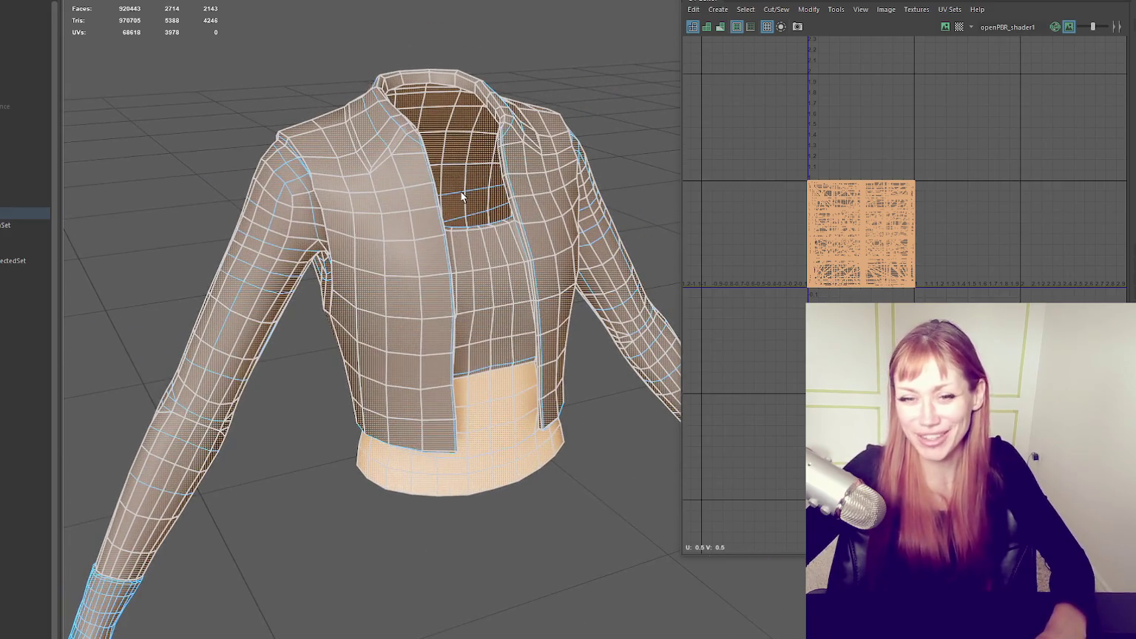
pyautogui.moveTo(461, 191)
pyautogui.keyDown('alt'); pyautogui.mouseDown()
pyautogui.moveTo(407, 193)
pyautogui.moveTo(418, 198)
pyautogui.moveTo(419, 236)
pyautogui.moveTo(436, 240)
pyautogui.mouseUp(); pyautogui.keyUp('alt')
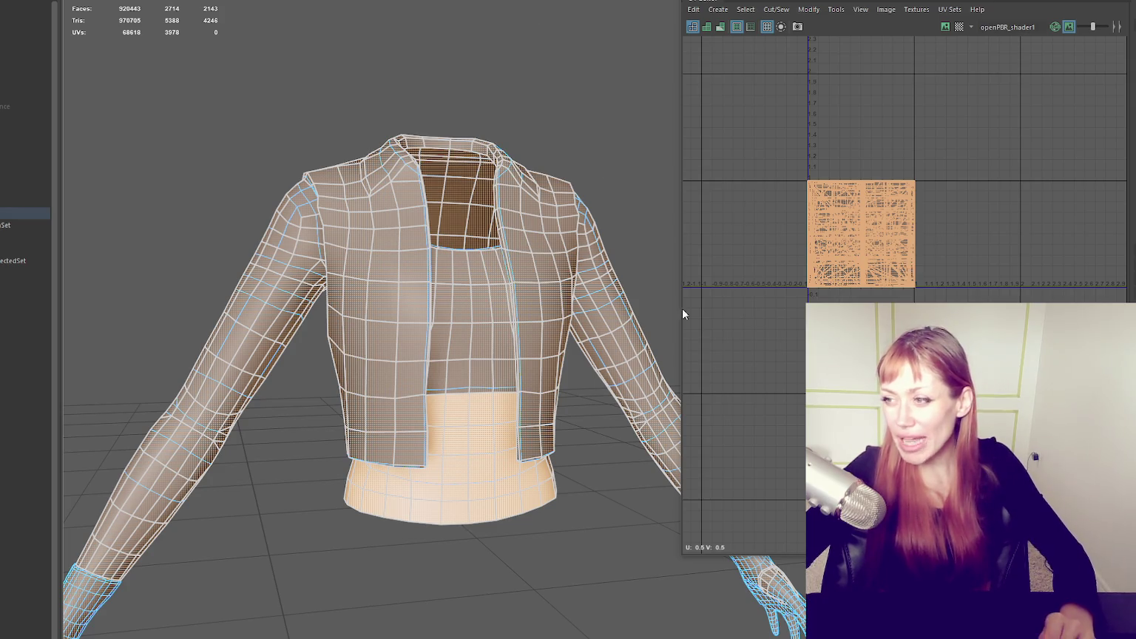
pyautogui.scroll(2, 662, 233)
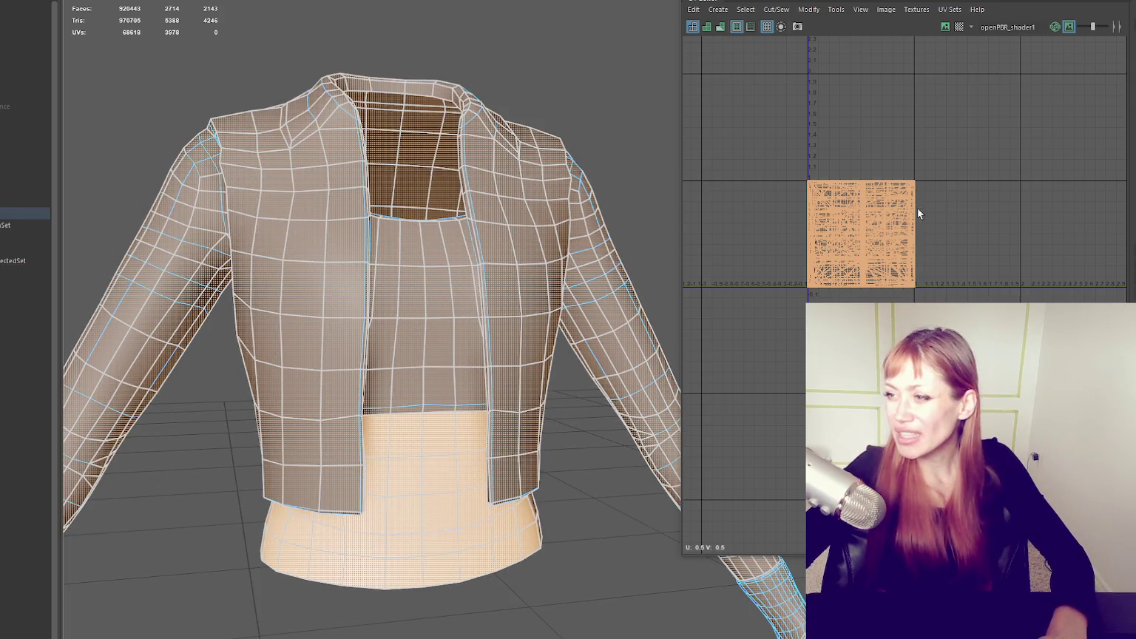
pyautogui.scroll(4, 892, 216)
pyautogui.scroll(1, 891, 216)
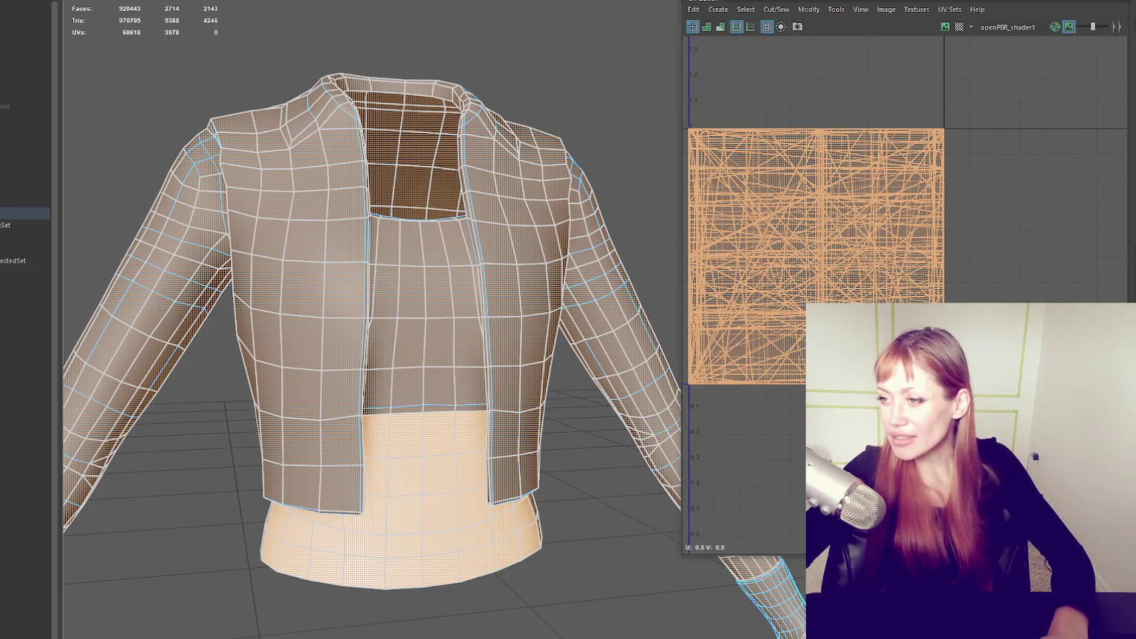
pyautogui.scroll(-1, 857, 240)
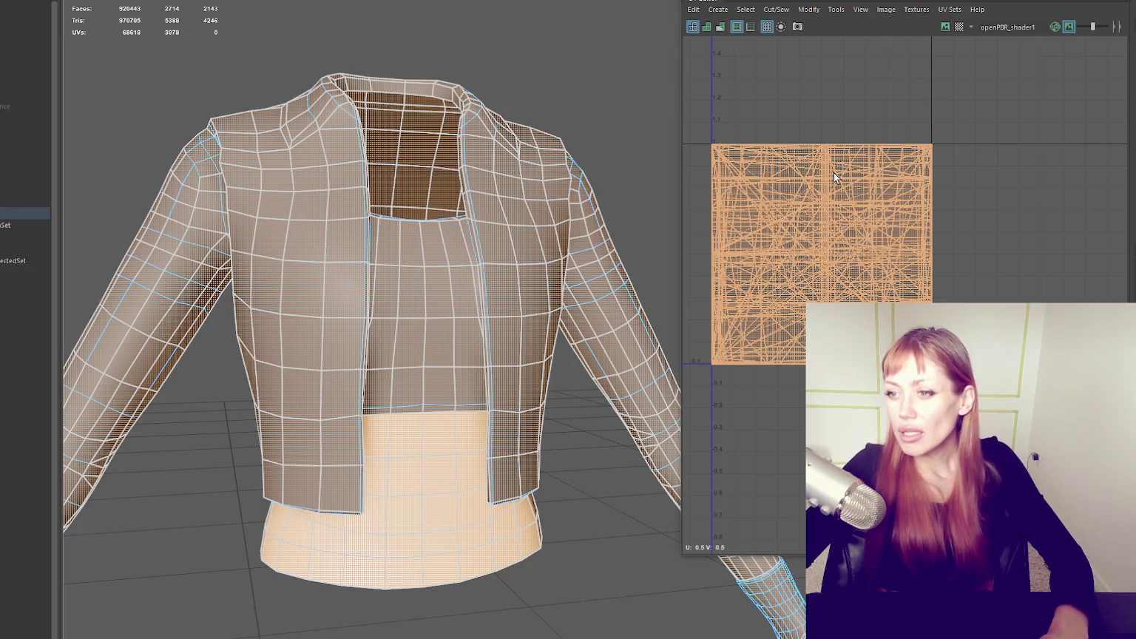
pyautogui.scroll(-3, 547, 258)
pyautogui.scroll(-2, 548, 244)
pyautogui.moveTo(548, 241)
pyautogui.keyDown('alt'); pyautogui.mouseDown()
pyautogui.moveTo(266, 233)
pyautogui.moveTo(593, 244)
pyautogui.moveTo(457, 213)
pyautogui.moveTo(596, 216)
pyautogui.moveTo(543, 225)
pyautogui.mouseUp(); pyautogui.keyUp('alt')
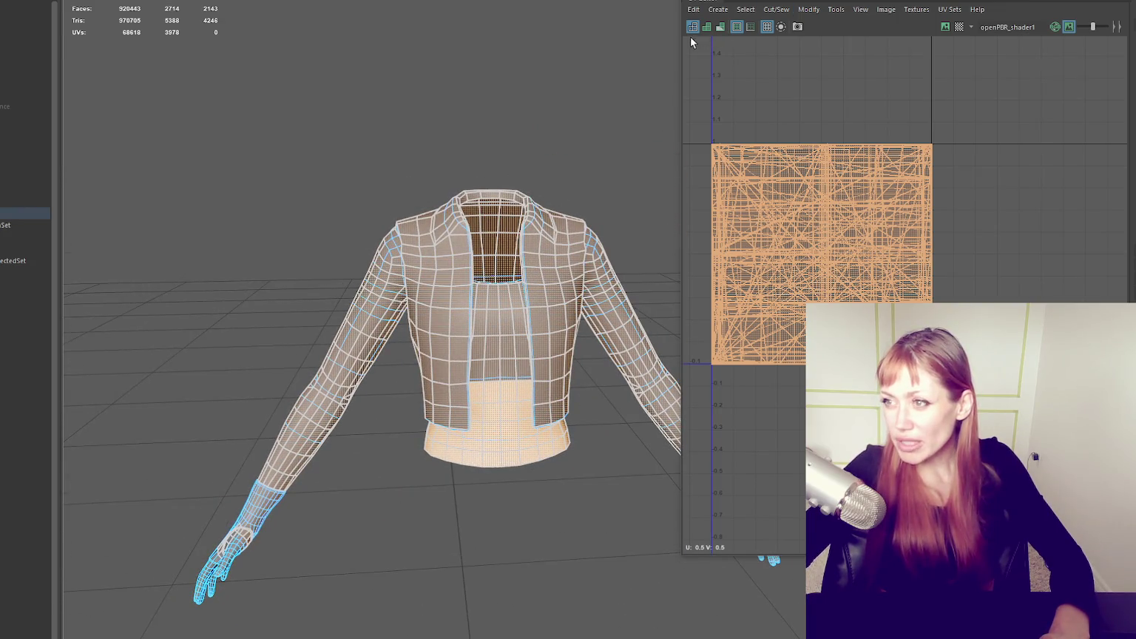
pyautogui.moveTo(682, 50); pyautogui.dragTo(806, 52)
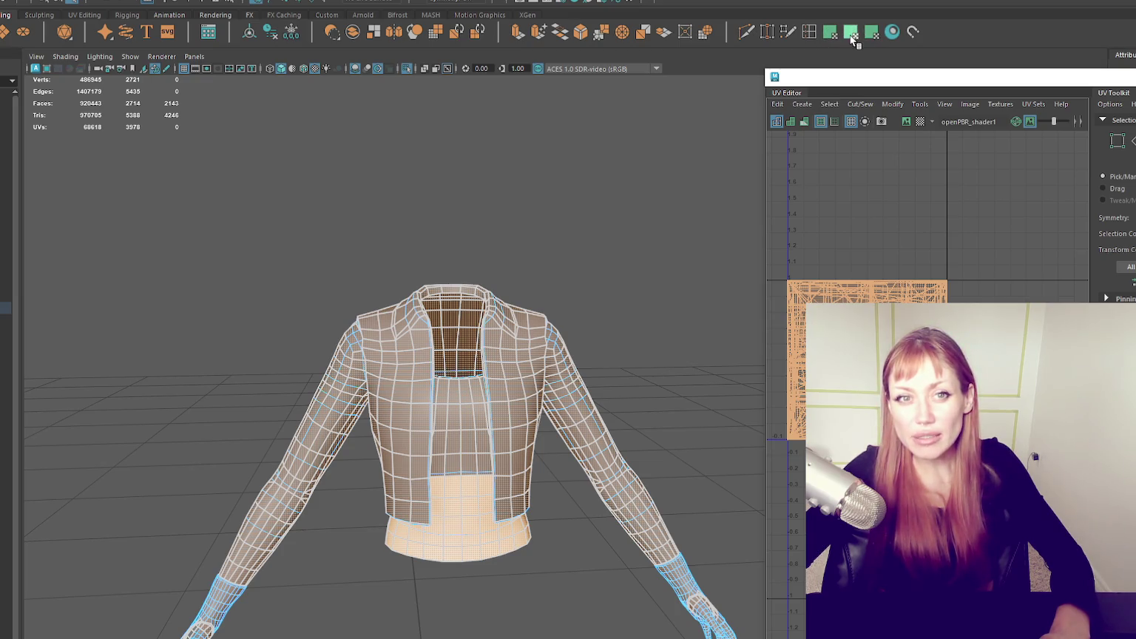
# - Select the whole garment in Object mode and enlarge the floating UV Editor
pyautogui.click(365, 245)
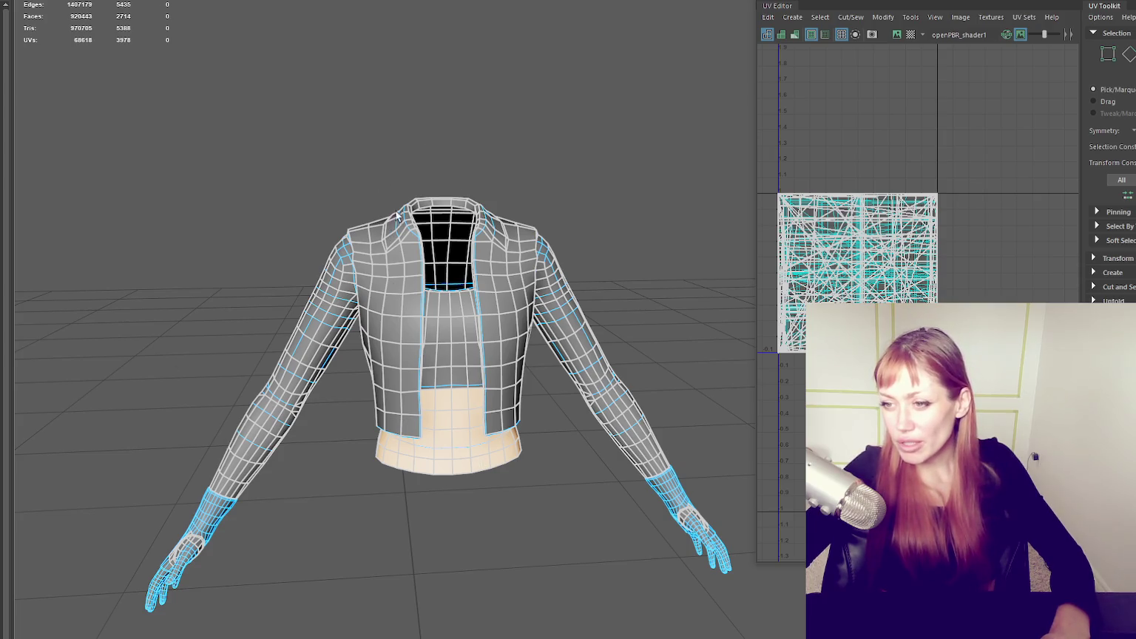
pyautogui.moveTo(138, 81)
pyautogui.mouseDown()
pyautogui.moveTo(410, 487)
pyautogui.moveTo(751, 628)
pyautogui.mouseUp()
pyautogui.moveTo(1050, 7); pyautogui.dragTo(1077, 87)
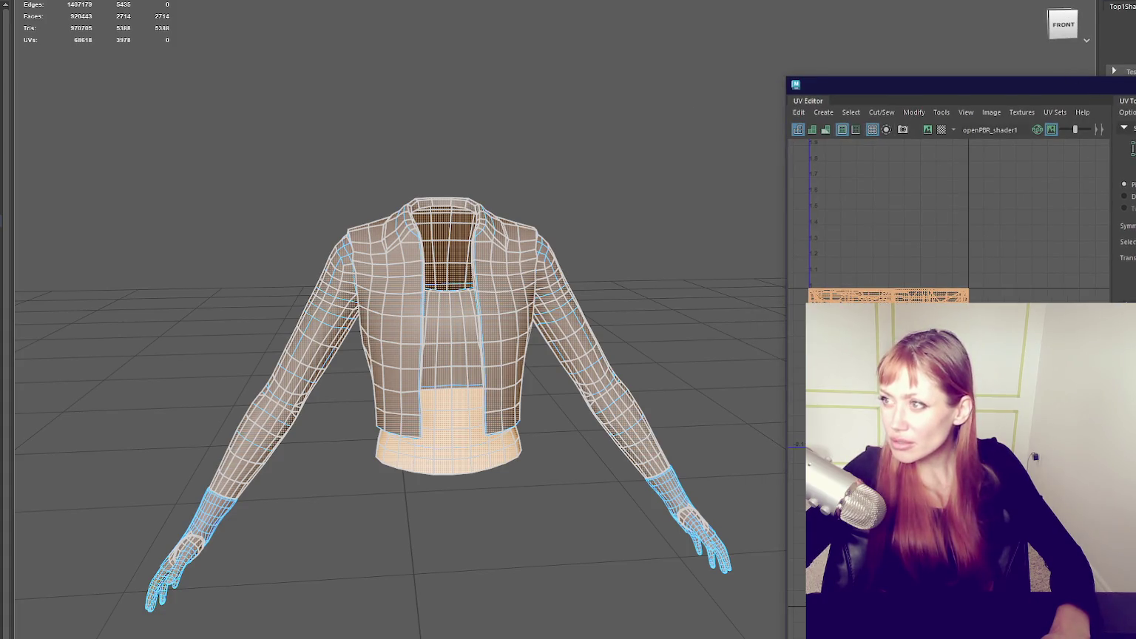
pyautogui.press('Up')
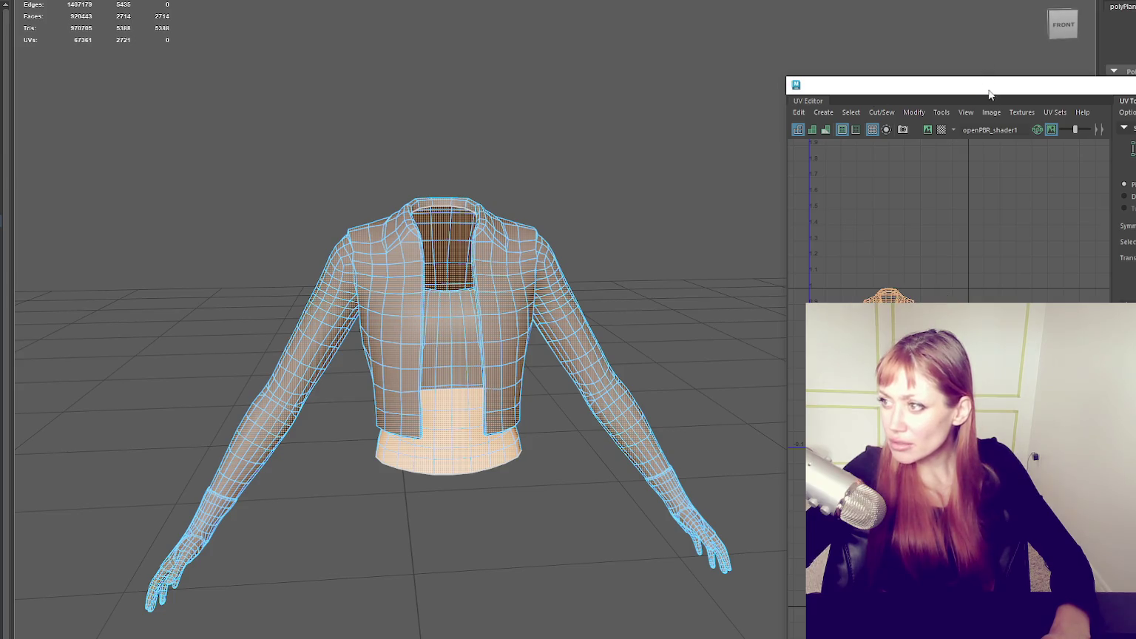
pyautogui.moveTo(990, 86); pyautogui.dragTo(807, 29)
pyautogui.scroll(3, 747, 269)
pyautogui.scroll(-3, 748, 275)
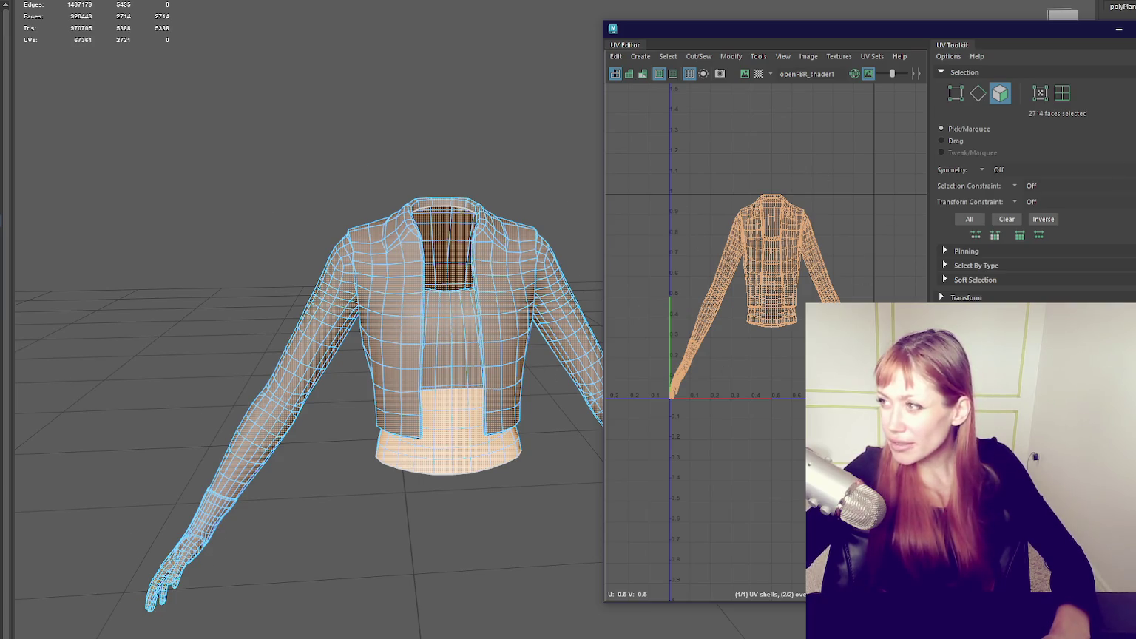
pyautogui.moveTo(601, 114); pyautogui.dragTo(265, 118)
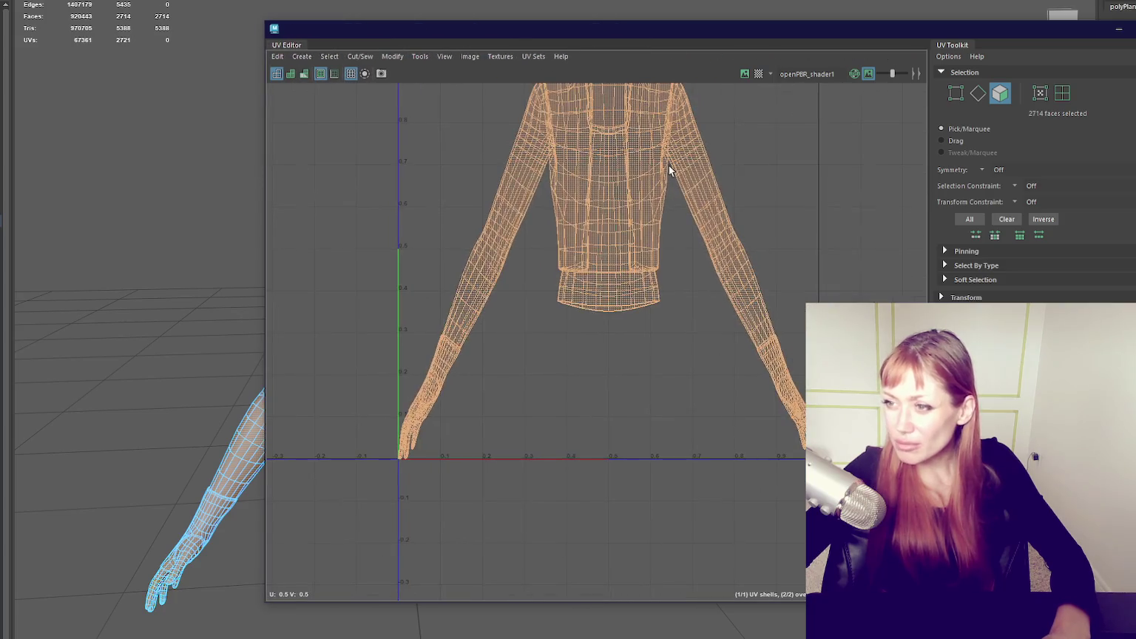
pyautogui.click(464, 161)
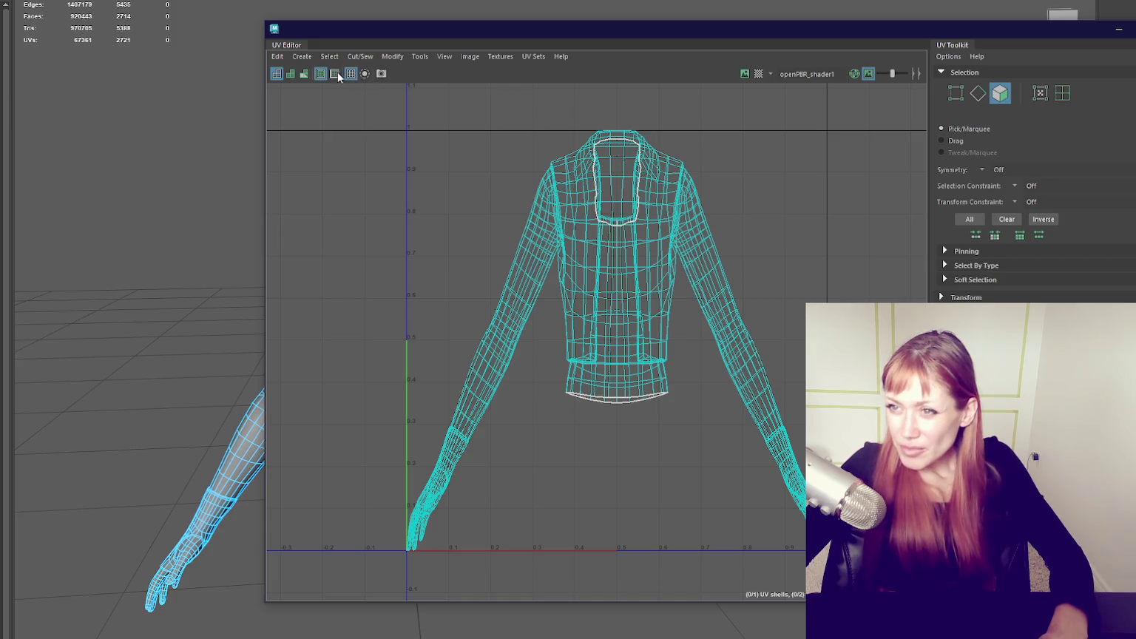
# - Cycle between Shaded UV and Distortion shading to check UV overlaps and stretching
pyautogui.click(305, 74)
pyautogui.click(306, 75)
pyautogui.click(291, 73)
pyautogui.click(301, 77)
pyautogui.click(302, 76)
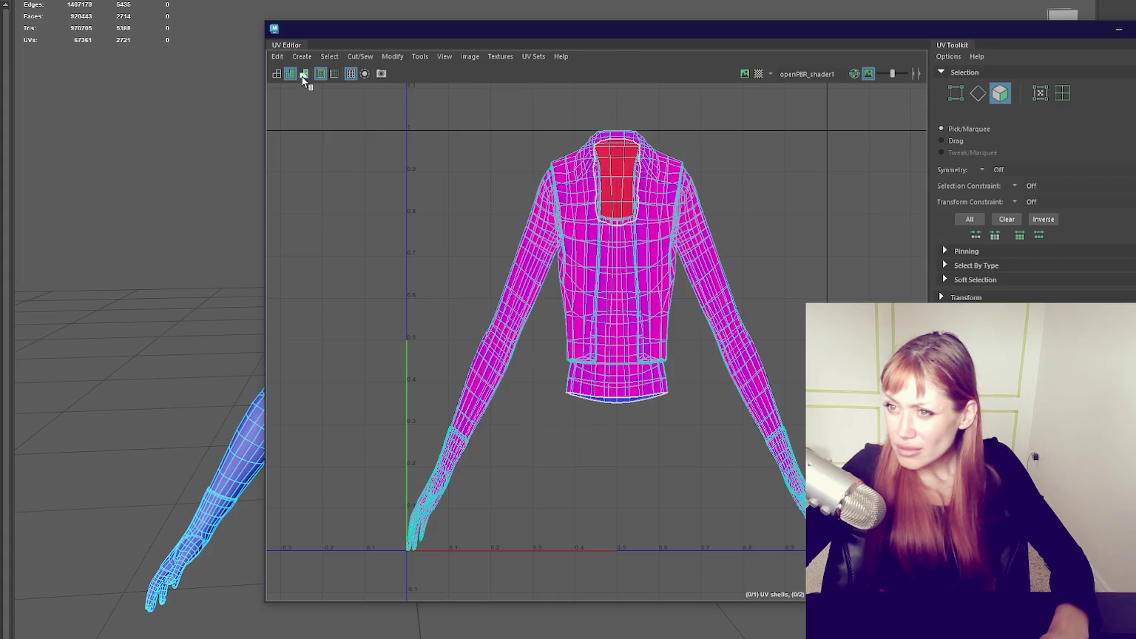
pyautogui.click(305, 76)
pyautogui.click(305, 77)
pyautogui.click(279, 73)
pyautogui.click(307, 76)
pyautogui.click(307, 76)
pyautogui.click(296, 74)
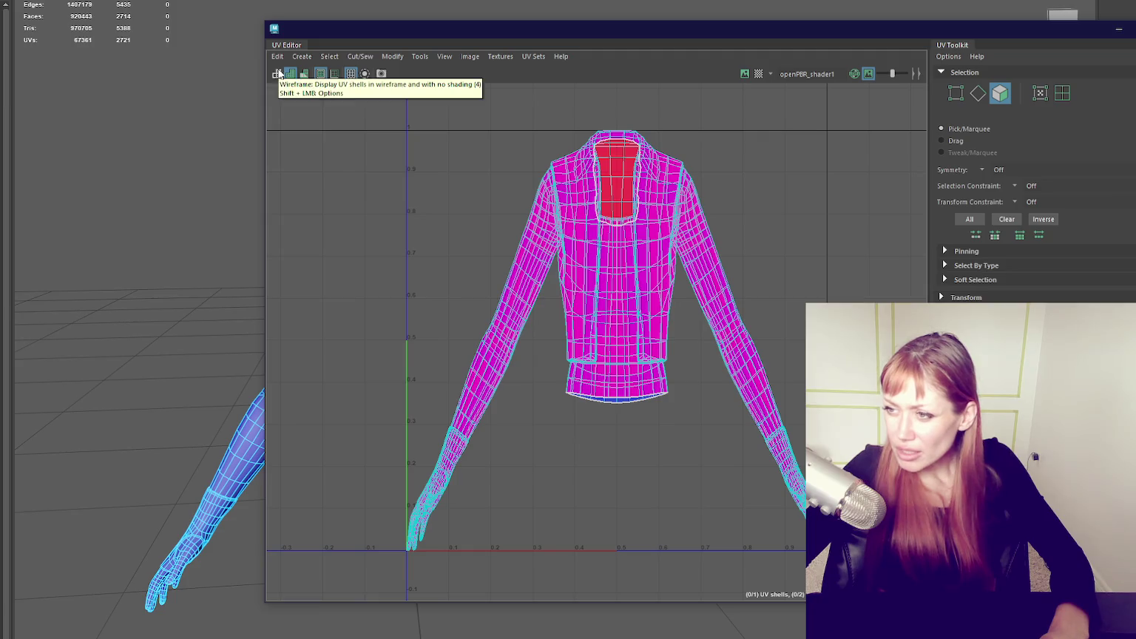
# - Frame the jacket UV shell with F, recheck shaded and distortion displays, then return to wireframe
pyautogui.scroll(3, 701, 379)
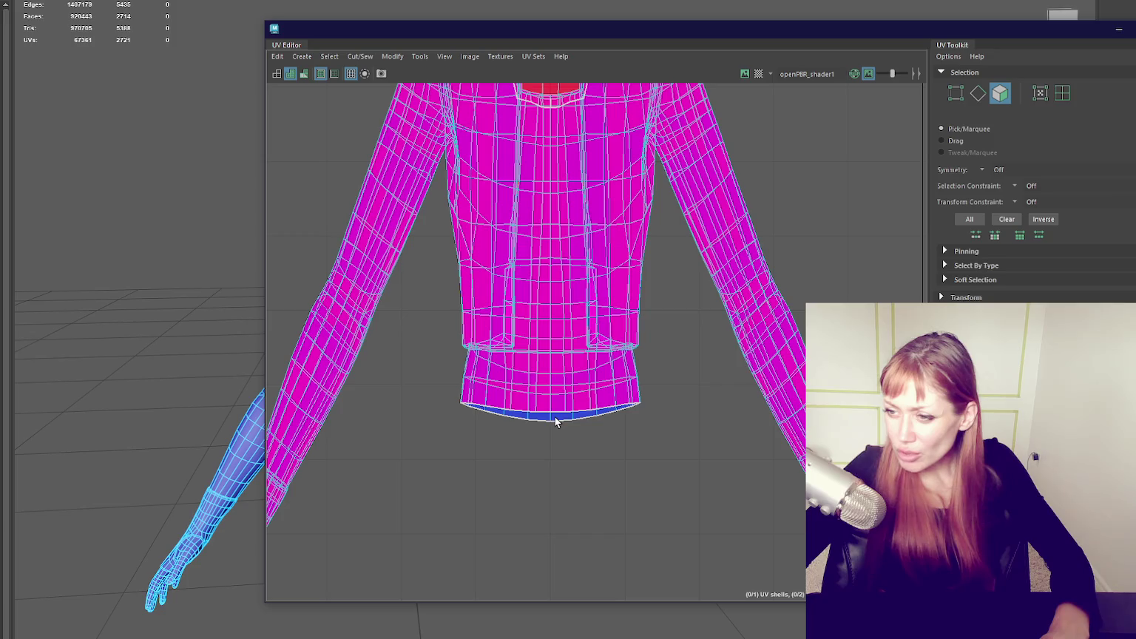
pyautogui.scroll(-3, 555, 420)
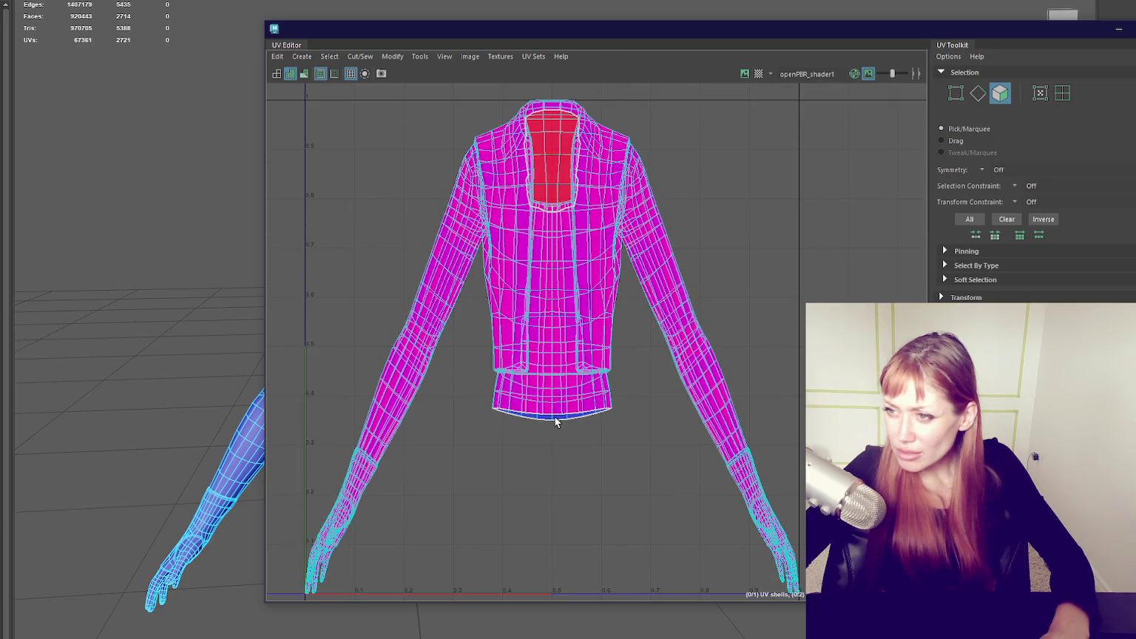
pyautogui.scroll(2, 555, 421)
pyautogui.click(290, 74)
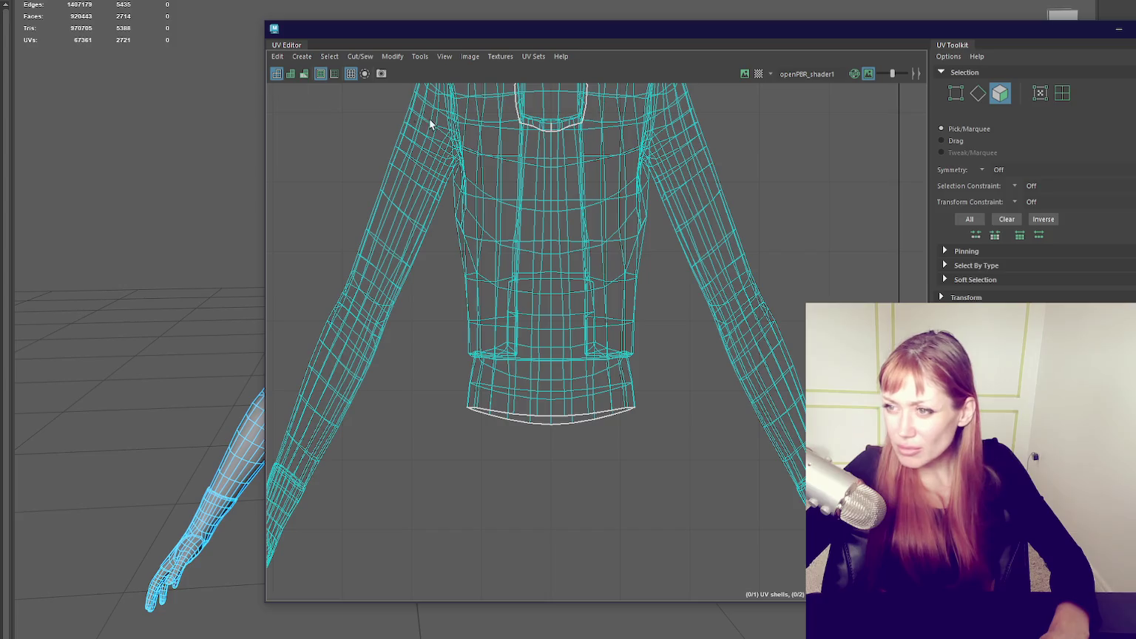
pyautogui.scroll(-2, 588, 310)
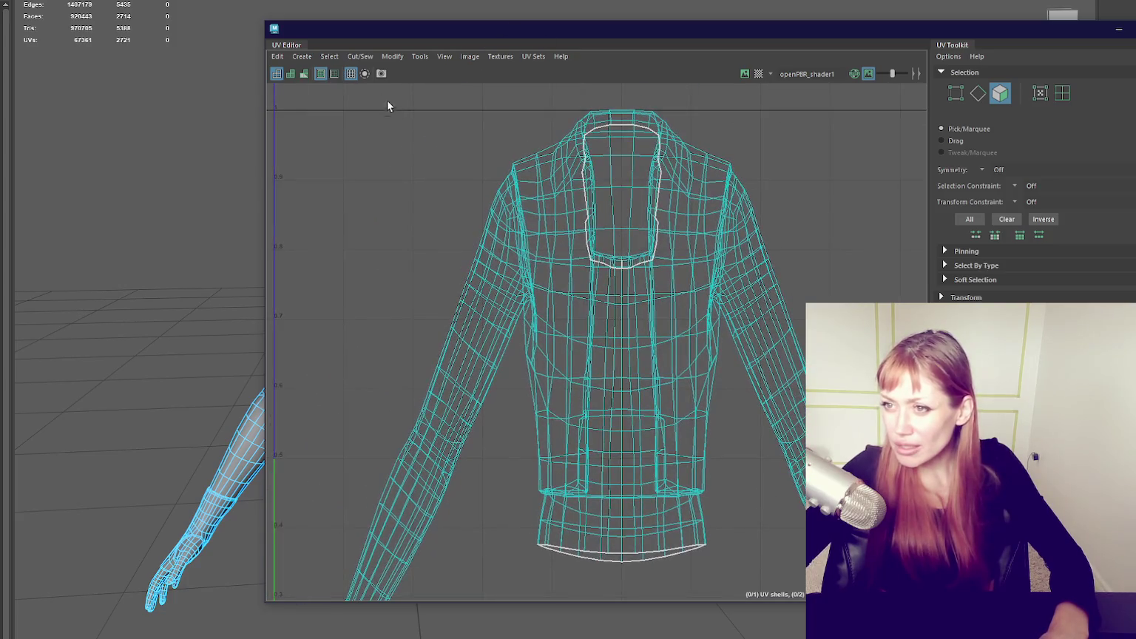
pyautogui.click(304, 72)
pyautogui.press('f')
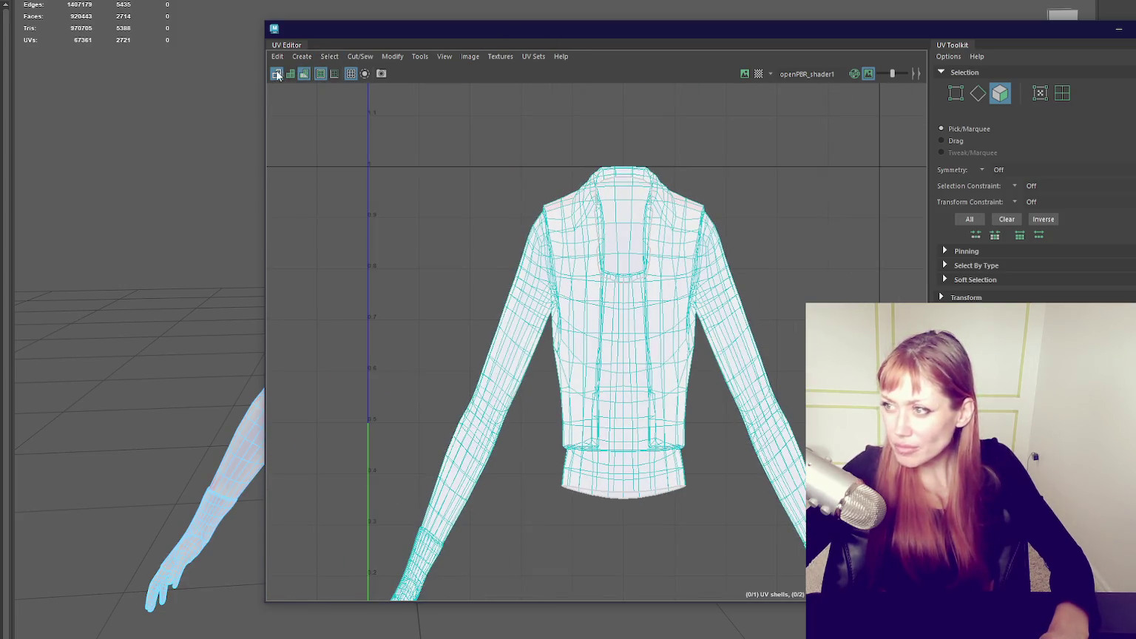
pyautogui.click(290, 72)
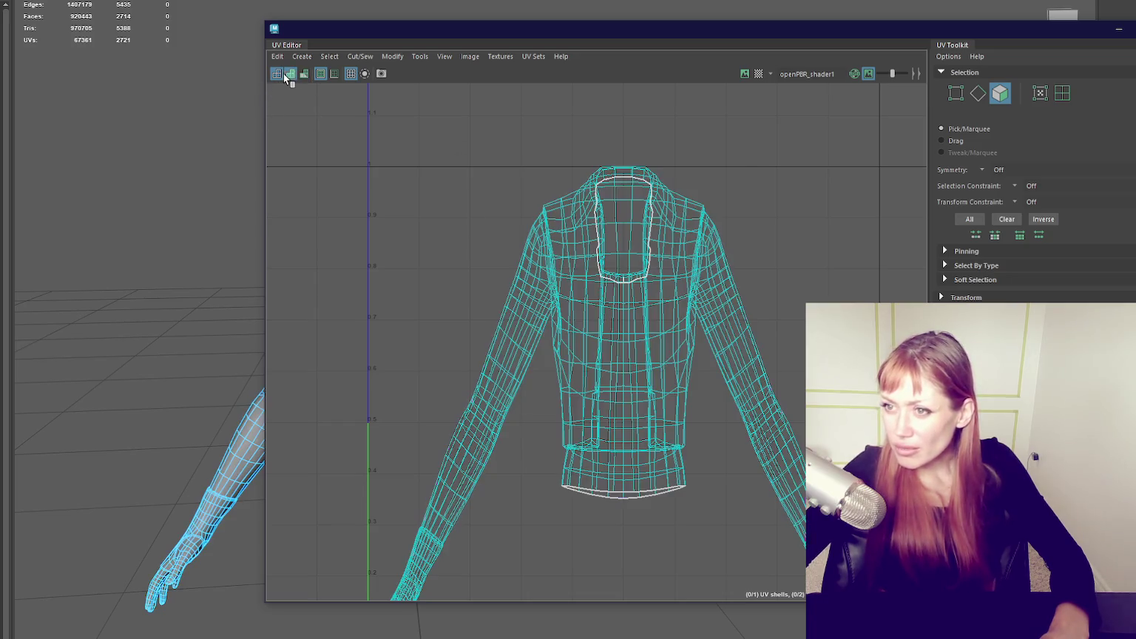
pyautogui.click(292, 76)
pyautogui.click(295, 79)
pyautogui.click(276, 74)
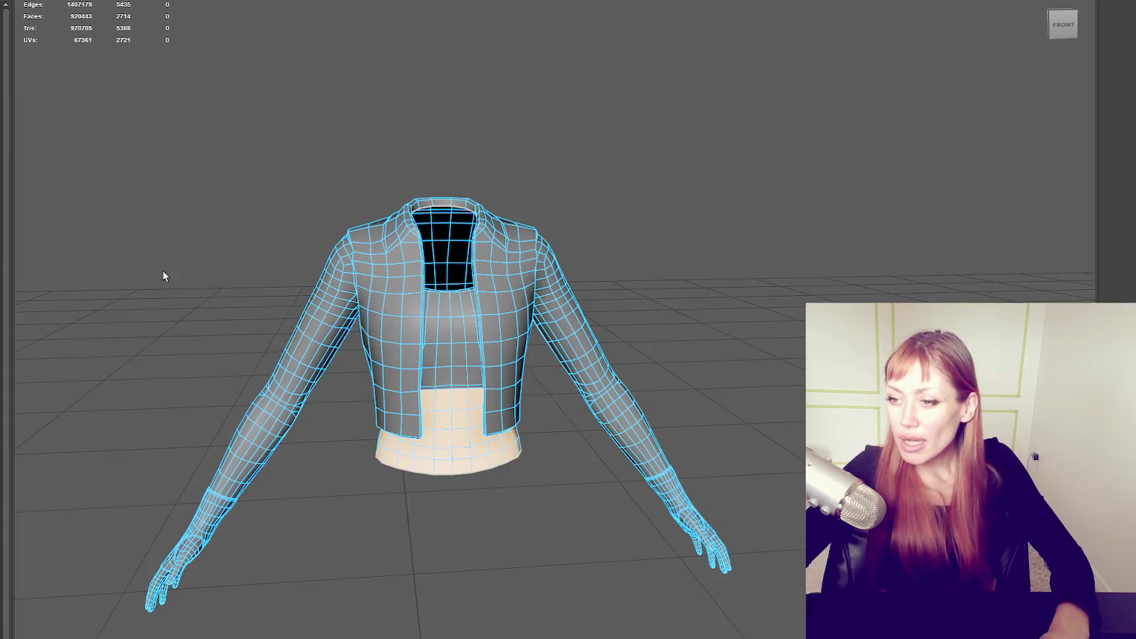
# - Move the UV Editor aside and zoom in on the jacket's sleeve and shoulder
pyautogui.moveTo(1001, 152); pyautogui.dragTo(1069, 15)
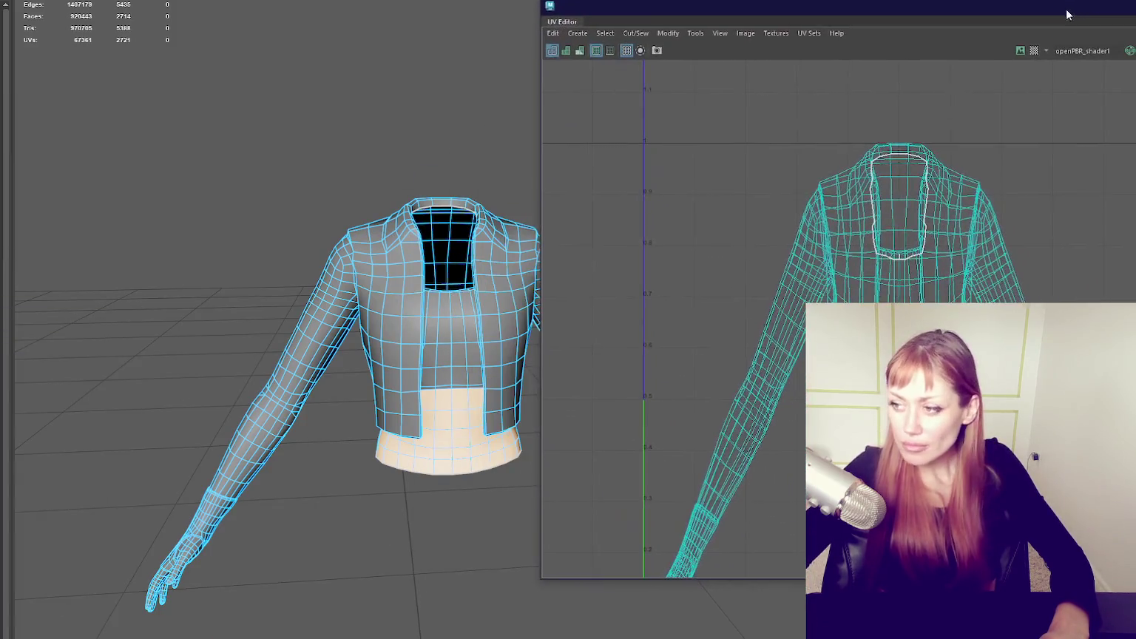
pyautogui.keyDown('alt'); pyautogui.moveTo(326, 118); pyautogui.dragTo(417, 109); pyautogui.keyUp('alt')
pyautogui.scroll(3, 418, 125)
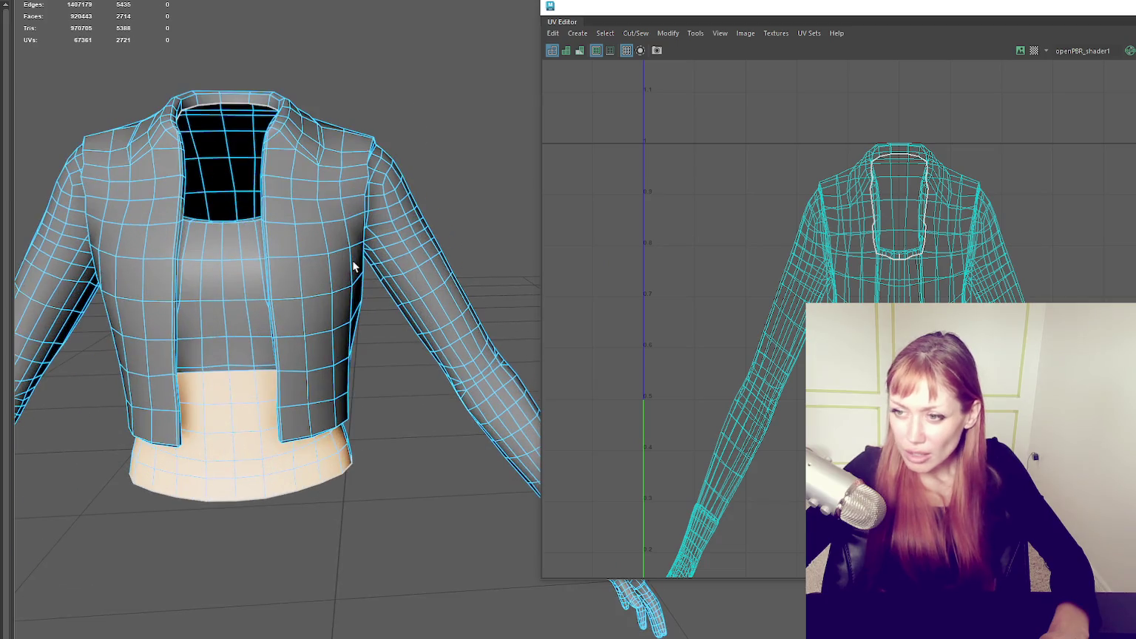
pyautogui.scroll(3, 325, 229)
pyautogui.scroll(-2, 325, 229)
pyautogui.keyDown('alt'); pyautogui.moveTo(325, 229); pyautogui.dragTo(295, 184, button='middle'); pyautogui.keyUp('alt')
pyautogui.scroll(5, 295, 185)
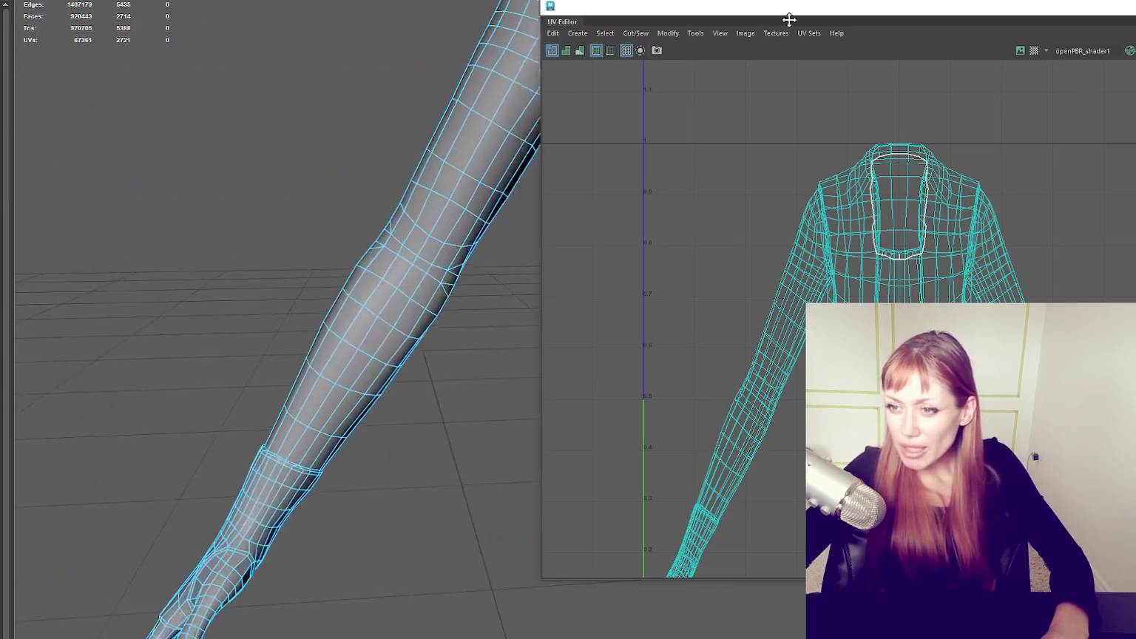
pyautogui.scroll(-5, 472, 157)
pyautogui.scroll(3, 273, 203)
pyautogui.scroll(3, 349, 231)
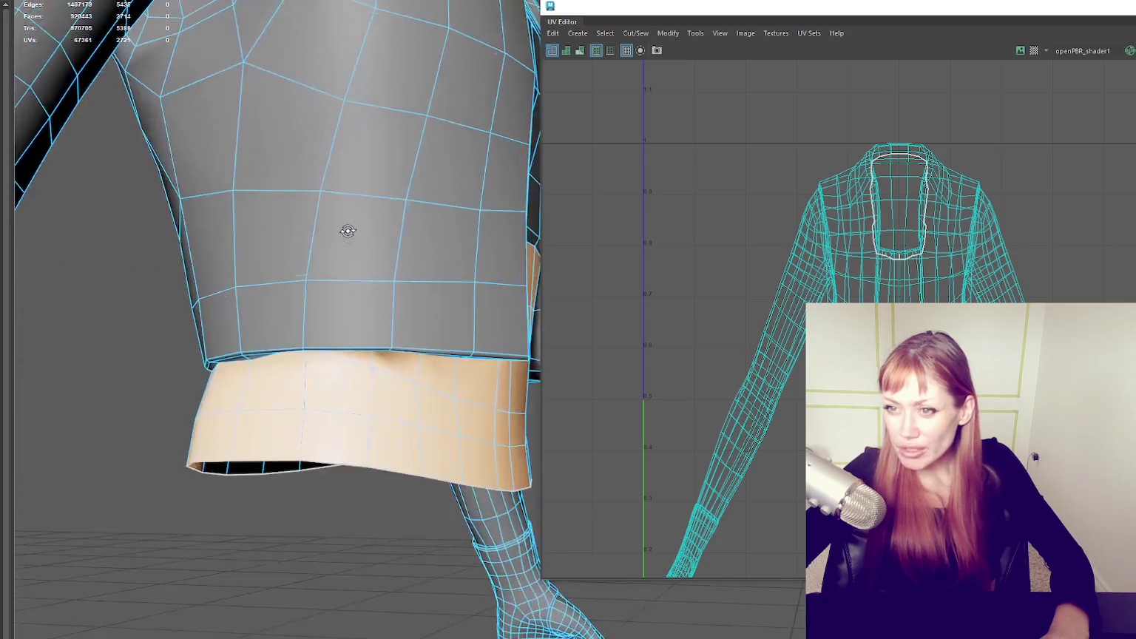
pyautogui.keyDown('alt'); pyautogui.moveTo(349, 231); pyautogui.dragTo(290, 247); pyautogui.keyUp('alt')
pyautogui.moveTo(321, 198); pyautogui.dragTo(322, 122, button='right')
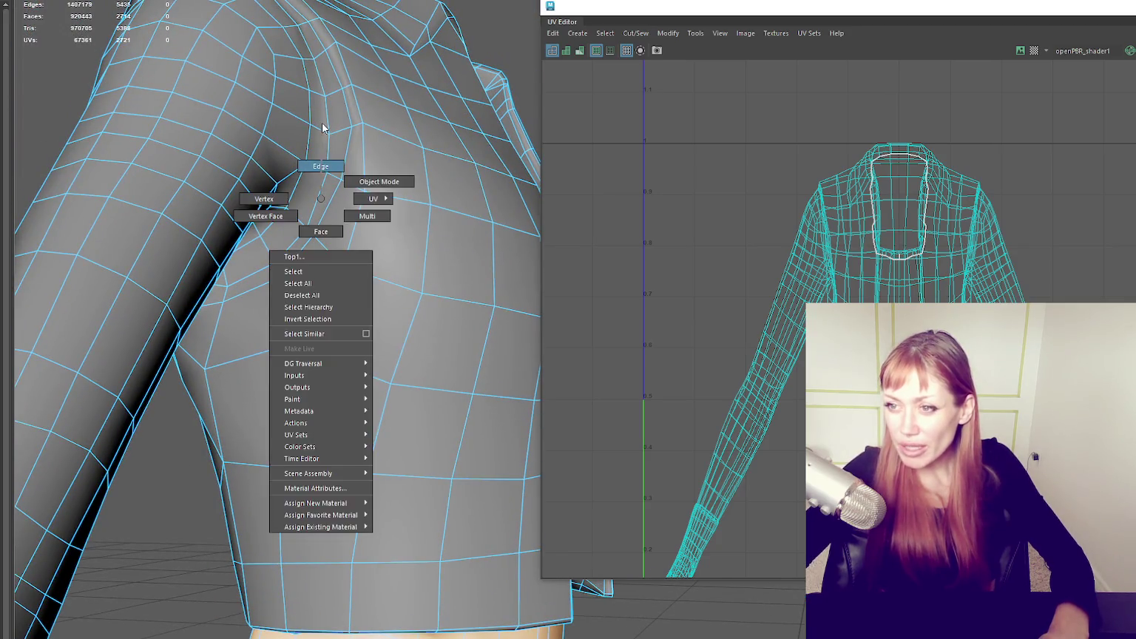
# - Compare the high-res and low-poly meshes in wireframe (4) and shaded (6), then close the UV Editor
pyautogui.press('4')
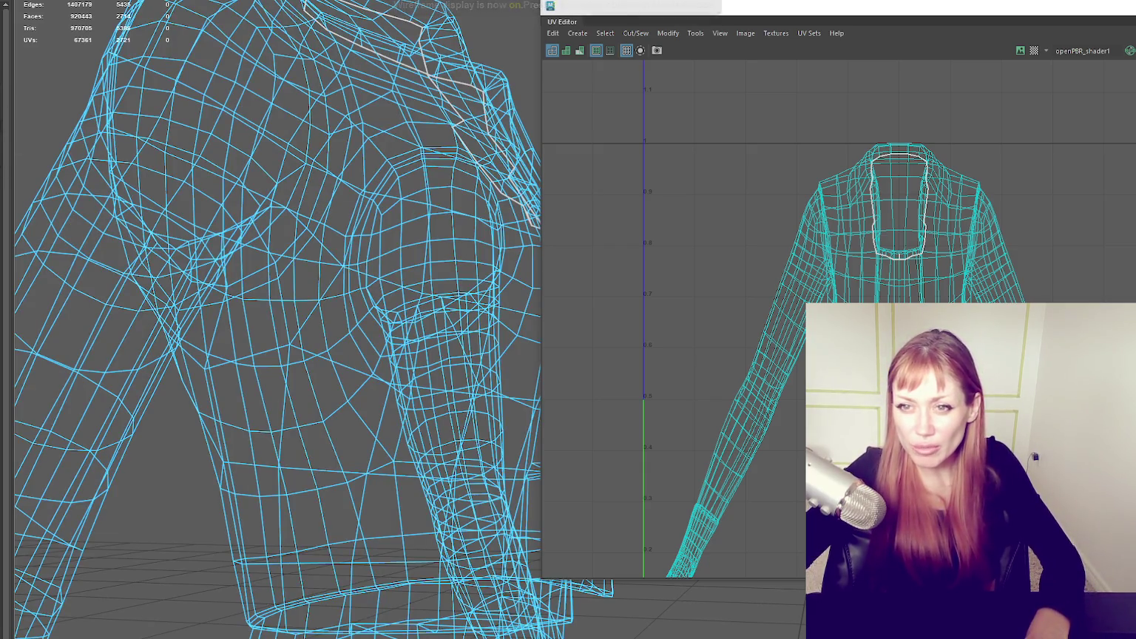
pyautogui.click(297, 79)
pyautogui.click(493, 10)
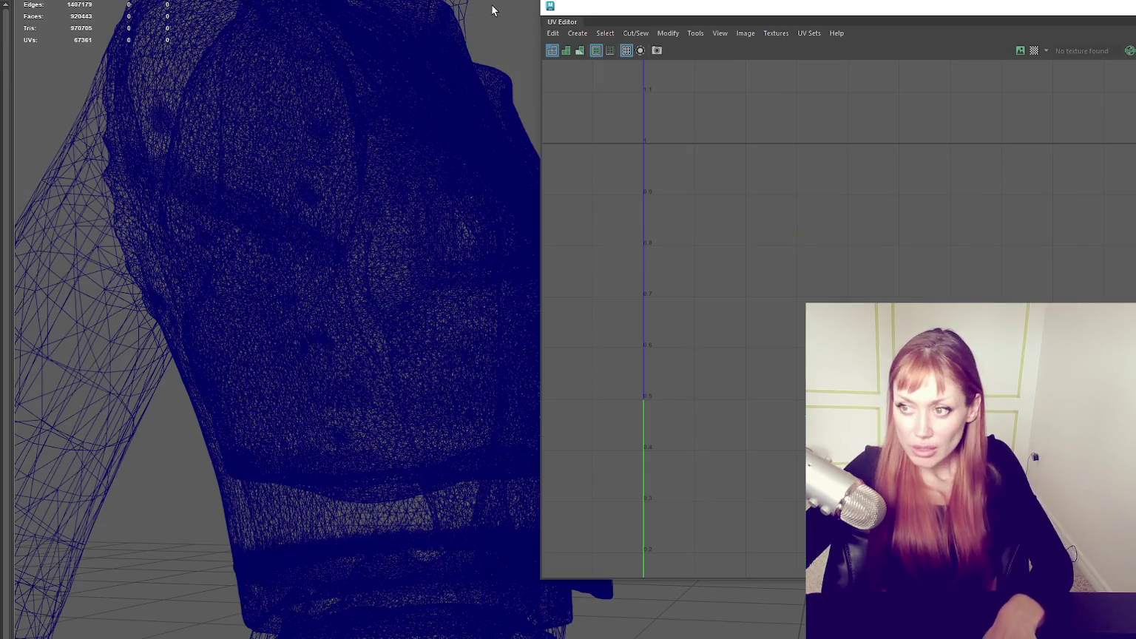
pyautogui.press('6')
pyautogui.click(339, 211)
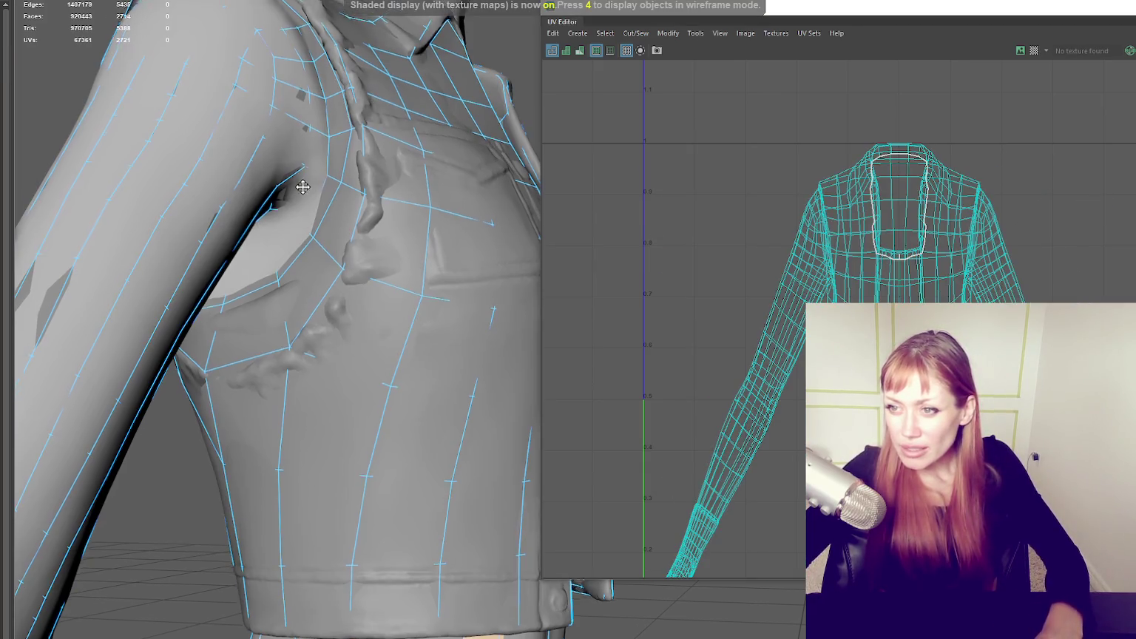
pyautogui.keyDown('alt'); pyautogui.moveTo(301, 185); pyautogui.dragTo(307, 232); pyautogui.keyUp('alt')
pyautogui.rightClick(102, 106)
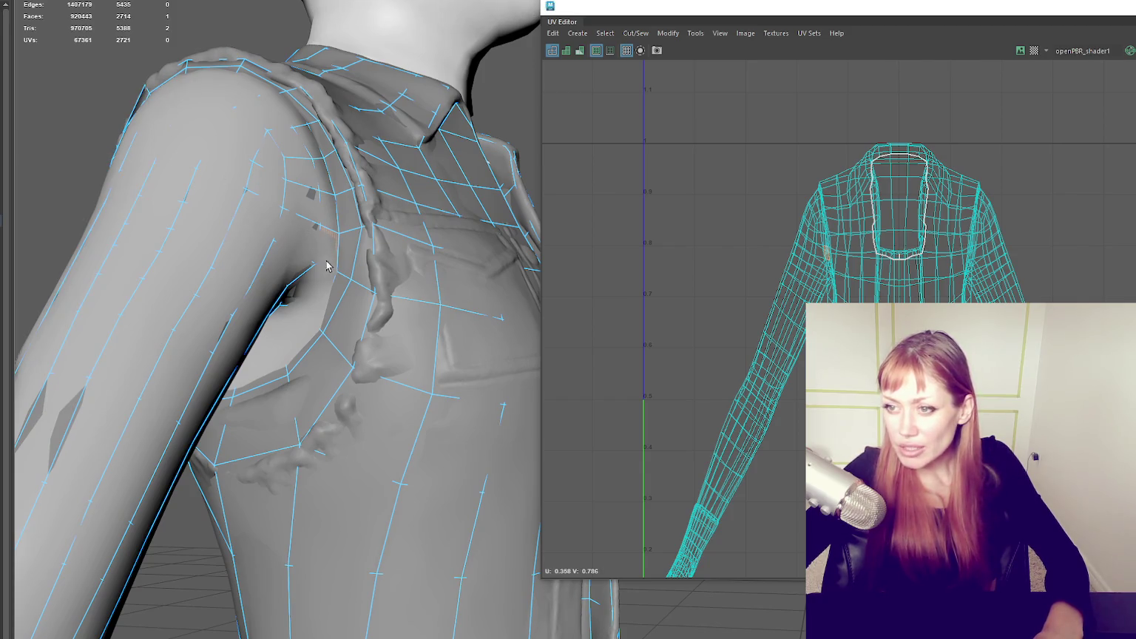
pyautogui.keyDown('shift'); pyautogui.doubleClick(319, 300); pyautogui.keyUp('shift')
pyautogui.press('F8')
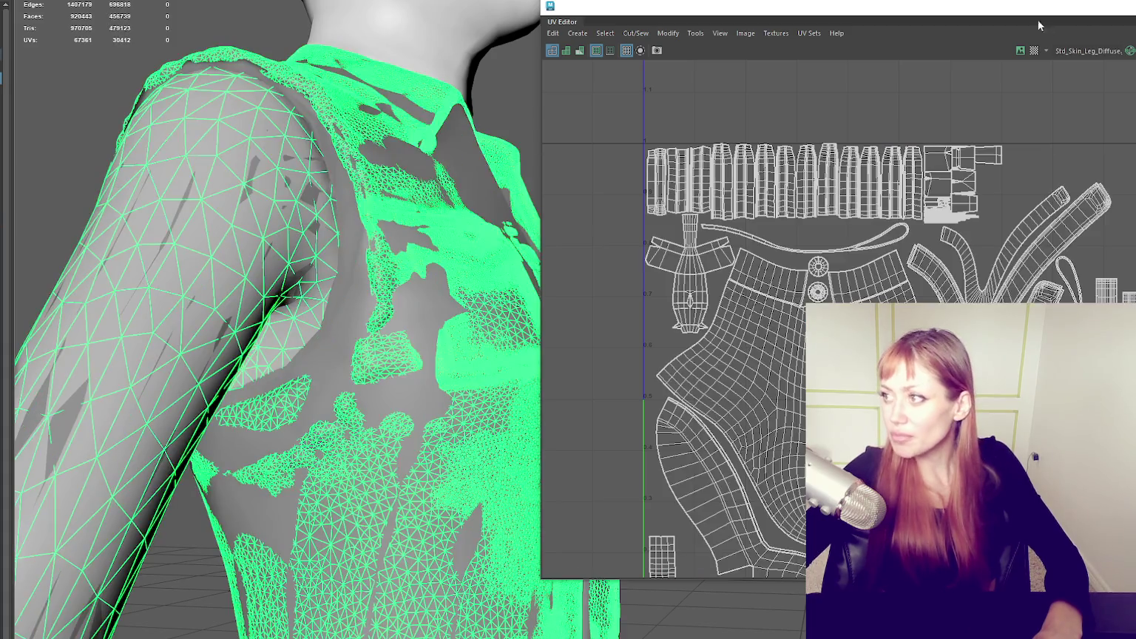
pyautogui.click(1094, 24)
pyautogui.press('f')
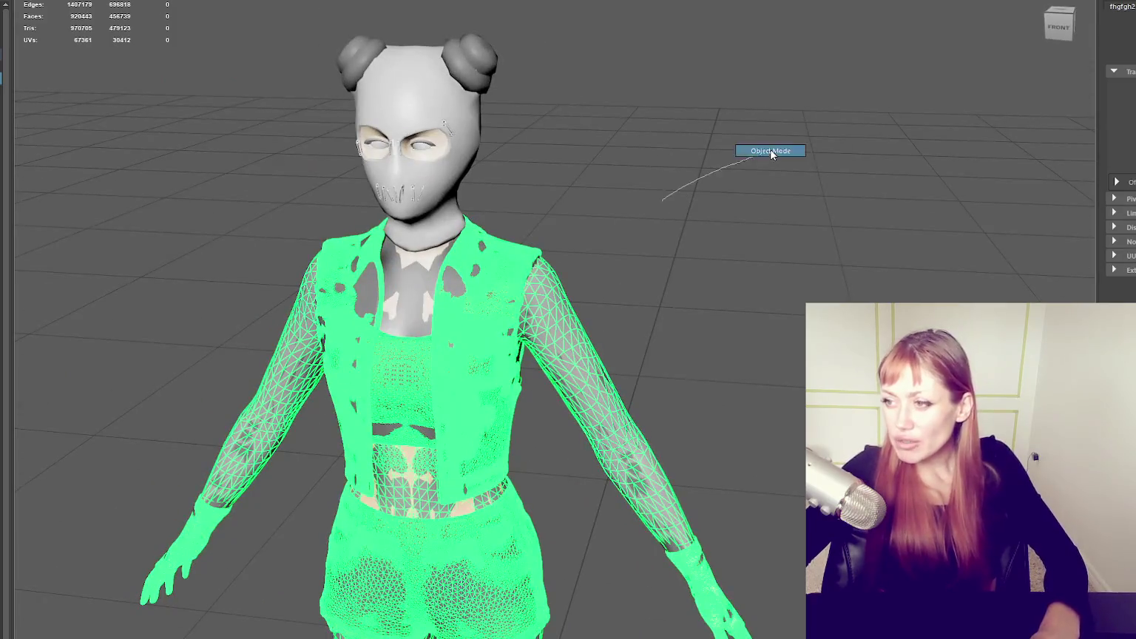
# - Select only the low-poly jacket and assign it the existing Blinn material
pyautogui.keyDown('alt'); pyautogui.moveTo(774, 158); pyautogui.dragTo(563, 279); pyautogui.keyUp('alt')
pyautogui.click(609, 229)
pyautogui.click(396, 374)
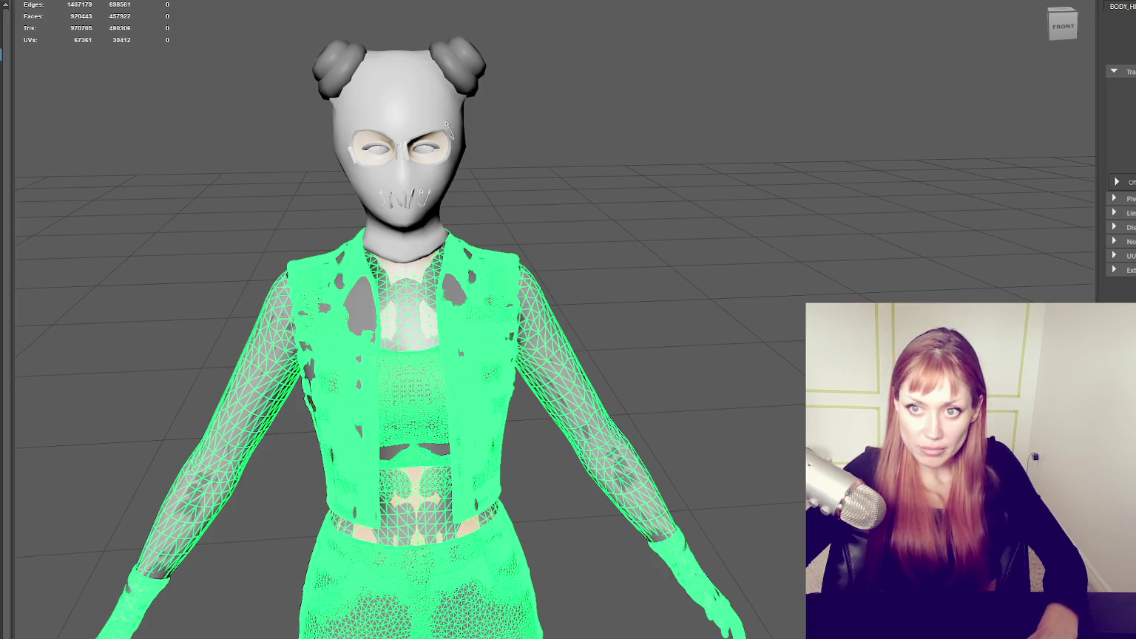
pyautogui.keyDown('shift'); pyautogui.click(236, 415); pyautogui.keyUp('shift')
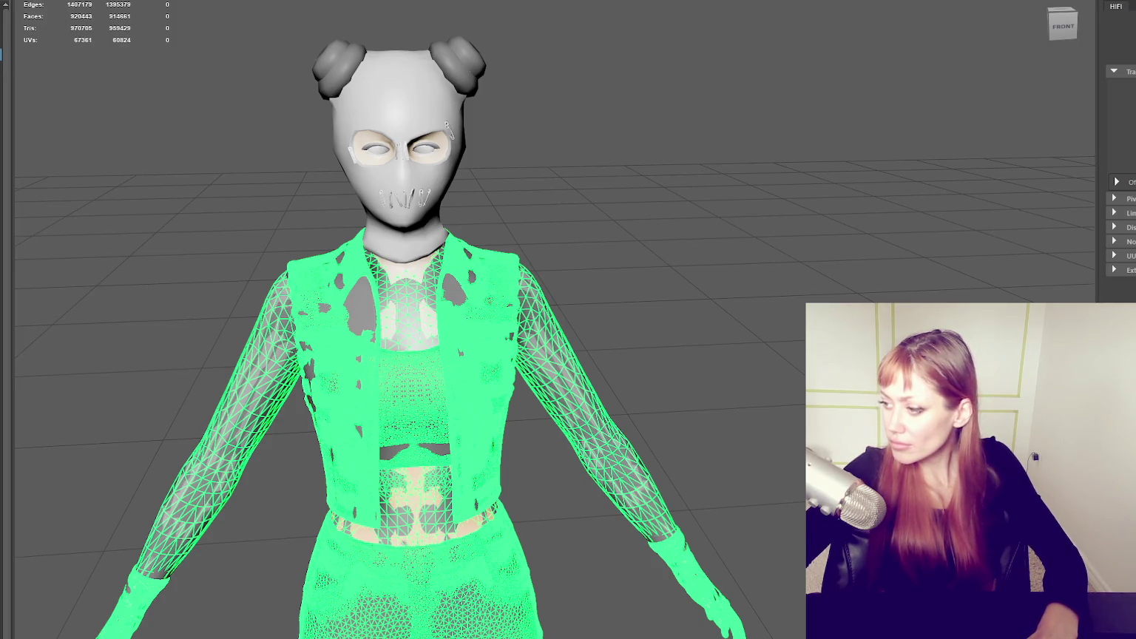
pyautogui.click(717, 348)
pyautogui.click(503, 312)
pyautogui.moveTo(503, 312)
pyautogui.keyDown('alt'); pyautogui.mouseDown()
pyautogui.moveTo(668, 274)
pyautogui.moveTo(640, 259)
pyautogui.moveTo(716, 265)
pyautogui.moveTo(598, 229)
pyautogui.moveTo(610, 226)
pyautogui.mouseUp(); pyautogui.keyUp('alt')
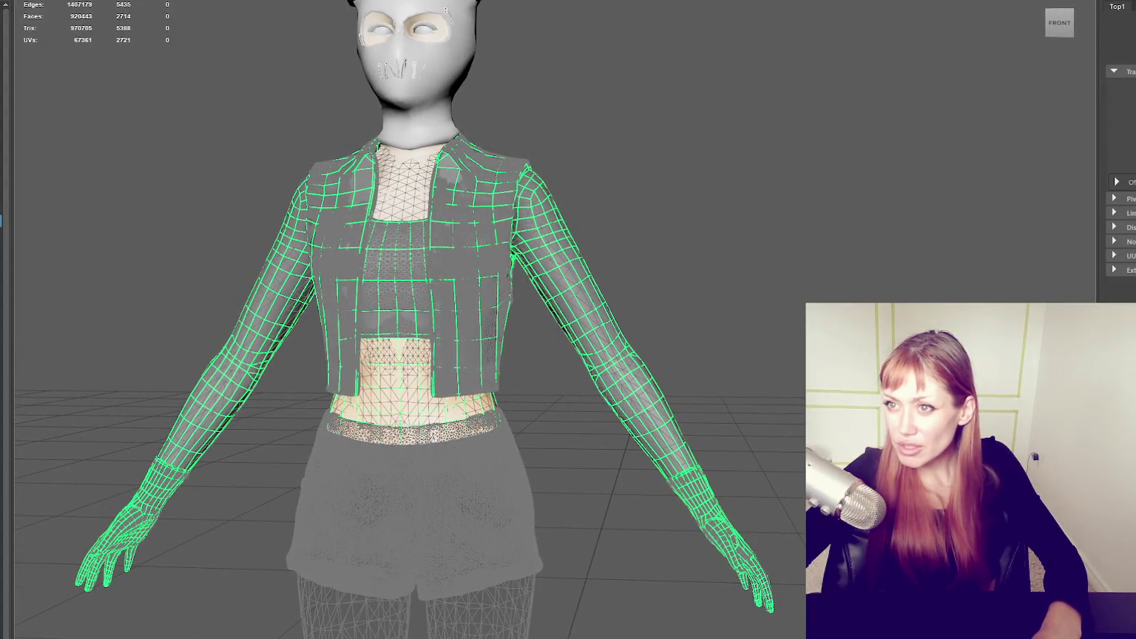
pyautogui.moveTo(751, 139)
pyautogui.mouseDown(button='right')
pyautogui.moveTo(751, 460)
pyautogui.moveTo(803, 463)
pyautogui.mouseUp(button='right')
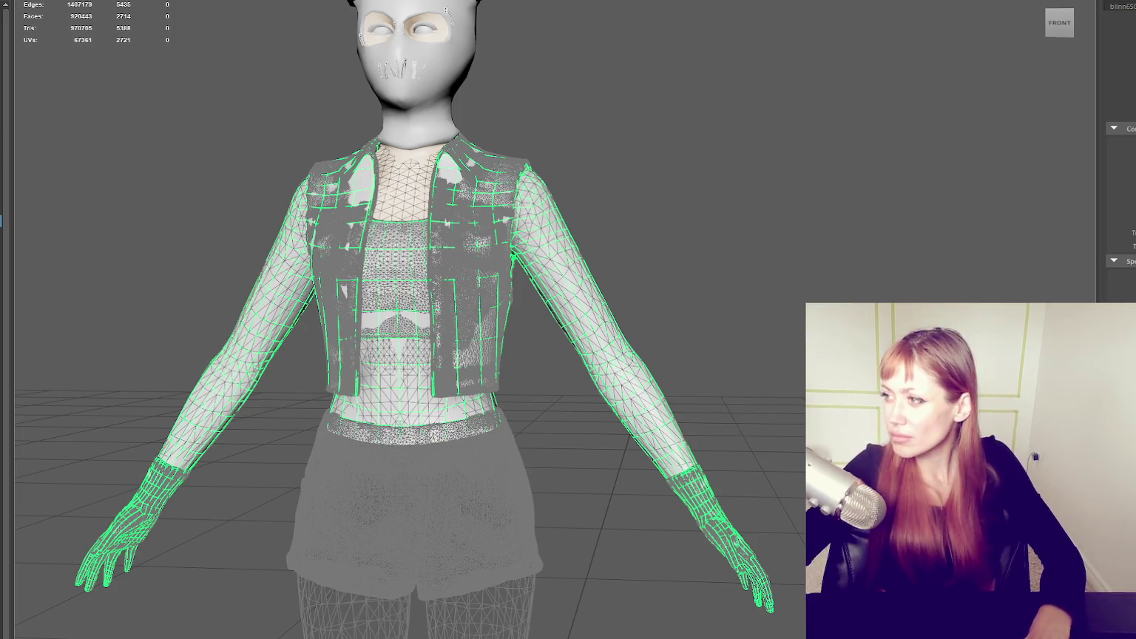
pyautogui.click(1130, 141)
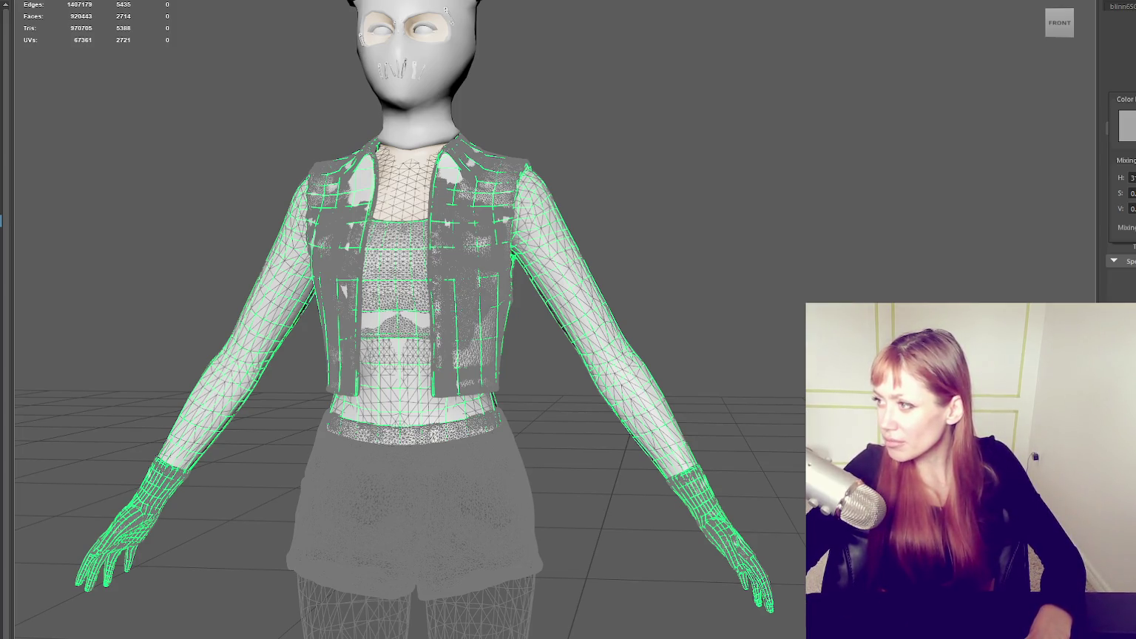
# - Set the Blinn Color to pink in the colour picker and reselect the low-poly top
pyautogui.moveTo(1128, 129); pyautogui.dragTo(1132, 122)
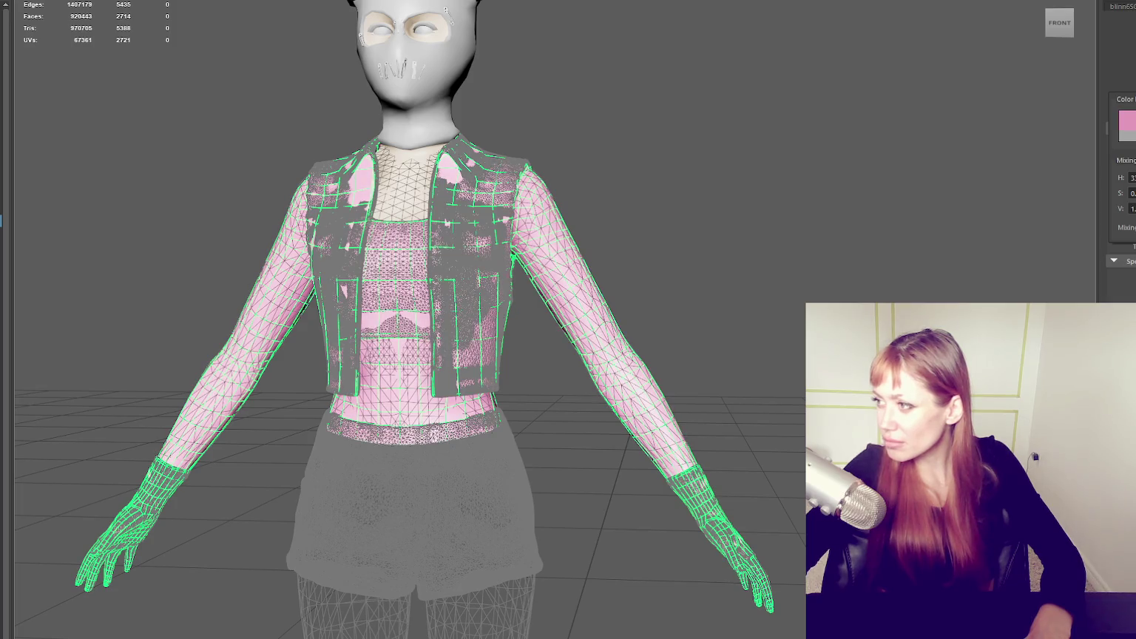
pyautogui.click(790, 184)
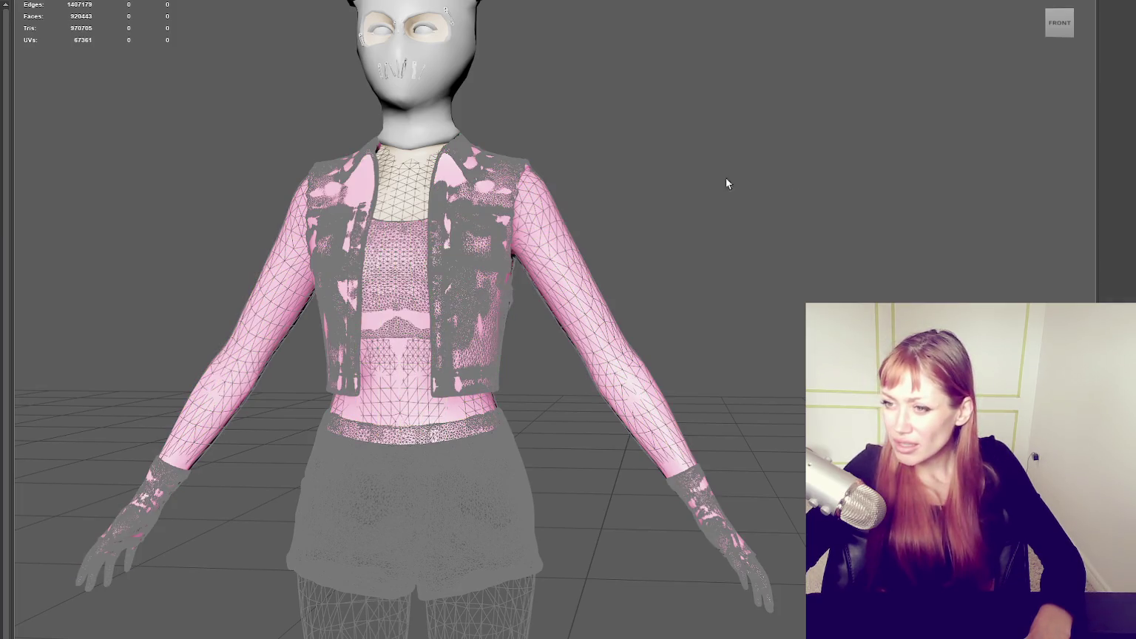
pyautogui.click(491, 315)
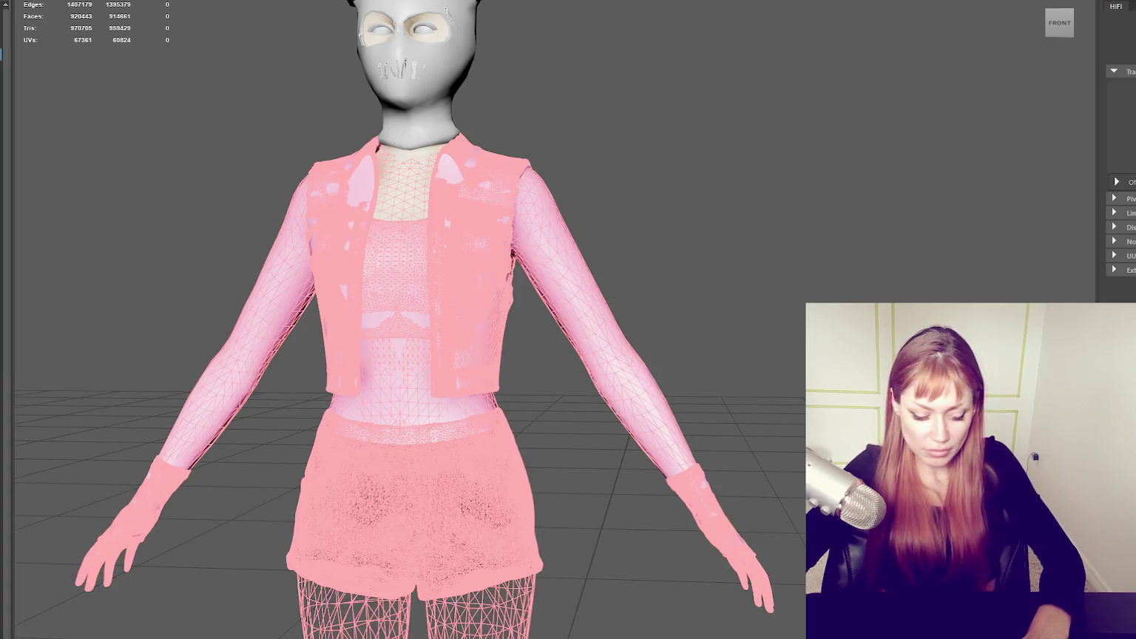
pyautogui.keyDown('alt'); pyautogui.moveTo(709, 139); pyautogui.dragTo(520, 245); pyautogui.keyUp('alt')
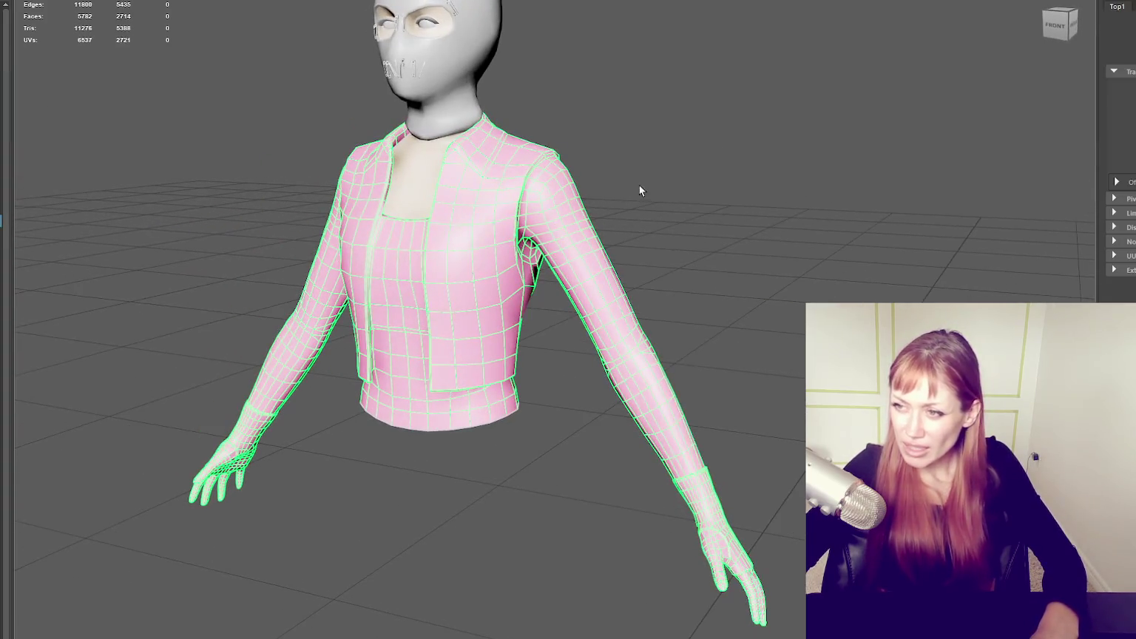
# - Select the armpit and upper-arm sleeve faces, browse material options, then return to Object mode
pyautogui.scroll(3, 527, 88)
pyautogui.scroll(2, 502, 255)
pyautogui.doubleClick(500, 280)
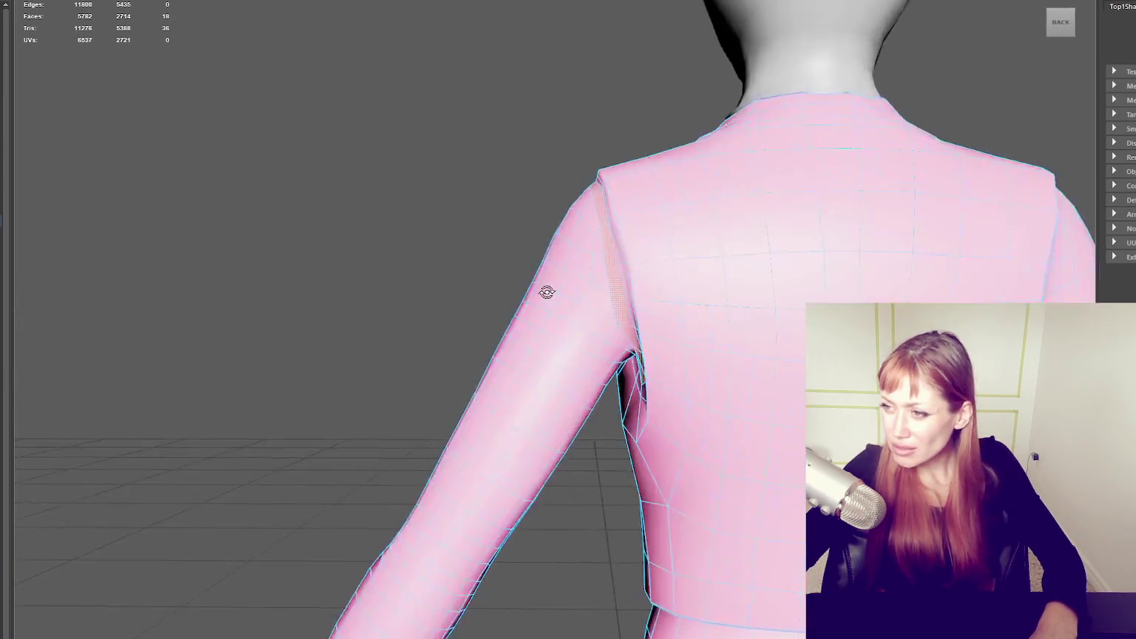
pyautogui.moveTo(544, 189); pyautogui.dragTo(578, 308)
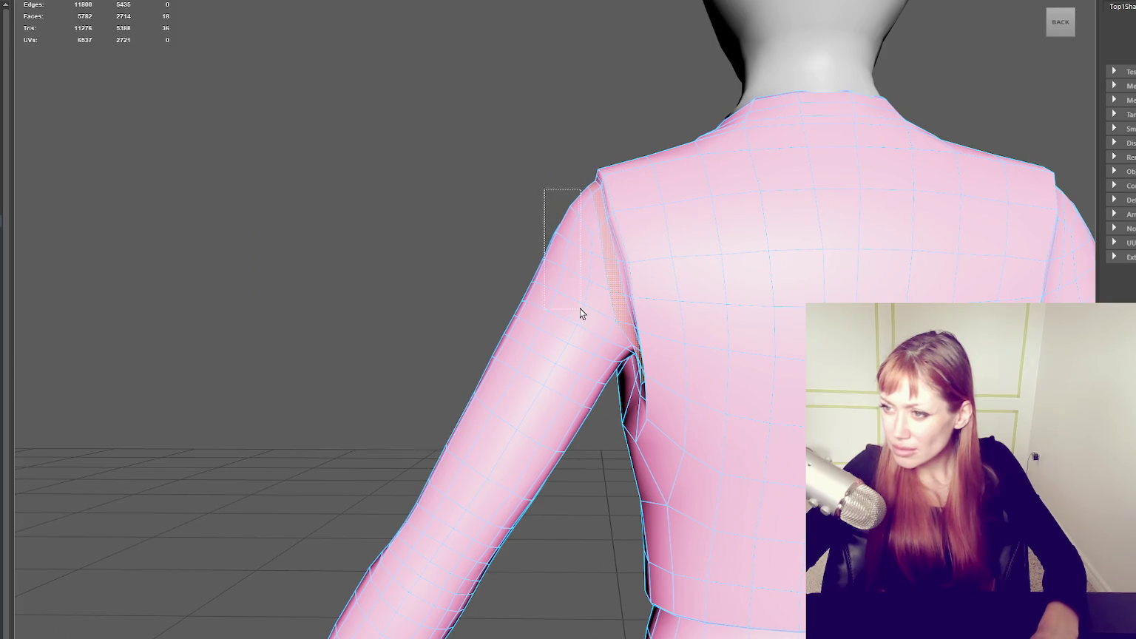
pyautogui.keyDown('shift'); pyautogui.rightClick(410, 103); pyautogui.keyUp('shift')
pyautogui.moveTo(418, 96); pyautogui.dragTo(434, 418, button='right')
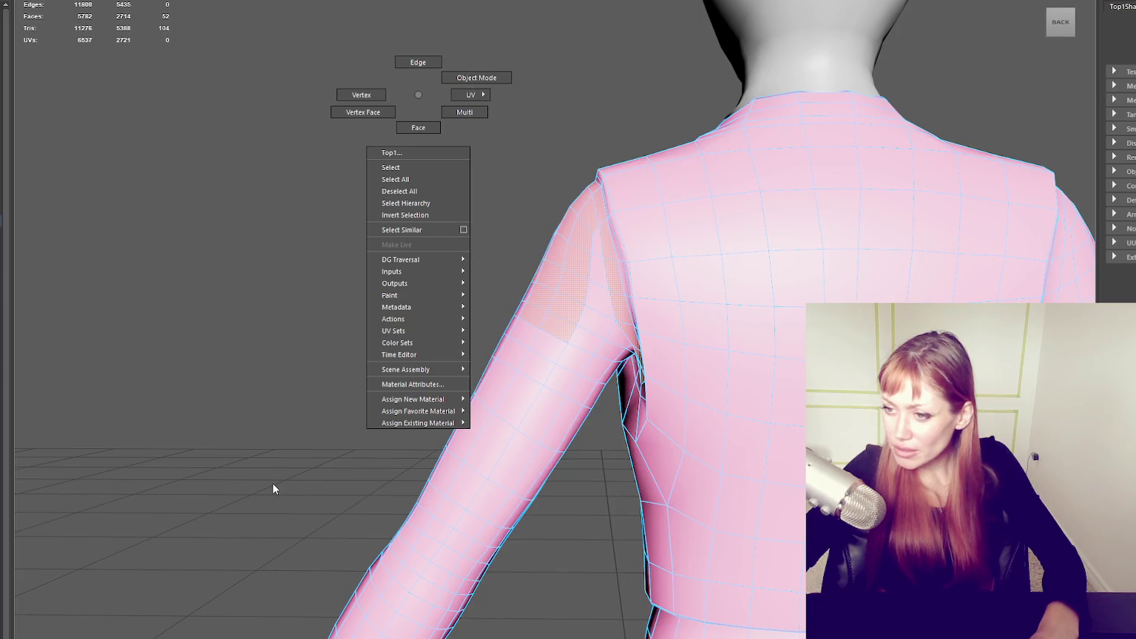
pyautogui.moveTo(273, 489); pyautogui.dragTo(267, 131, button='right')
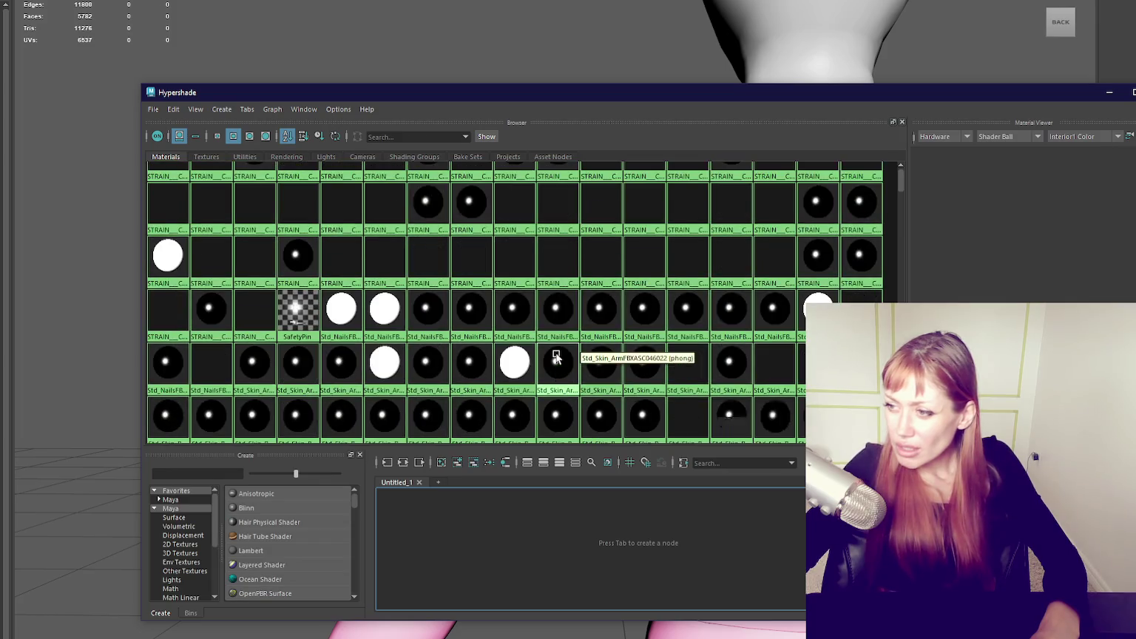
# - Select faces on the back of the upper arm and armpit of the jacket
pyautogui.scroll(-1, 651, 326)
pyautogui.scroll(1, 667, 313)
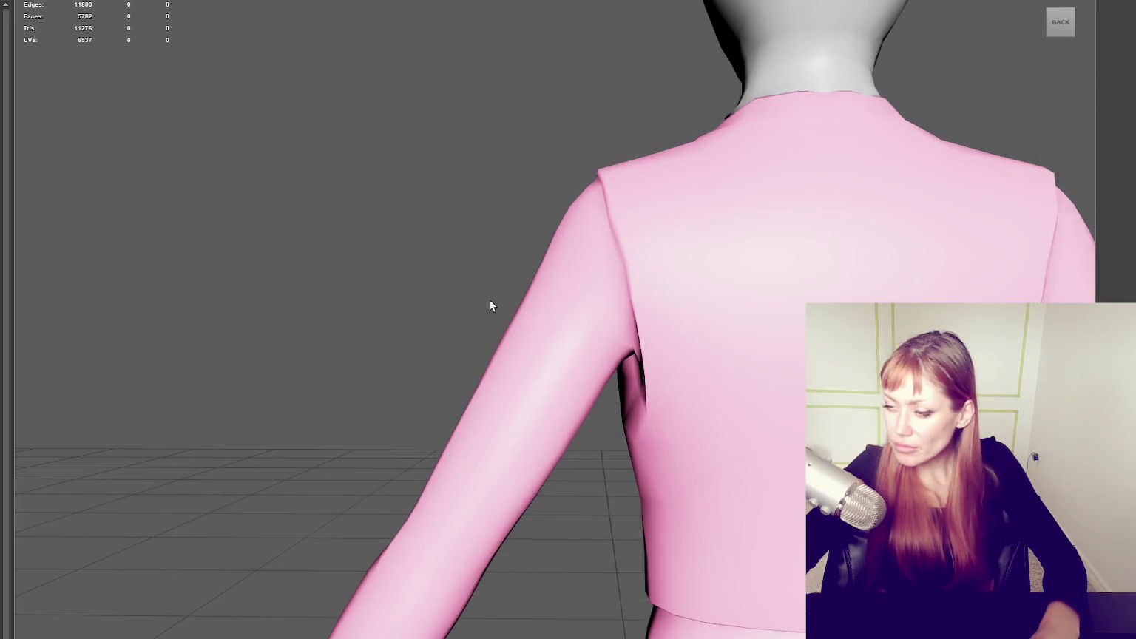
pyautogui.click(521, 323)
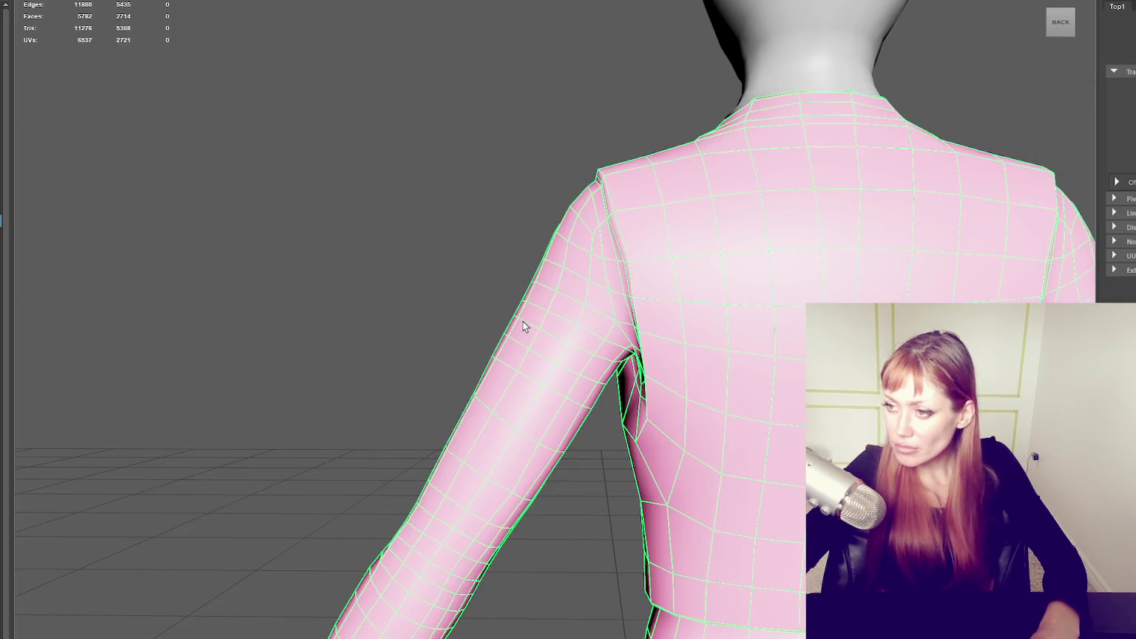
pyautogui.rightClick(508, 122)
pyautogui.click(508, 155)
pyautogui.keyDown('alt'); pyautogui.moveTo(508, 155); pyautogui.dragTo(509, 150); pyautogui.keyUp('alt')
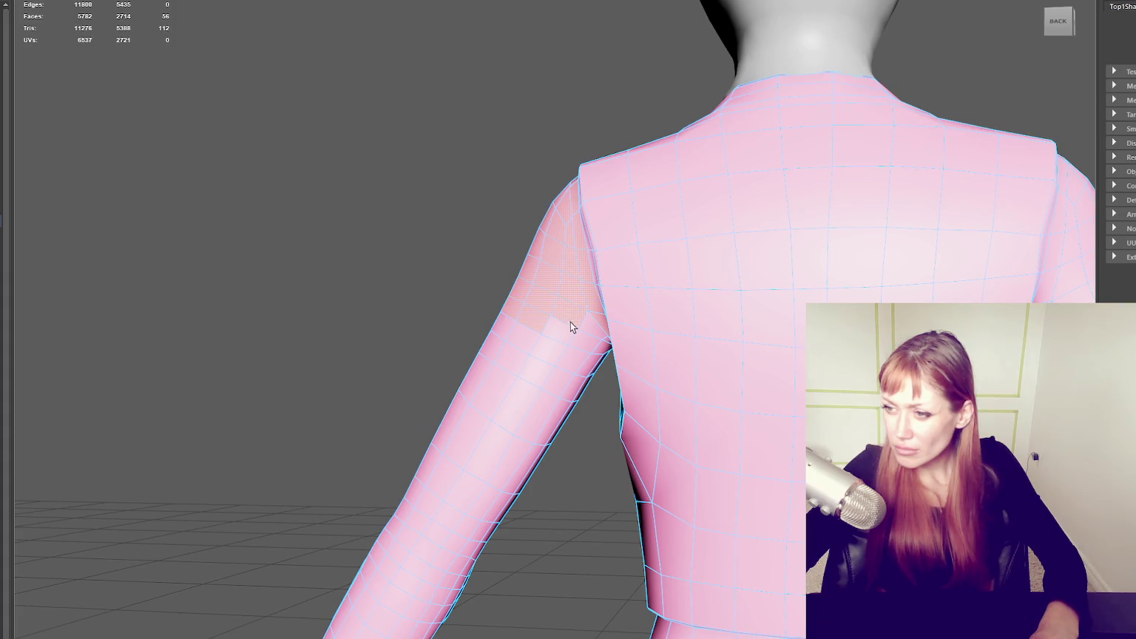
pyautogui.moveTo(605, 345)
pyautogui.keyDown('alt'); pyautogui.mouseDown()
pyautogui.moveTo(655, 316)
pyautogui.moveTo(640, 277)
pyautogui.mouseUp(); pyautogui.keyUp('alt')
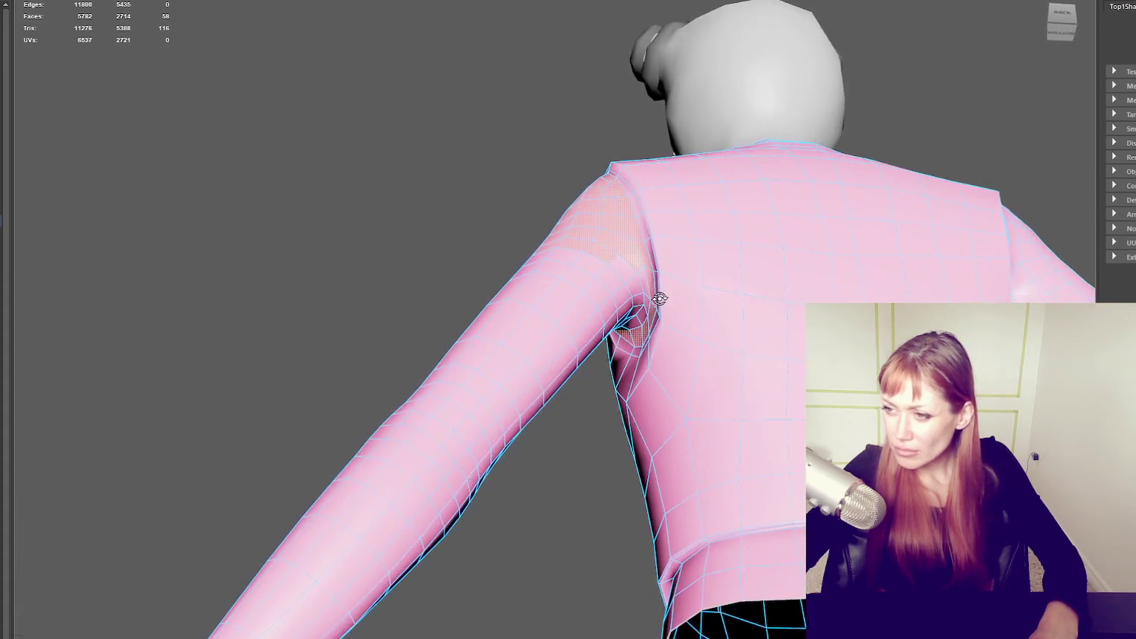
pyautogui.keyDown('shift'); pyautogui.click(646, 305); pyautogui.keyUp('shift')
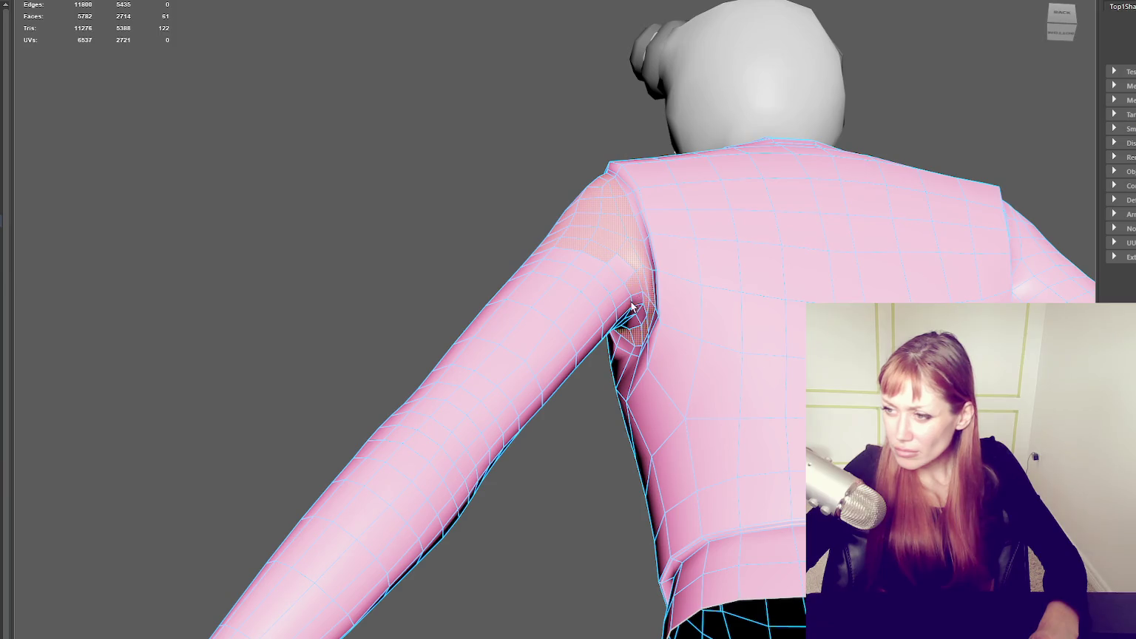
# - Return to Object mode and assign the jacket the existing grey lambert1 material
pyautogui.moveTo(466, 111); pyautogui.dragTo(515, 106, button='right')
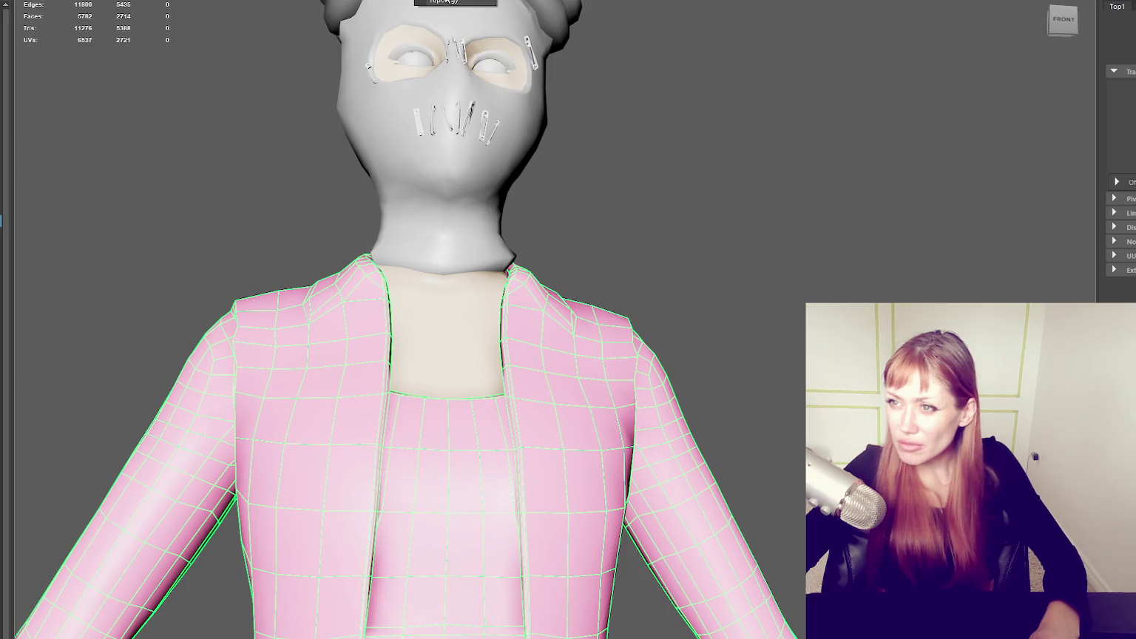
pyautogui.click(773, 236)
pyautogui.click(560, 385)
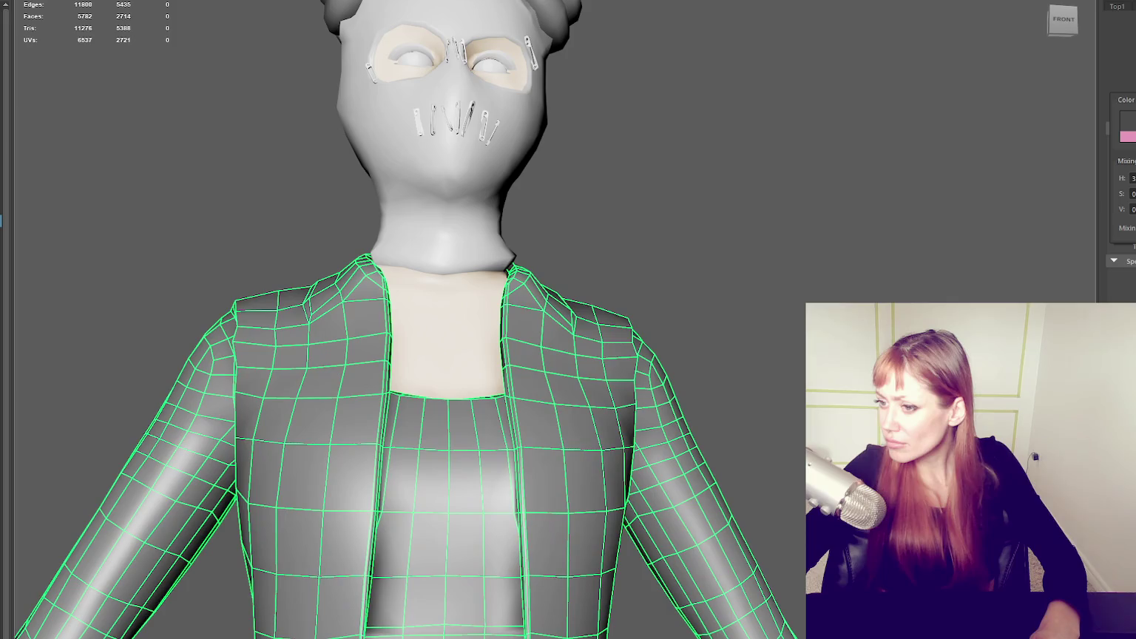
pyautogui.moveTo(688, 222); pyautogui.dragTo(666, 356, button='right')
# - Select the shoulder seam face loop and marquee the sleeve faces down to the upper arm
pyautogui.click(531, 383)
pyautogui.keyDown('alt'); pyautogui.moveTo(739, 265); pyautogui.dragTo(600, 265); pyautogui.keyUp('alt')
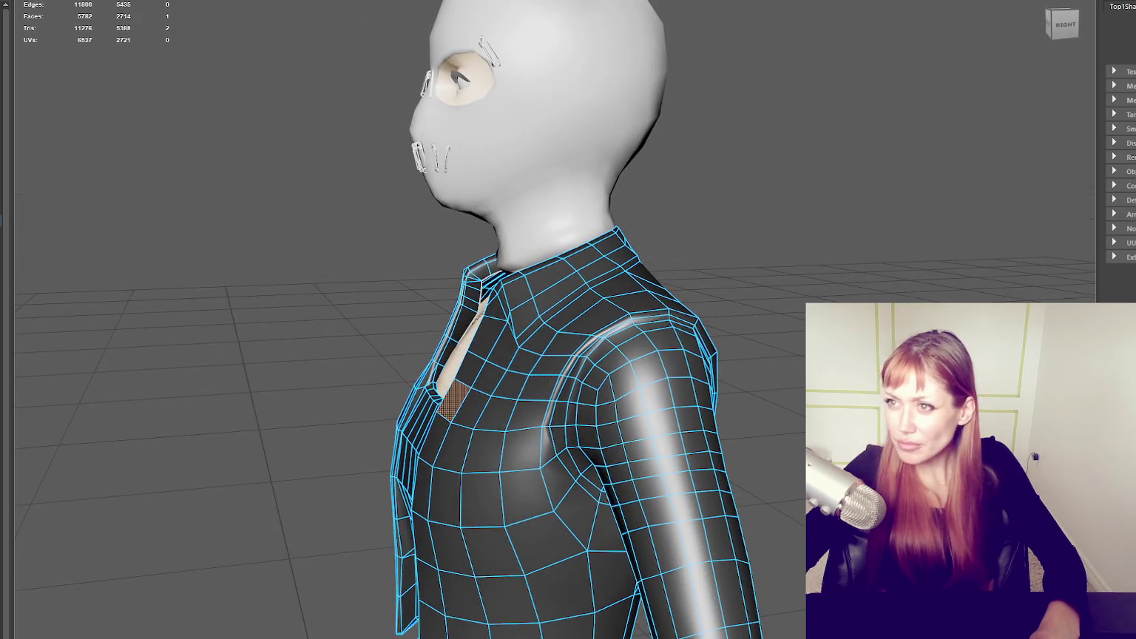
pyautogui.doubleClick(584, 370)
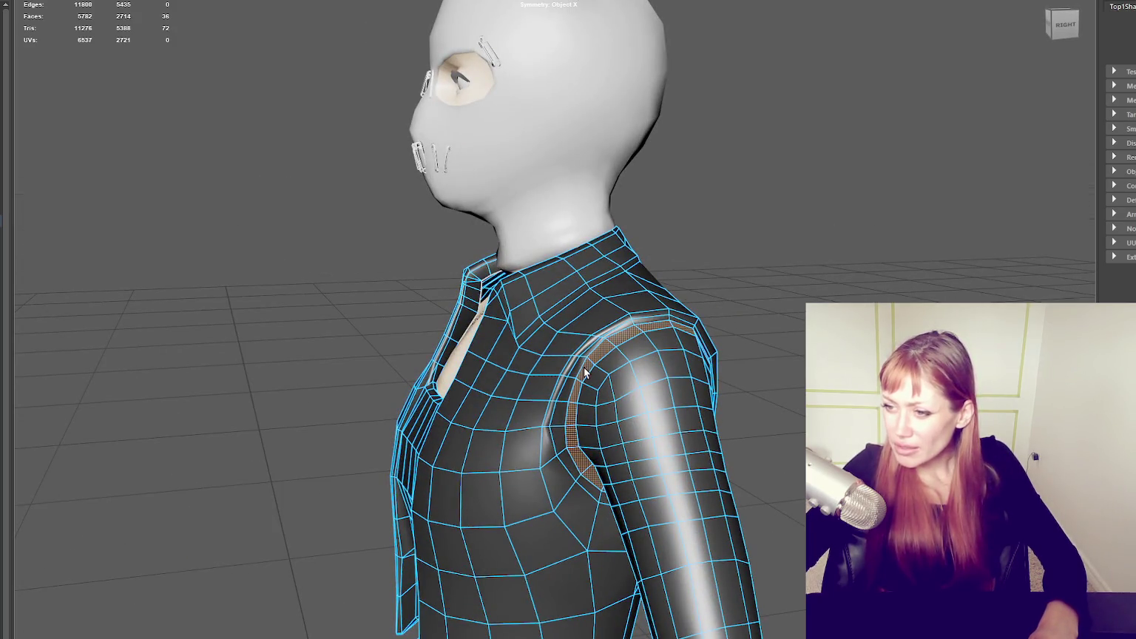
pyautogui.keyDown('alt'); pyautogui.moveTo(610, 399); pyautogui.dragTo(645, 372); pyautogui.keyUp('alt')
pyautogui.scroll(5, 655, 373)
pyautogui.scroll(2, 757, 362)
pyautogui.moveTo(756, 361)
pyautogui.keyDown('alt'); pyautogui.mouseDown()
pyautogui.moveTo(722, 306)
pyautogui.moveTo(741, 309)
pyautogui.mouseUp(); pyautogui.keyUp('alt')
pyautogui.scroll(-3, 741, 309)
pyautogui.scroll(-3, 652, 315)
pyautogui.moveTo(652, 317)
pyautogui.keyDown('alt'); pyautogui.mouseDown()
pyautogui.moveTo(833, 304)
pyautogui.moveTo(732, 307)
pyautogui.mouseUp(); pyautogui.keyUp('alt')
pyautogui.scroll(4, 833, 303)
pyautogui.scroll(-3, 732, 307)
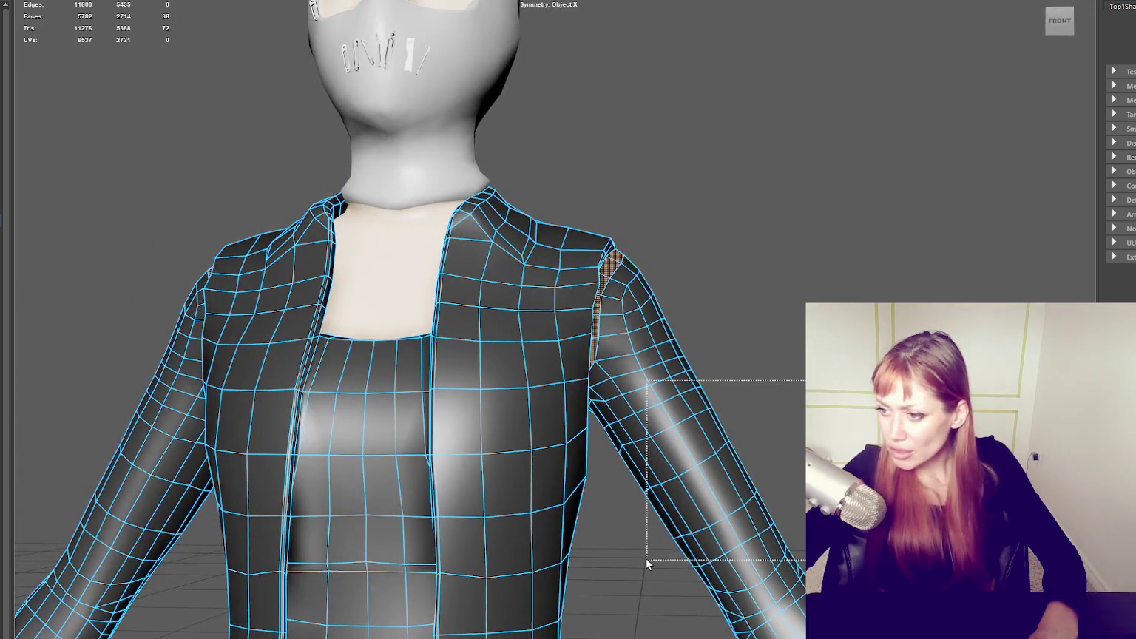
pyautogui.keyDown('shift'); pyautogui.moveTo(650, 552); pyautogui.dragTo(666, 349); pyautogui.keyUp('shift')
pyautogui.keyDown('shift'); pyautogui.moveTo(636, 301); pyautogui.dragTo(673, 315); pyautogui.keyUp('shift')
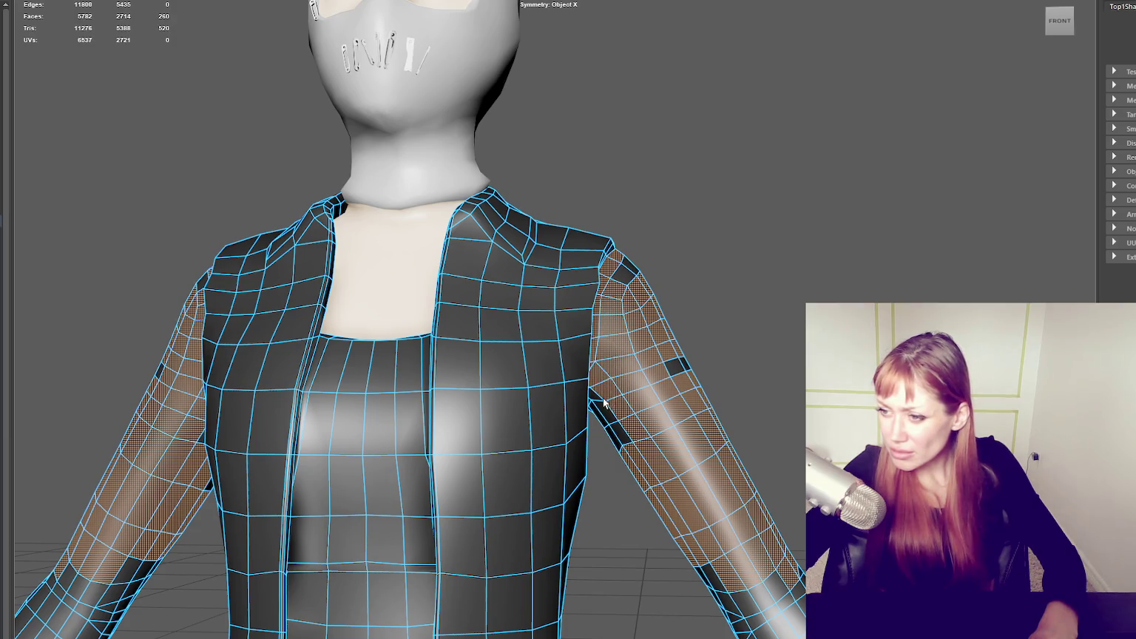
# - Add the forearm faces and a missed sleeve face, extending the selection to the wrists
pyautogui.keyDown('alt'); pyautogui.moveTo(614, 424); pyautogui.dragTo(590, 384); pyautogui.keyUp('alt')
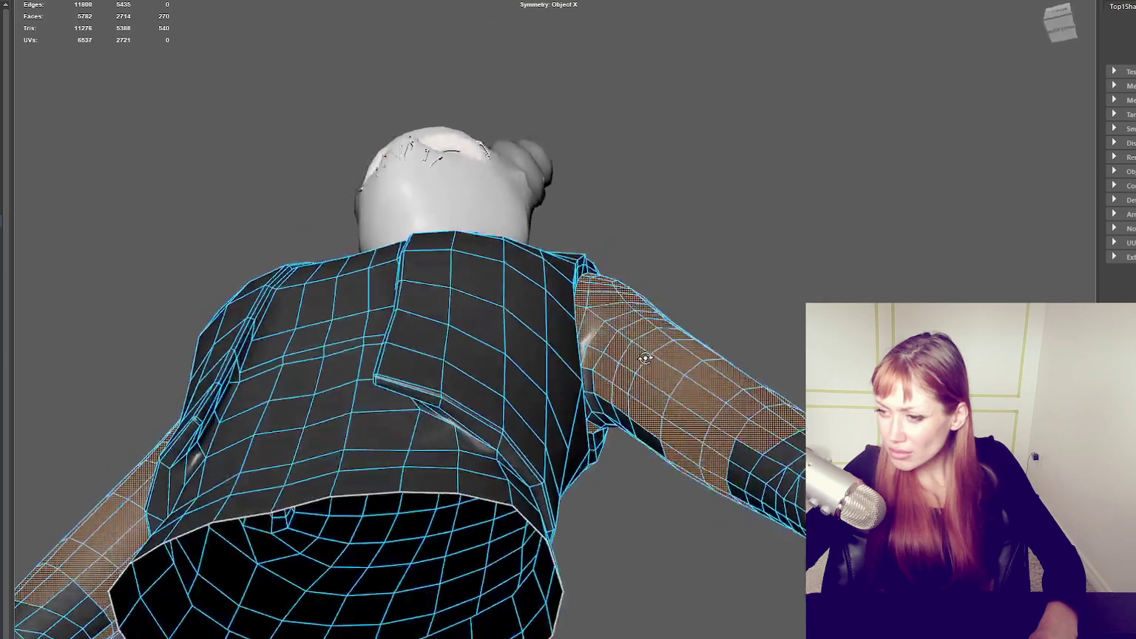
pyautogui.moveTo(624, 419)
pyautogui.keyDown('alt'); pyautogui.mouseDown()
pyautogui.moveTo(632, 397)
pyautogui.moveTo(570, 335)
pyautogui.mouseUp(); pyautogui.keyUp('alt')
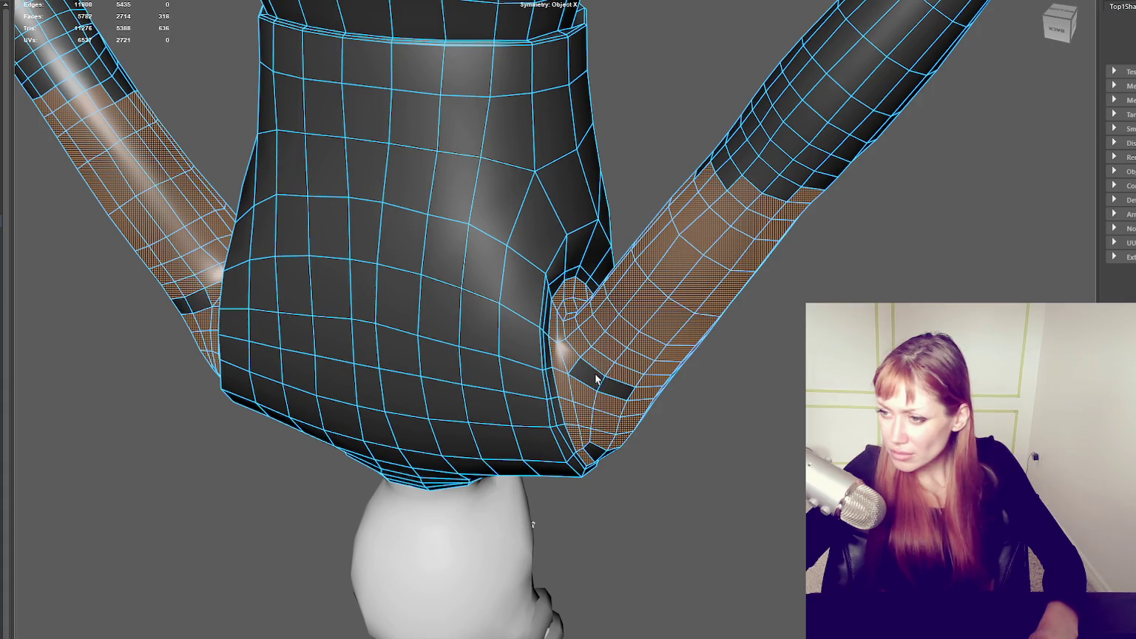
pyautogui.keyDown('alt'); pyautogui.moveTo(672, 419); pyautogui.dragTo(556, 359); pyautogui.keyUp('alt')
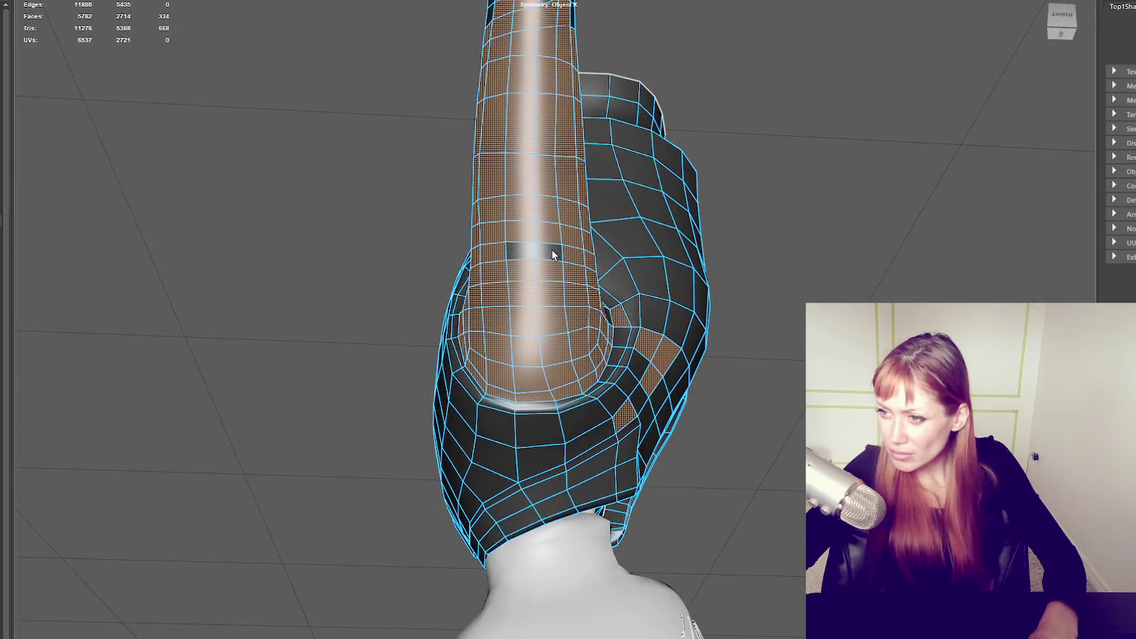
pyautogui.scroll(-5, 677, 248)
pyautogui.moveTo(714, 269)
pyautogui.keyDown('alt'); pyautogui.mouseDown()
pyautogui.moveTo(932, 128)
pyautogui.moveTo(818, 157)
pyautogui.mouseUp(); pyautogui.keyUp('alt')
pyautogui.scroll(3, 524, 364)
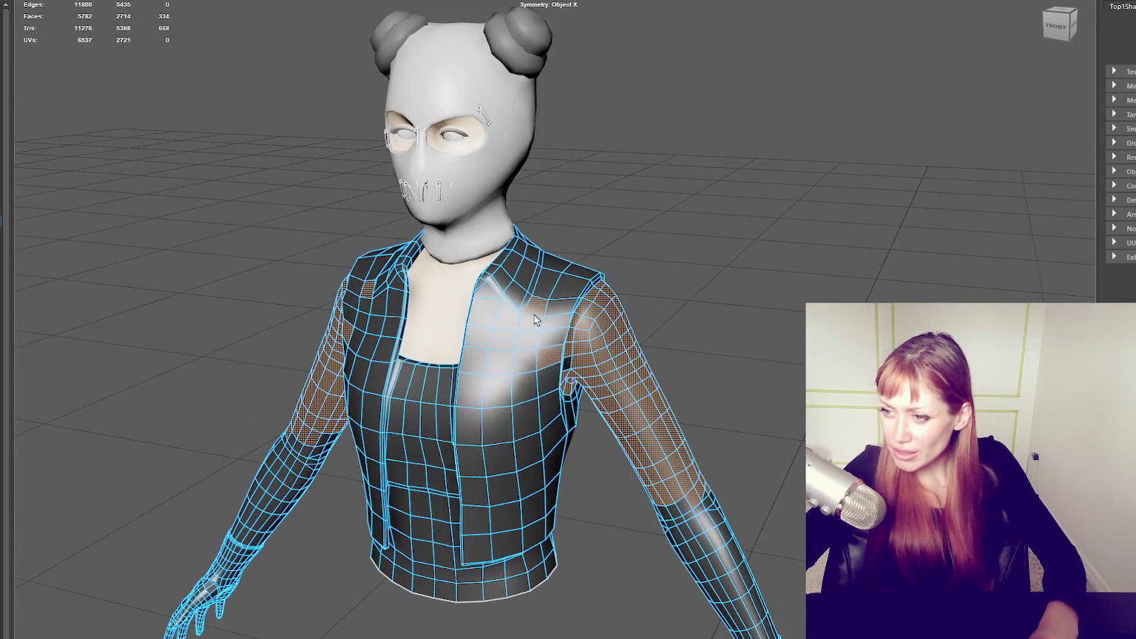
pyautogui.scroll(-3, 551, 362)
pyautogui.keyDown('alt'); pyautogui.moveTo(627, 330); pyautogui.dragTo(710, 333); pyautogui.keyUp('alt')
pyautogui.scroll(4, 533, 352)
pyautogui.scroll(3, 450, 365)
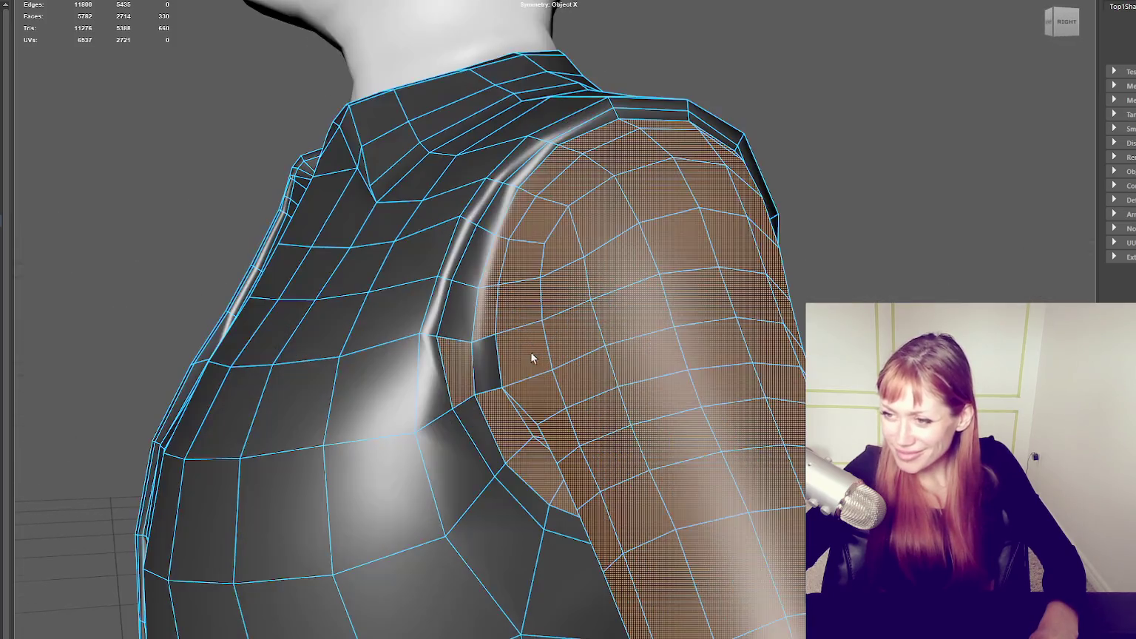
pyautogui.scroll(-4, 480, 369)
pyautogui.moveTo(581, 352)
pyautogui.keyDown('alt'); pyautogui.mouseDown()
pyautogui.moveTo(768, 321)
pyautogui.moveTo(525, 196)
pyautogui.moveTo(663, 272)
pyautogui.moveTo(622, 279)
pyautogui.moveTo(639, 335)
pyautogui.mouseUp(); pyautogui.keyUp('alt')
pyautogui.scroll(3, 803, 329)
pyautogui.keyDown('shift'); pyautogui.moveTo(459, 495); pyautogui.dragTo(460, 472); pyautogui.keyUp('shift')
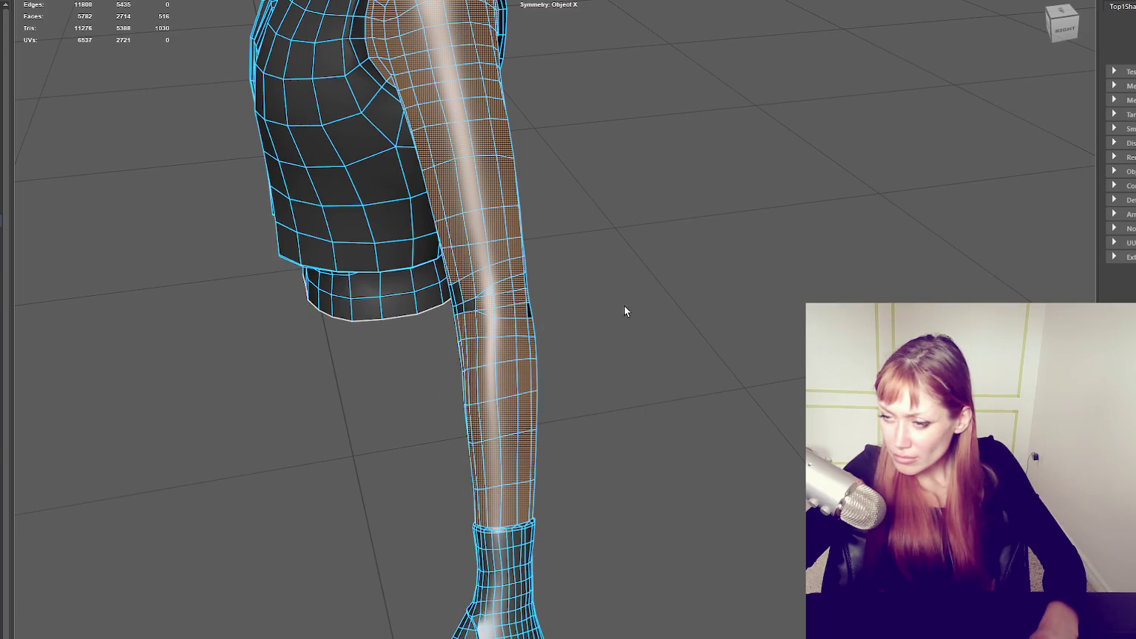
pyautogui.scroll(3, 584, 296)
pyautogui.keyDown('alt'); pyautogui.moveTo(661, 271); pyautogui.dragTo(542, 260); pyautogui.keyUp('alt')
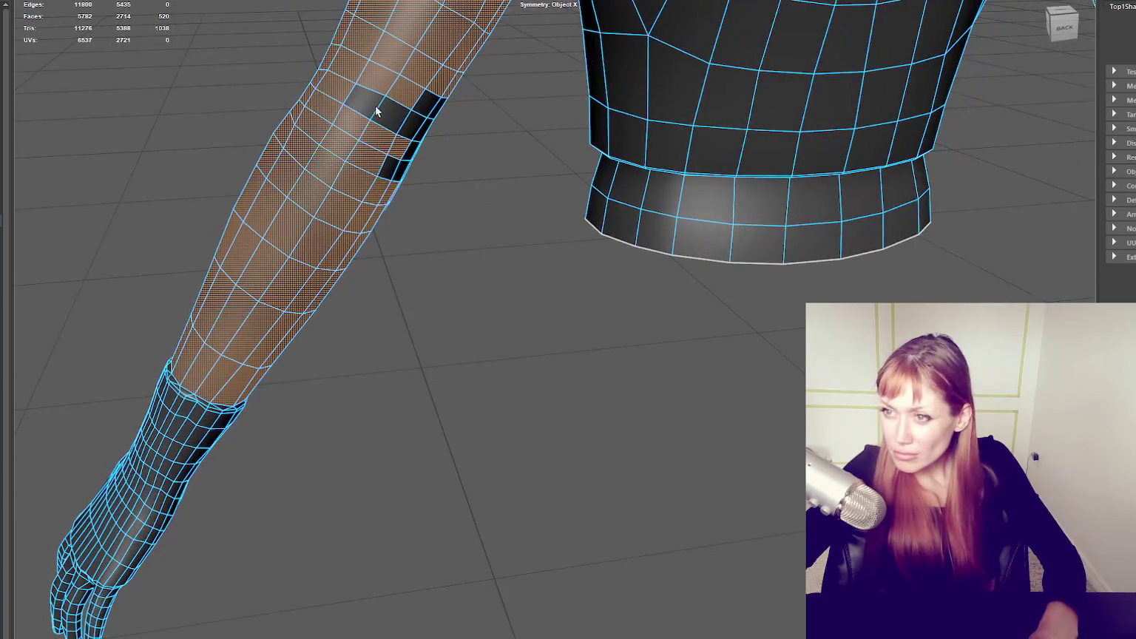
pyautogui.moveTo(427, 108)
pyautogui.keyDown('alt'); pyautogui.mouseDown()
pyautogui.moveTo(525, 294)
pyautogui.moveTo(473, 256)
pyautogui.mouseUp(); pyautogui.keyUp('alt')
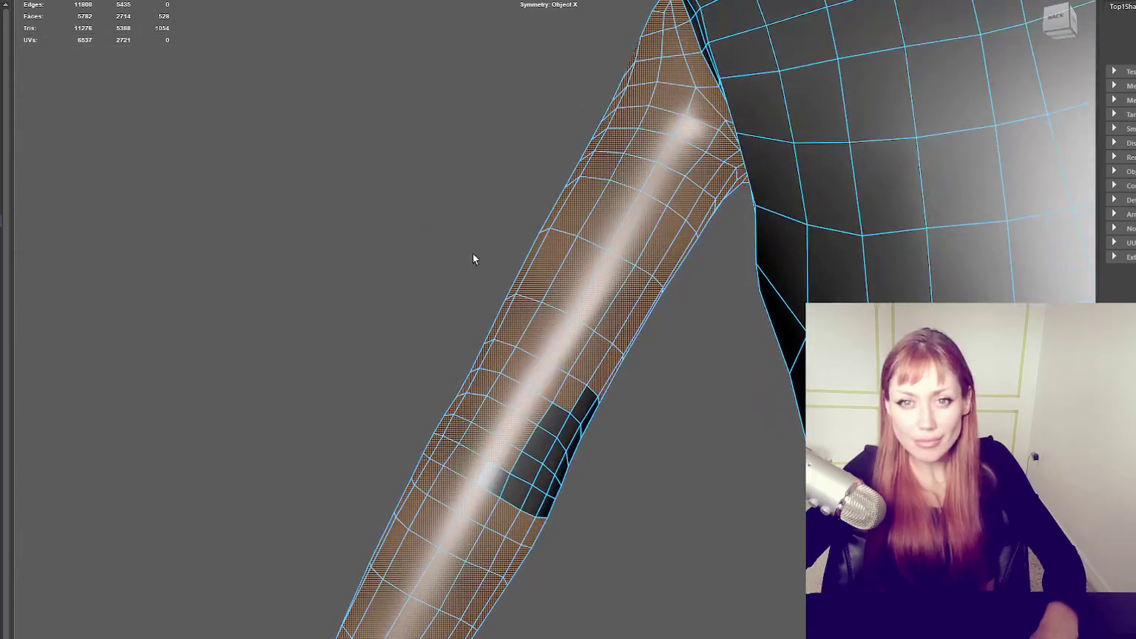
pyautogui.keyDown('shift'); pyautogui.click(558, 420); pyautogui.keyUp('shift')
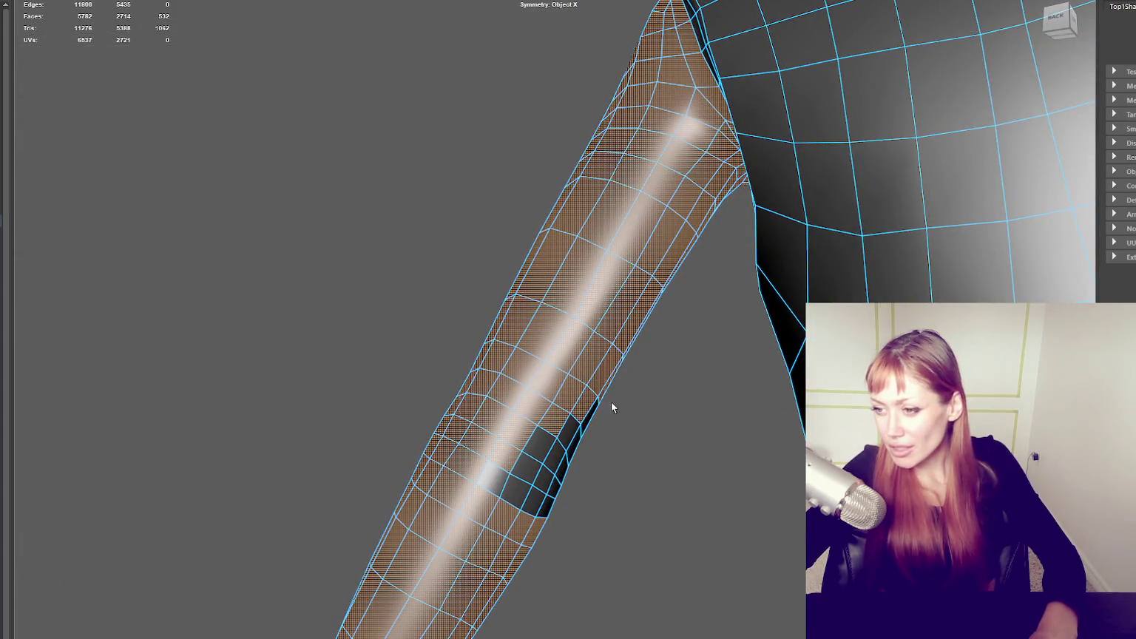
pyautogui.keyDown('alt'); pyautogui.moveTo(619, 407); pyautogui.dragTo(558, 428); pyautogui.keyUp('alt')
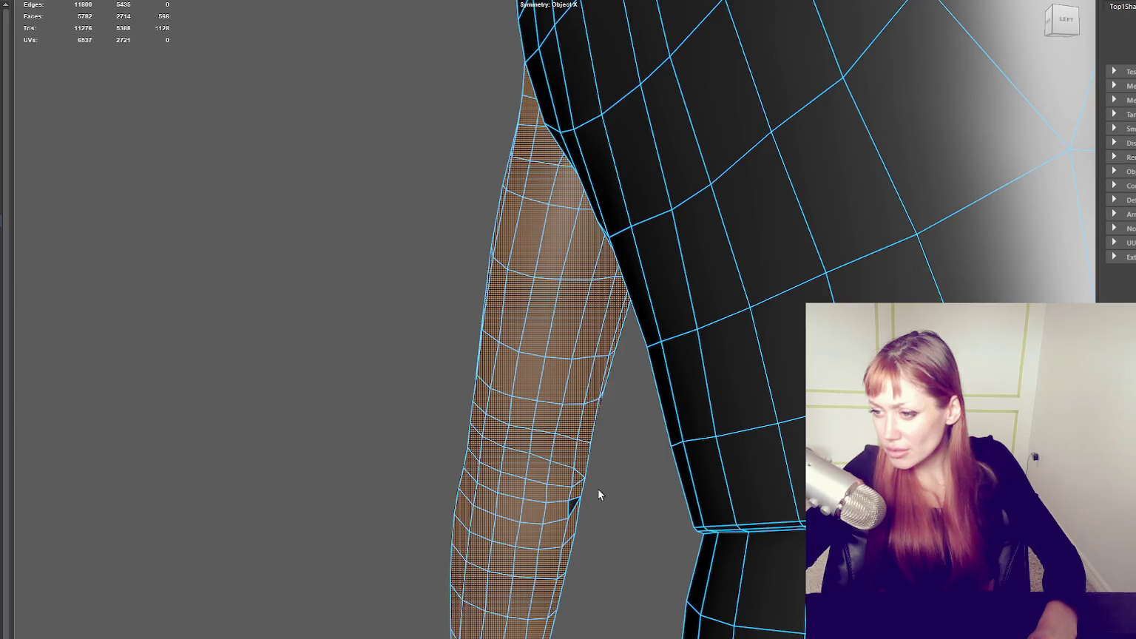
pyautogui.scroll(-5, 575, 508)
# - Add the finger faces to the sleeve selection
pyautogui.keyDown('alt'); pyautogui.moveTo(579, 419); pyautogui.dragTo(444, 415, button='middle'); pyautogui.keyUp('alt')
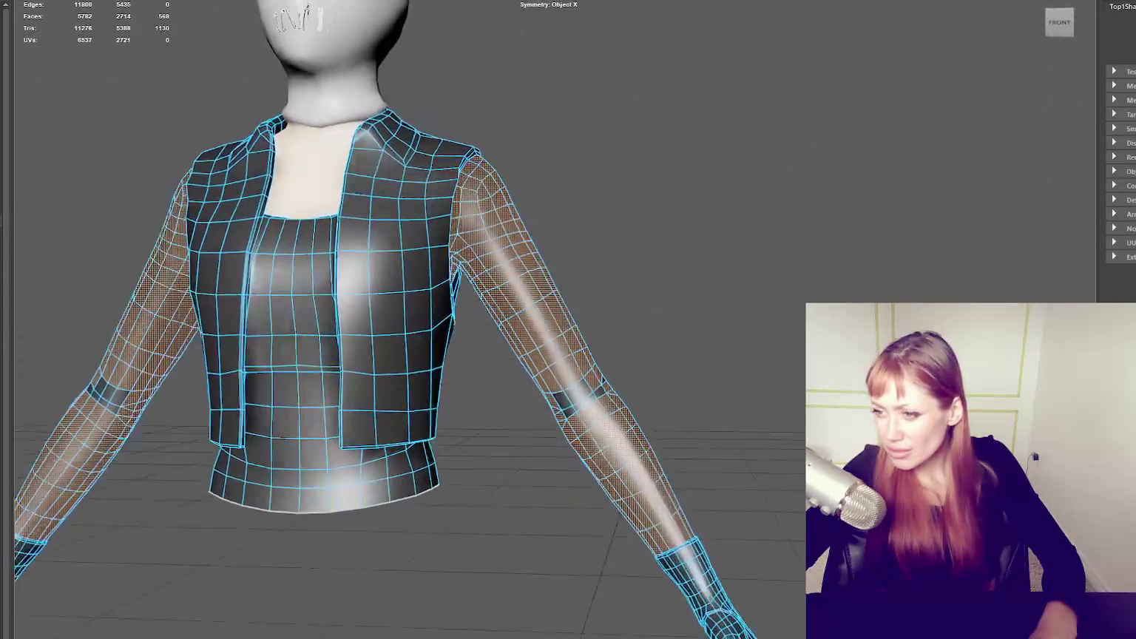
pyautogui.scroll(3, 660, 397)
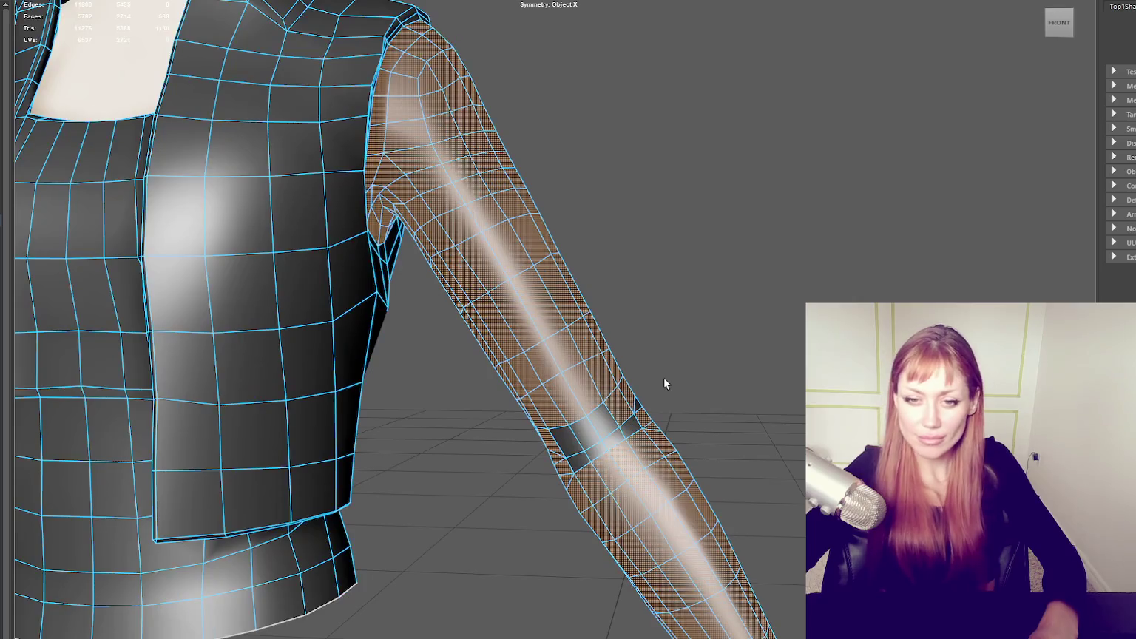
pyautogui.moveTo(665, 379)
pyautogui.keyDown('alt'); pyautogui.mouseDown(button='middle')
pyautogui.moveTo(655, 374)
pyautogui.moveTo(606, 409)
pyautogui.mouseUp(button='middle'); pyautogui.keyUp('alt')
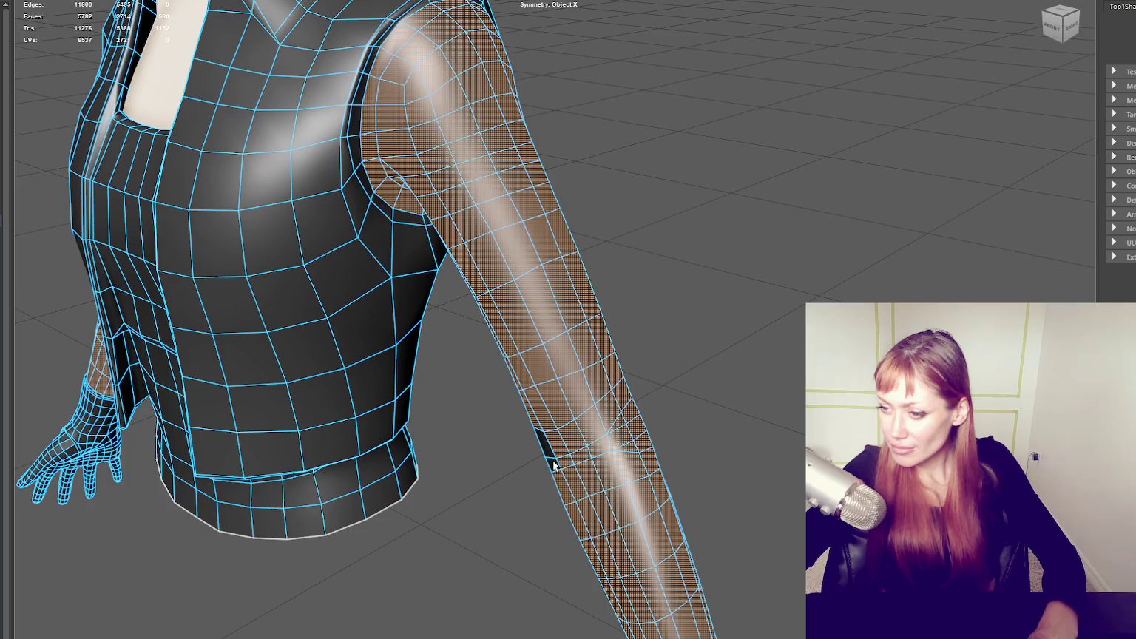
pyautogui.moveTo(565, 479)
pyautogui.keyDown('alt'); pyautogui.mouseDown(button='middle')
pyautogui.moveTo(659, 411)
pyautogui.moveTo(680, 517)
pyautogui.mouseUp(button='middle'); pyautogui.keyUp('alt')
pyautogui.scroll(3, 680, 516)
pyautogui.scroll(2, 602, 267)
pyautogui.moveTo(603, 269)
pyautogui.keyDown('alt'); pyautogui.mouseDown(button='middle')
pyautogui.moveTo(515, 282)
pyautogui.moveTo(578, 255)
pyautogui.moveTo(587, 338)
pyautogui.moveTo(552, 328)
pyautogui.mouseUp(button='middle'); pyautogui.keyUp('alt')
pyautogui.keyDown('alt'); pyautogui.moveTo(551, 328); pyautogui.dragTo(559, 332); pyautogui.keyUp('alt')
pyautogui.moveTo(374, 508); pyautogui.dragTo(223, 595)
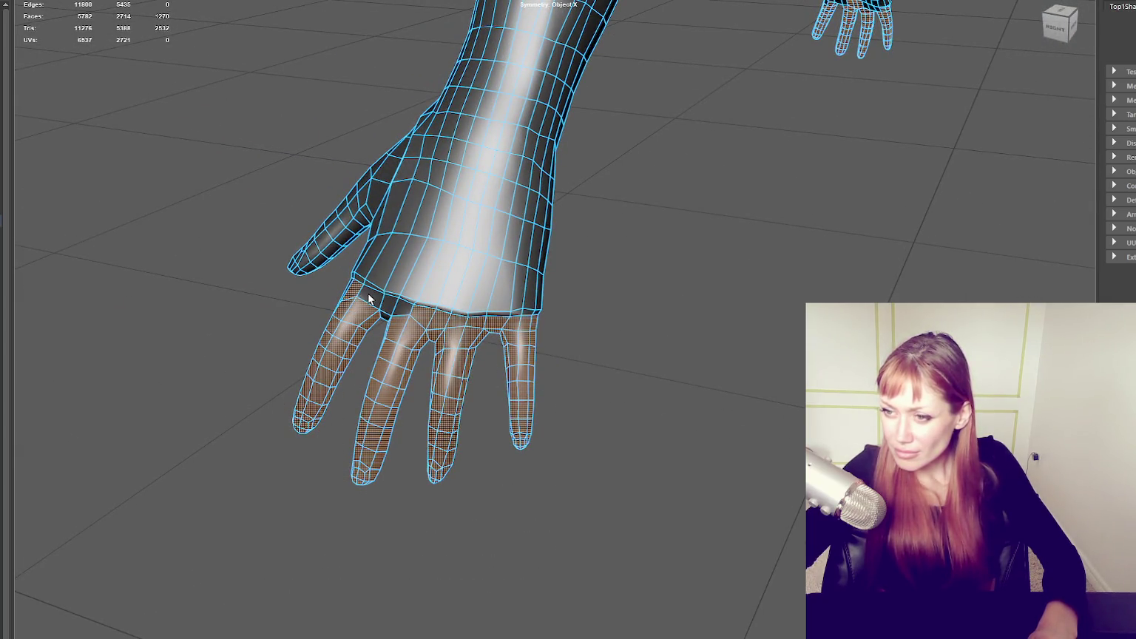
# - Add the thumb faces to the selection
pyautogui.keyDown('alt'); pyautogui.moveTo(383, 316); pyautogui.dragTo(624, 344); pyautogui.keyUp('alt')
pyautogui.scroll(5, 621, 345)
pyautogui.scroll(-5, 622, 347)
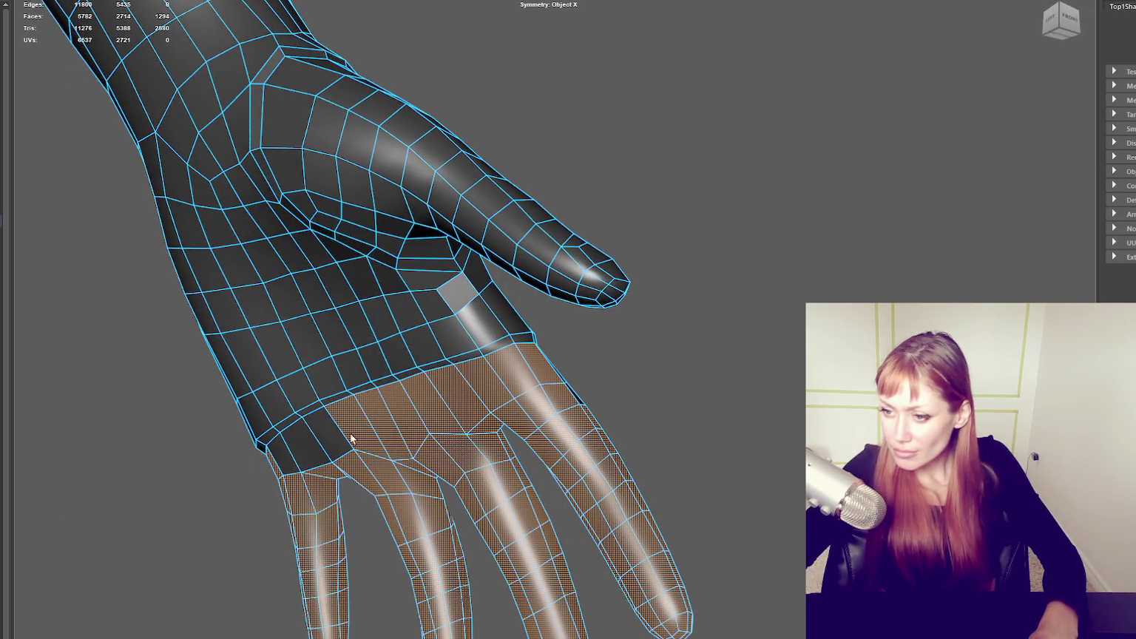
pyautogui.moveTo(474, 424)
pyautogui.keyDown('alt'); pyautogui.mouseDown()
pyautogui.moveTo(403, 437)
pyautogui.moveTo(454, 409)
pyautogui.moveTo(508, 406)
pyautogui.moveTo(332, 350)
pyautogui.moveTo(286, 381)
pyautogui.moveTo(358, 363)
pyautogui.mouseUp(); pyautogui.keyUp('alt')
pyautogui.moveTo(698, 62)
pyautogui.mouseDown()
pyautogui.moveTo(909, 382)
pyautogui.moveTo(776, 421)
pyautogui.mouseUp()
pyautogui.moveTo(699, 126)
pyautogui.keyDown('shift'); pyautogui.mouseDown()
pyautogui.moveTo(854, 255)
pyautogui.moveTo(445, 237)
pyautogui.mouseUp(); pyautogui.keyUp('shift')
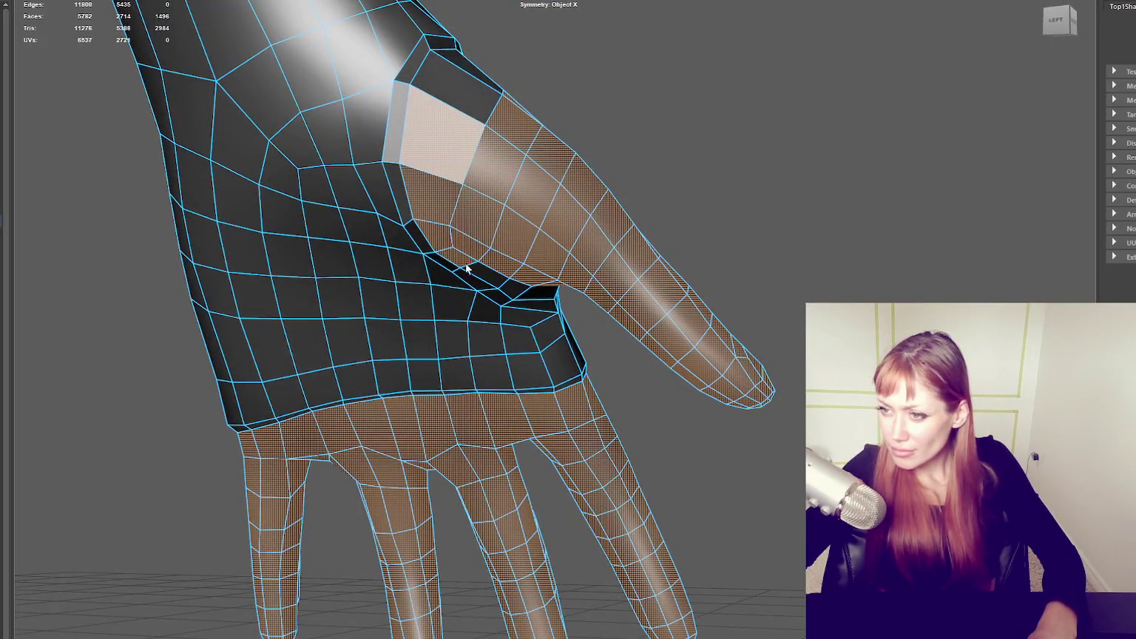
# - Marquee-add the top's hem faces to the selection, redoing it after an undo
pyautogui.moveTo(547, 111)
pyautogui.keyDown('alt'); pyautogui.mouseDown()
pyautogui.moveTo(286, 260)
pyautogui.moveTo(451, 248)
pyautogui.moveTo(451, 189)
pyautogui.moveTo(497, 160)
pyautogui.moveTo(409, 178)
pyautogui.moveTo(511, 196)
pyautogui.moveTo(563, 190)
pyautogui.moveTo(441, 173)
pyautogui.mouseUp(); pyautogui.keyUp('alt')
pyautogui.scroll(-5, 440, 173)
pyautogui.moveTo(538, 161)
pyautogui.keyDown('alt'); pyautogui.mouseDown()
pyautogui.moveTo(285, 203)
pyautogui.moveTo(327, 232)
pyautogui.moveTo(447, 246)
pyautogui.moveTo(587, 167)
pyautogui.moveTo(467, 143)
pyautogui.moveTo(309, 170)
pyautogui.moveTo(415, 207)
pyautogui.mouseUp(); pyautogui.keyUp('alt')
pyautogui.scroll(3, 415, 207)
pyautogui.keyDown('alt'); pyautogui.moveTo(414, 206); pyautogui.dragTo(1049, 265, button='middle'); pyautogui.keyUp('alt')
pyautogui.scroll(-5, 640, 259)
pyautogui.keyDown('alt'); pyautogui.moveTo(640, 260); pyautogui.dragTo(680, 202); pyautogui.keyUp('alt')
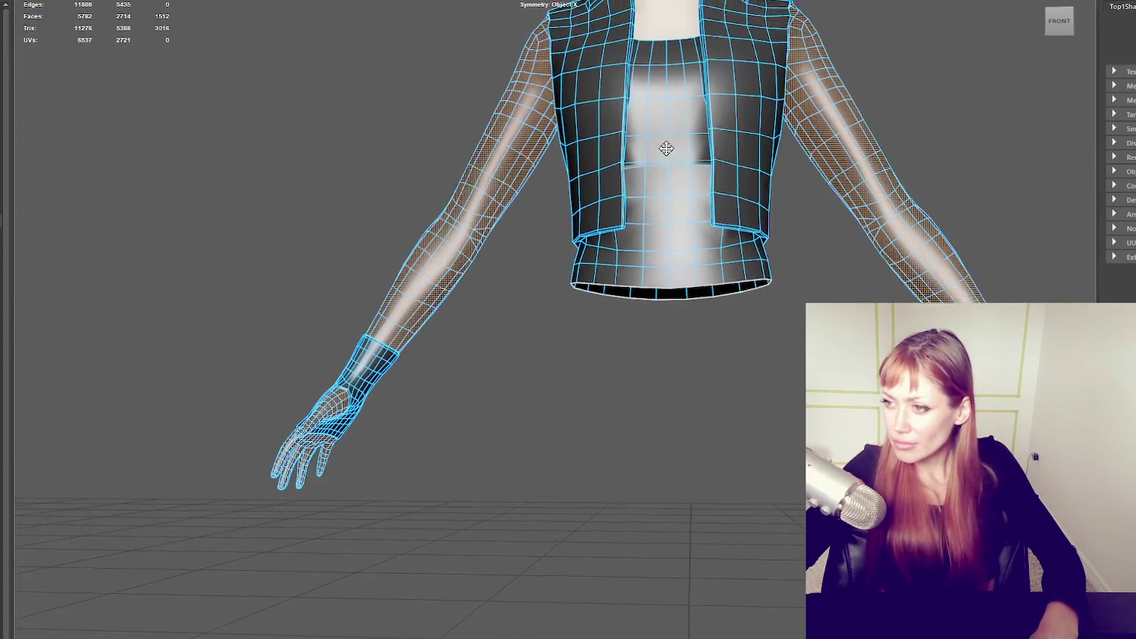
pyautogui.keyDown('alt'); pyautogui.moveTo(680, 202); pyautogui.dragTo(578, 253, button='middle'); pyautogui.keyUp('alt')
pyautogui.keyDown('shift'); pyautogui.moveTo(684, 345); pyautogui.dragTo(400, 434); pyautogui.keyUp('shift')
pyautogui.moveTo(464, 446)
pyautogui.keyDown('alt'); pyautogui.mouseDown()
pyautogui.moveTo(616, 420)
pyautogui.moveTo(756, 433)
pyautogui.moveTo(684, 426)
pyautogui.mouseUp(); pyautogui.keyUp('alt')
pyautogui.hotkey('ctrl', 'z')
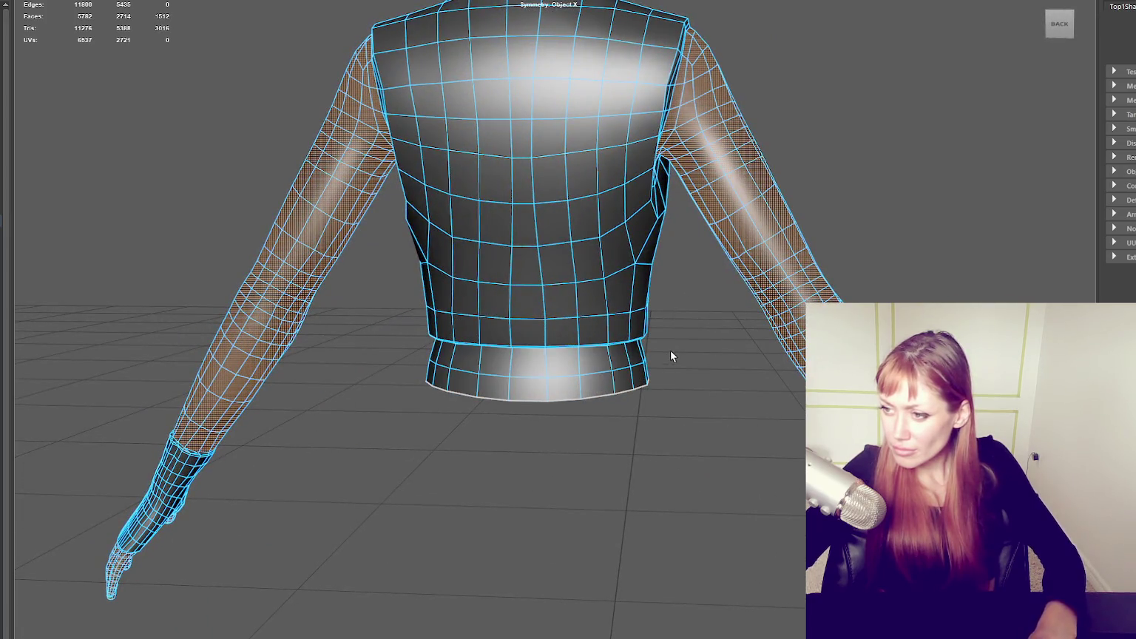
pyautogui.keyDown('shift'); pyautogui.moveTo(424, 442); pyautogui.dragTo(423, 442); pyautogui.keyUp('shift')
pyautogui.keyDown('alt'); pyautogui.moveTo(424, 442); pyautogui.dragTo(723, 451); pyautogui.keyUp('alt')
pyautogui.scroll(3, 481, 344)
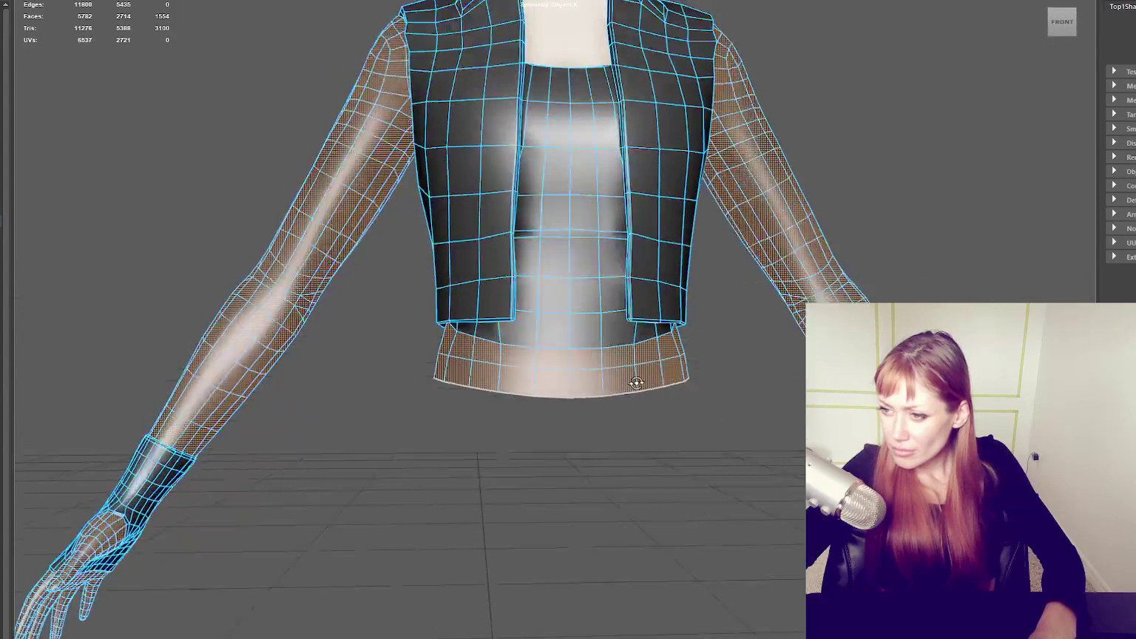
# - Add the face loop just above the hem to the selection
pyautogui.keyDown('shift'); pyautogui.doubleClick(633, 337); pyautogui.keyUp('shift')
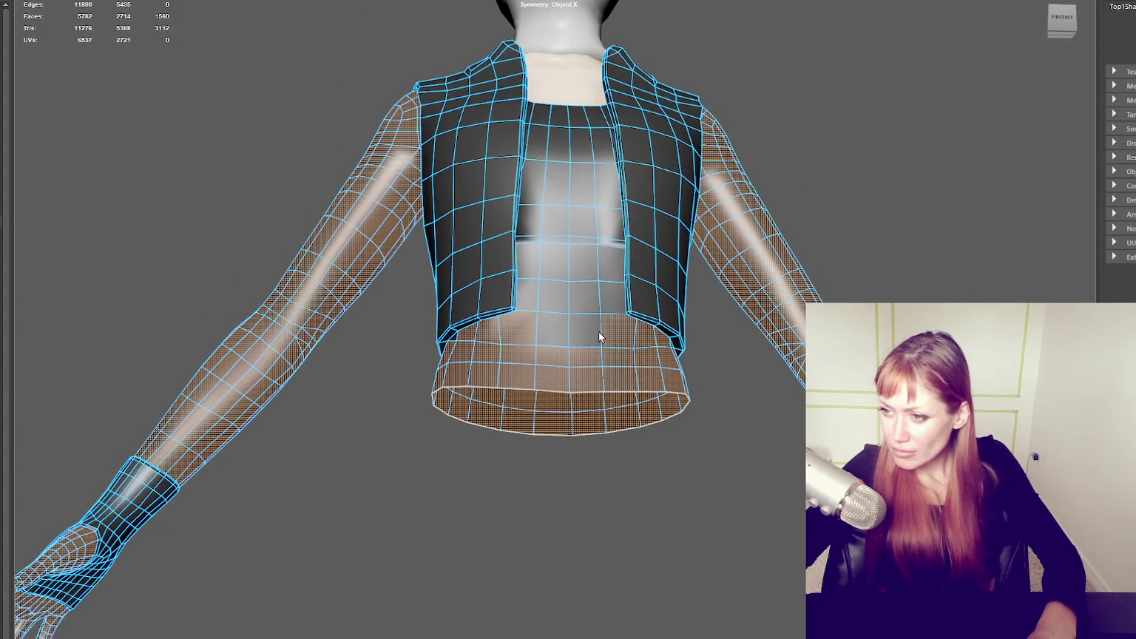
pyautogui.scroll(3, 654, 330)
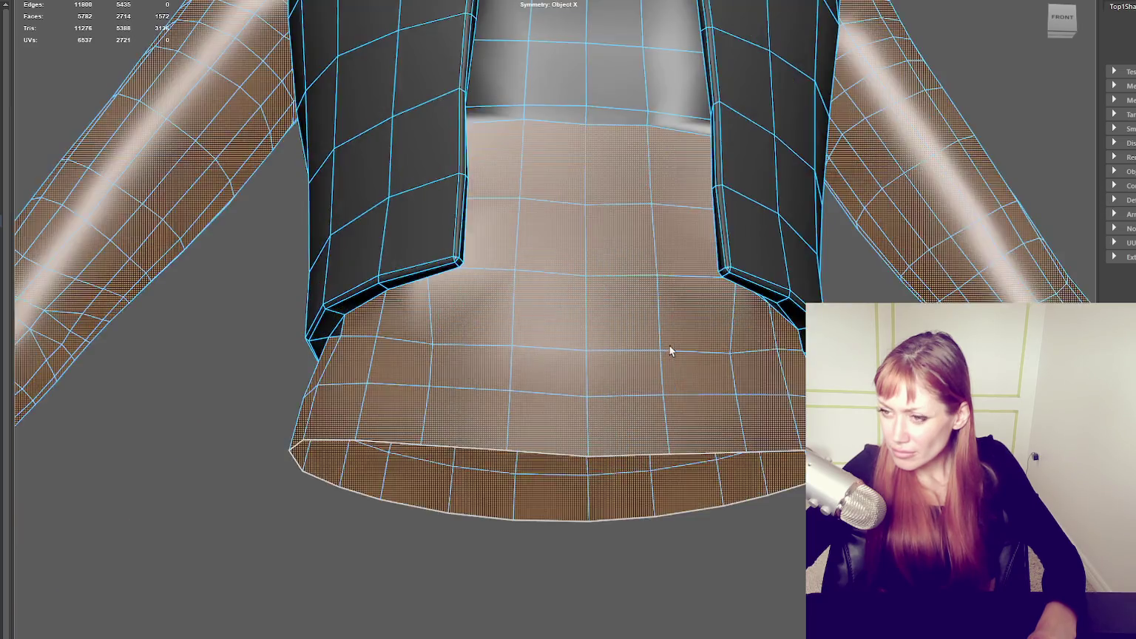
pyautogui.keyDown('alt'); pyautogui.moveTo(667, 350); pyautogui.dragTo(796, 320); pyautogui.keyUp('alt')
pyautogui.moveTo(863, 266)
pyautogui.keyDown('alt'); pyautogui.mouseDown()
pyautogui.moveTo(609, 255)
pyautogui.moveTo(619, 318)
pyautogui.moveTo(751, 300)
pyautogui.moveTo(785, 326)
pyautogui.moveTo(676, 309)
pyautogui.moveTo(496, 327)
pyautogui.moveTo(794, 224)
pyautogui.mouseUp(); pyautogui.keyUp('alt')
pyautogui.scroll(-3, 677, 309)
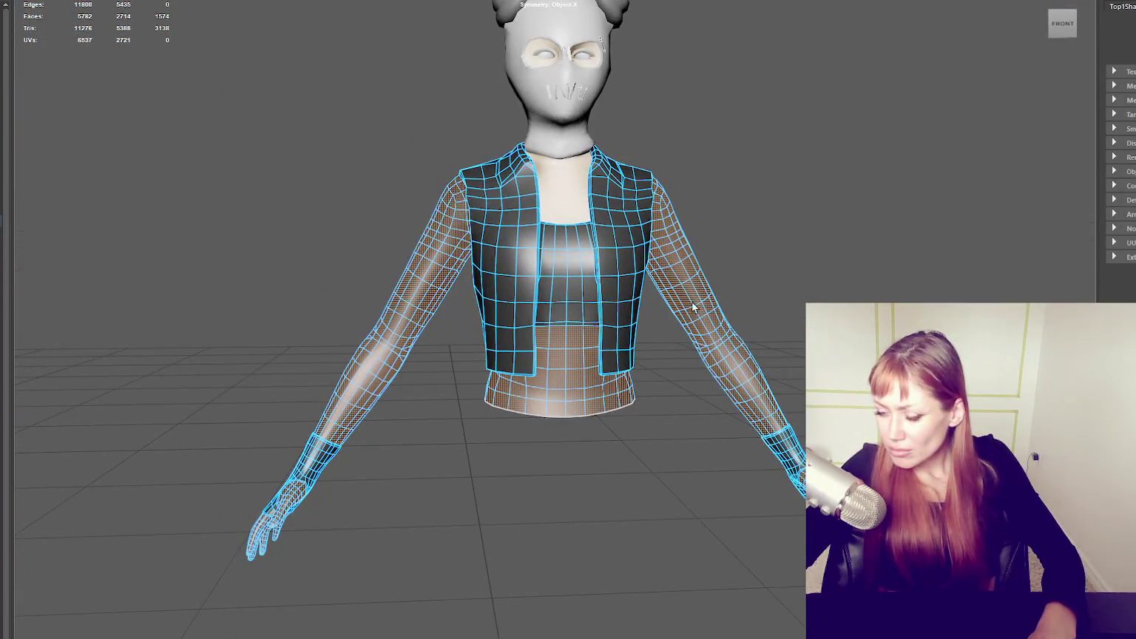
pyautogui.keyDown('shift'); pyautogui.rightClick(793, 225); pyautogui.keyUp('shift')
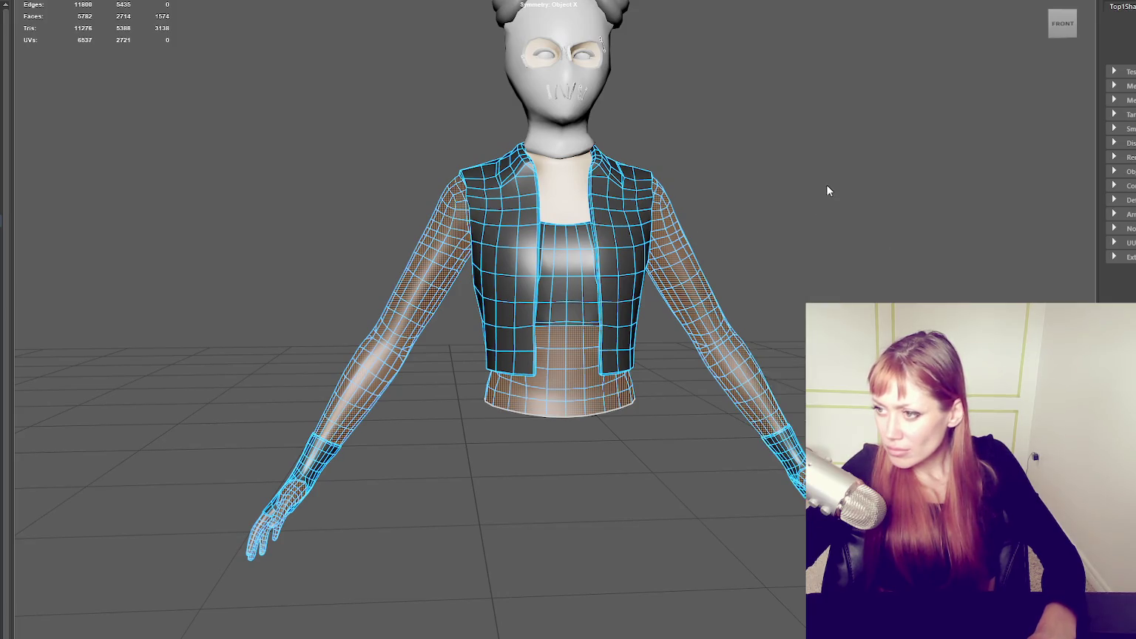
# - Assign the existing pink material to the selected sleeve, hand and hem faces
pyautogui.rightClick(827, 185)
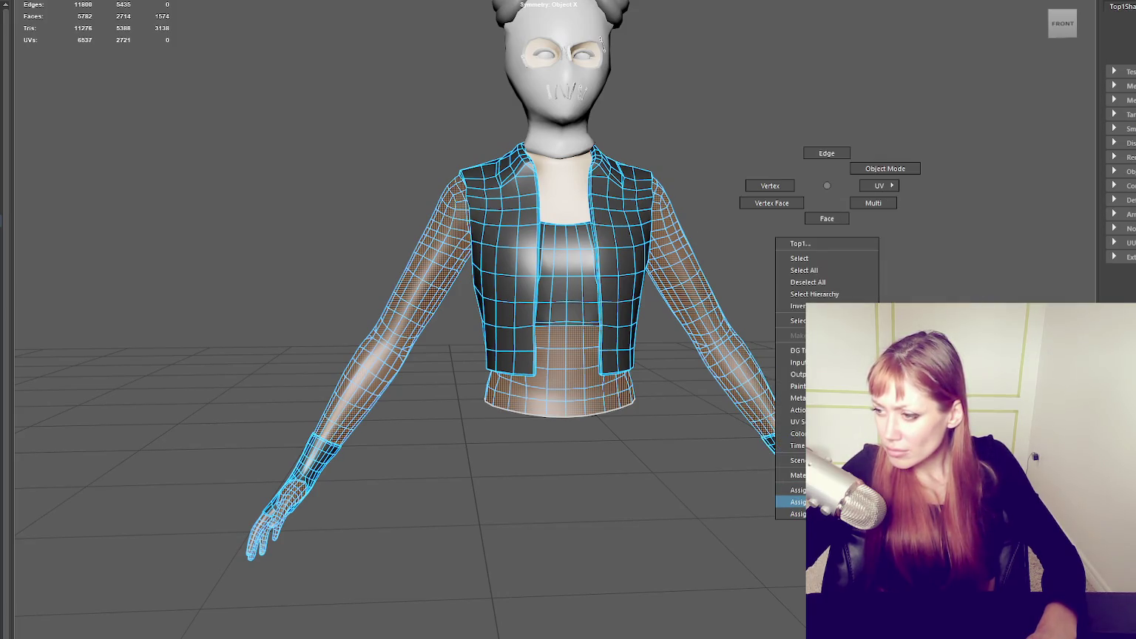
pyautogui.click(797, 501)
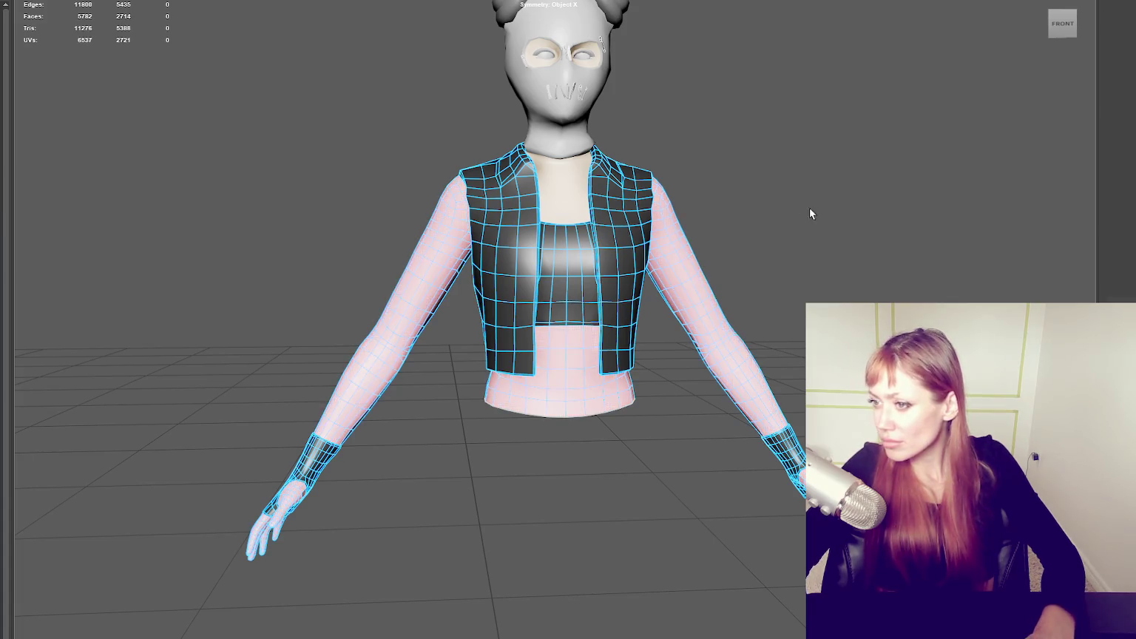
pyautogui.click(881, 118)
pyautogui.keyDown('alt'); pyautogui.moveTo(881, 117); pyautogui.dragTo(844, 136); pyautogui.keyUp('alt')
pyautogui.scroll(-3, 844, 142)
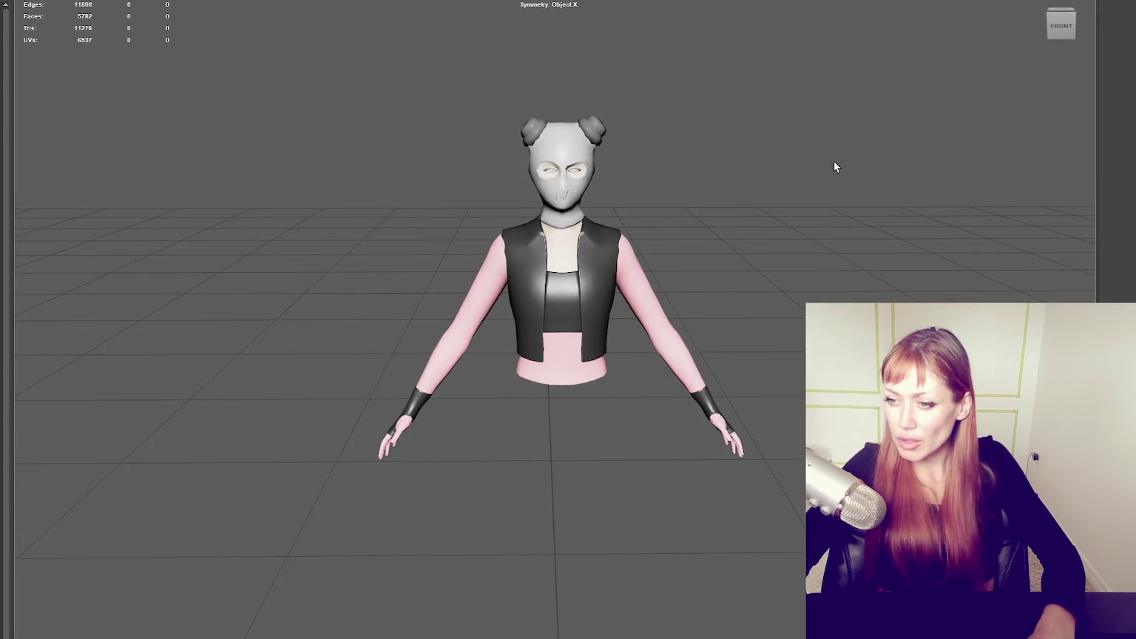
pyautogui.keyDown('alt'); pyautogui.moveTo(833, 158); pyautogui.dragTo(765, 174, button='middle'); pyautogui.keyUp('alt')
pyautogui.keyDown('alt'); pyautogui.moveTo(809, 167); pyautogui.dragTo(553, 277); pyautogui.keyUp('alt')
# - Select the two pink faces on the vest back in face mode
pyautogui.click(553, 276)
pyautogui.scroll(3, 770, 153)
pyautogui.scroll(3, 770, 152)
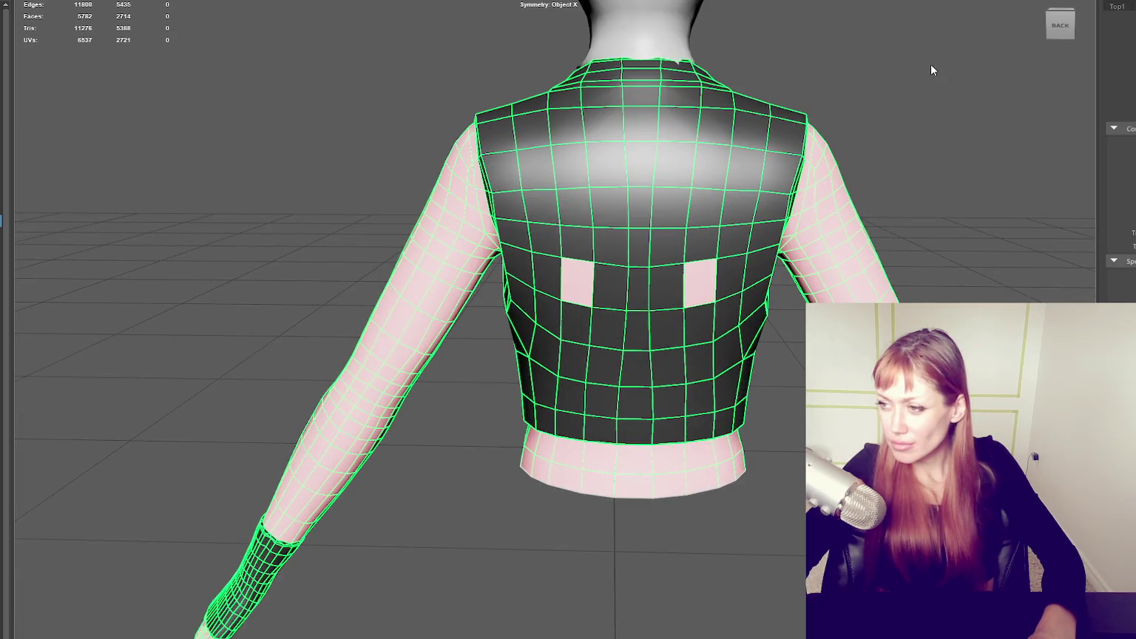
pyautogui.press('F11')
pyautogui.click(594, 285)
pyautogui.click(581, 278)
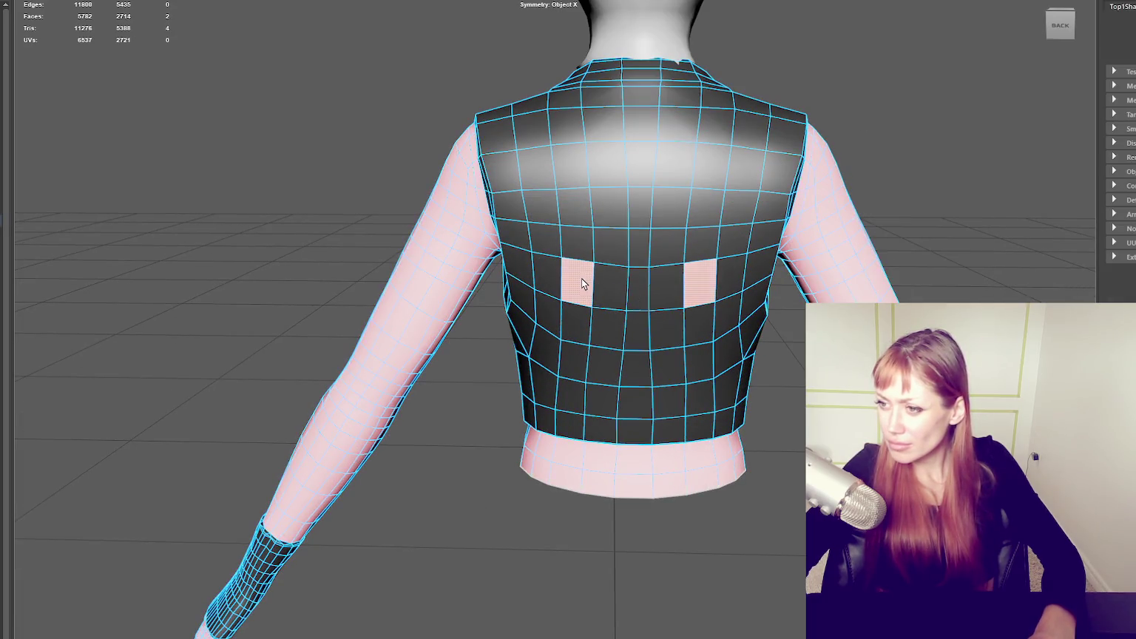
# - Drag the TOP material from Hypershade onto the two back faces, then deselect
pyautogui.click(833, 2)
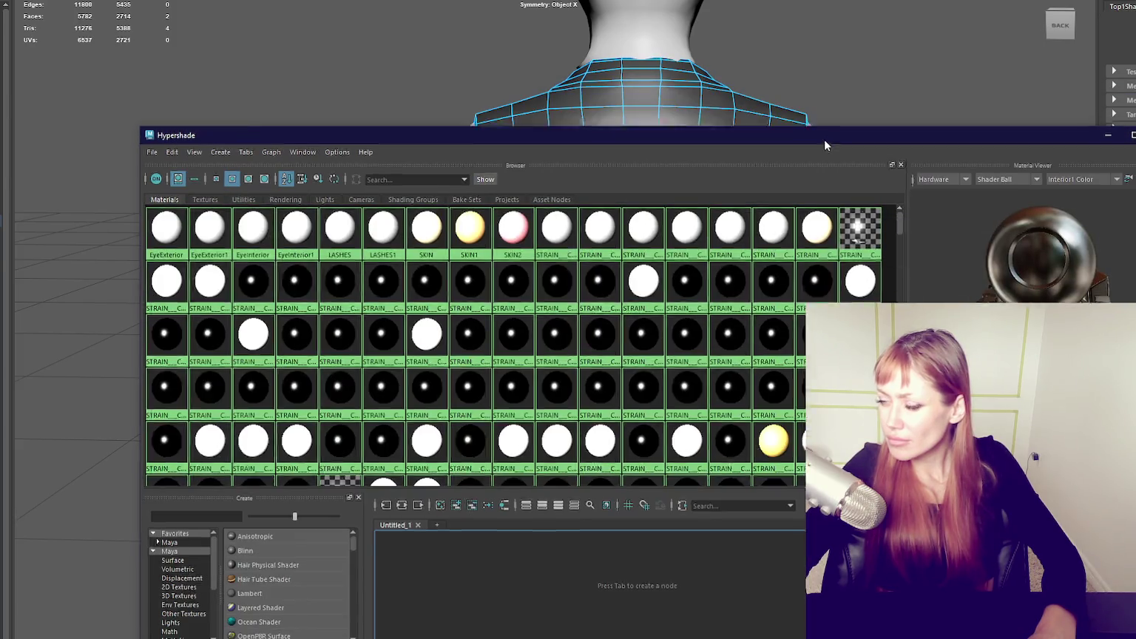
pyautogui.moveTo(823, 139); pyautogui.dragTo(859, 358)
pyautogui.scroll(-3, 800, 522)
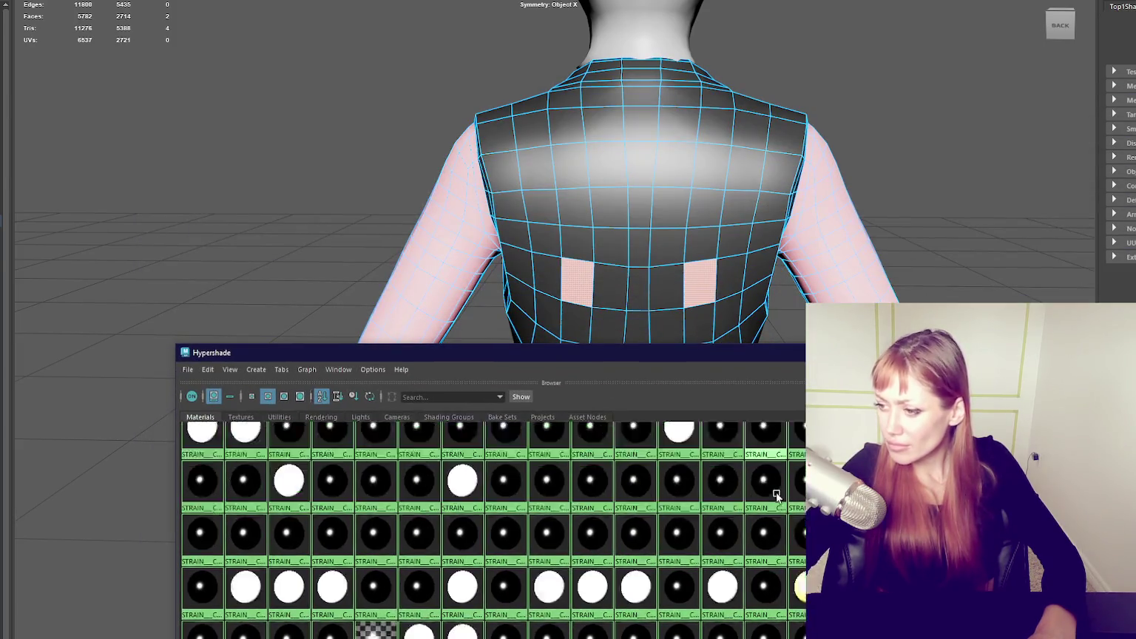
pyautogui.scroll(-3, 799, 522)
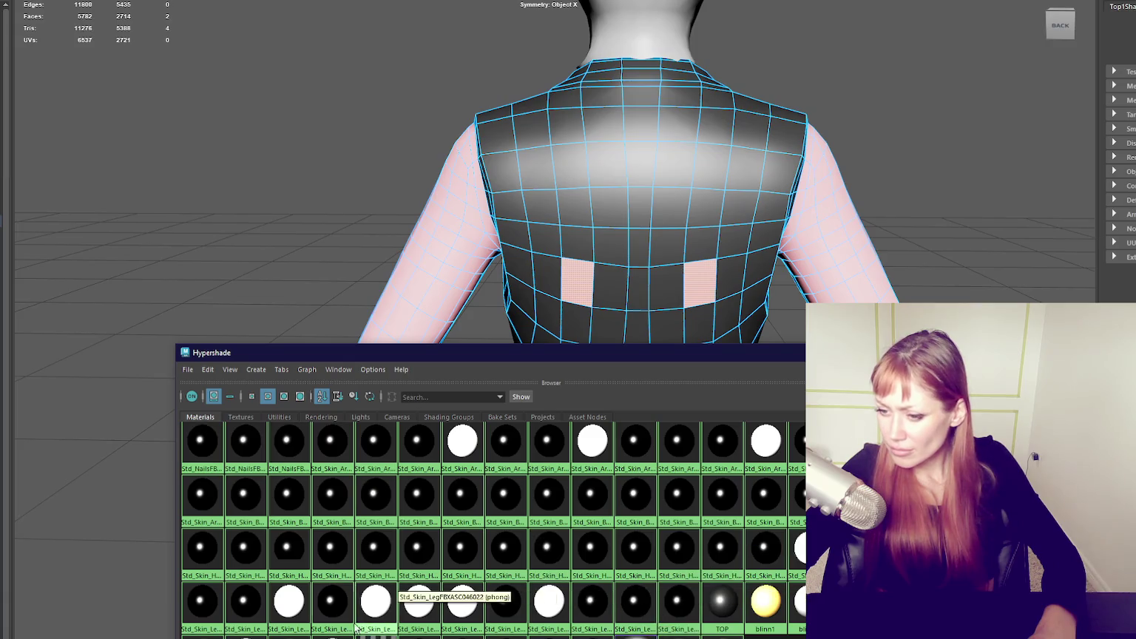
pyautogui.moveTo(721, 602); pyautogui.dragTo(698, 274, button='middle')
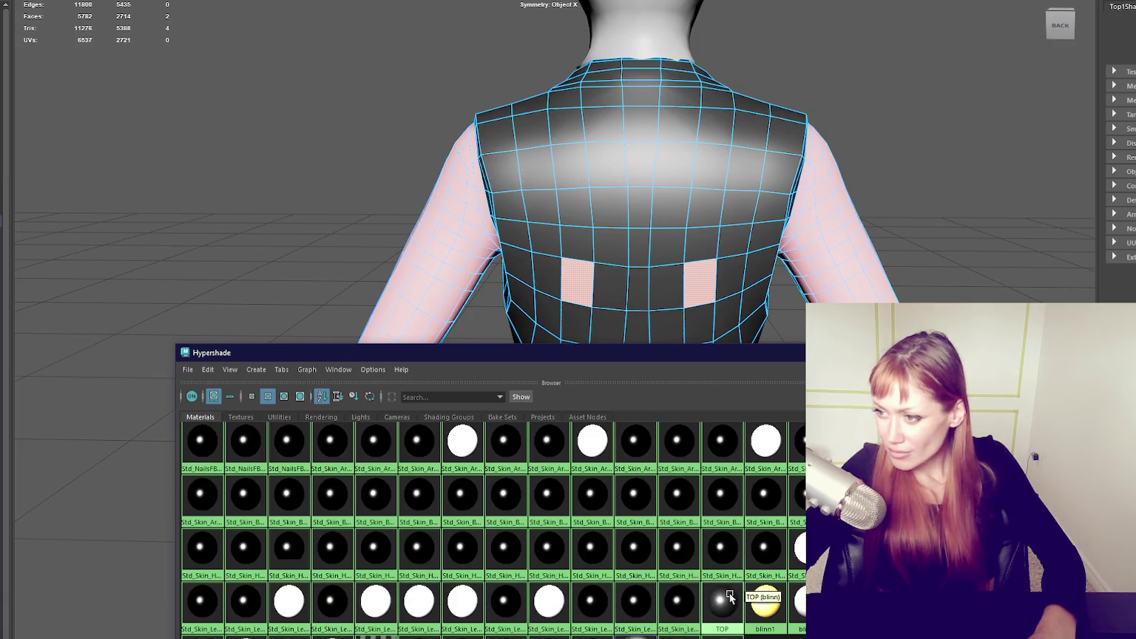
pyautogui.click(868, 230)
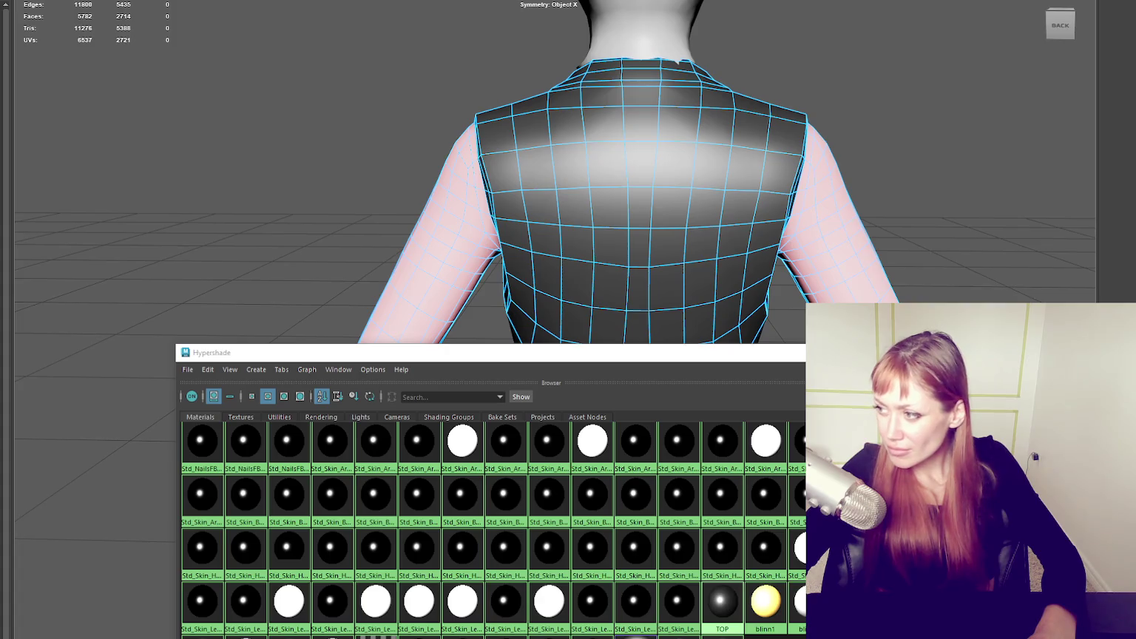
pyautogui.scroll(-5, 929, 229)
pyautogui.keyDown('alt'); pyautogui.moveTo(928, 229); pyautogui.dragTo(674, 229); pyautogui.keyUp('alt')
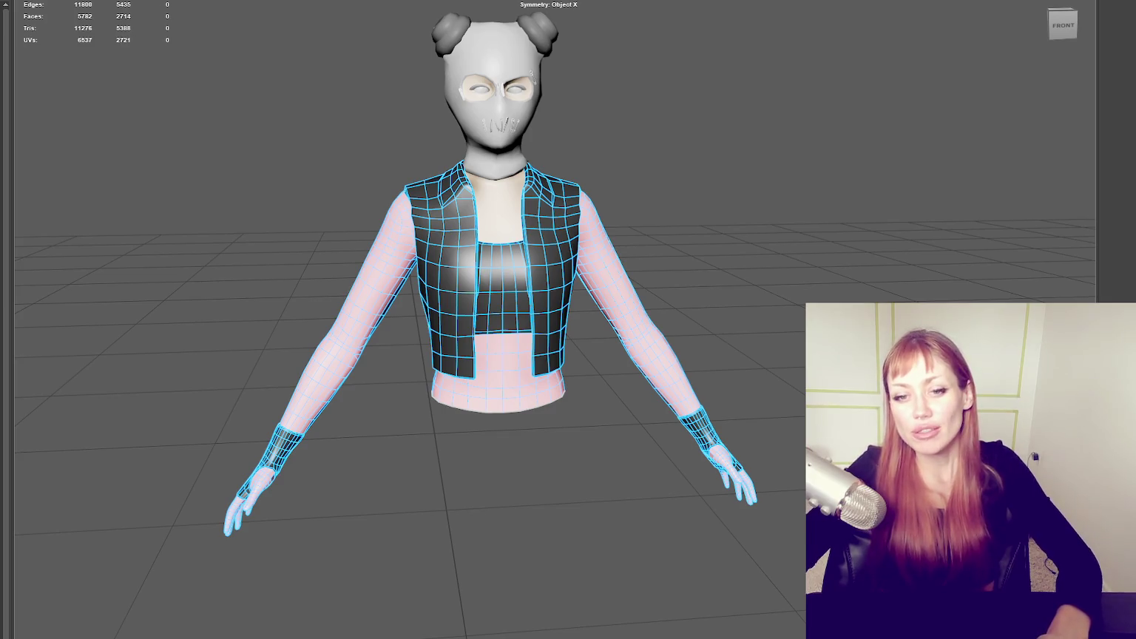
pyautogui.scroll(2, 295, 353)
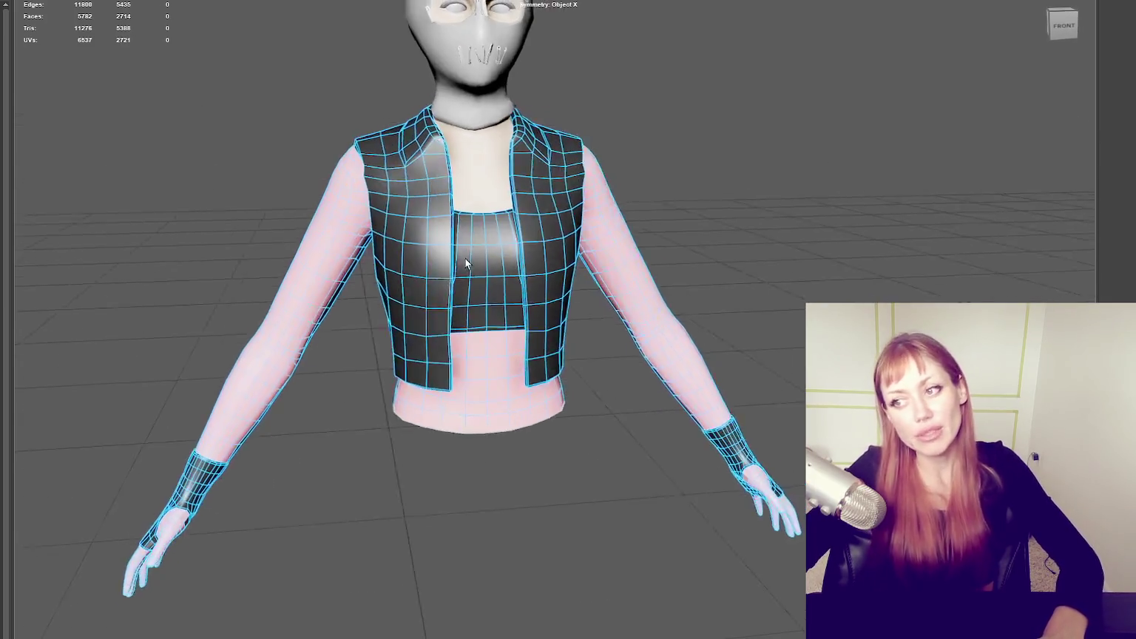
pyautogui.scroll(3, 464, 258)
pyautogui.moveTo(465, 258)
pyautogui.keyDown('alt'); pyautogui.mouseDown()
pyautogui.moveTo(384, 244)
pyautogui.moveTo(380, 265)
pyautogui.moveTo(421, 254)
pyautogui.moveTo(396, 220)
pyautogui.moveTo(379, 224)
pyautogui.moveTo(437, 271)
pyautogui.moveTo(415, 267)
pyautogui.moveTo(451, 268)
pyautogui.moveTo(588, 198)
pyautogui.moveTo(639, 198)
pyautogui.mouseUp(); pyautogui.keyUp('alt')
pyautogui.scroll(-2, 436, 271)
pyautogui.scroll(-3, 451, 267)
pyautogui.scroll(1, 472, 268)
pyautogui.scroll(3, 584, 219)
pyautogui.scroll(5, 546, 241)
pyautogui.scroll(-5, 546, 240)
pyautogui.moveTo(552, 236)
pyautogui.keyDown('alt'); pyautogui.mouseDown()
pyautogui.moveTo(593, 243)
pyautogui.moveTo(515, 256)
pyautogui.moveTo(577, 262)
pyautogui.moveTo(567, 267)
pyautogui.mouseUp(); pyautogui.keyUp('alt')
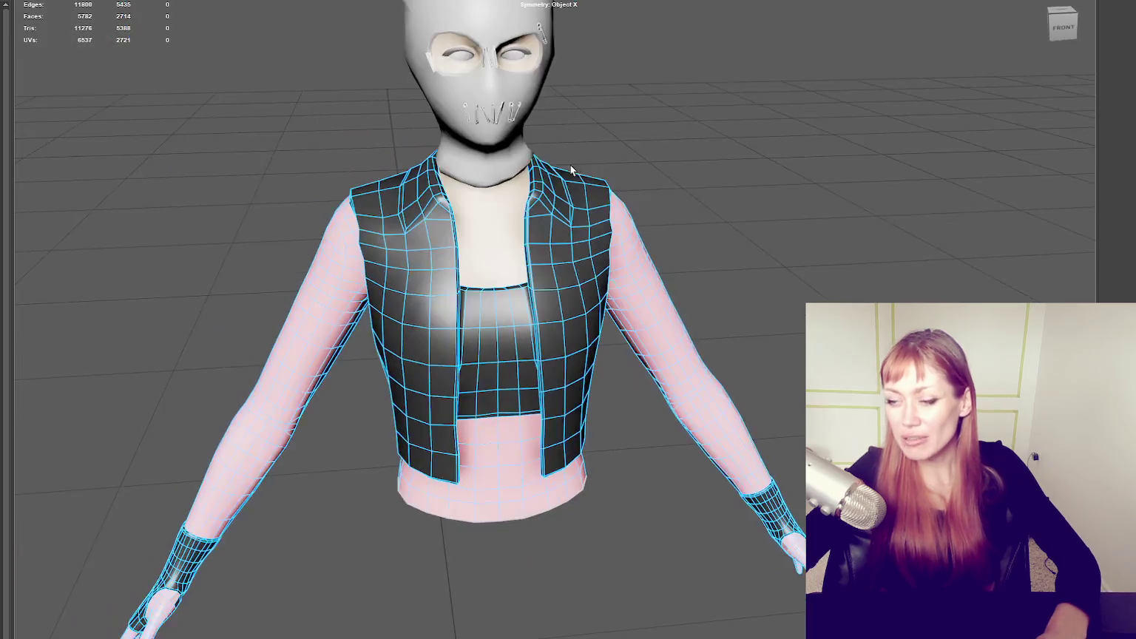
pyautogui.keyDown('alt'); pyautogui.moveTo(753, 261); pyautogui.dragTo(706, 205, button='right'); pyautogui.keyUp('alt')
pyautogui.keyDown('alt'); pyautogui.moveTo(706, 206); pyautogui.dragTo(785, 172); pyautogui.keyUp('alt')
pyautogui.keyDown('shift'); pyautogui.moveTo(785, 172); pyautogui.dragTo(827, 176, button='right'); pyautogui.keyUp('shift')
pyautogui.moveTo(718, 176); pyautogui.dragTo(665, 184, button='right')
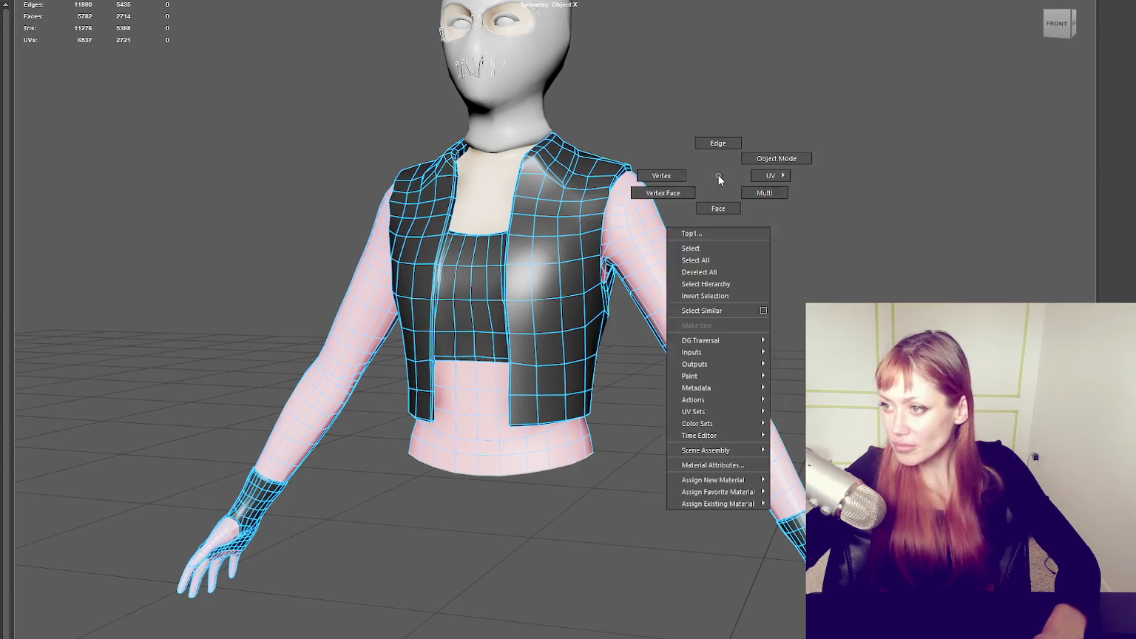
pyautogui.click(245, 0)
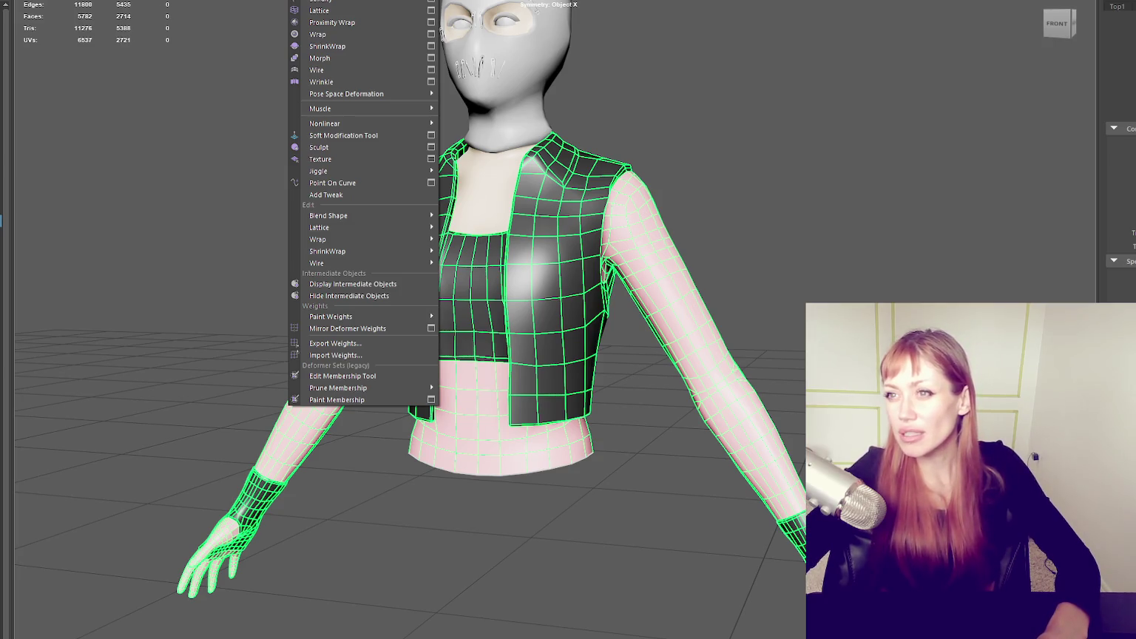
pyautogui.press('Escape')
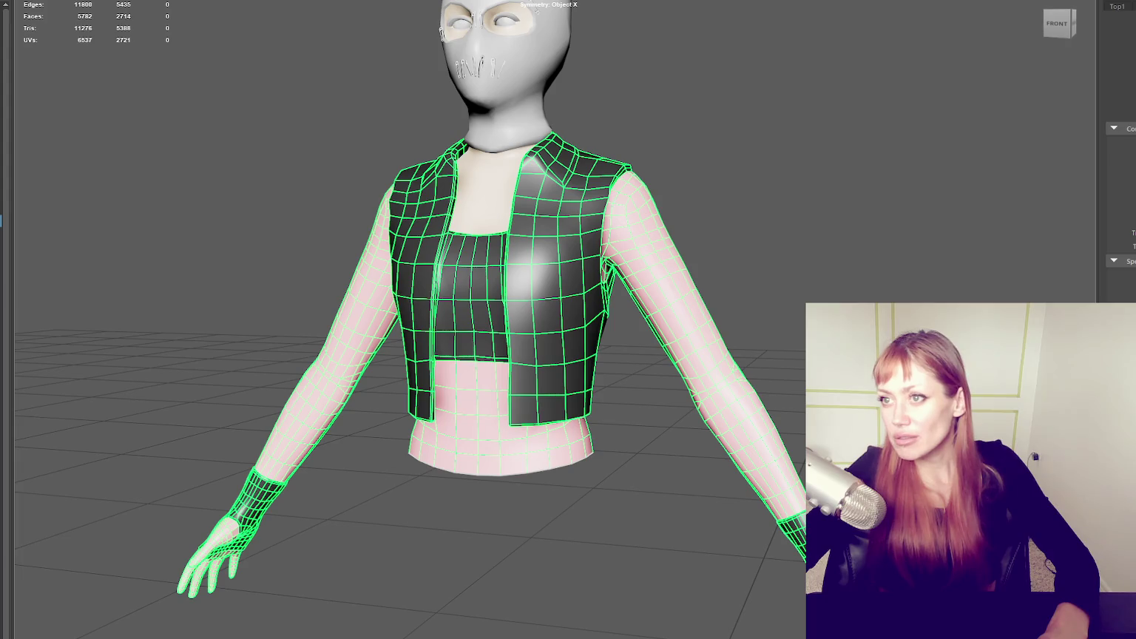
pyautogui.press('F8')
pyautogui.press('F8')
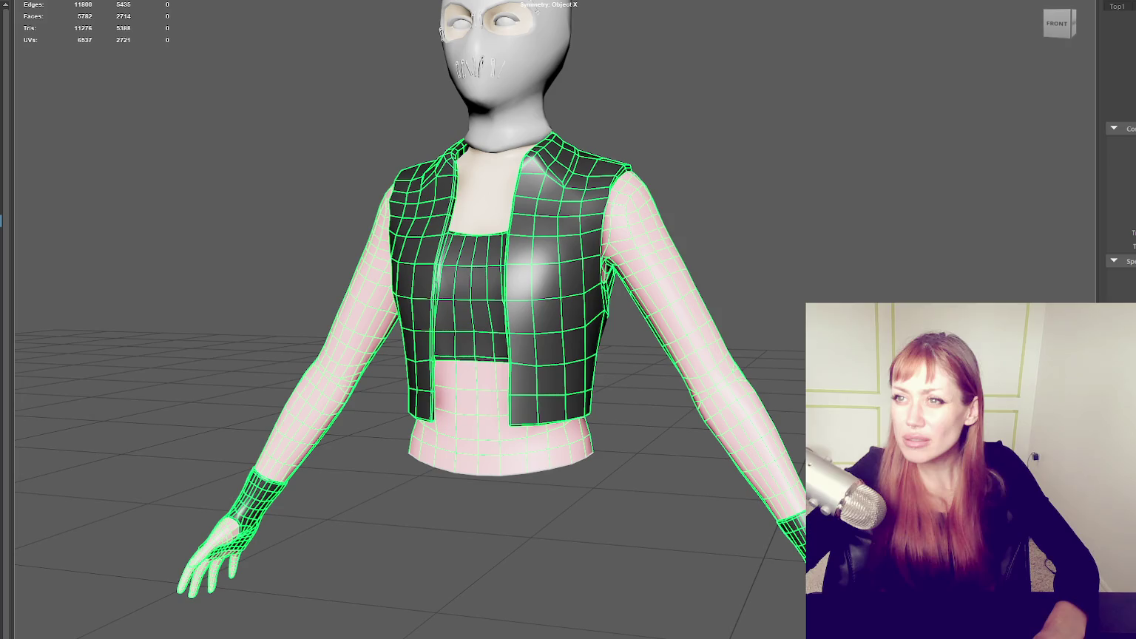
pyautogui.keyDown('alt'); pyautogui.moveTo(293, 114); pyautogui.dragTo(244, 112); pyautogui.keyUp('alt')
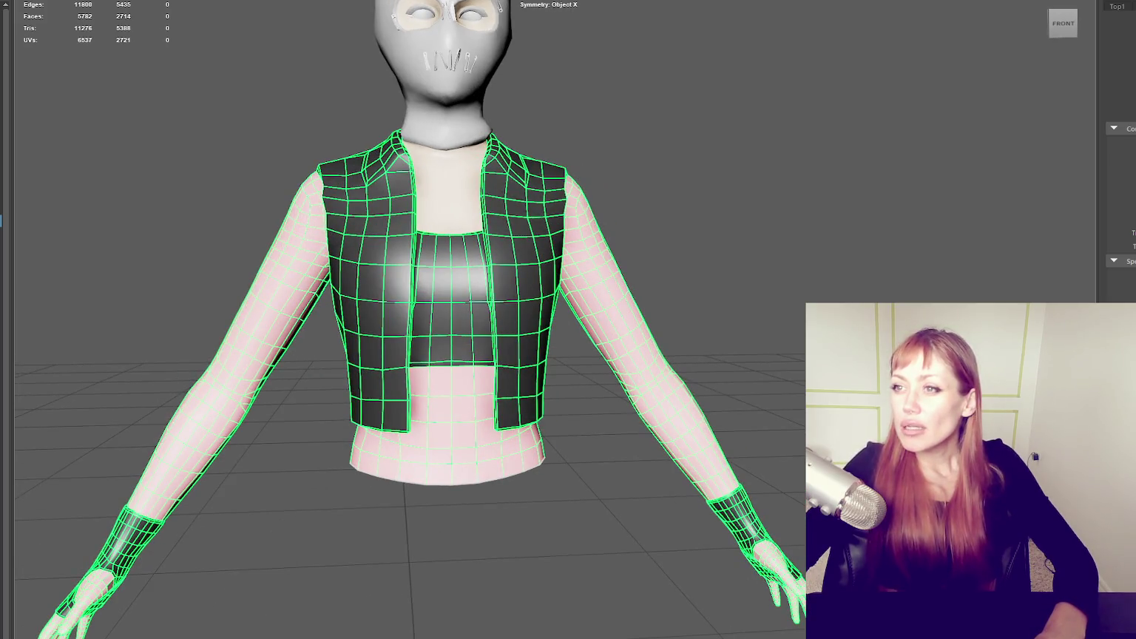
pyautogui.moveTo(775, 193)
pyautogui.keyDown('alt'); pyautogui.mouseDown()
pyautogui.moveTo(496, 241)
pyautogui.moveTo(392, 217)
pyautogui.moveTo(294, 229)
pyautogui.moveTo(301, 255)
pyautogui.moveTo(56, 264)
pyautogui.moveTo(182, 249)
pyautogui.moveTo(659, 256)
pyautogui.moveTo(634, 237)
pyautogui.moveTo(824, 219)
pyautogui.moveTo(614, 236)
pyautogui.mouseUp(); pyautogui.keyUp('alt')
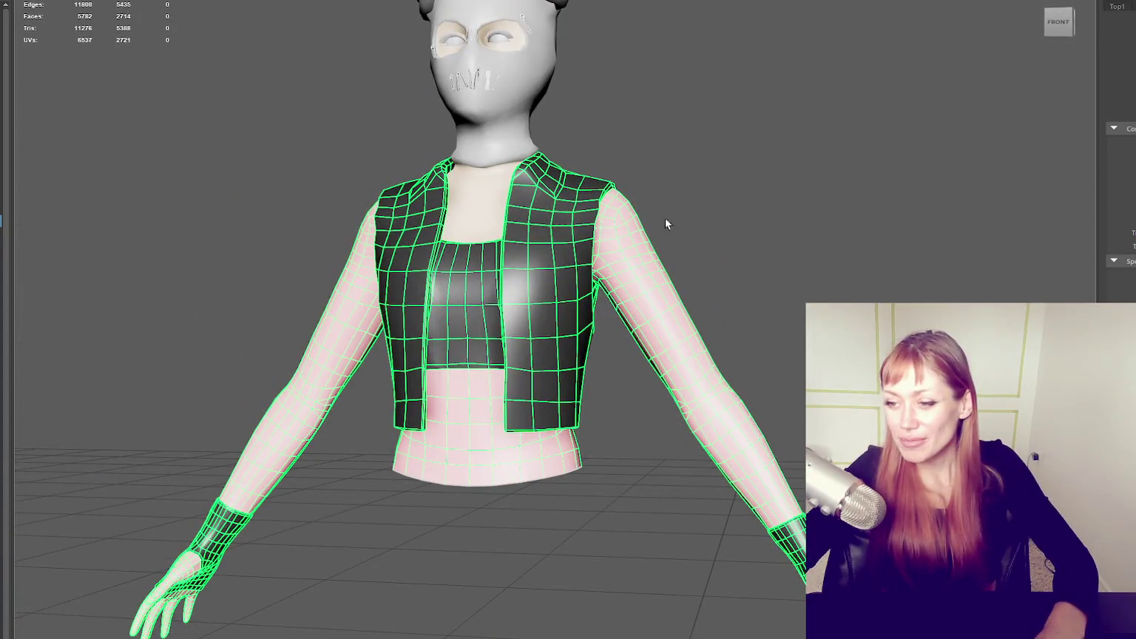
pyautogui.click(688, 211)
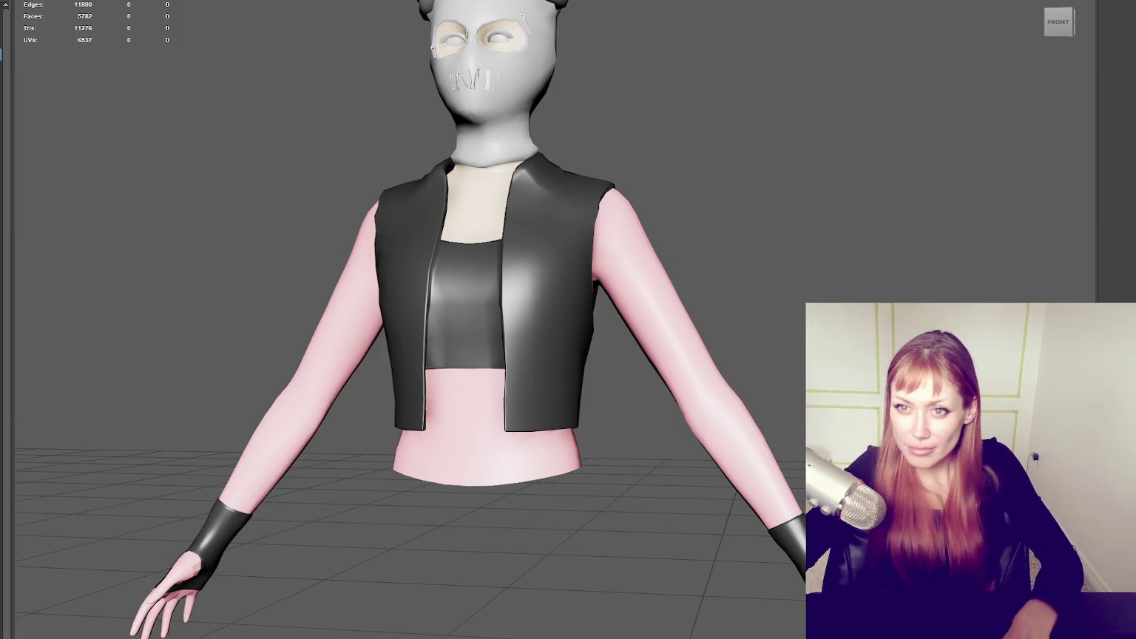
# - Orbit from a front-right three-quarter view round to the character's back to compare the meshes
pyautogui.moveTo(708, 206)
pyautogui.keyDown('alt'); pyautogui.mouseDown(button='middle')
pyautogui.moveTo(627, 216)
pyautogui.moveTo(774, 208)
pyautogui.moveTo(690, 208)
pyautogui.moveTo(715, 206)
pyautogui.mouseUp(button='middle'); pyautogui.keyUp('alt')
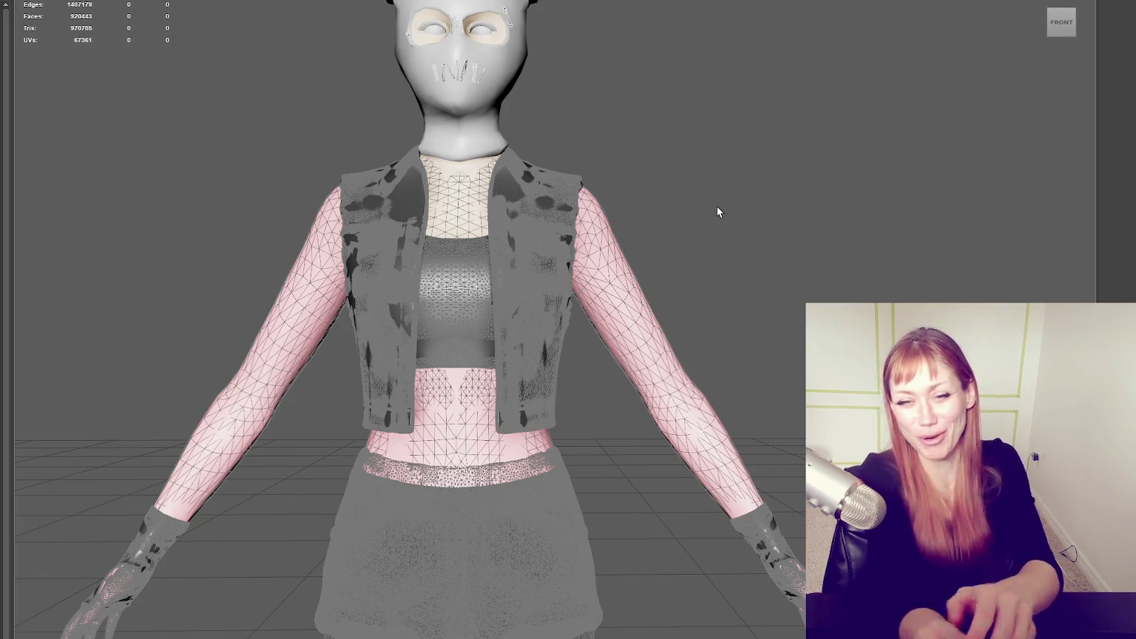
pyautogui.keyDown('alt'); pyautogui.moveTo(752, 233); pyautogui.dragTo(460, 259, button='middle'); pyautogui.keyUp('alt')
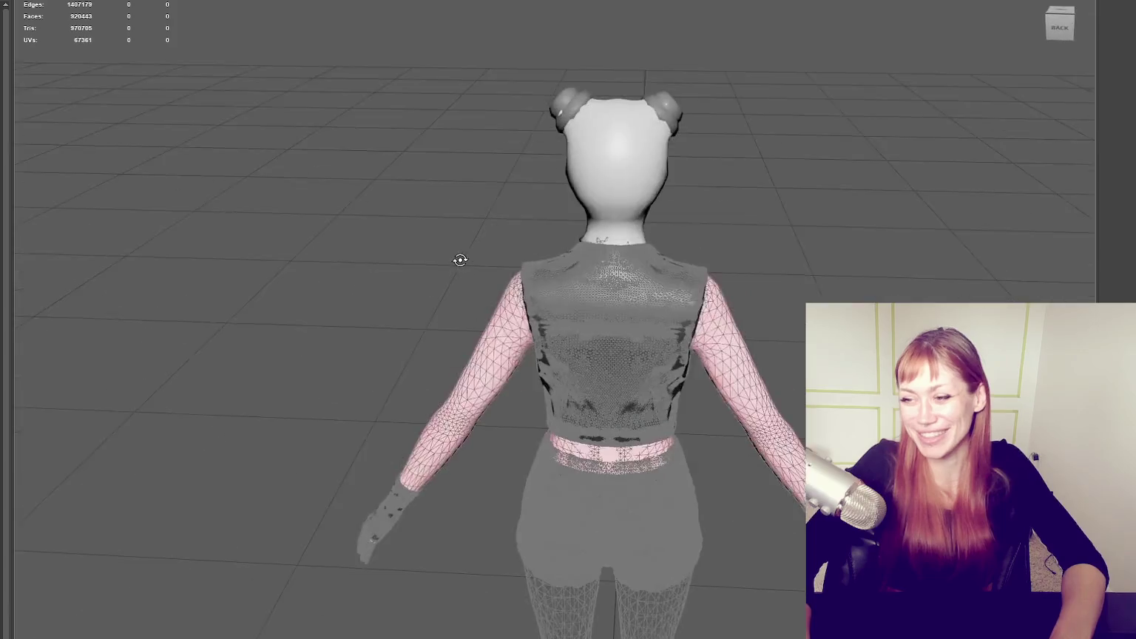
pyautogui.keyDown('alt'); pyautogui.moveTo(460, 259); pyautogui.dragTo(507, 310); pyautogui.keyUp('alt')
pyautogui.click(508, 310)
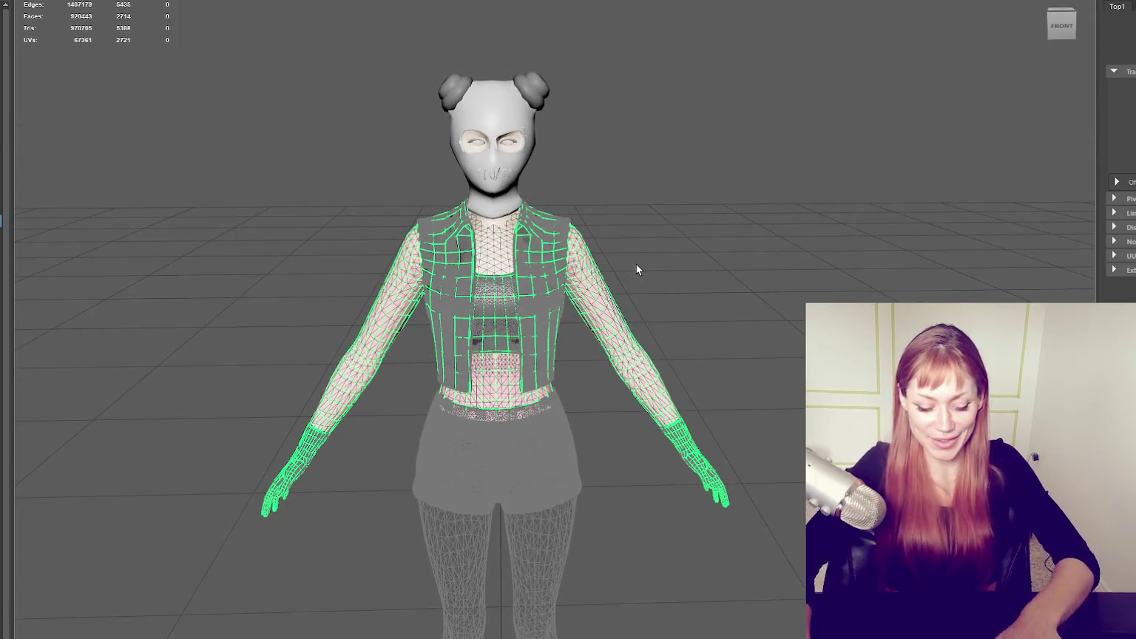
pyautogui.hotkey('ctrl', '1')
pyautogui.press('f')
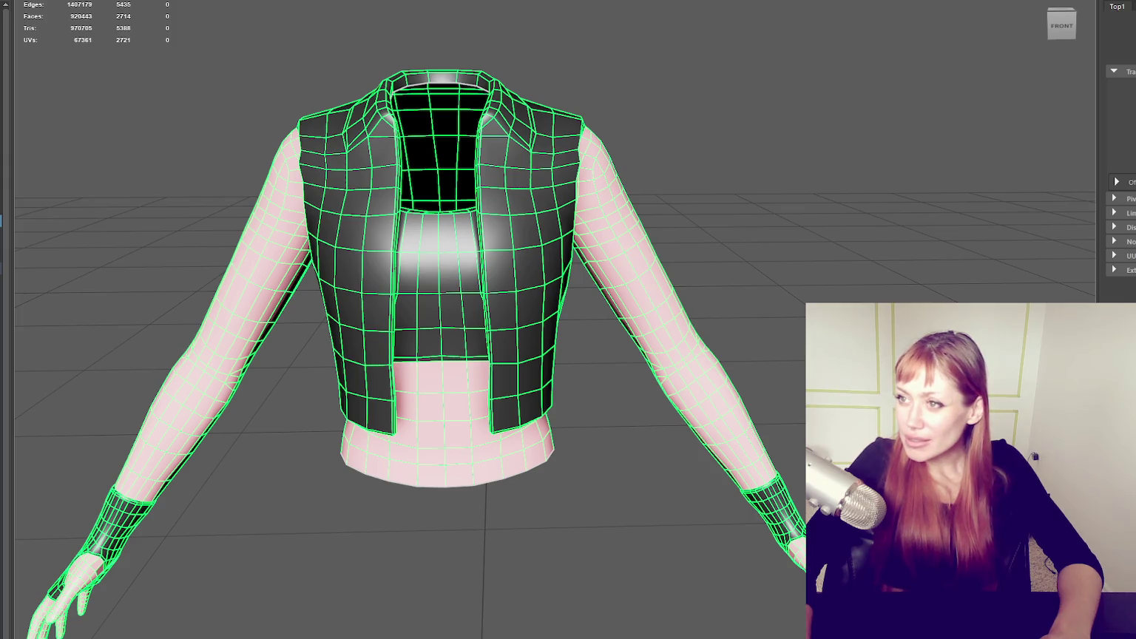
pyautogui.click(733, 137)
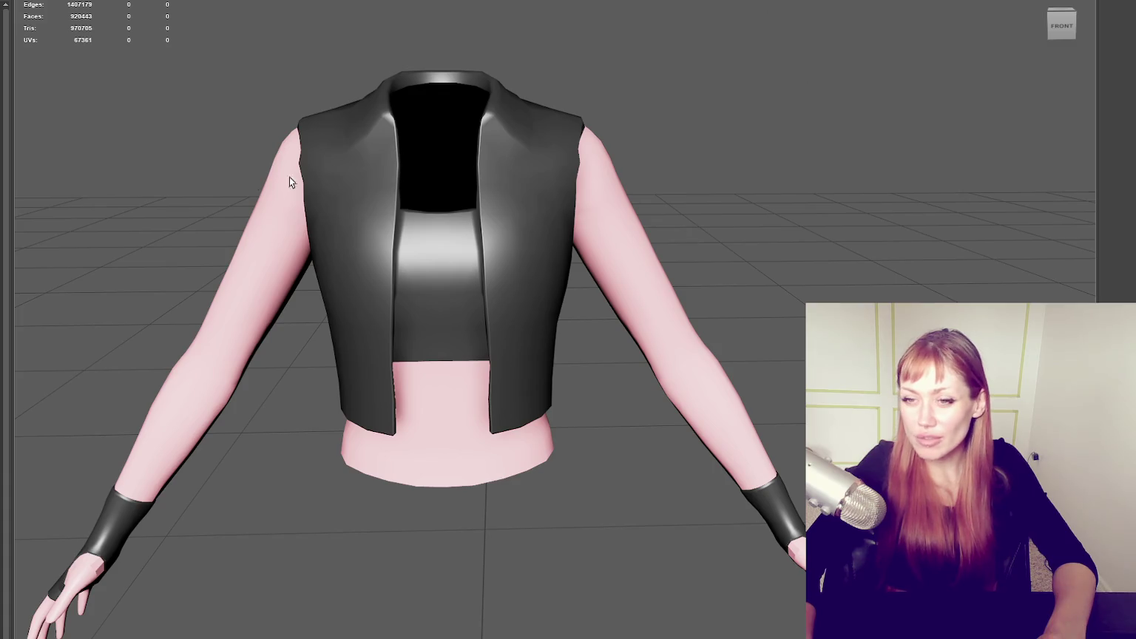
pyautogui.hotkey('ctrl', 'a')
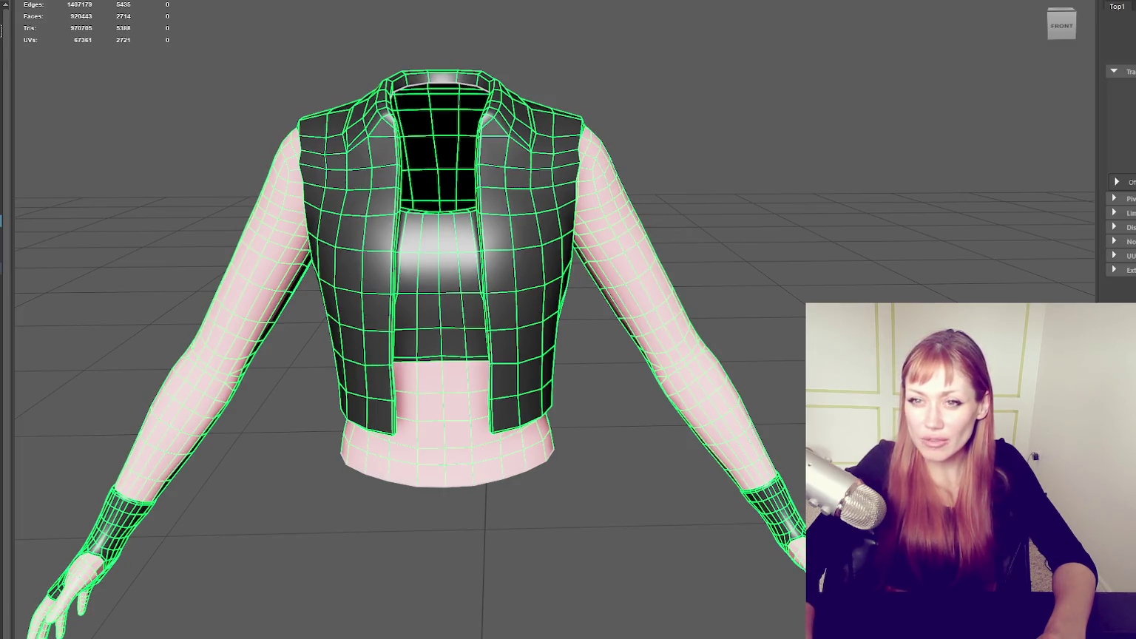
pyautogui.rightClick(513, 162)
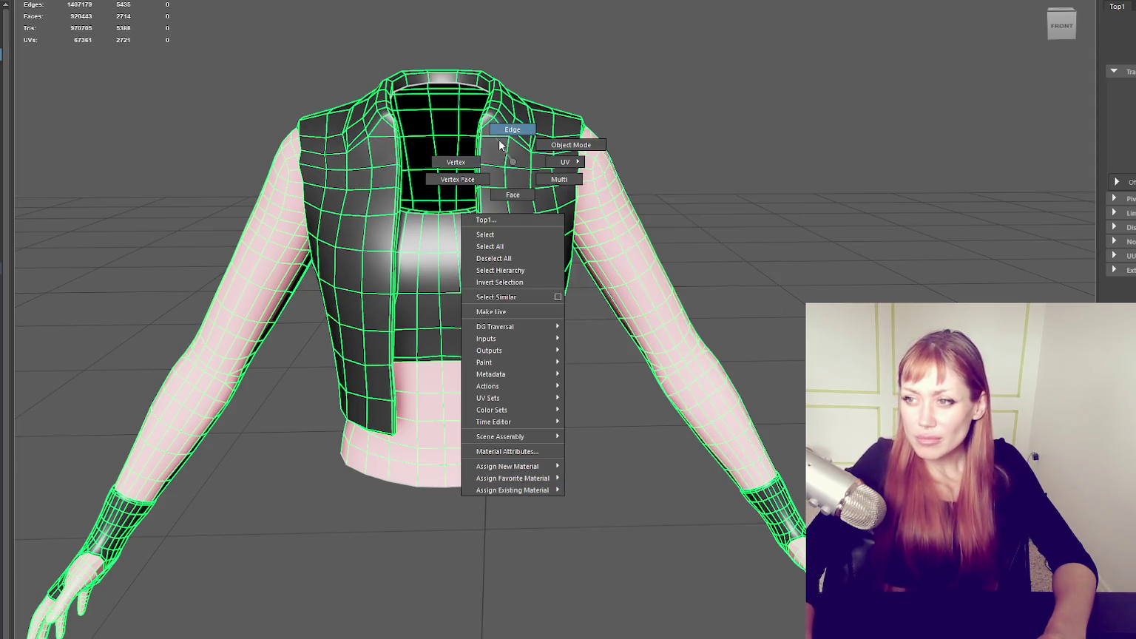
pyautogui.click(136, 113)
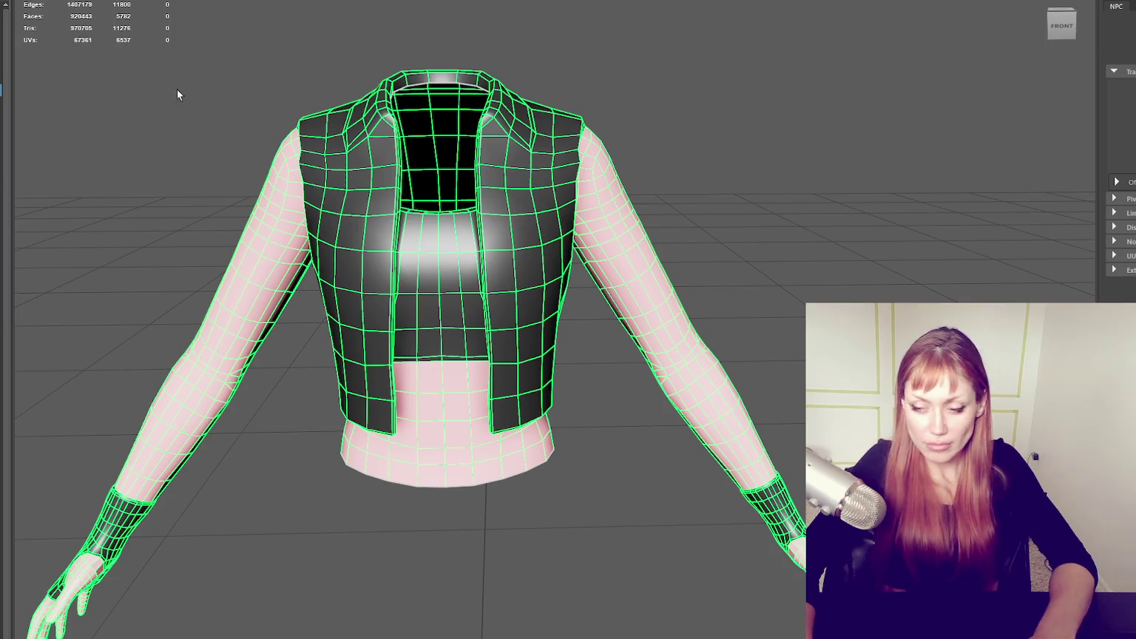
pyautogui.click(216, 87)
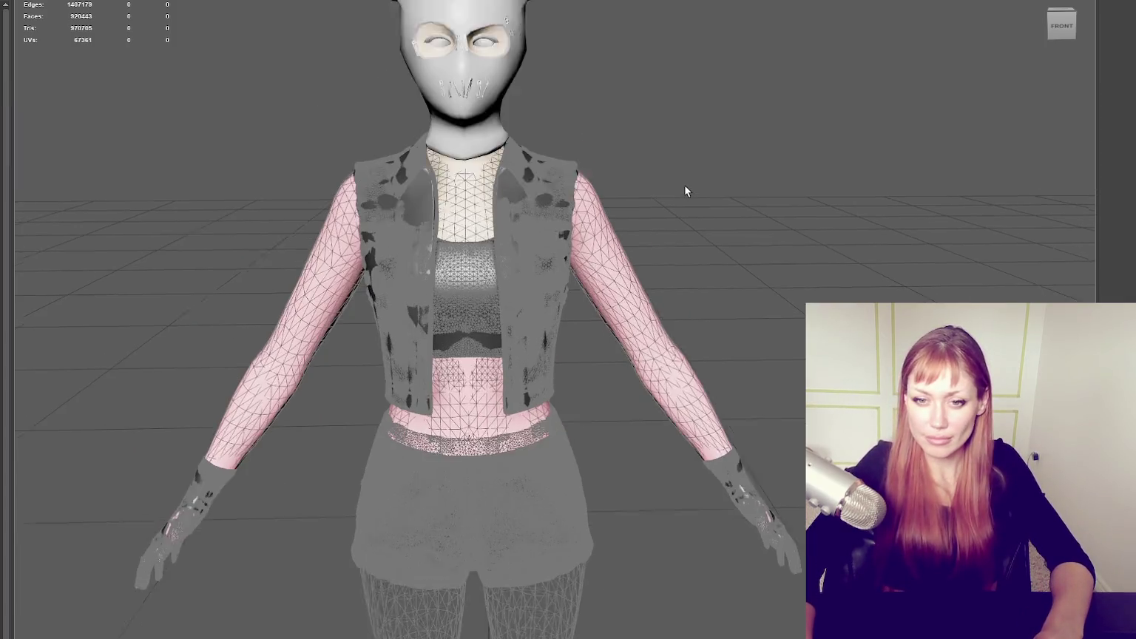
# - Toggle the character meshes hidden and visible, and switch to shaded display with 5
pyautogui.keyDown('alt'); pyautogui.moveTo(732, 196); pyautogui.dragTo(682, 242); pyautogui.keyUp('alt')
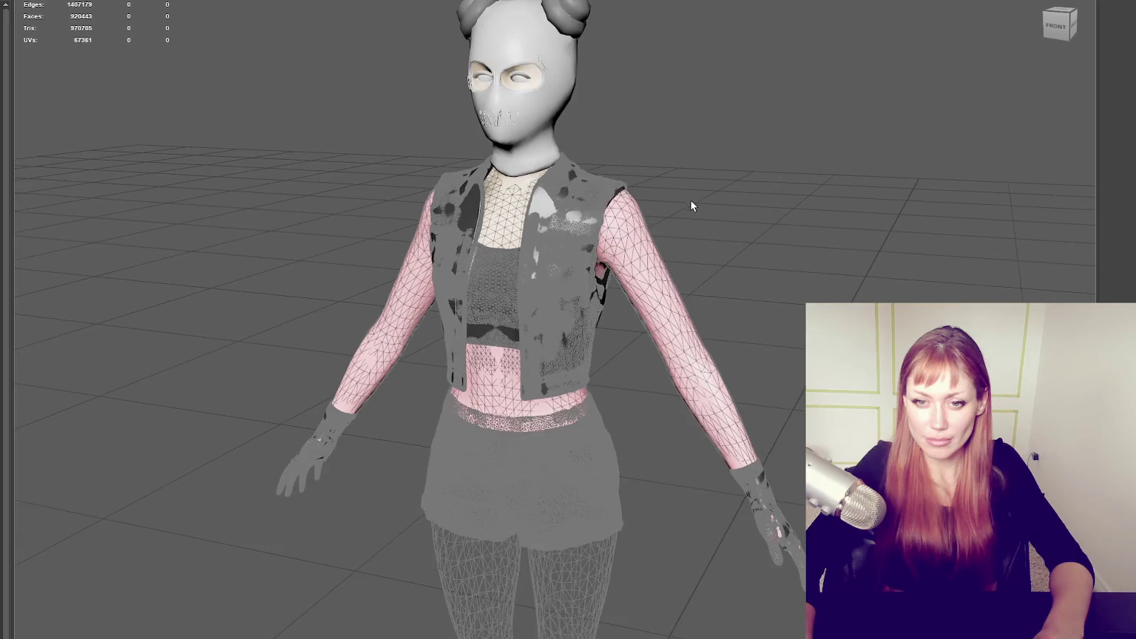
pyautogui.keyDown('alt'); pyautogui.moveTo(681, 242); pyautogui.dragTo(679, 126, button='middle'); pyautogui.keyUp('alt')
pyautogui.scroll(-3, 680, 126)
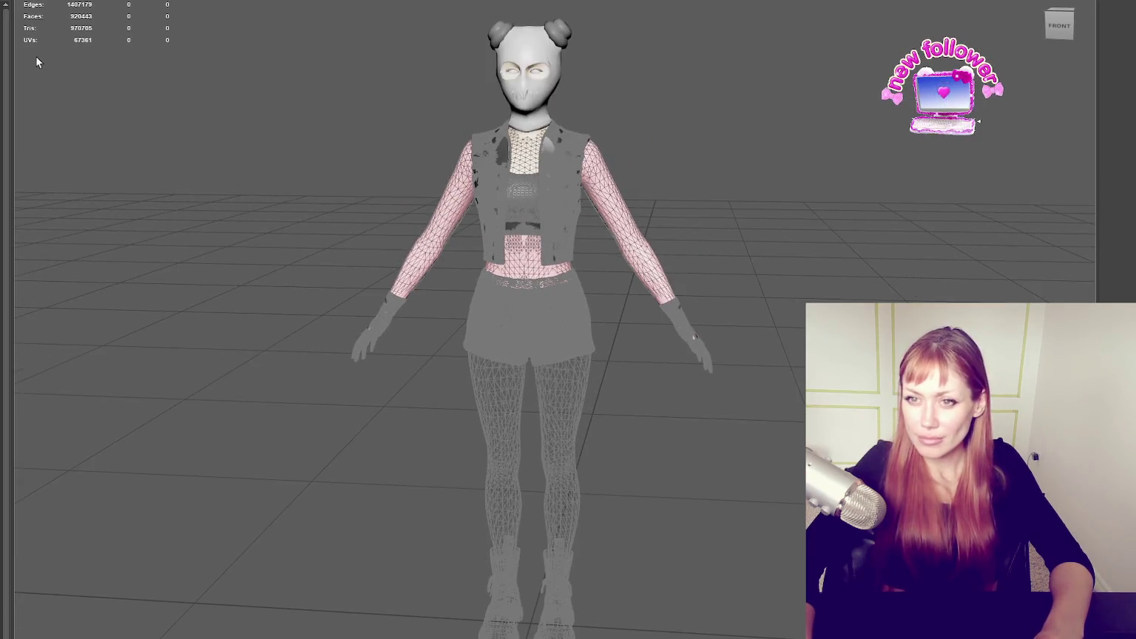
pyautogui.hotkey('ctrl', 'h')
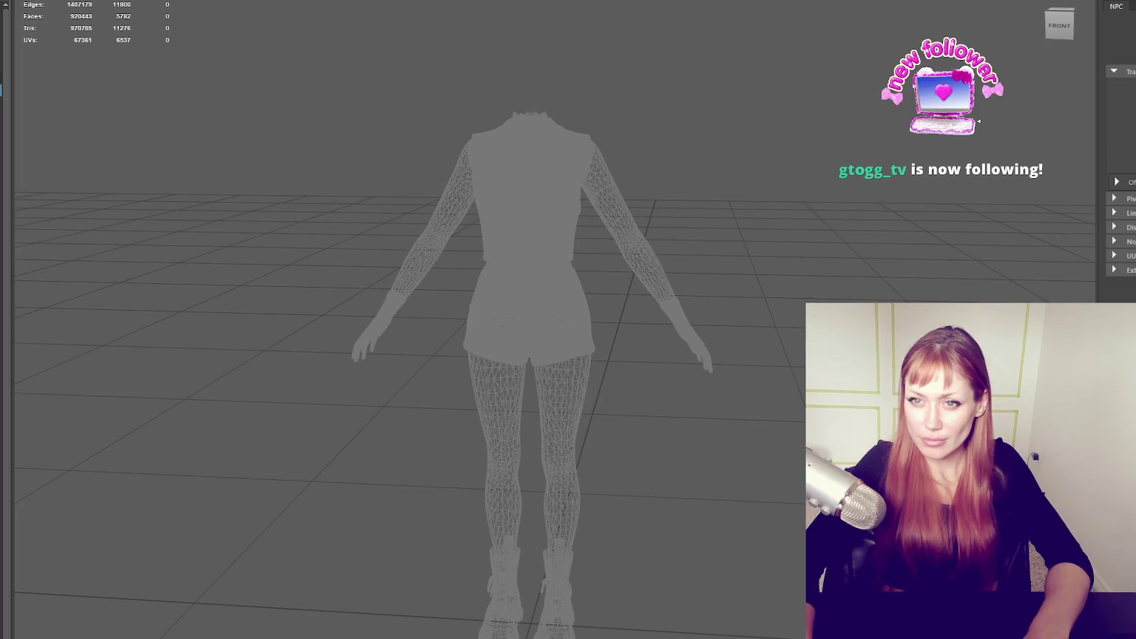
pyautogui.hotkey('ctrl', 'h')
pyautogui.hotkey('ctrl', 'shift', 'h')
pyautogui.click(230, 129)
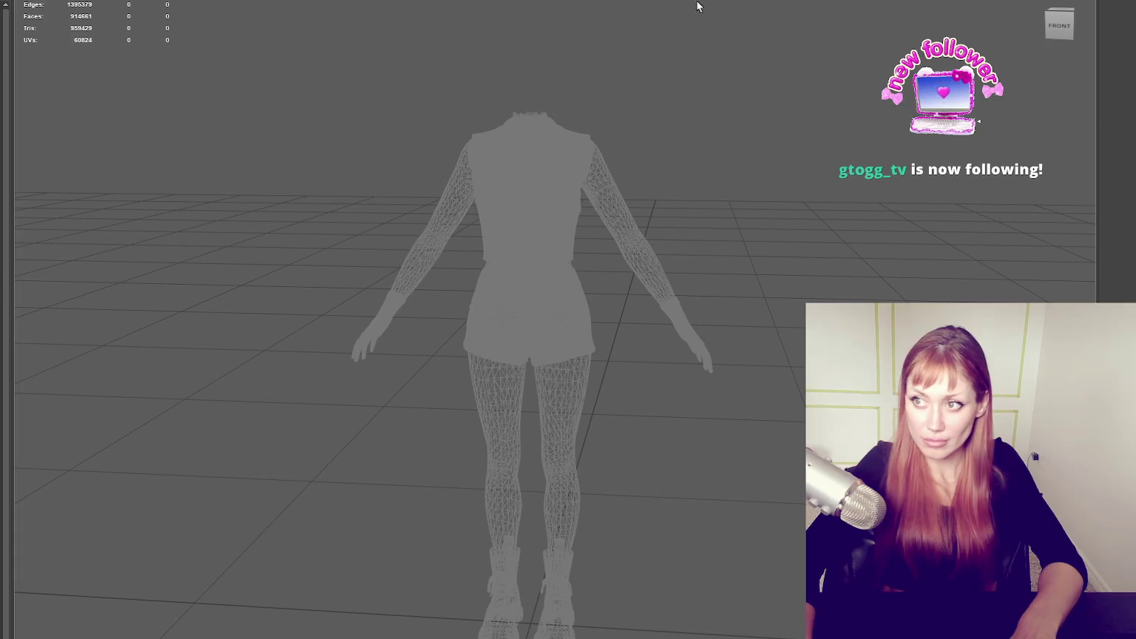
pyautogui.press('5')
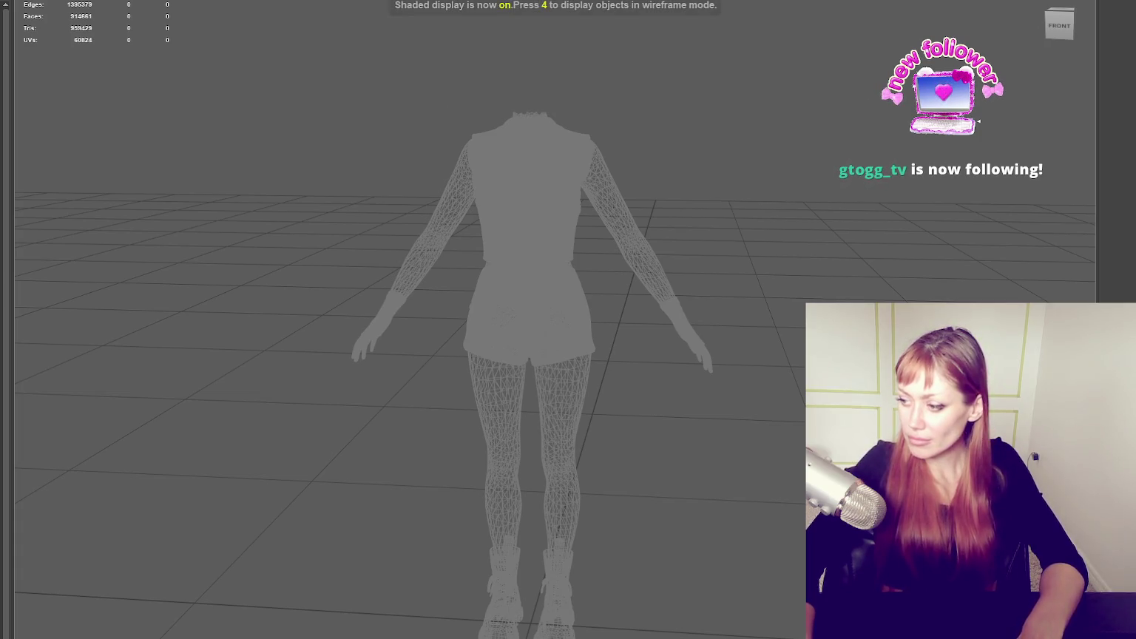
pyautogui.hotkey('ctrl', 'h')
pyautogui.hotkey('shift', 'h')
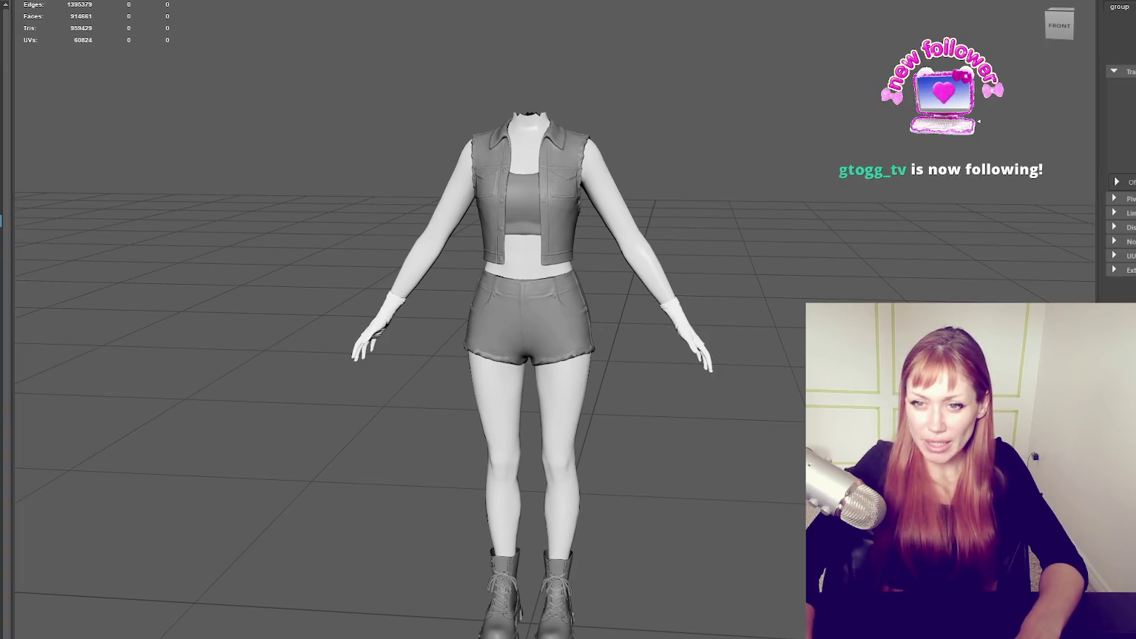
# - Delete the partial retopo mesh and leave the head and hair mesh hidden
pyautogui.hotkey('ctrl', 'z')
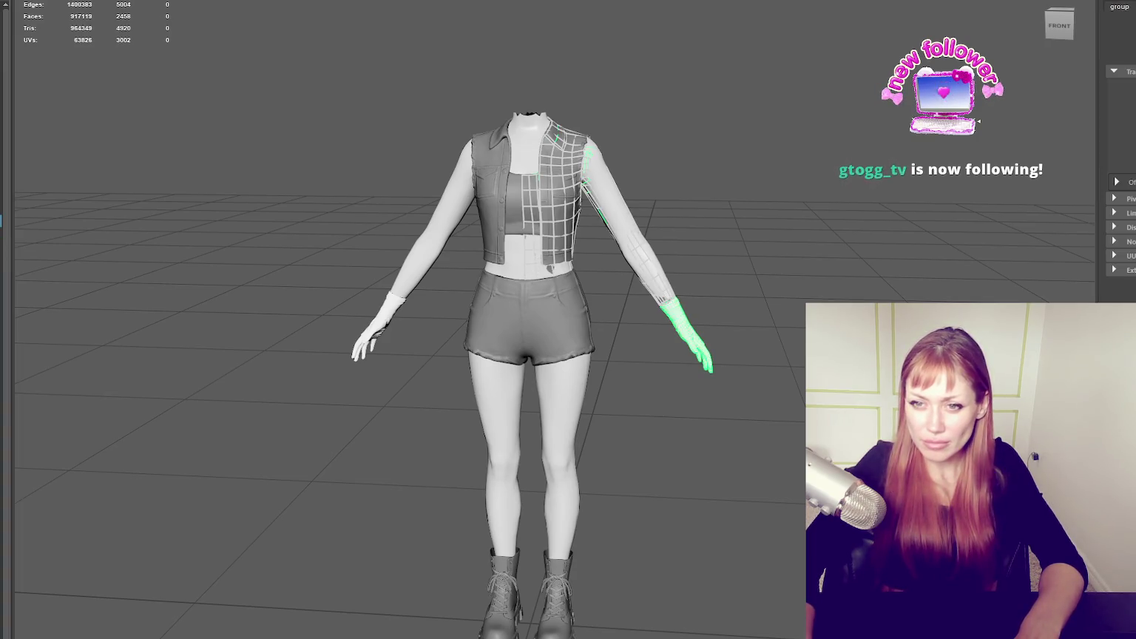
pyautogui.hotkey('ctrl', 'z')
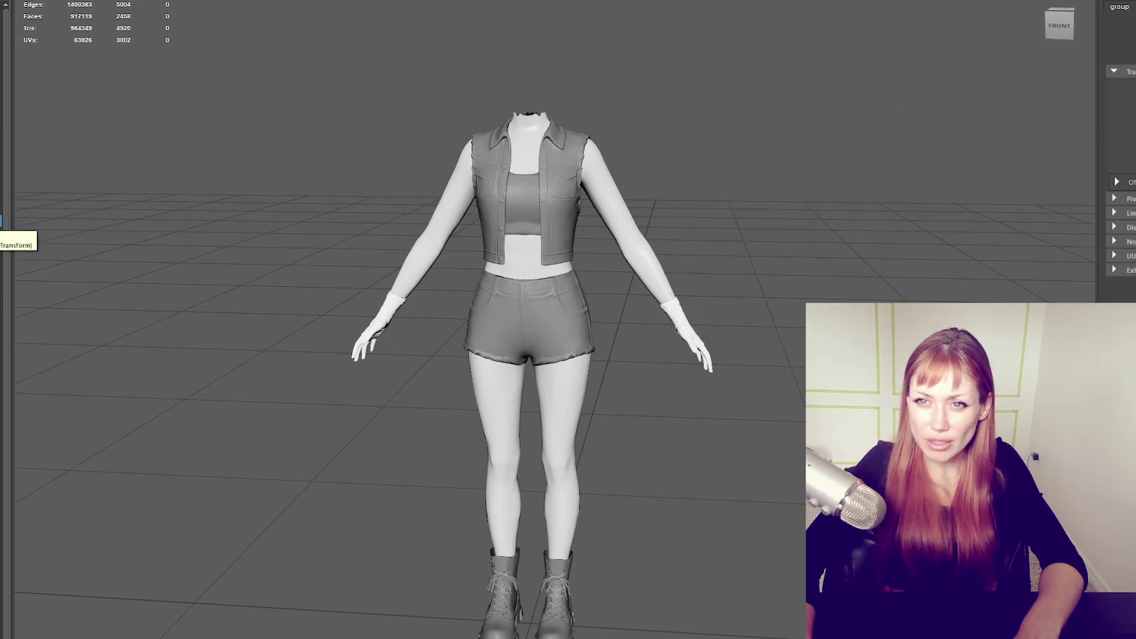
pyautogui.press('Delete')
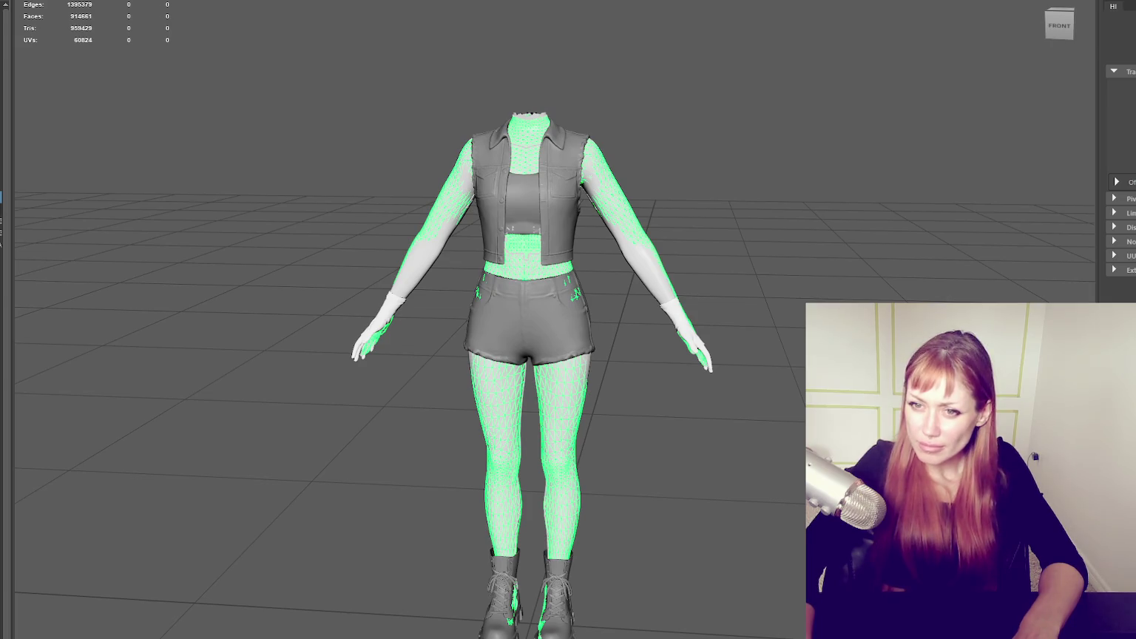
pyautogui.hotkey('shift', 'h')
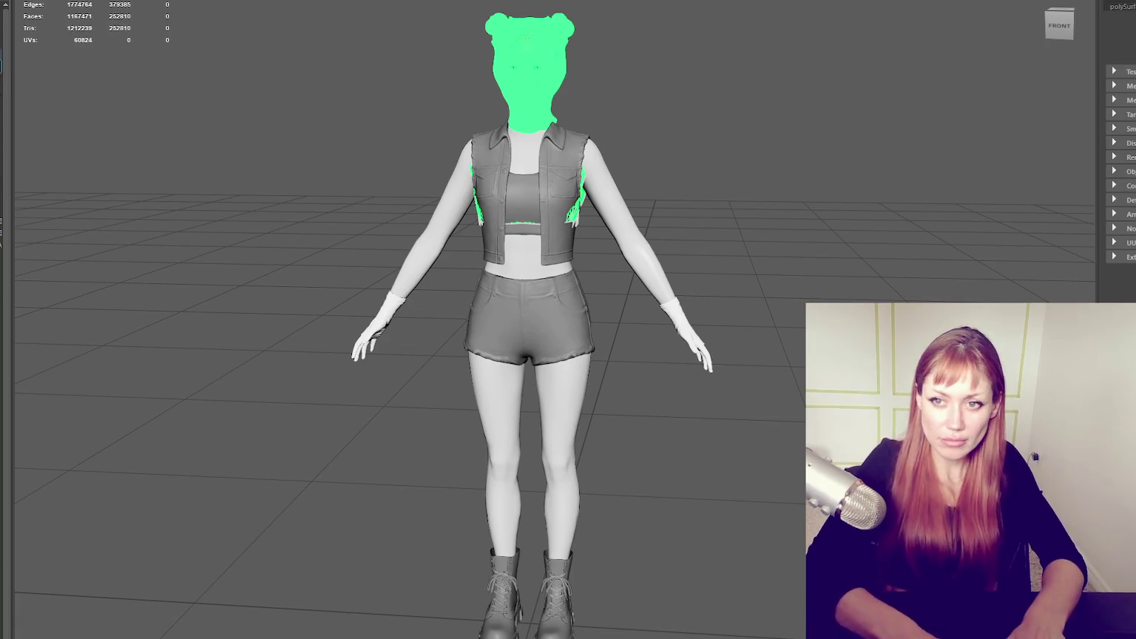
pyautogui.hotkey('ctrl', 'h')
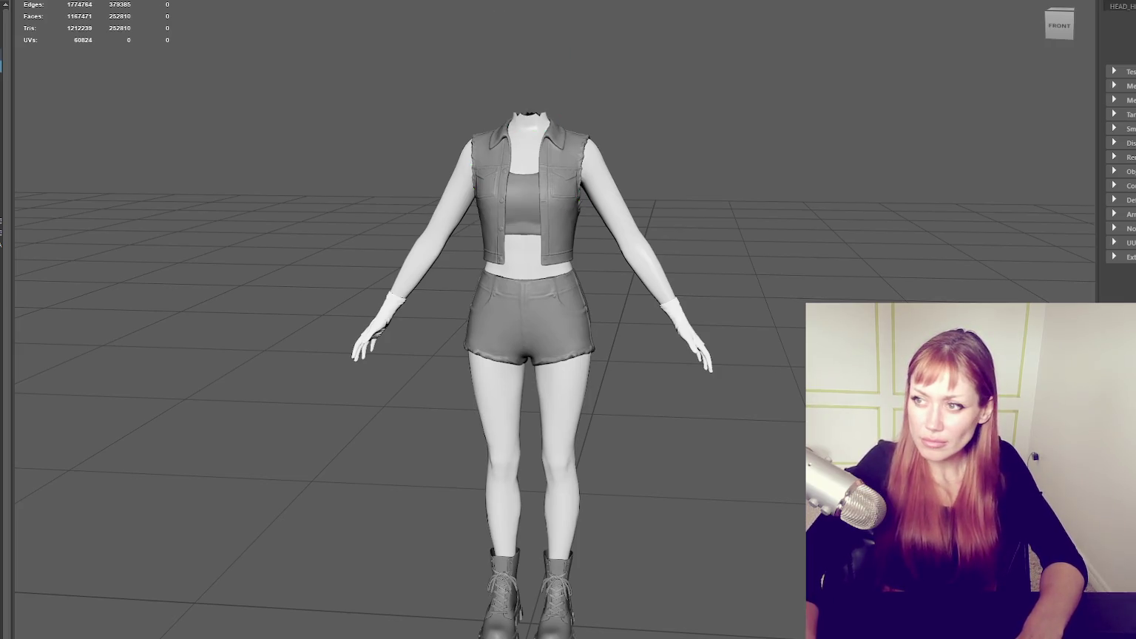
pyautogui.hotkey('shift', 'h')
pyautogui.hotkey('ctrl', 'h')
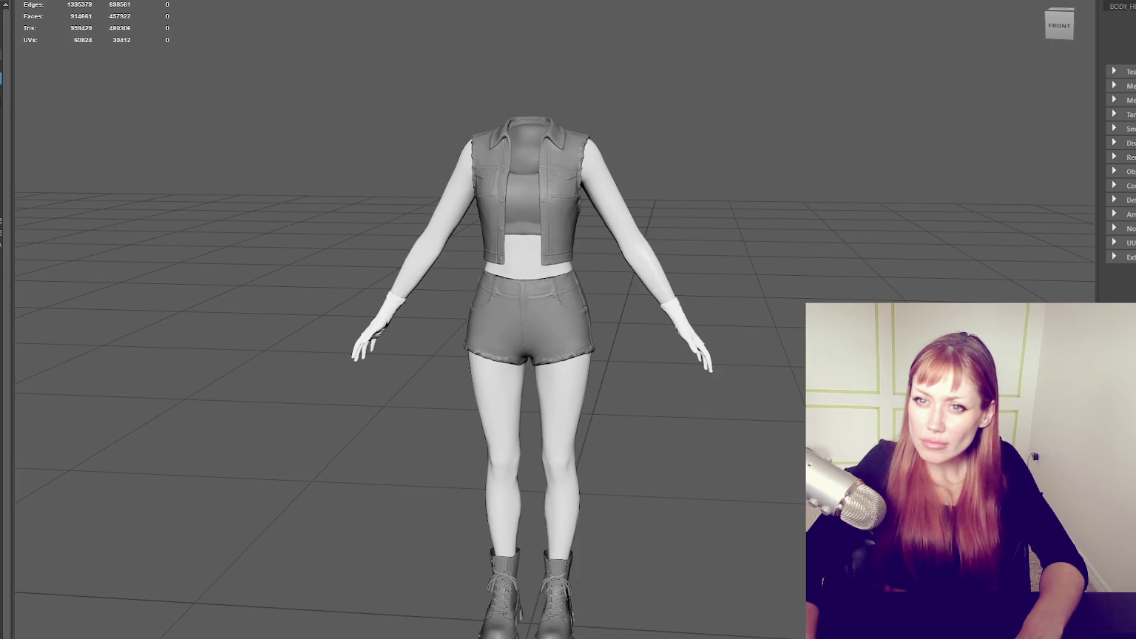
# - Toggle the body and outfit mesh visibility, leaving it hidden
pyautogui.hotkey('ctrl', 'h')
pyautogui.hotkey('shift', 'h')
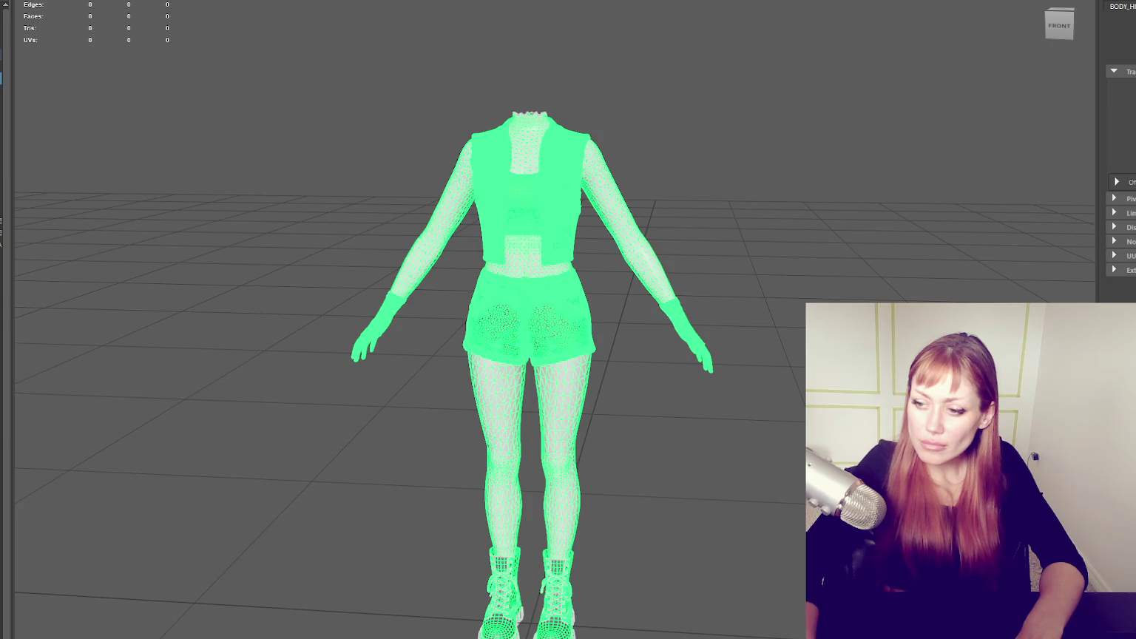
pyautogui.hotkey('ctrl', 'h')
pyautogui.hotkey('shift', 'h')
pyautogui.hotkey('ctrl', 'h')
pyautogui.hotkey('shift', 'h')
pyautogui.hotkey('ctrl', 'h')
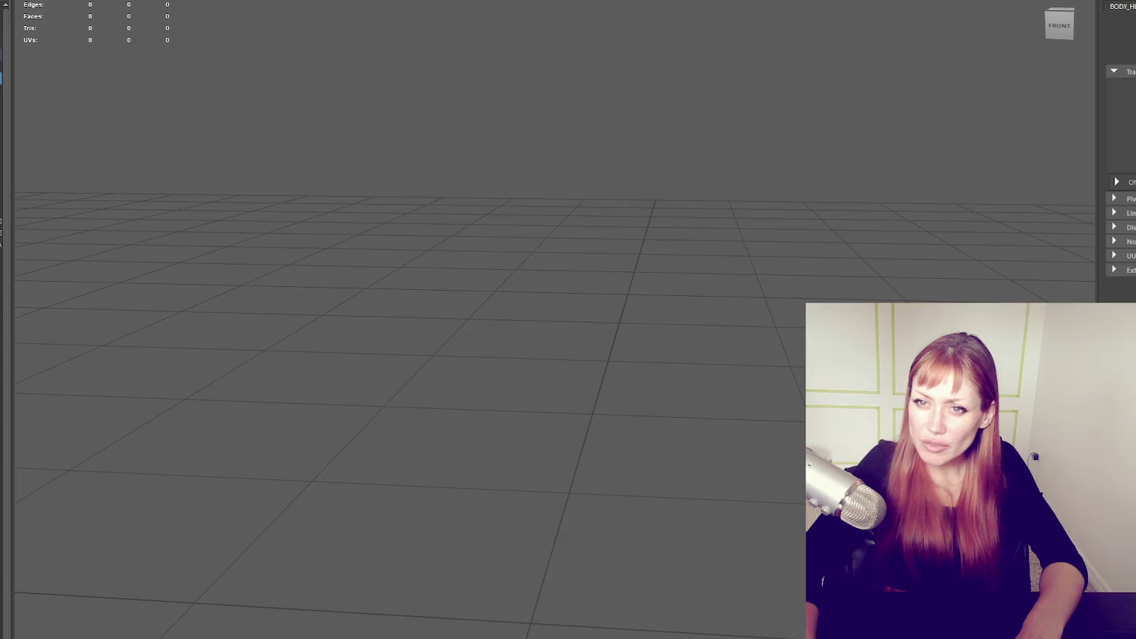
# - Step through the Outliner hierarchy hiding the body mesh, ending on CC_Base
pyautogui.press('Up')
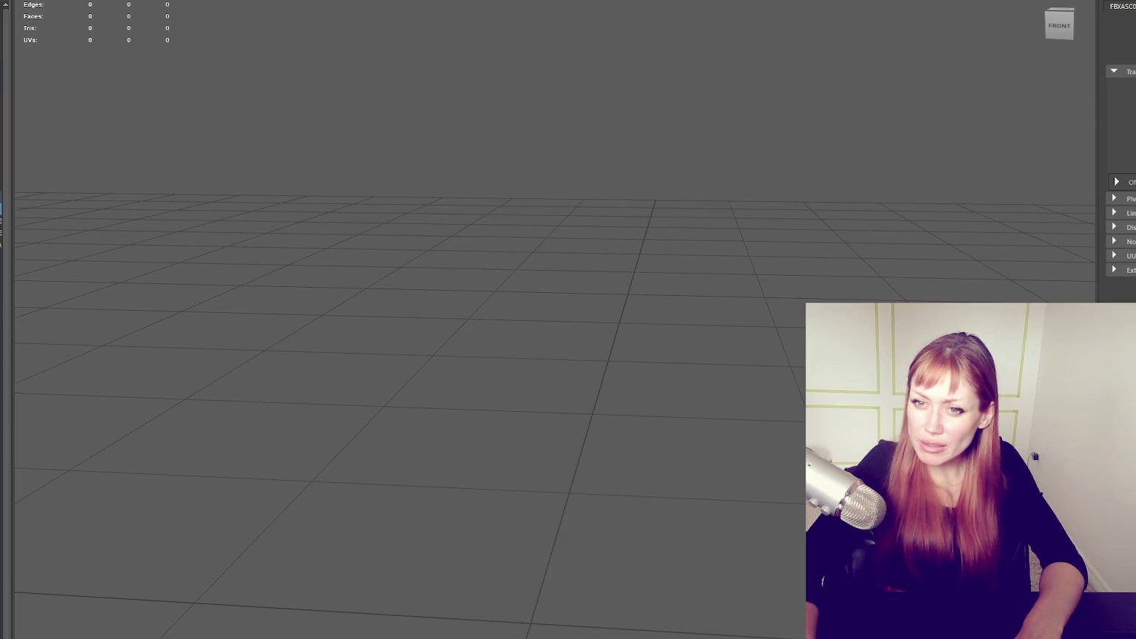
pyautogui.press('Up')
pyautogui.hotkey('shift', 'h')
pyautogui.hotkey('ctrl', 'h')
pyautogui.press('Down')
pyautogui.hotkey('shift', 'h')
pyautogui.hotkey('ctrl', 'h')
pyautogui.hotkey('shift', 'h')
pyautogui.hotkey('ctrl', 'h')
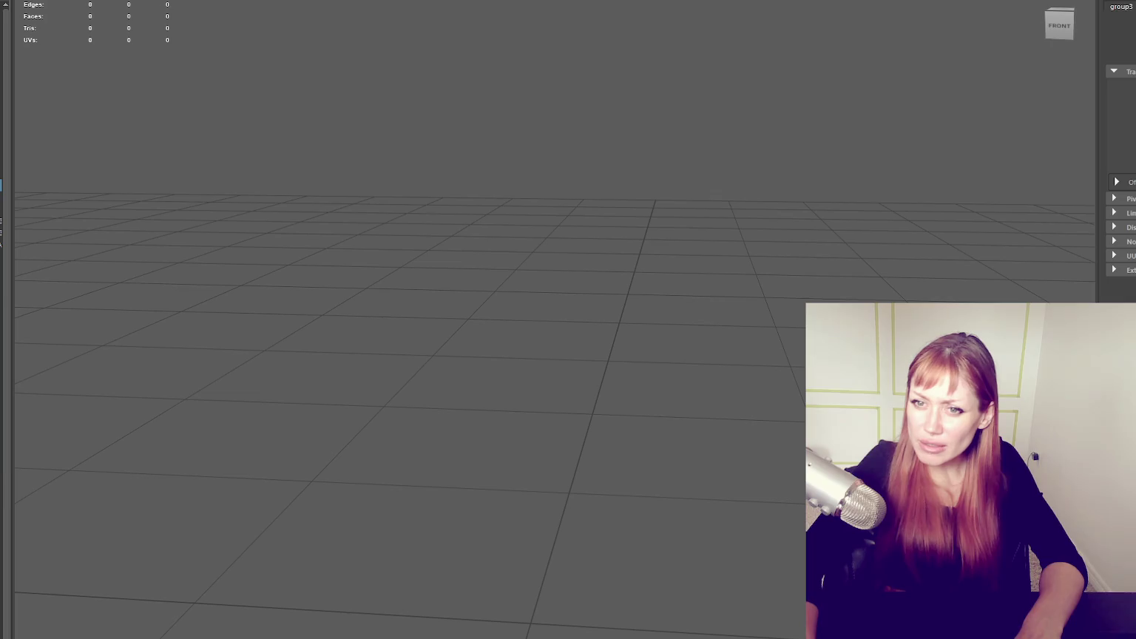
pyautogui.press('Down')
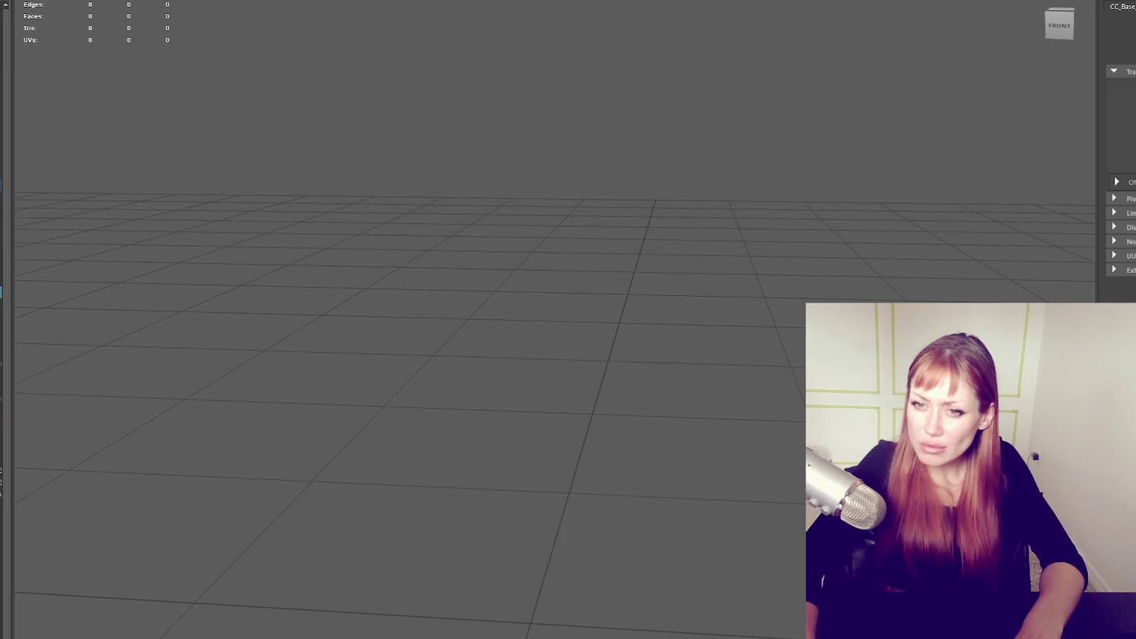
# - Unhide the LOW retopo and head meshes from the Outliner, then deselect
pyautogui.press('Down')
pyautogui.press('Down')
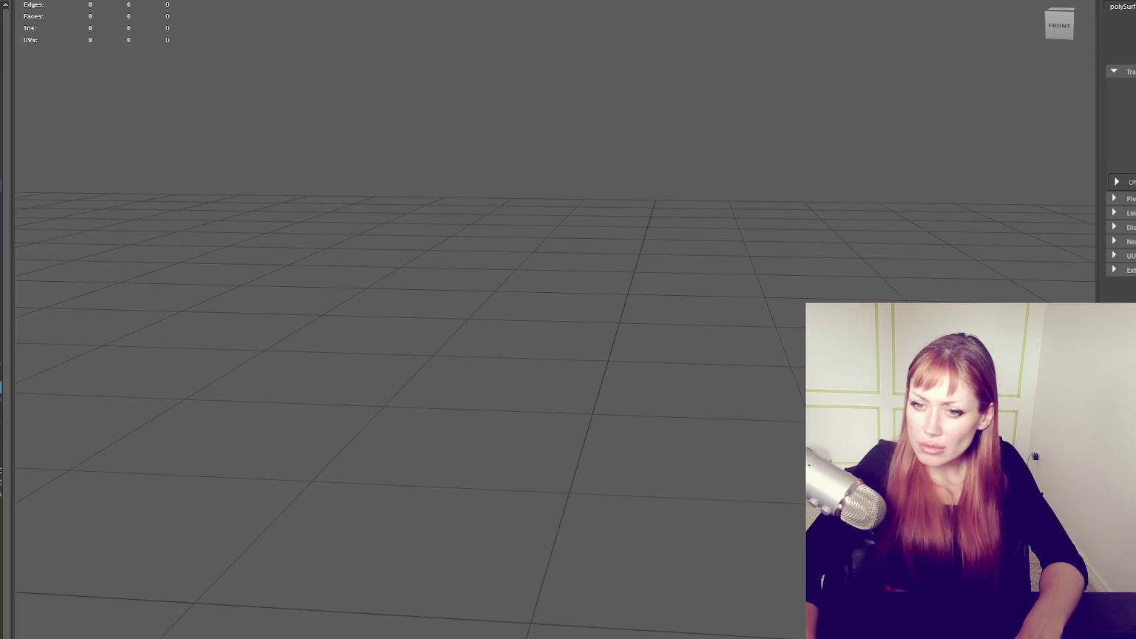
pyautogui.press('Down')
pyautogui.press('Down')
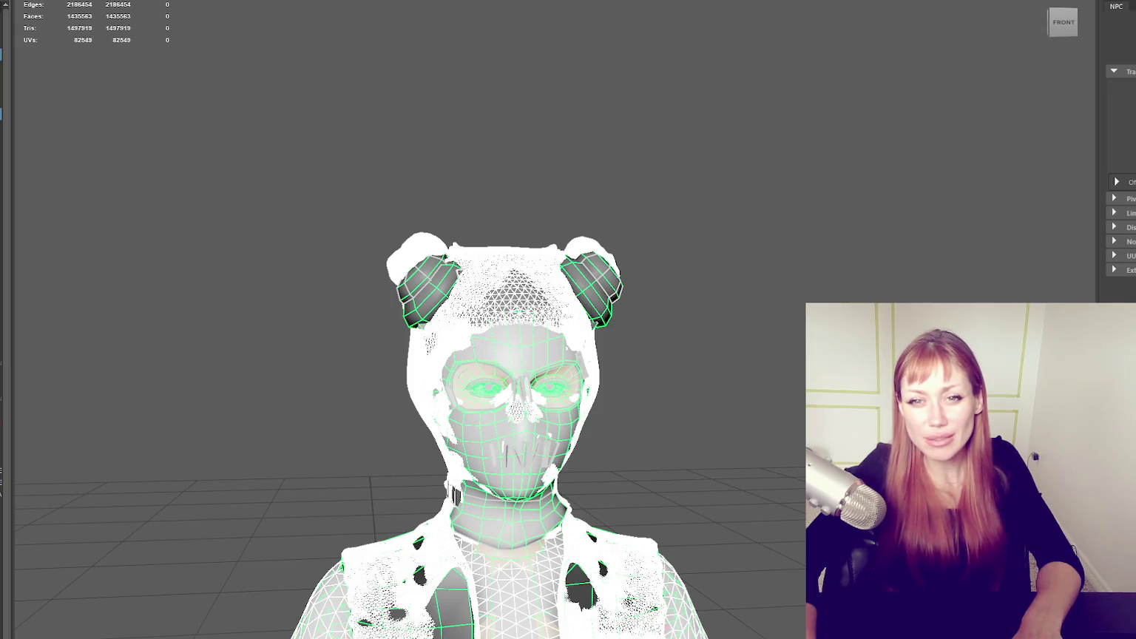
pyautogui.click(777, 290)
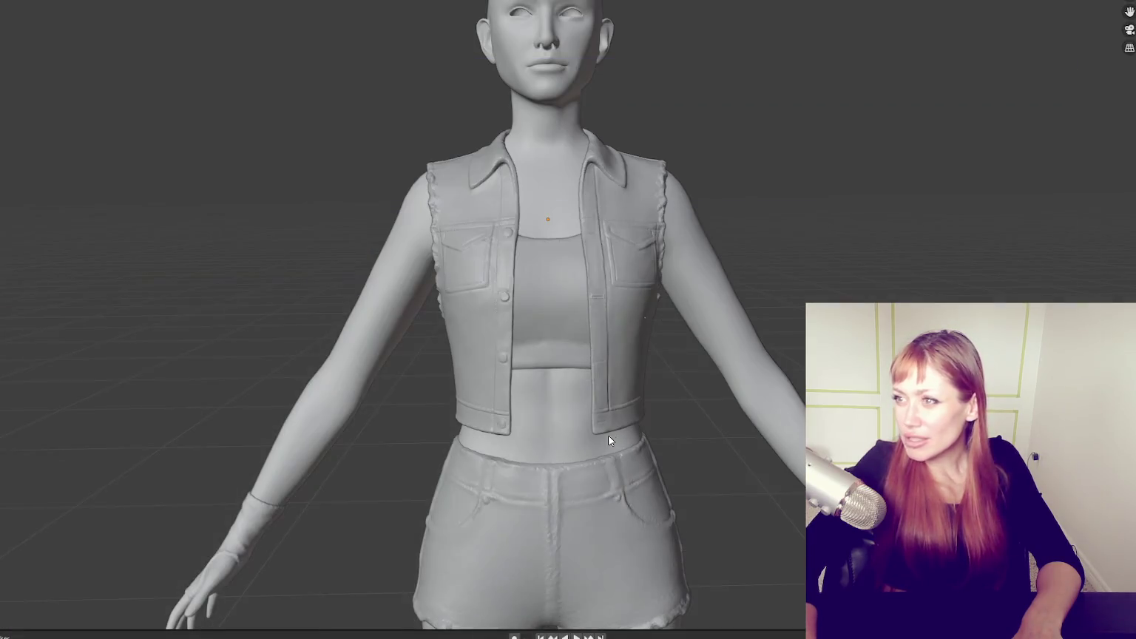
# - Orbit and zoom around the sculpted character, checking its back and front
pyautogui.scroll(-2, 608, 438)
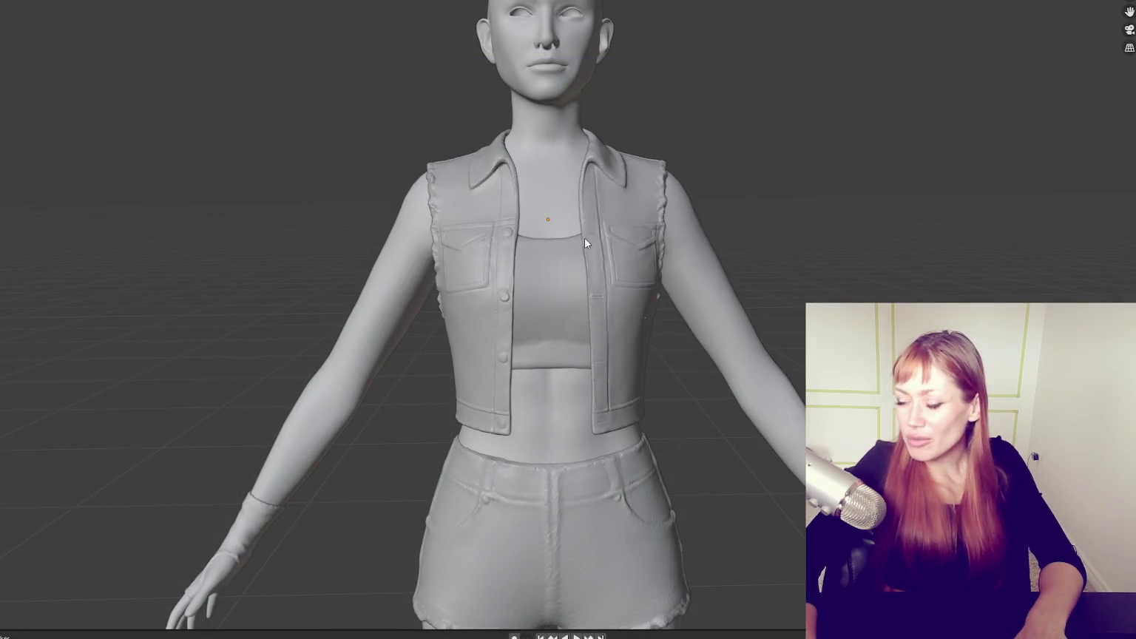
pyautogui.scroll(4, 565, 254)
pyautogui.moveTo(693, 169)
pyautogui.keyDown('shift'); pyautogui.mouseDown(button='middle')
pyautogui.moveTo(738, 353)
pyautogui.moveTo(557, 302)
pyautogui.moveTo(731, 285)
pyautogui.mouseUp(button='middle'); pyautogui.keyUp('shift')
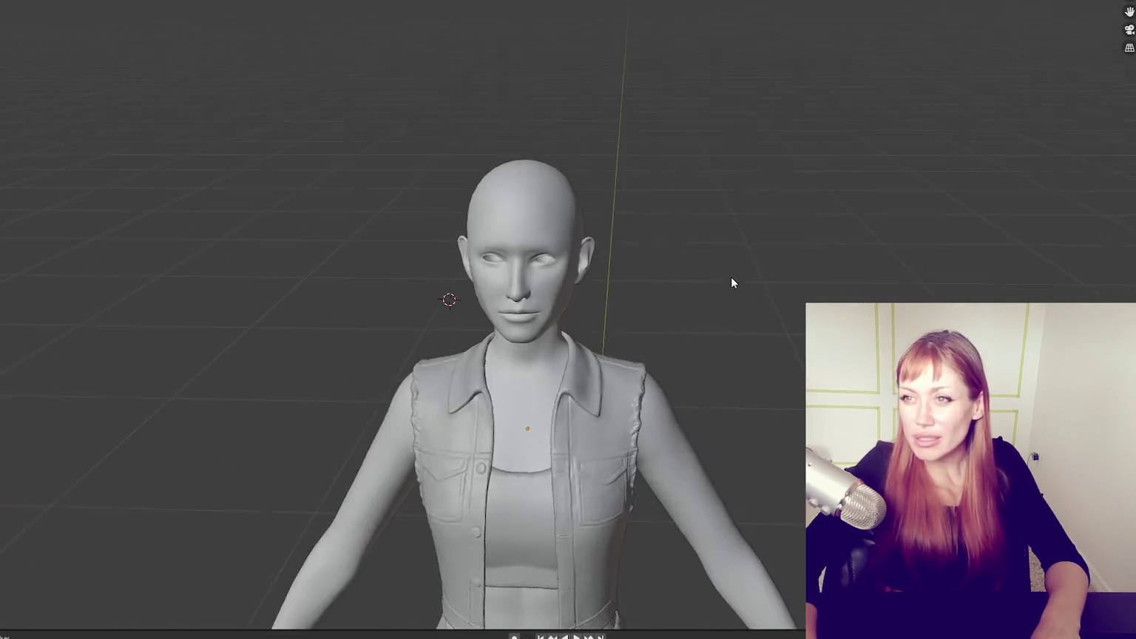
pyautogui.moveTo(798, 258)
pyautogui.keyDown('shift'); pyautogui.mouseDown(button='middle')
pyautogui.moveTo(693, 221)
pyautogui.moveTo(755, 220)
pyautogui.moveTo(607, 158)
pyautogui.mouseUp(button='middle'); pyautogui.keyUp('shift')
pyautogui.scroll(1, 748, 221)
pyautogui.scroll(-1, 606, 158)
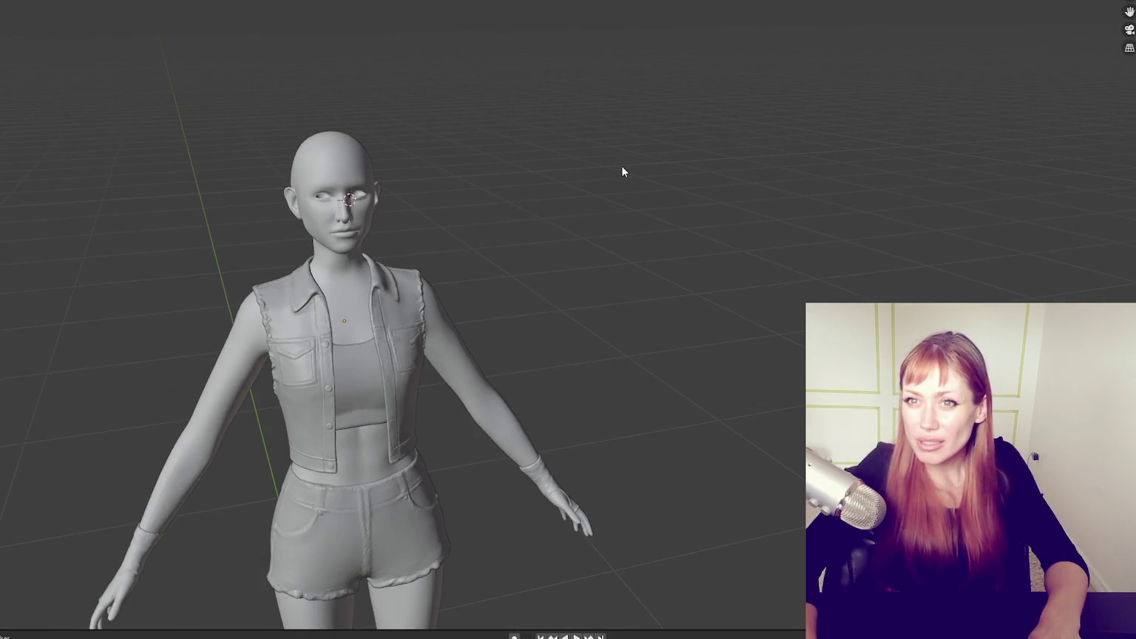
pyautogui.scroll(1, 622, 169)
# - Quit Blender, choosing Don't Save in the save-changes dialog
pyautogui.hotkey('ctrl', 'q')
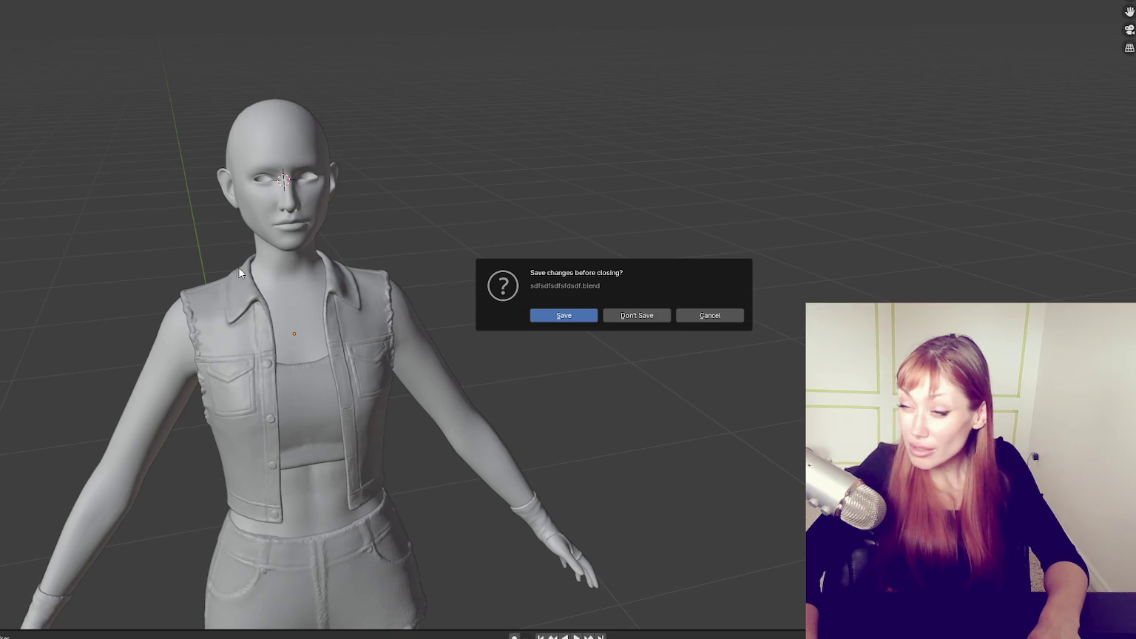
pyautogui.click(712, 316)
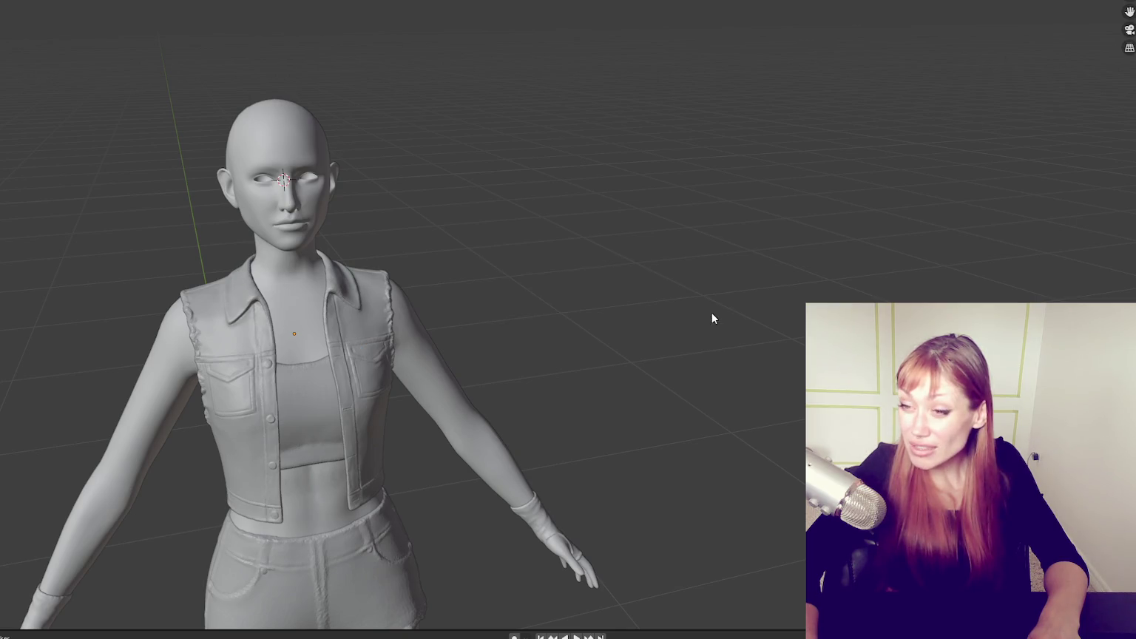
pyautogui.hotkey('ctrl', 'q')
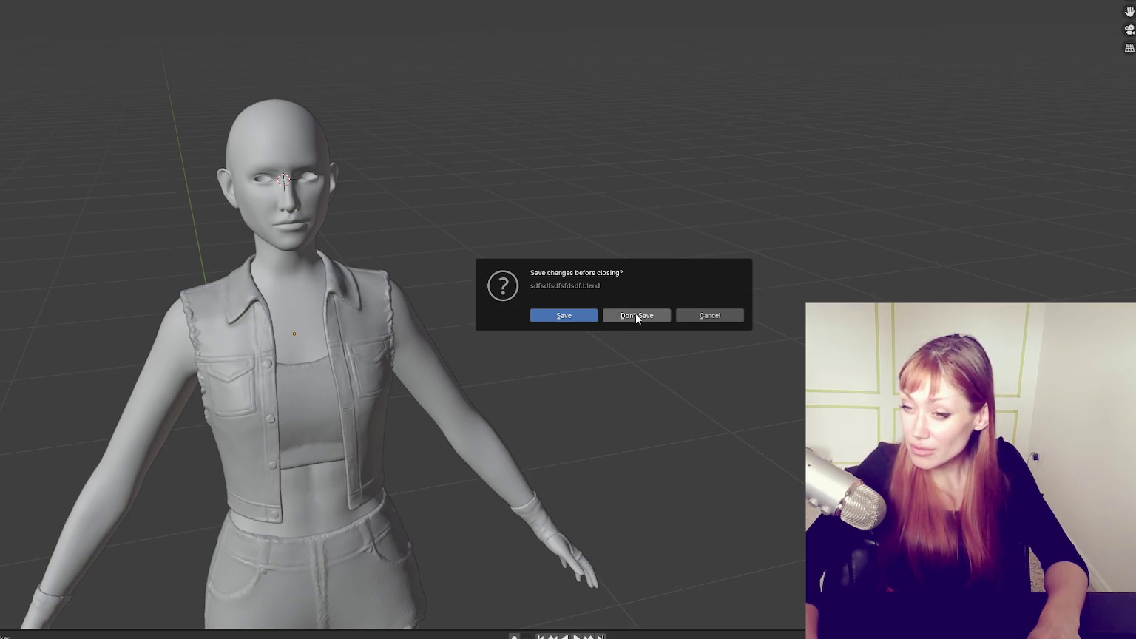
pyautogui.click(637, 314)
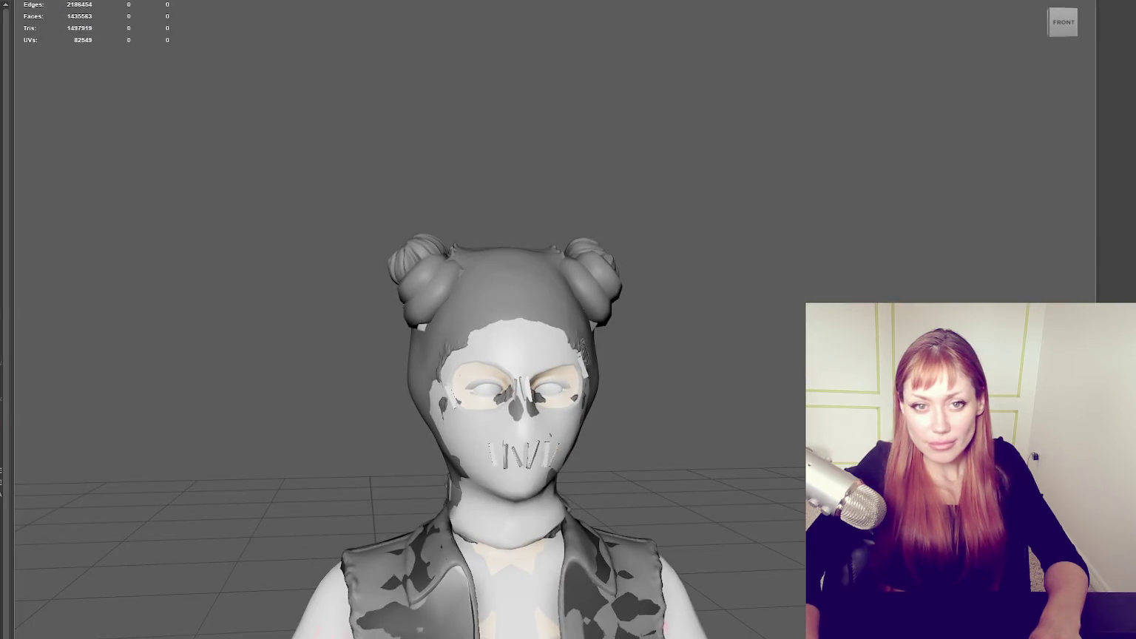
pyautogui.scroll(-5, 543, 168)
pyautogui.keyDown('alt'); pyautogui.moveTo(542, 167); pyautogui.dragTo(57, 222); pyautogui.keyUp('alt')
pyautogui.click(443, 333)
pyautogui.moveTo(674, 313)
pyautogui.keyDown('alt'); pyautogui.mouseDown()
pyautogui.moveTo(655, 304)
pyautogui.moveTo(583, 339)
pyautogui.moveTo(762, 318)
pyautogui.moveTo(556, 340)
pyautogui.moveTo(201, 318)
pyautogui.moveTo(582, 331)
pyautogui.mouseUp(); pyautogui.keyUp('alt')
pyautogui.scroll(3, 606, 319)
pyautogui.scroll(-3, 558, 339)
pyautogui.scroll(-3, 557, 339)
pyautogui.click(582, 330)
pyautogui.scroll(3, 629, 230)
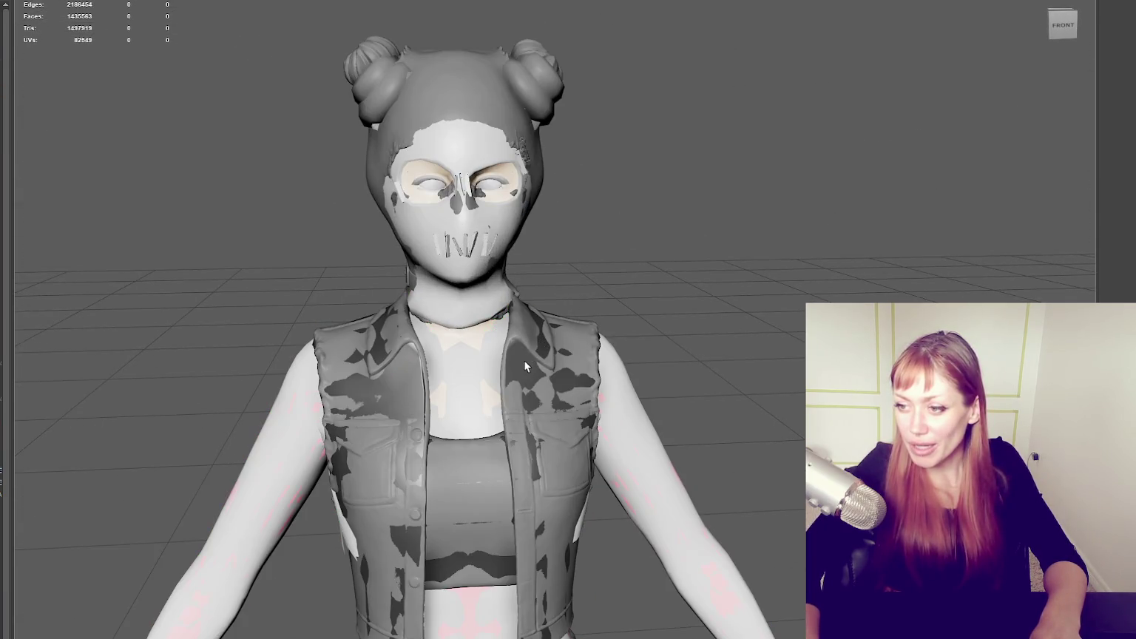
pyautogui.click(539, 407)
pyautogui.click(538, 407)
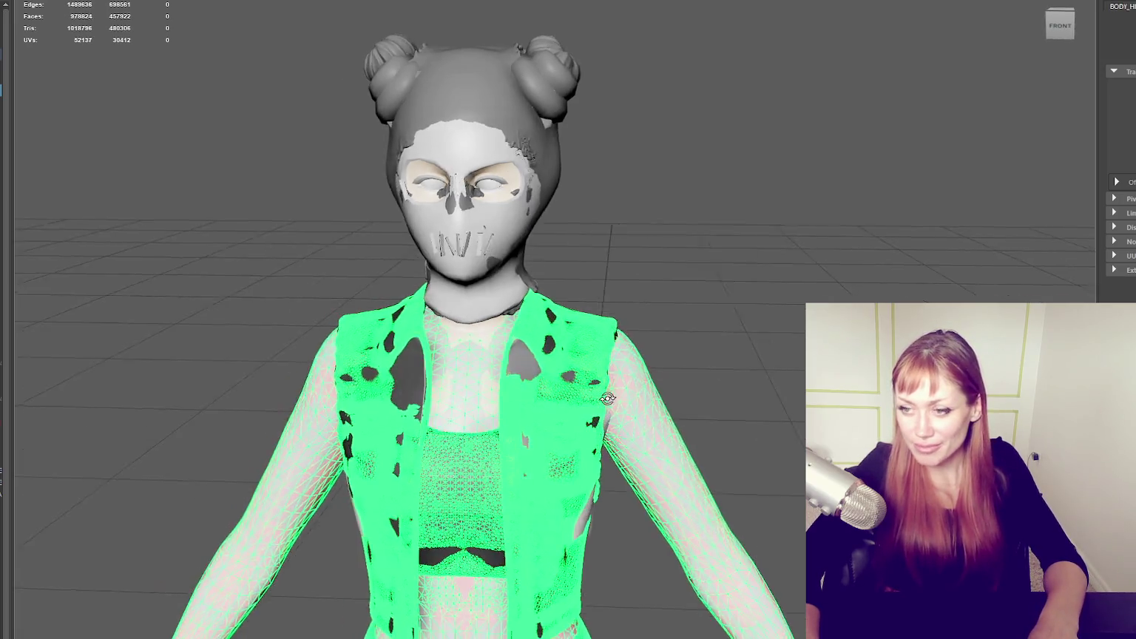
pyautogui.click(451, 89)
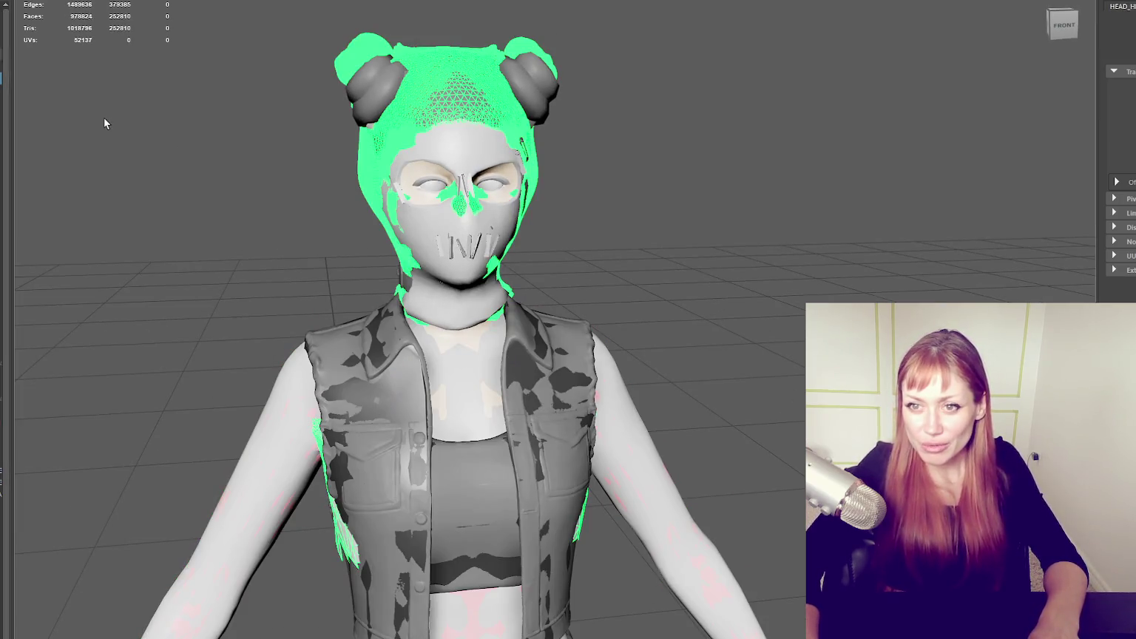
pyautogui.click(125, 144)
pyautogui.click(2, 102)
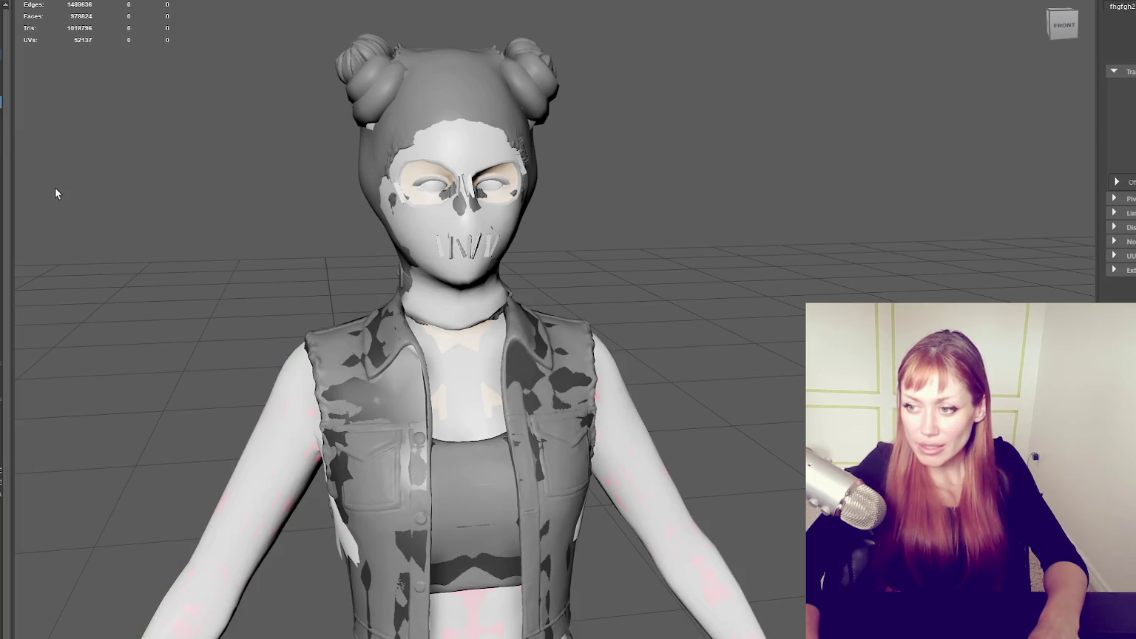
pyautogui.click(122, 161)
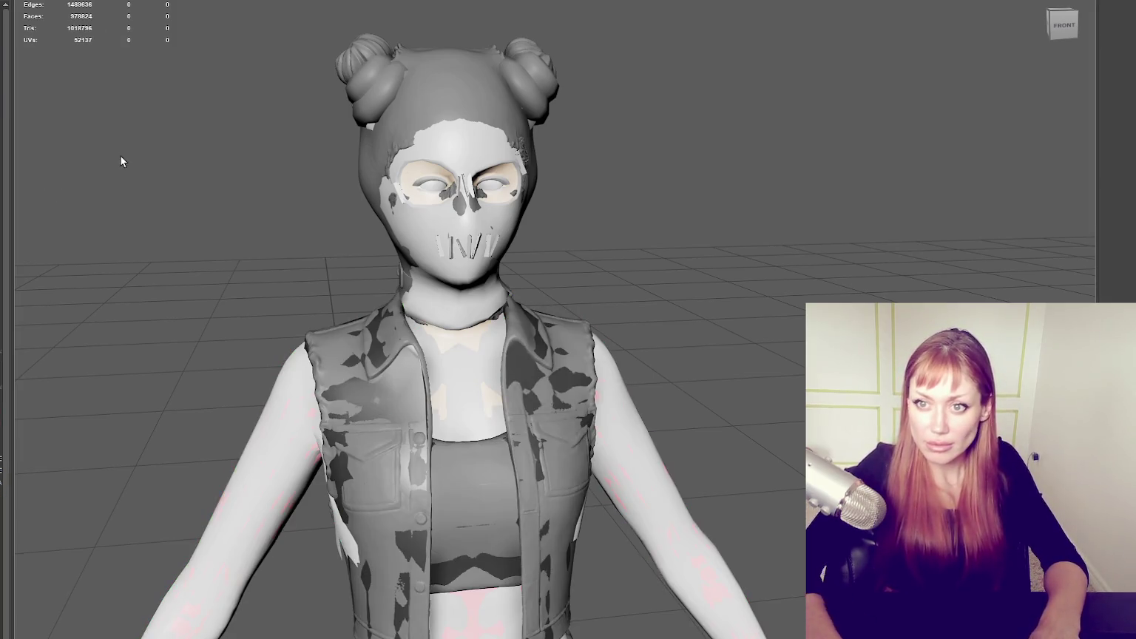
pyautogui.click(2, 101)
pyautogui.moveTo(370, 132)
pyautogui.keyDown('alt'); pyautogui.mouseDown()
pyautogui.moveTo(156, 101)
pyautogui.moveTo(176, 134)
pyautogui.mouseUp(); pyautogui.keyUp('alt')
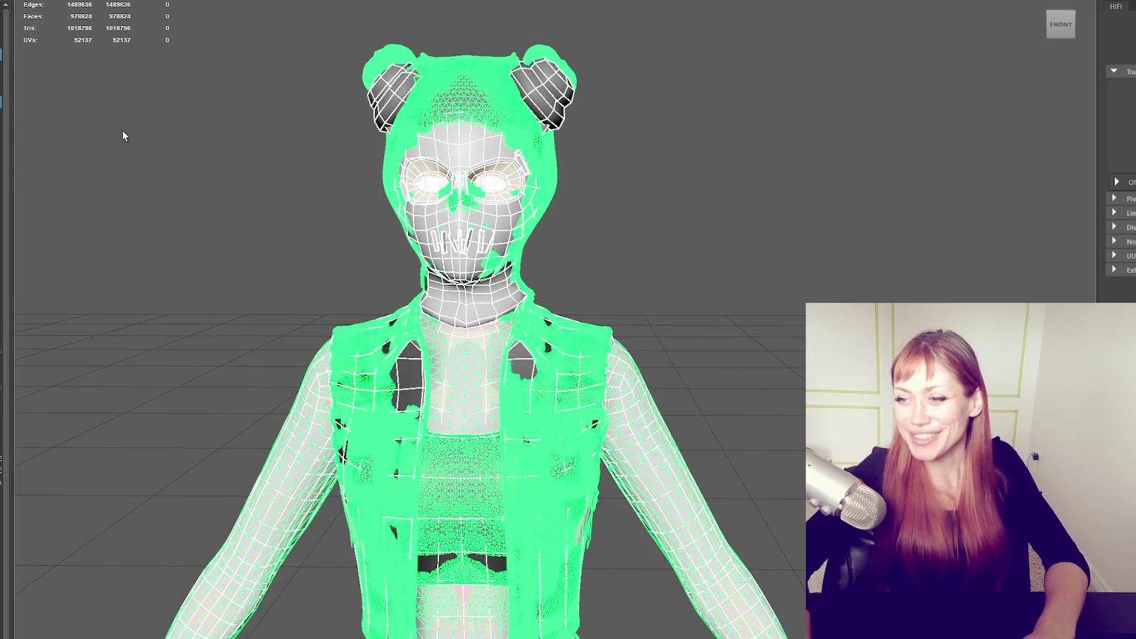
# - Clear the selection, orbit to check the character's back, then open and dismiss the Start menu
pyautogui.click(775, 335)
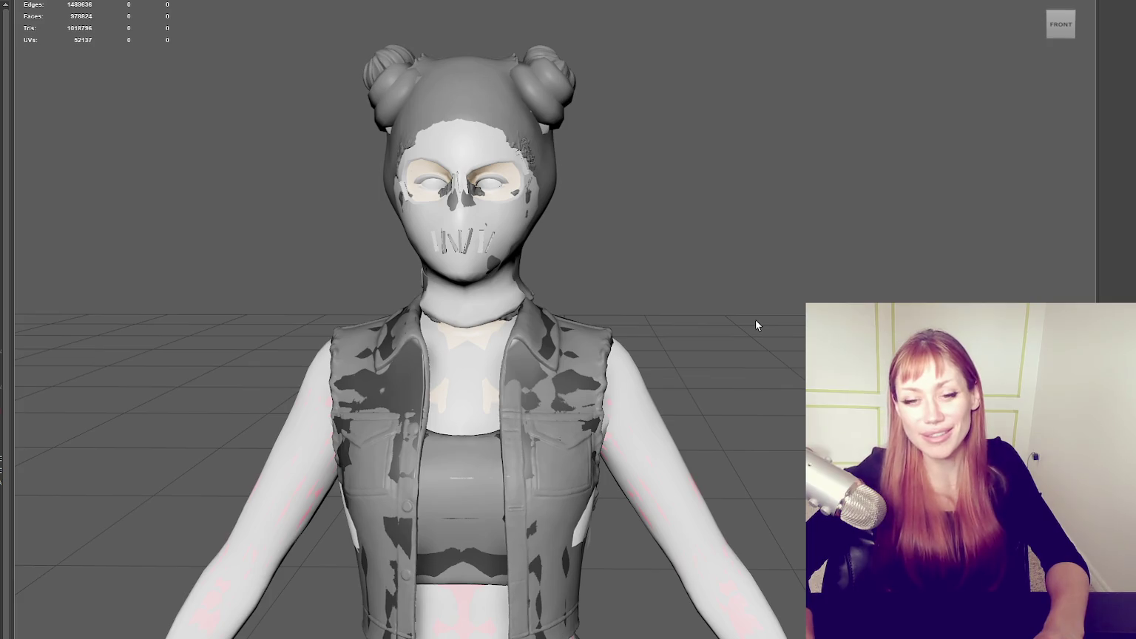
pyautogui.moveTo(738, 296)
pyautogui.keyDown('alt'); pyautogui.mouseDown()
pyautogui.moveTo(456, 287)
pyautogui.moveTo(738, 296)
pyautogui.mouseUp(); pyautogui.keyUp('alt')
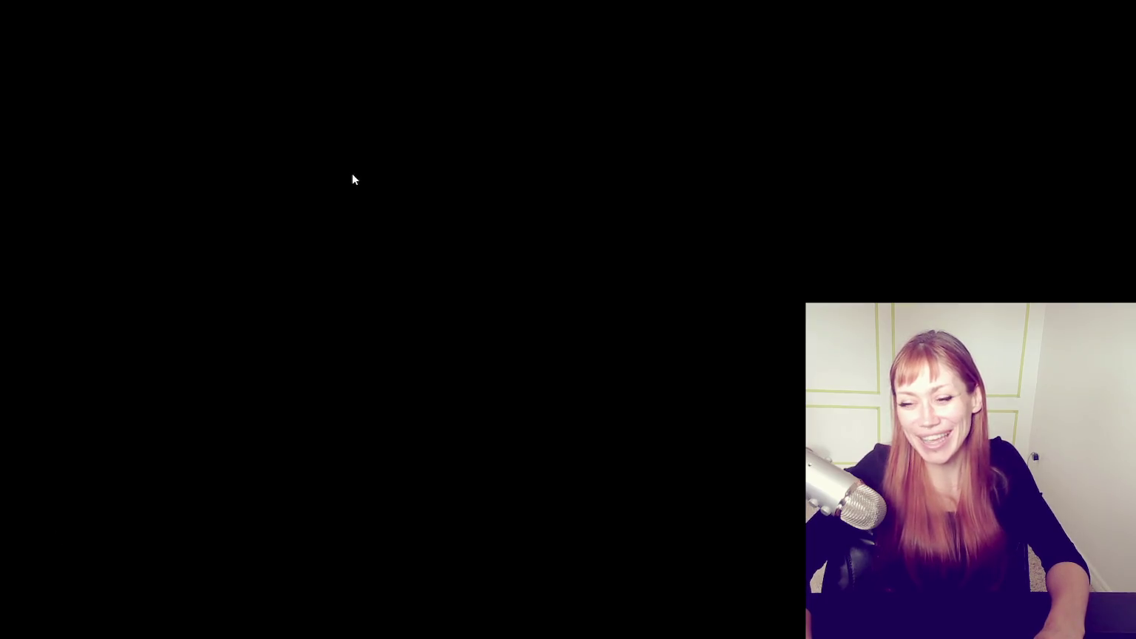
pyautogui.press('super')
pyautogui.click(197, 393)
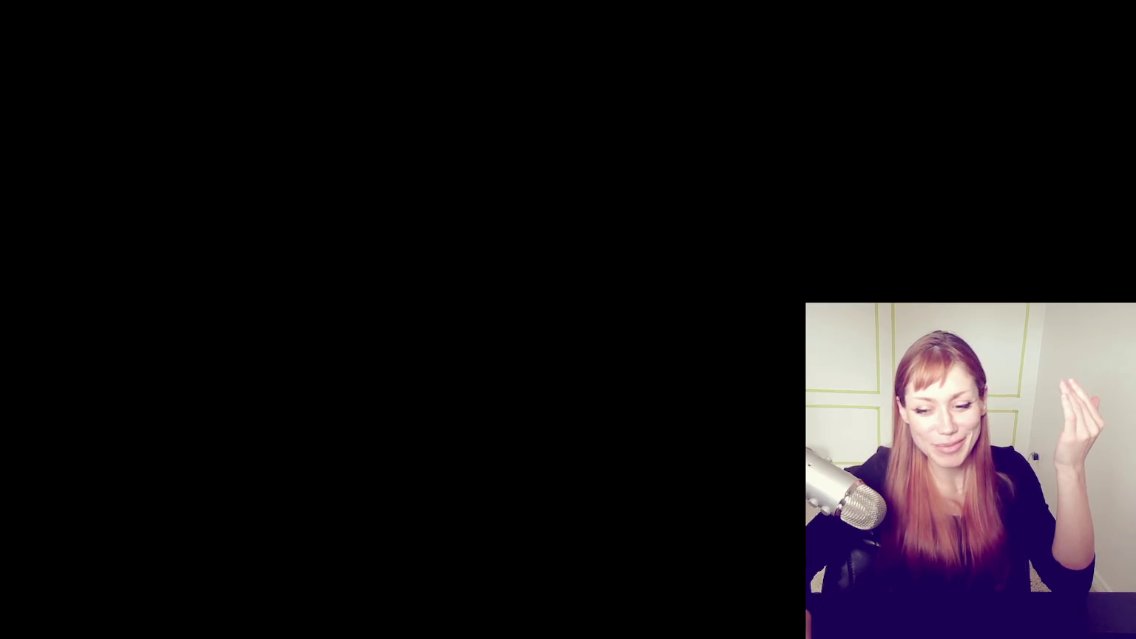
# - Launch Maya 2026 from the Start menu and start a new empty scene
pyautogui.press('super')
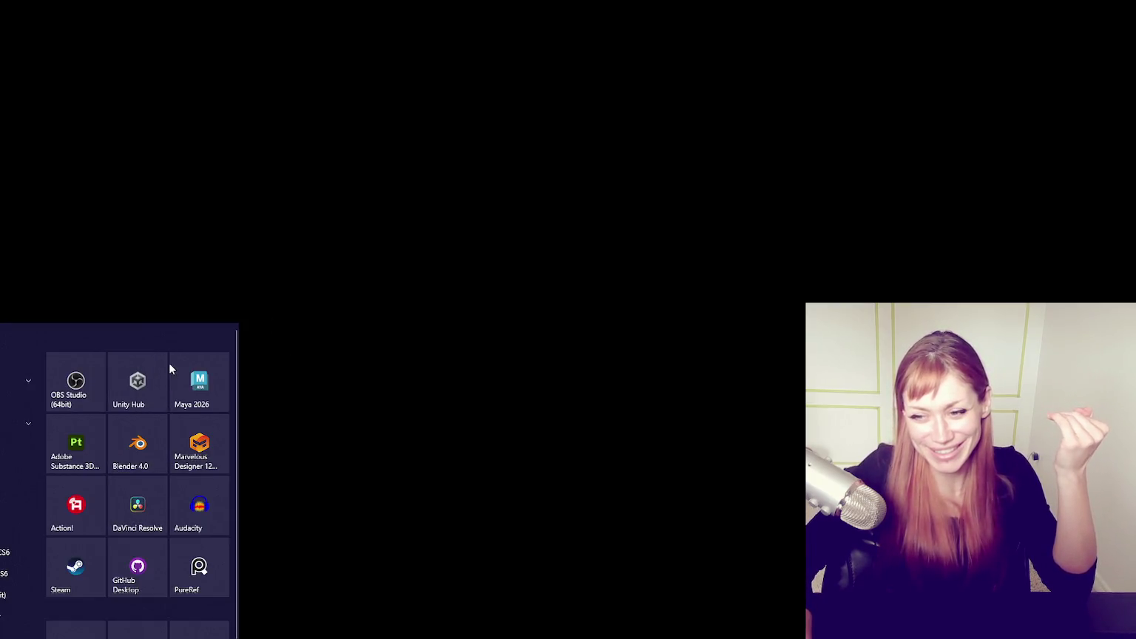
pyautogui.click(191, 378)
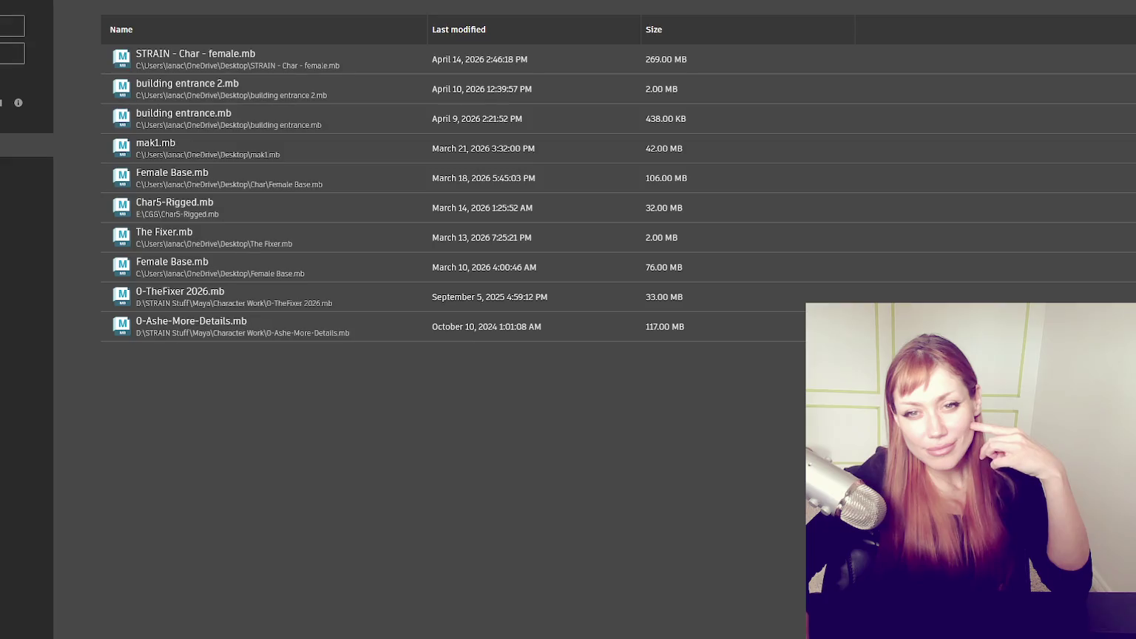
pyautogui.click(16, 30)
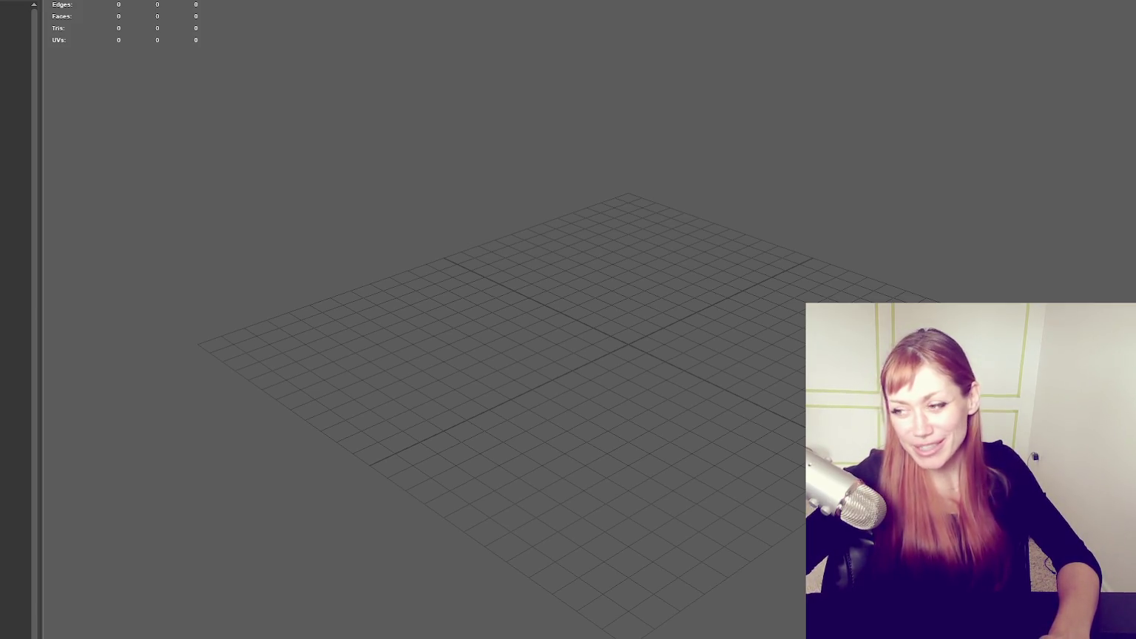
# - Orbit around the empty grid and load the high-poly clothed character scene into the viewport
pyautogui.scroll(5, 587, 259)
pyautogui.moveTo(618, 307)
pyautogui.keyDown('alt'); pyautogui.mouseDown()
pyautogui.moveTo(599, 337)
pyautogui.moveTo(722, 330)
pyautogui.moveTo(615, 356)
pyautogui.moveTo(678, 315)
pyautogui.mouseUp(); pyautogui.keyUp('alt')
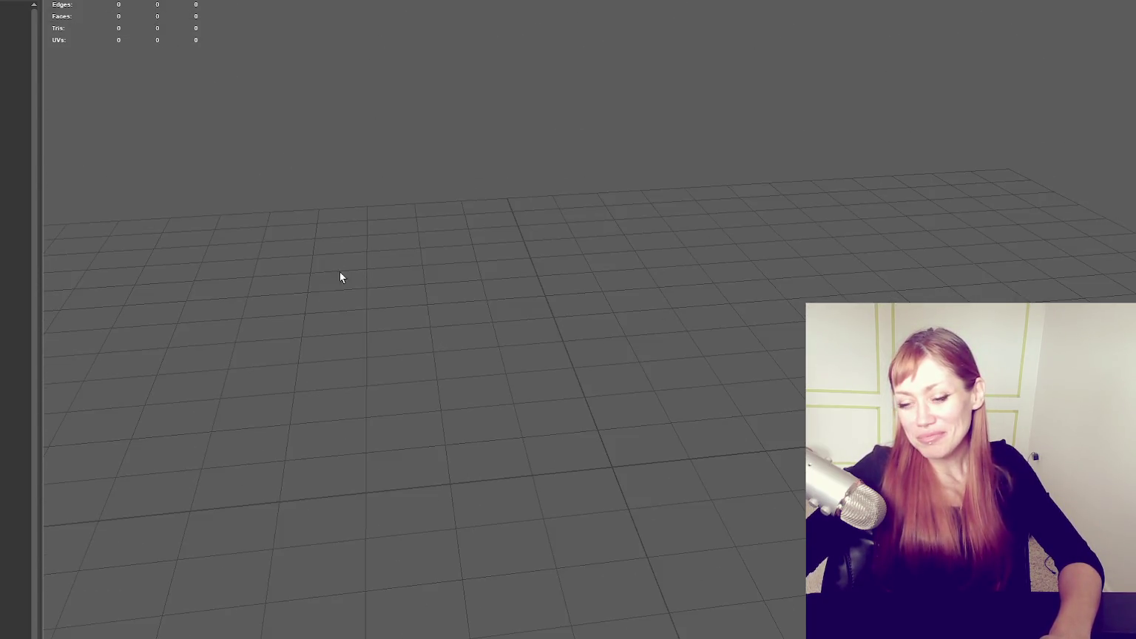
pyautogui.moveTo(114, 406)
pyautogui.keyDown('alt'); pyautogui.mouseDown()
pyautogui.moveTo(569, 337)
pyautogui.moveTo(545, 404)
pyautogui.mouseUp(); pyautogui.keyUp('alt')
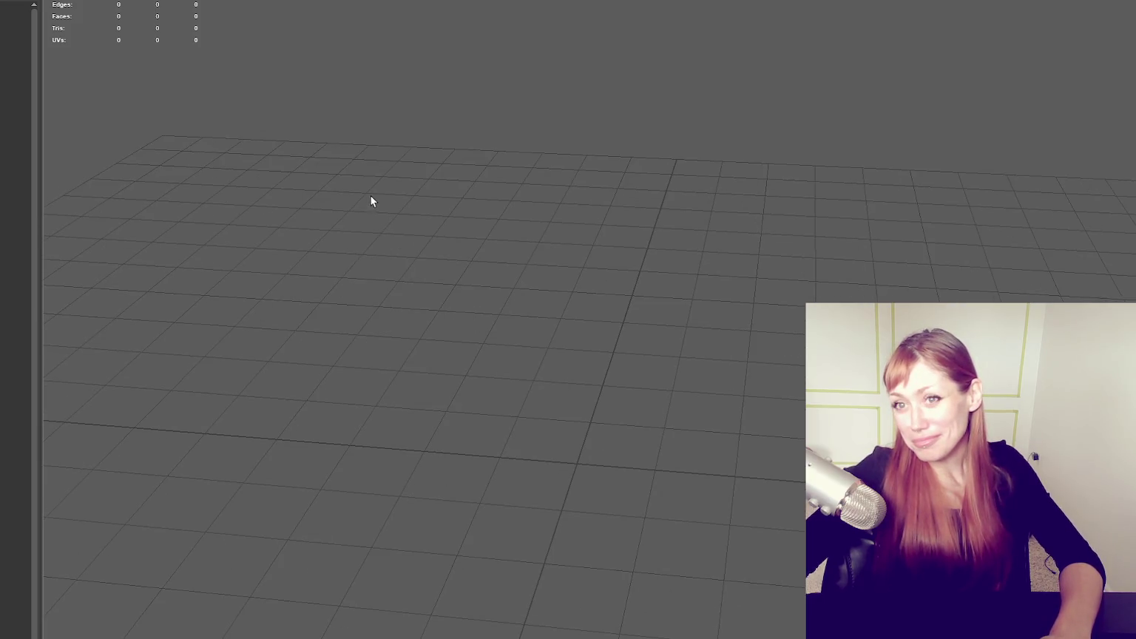
pyautogui.click(15, 1)
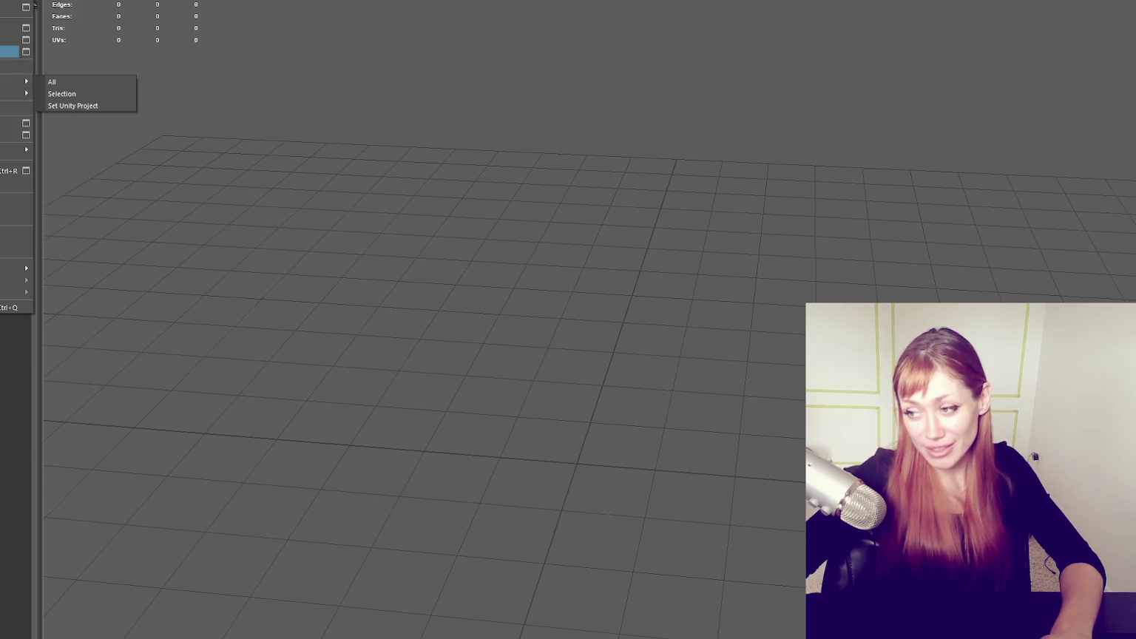
pyautogui.press('Escape')
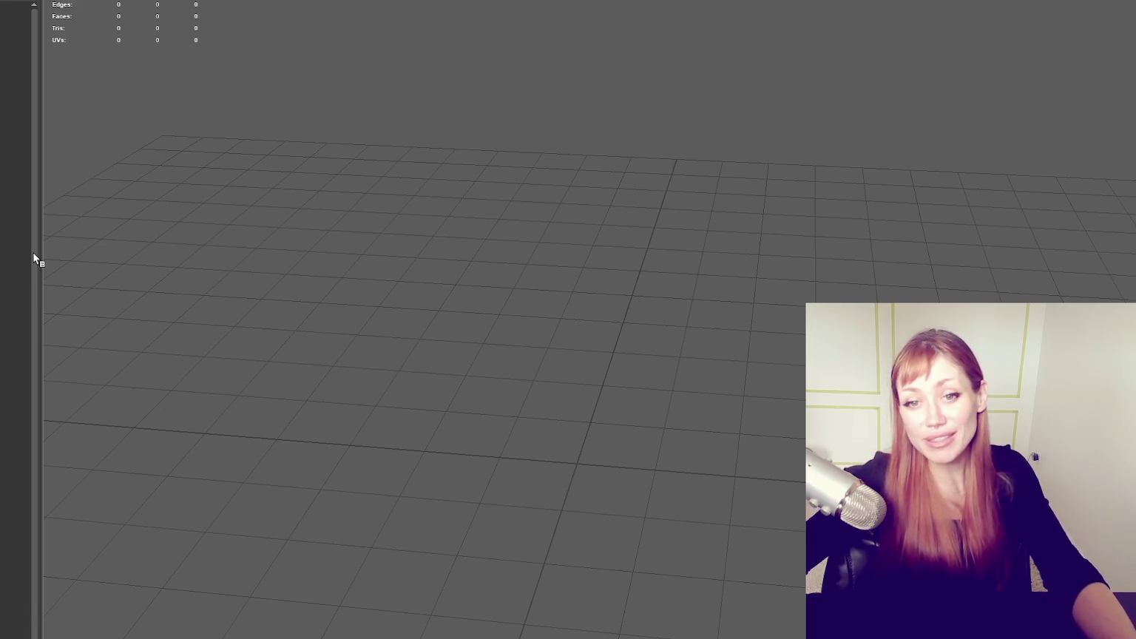
pyautogui.moveTo(48, 247)
pyautogui.keyDown('alt'); pyautogui.mouseDown()
pyautogui.moveTo(290, 286)
pyautogui.moveTo(242, 295)
pyautogui.moveTo(410, 332)
pyautogui.moveTo(399, 360)
pyautogui.moveTo(495, 366)
pyautogui.mouseUp(); pyautogui.keyUp('alt')
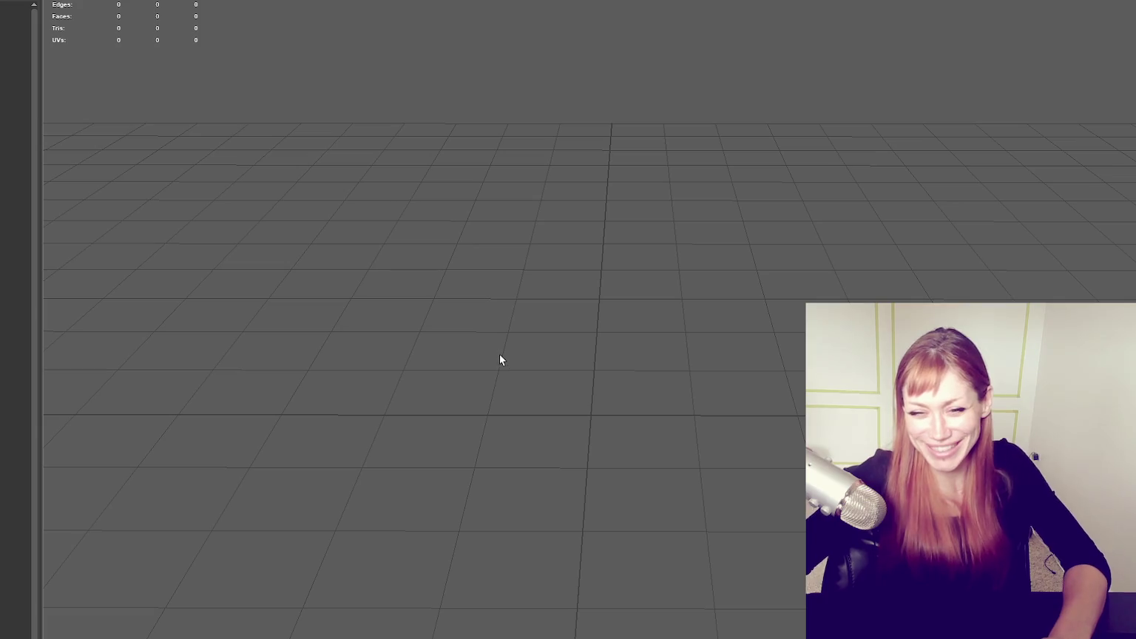
pyautogui.click(560, 289)
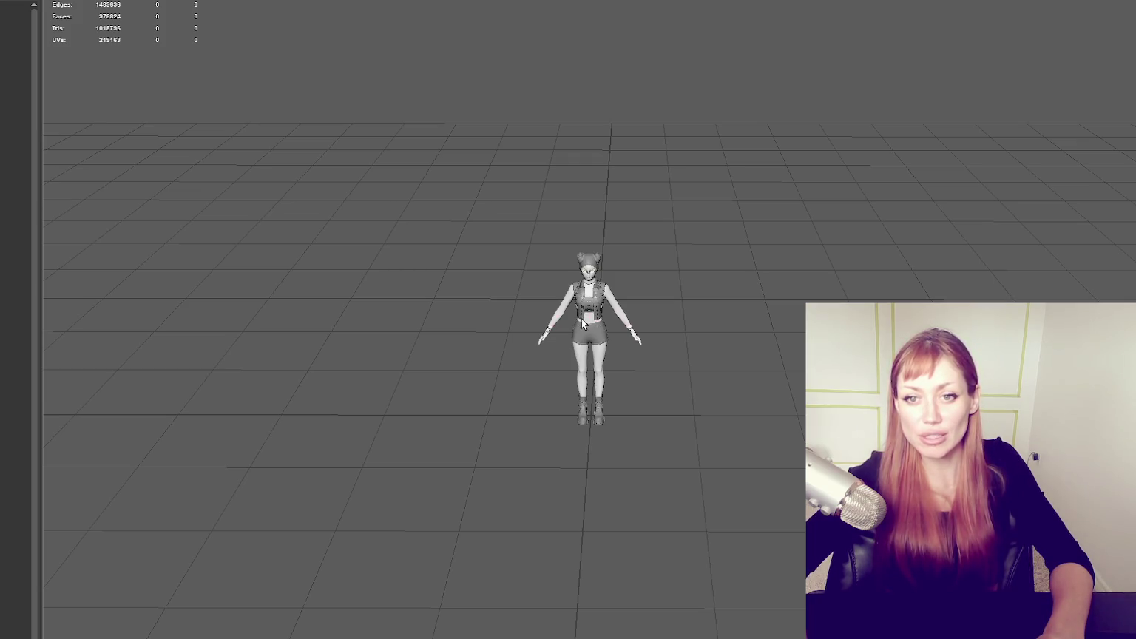
# - Frame the character and hide the high-poly body and clothing, leaving the 5,782-face low-poly mesh
pyautogui.press('f')
pyautogui.moveTo(582, 318)
pyautogui.keyDown('alt'); pyautogui.mouseDown()
pyautogui.moveTo(612, 260)
pyautogui.moveTo(715, 296)
pyautogui.moveTo(680, 277)
pyautogui.mouseUp(); pyautogui.keyUp('alt')
pyautogui.scroll(3, 715, 296)
pyautogui.scroll(2, 666, 268)
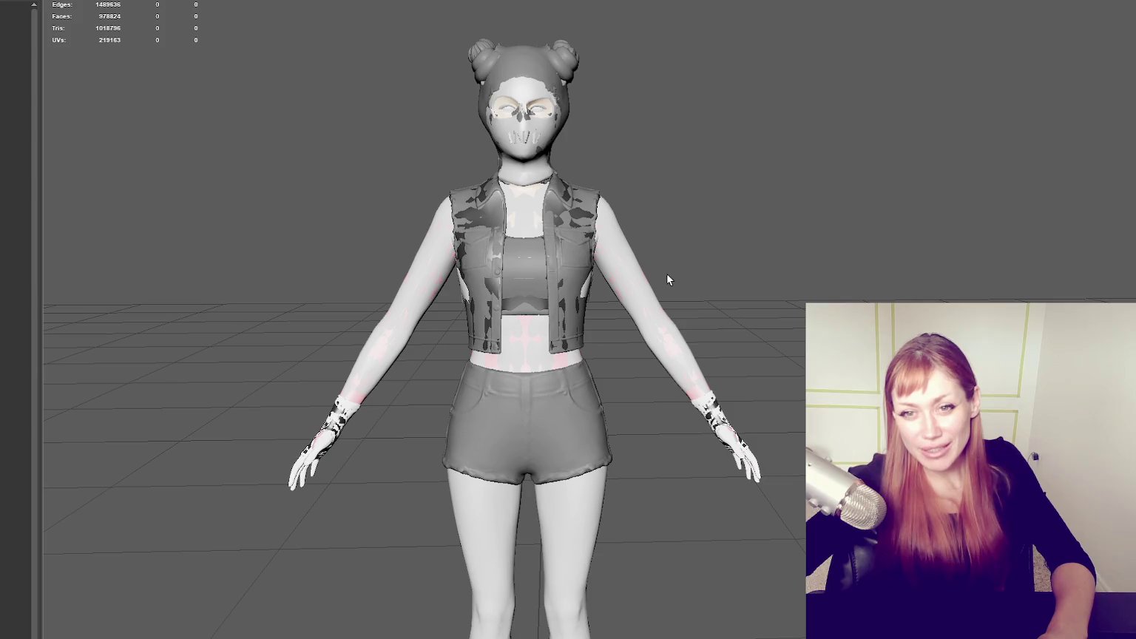
pyautogui.click(15, 54)
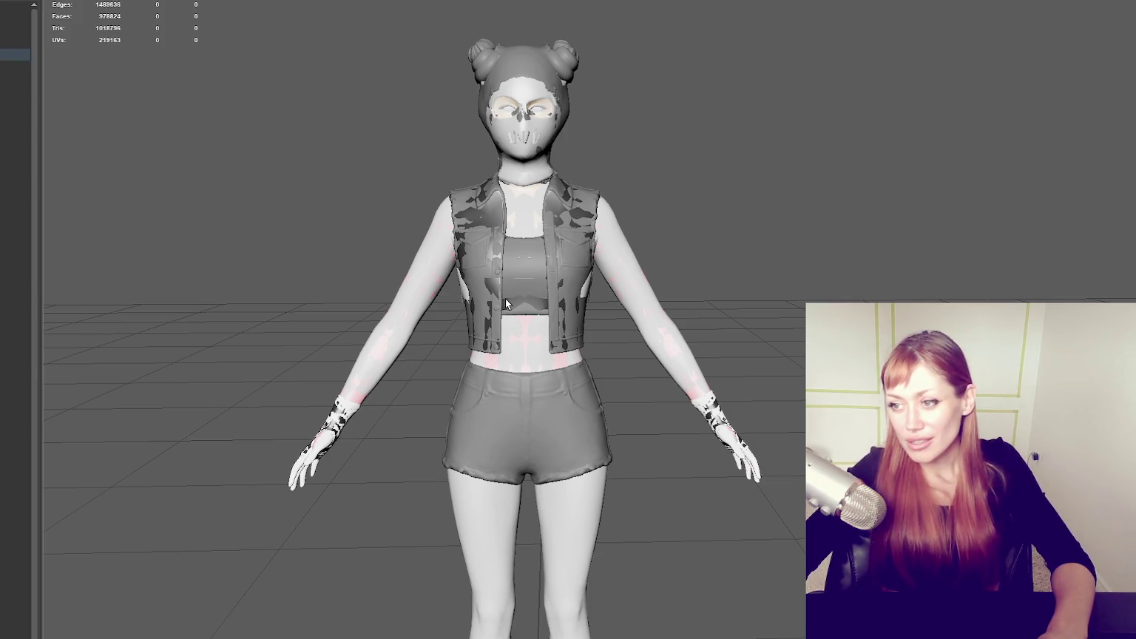
pyautogui.click(46, 107)
pyautogui.hotkey('ctrl', 'z')
pyautogui.hotkey('ctrl', 'z')
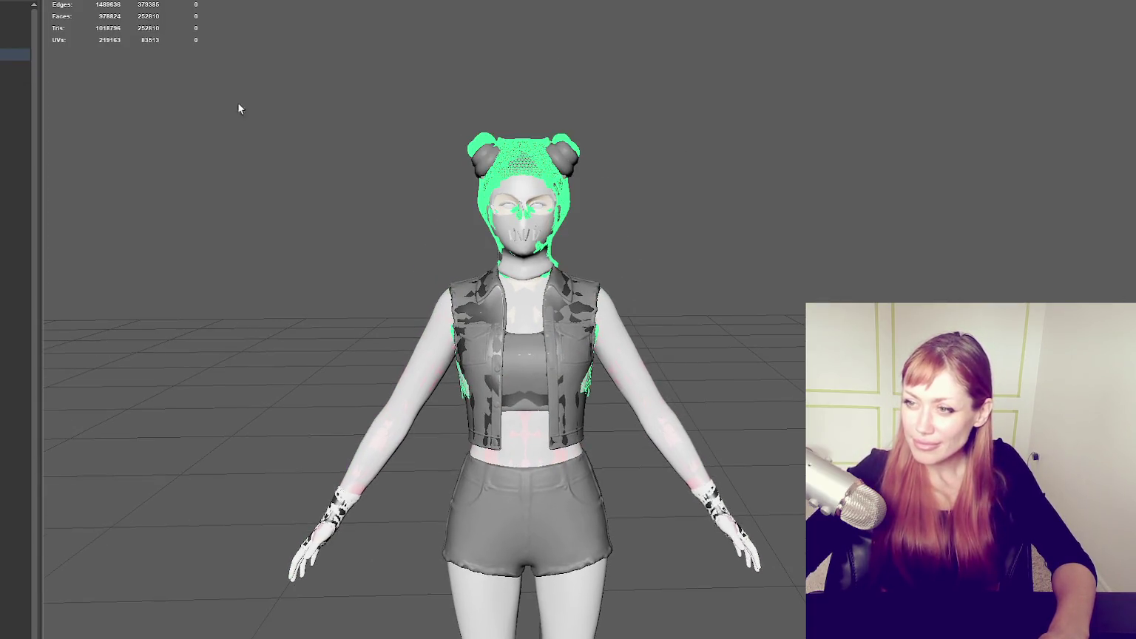
pyautogui.hotkey('ctrl', 'z')
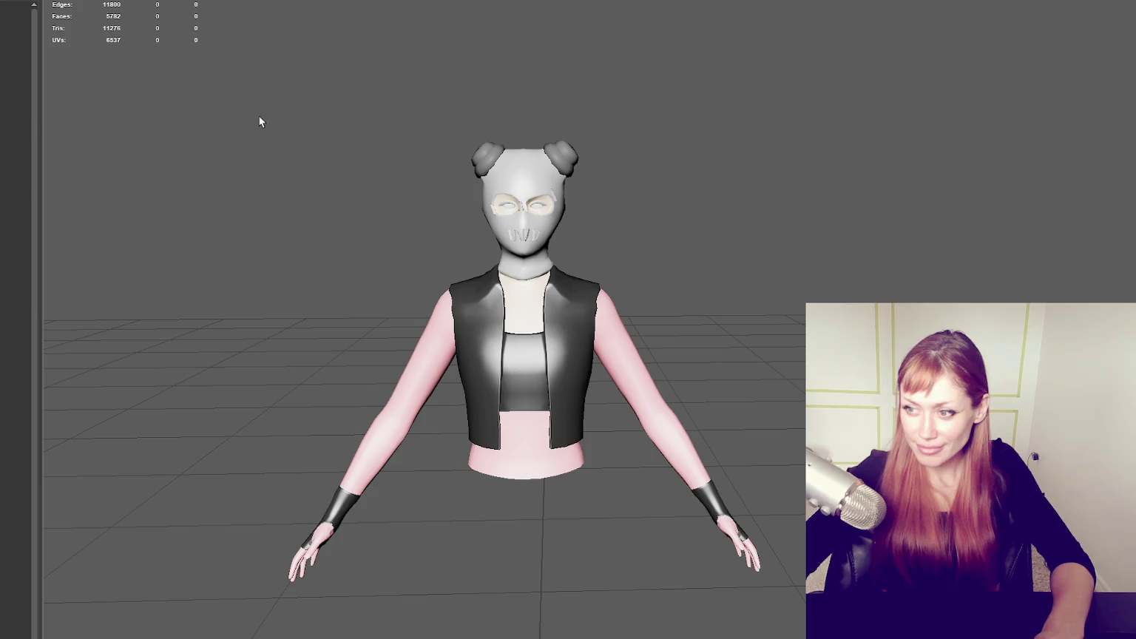
pyautogui.hotkey('ctrl', 'z')
pyautogui.hotkey('ctrl', 'z')
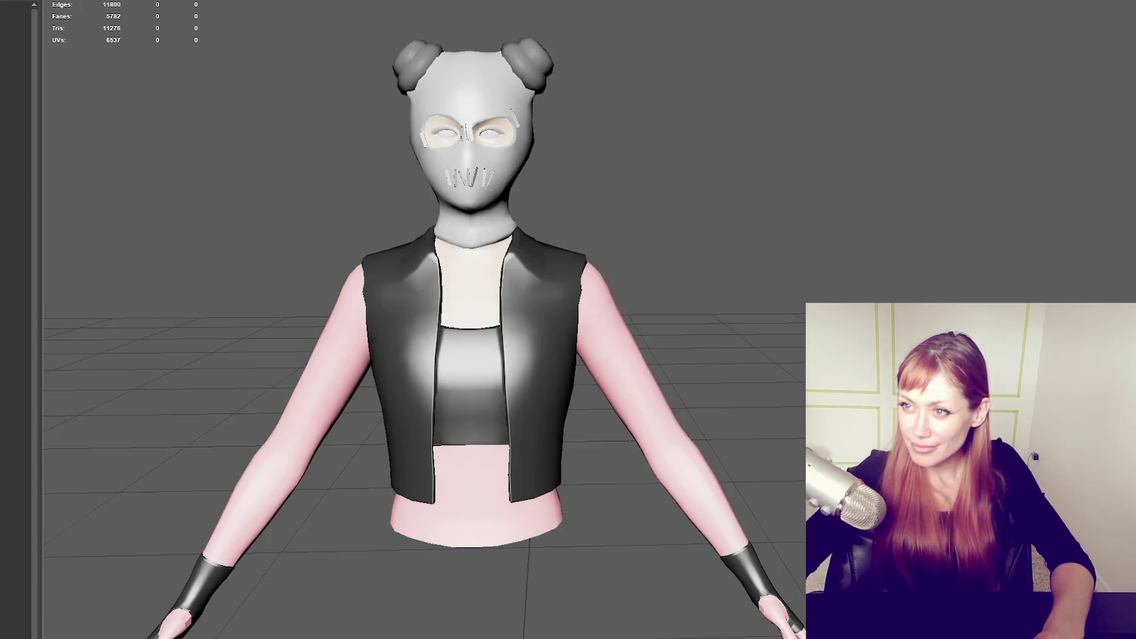
# - Undo the last change and orbit around the head and character to inspect them
pyautogui.hotkey('ctrl', 'z')
pyautogui.hotkey('ctrl', 'z')
pyautogui.moveTo(634, 247)
pyautogui.keyDown('alt'); pyautogui.mouseDown()
pyautogui.moveTo(659, 256)
pyautogui.moveTo(996, 233)
pyautogui.moveTo(851, 247)
pyautogui.moveTo(573, 212)
pyautogui.moveTo(387, 252)
pyautogui.moveTo(551, 261)
pyautogui.mouseUp(); pyautogui.keyUp('alt')
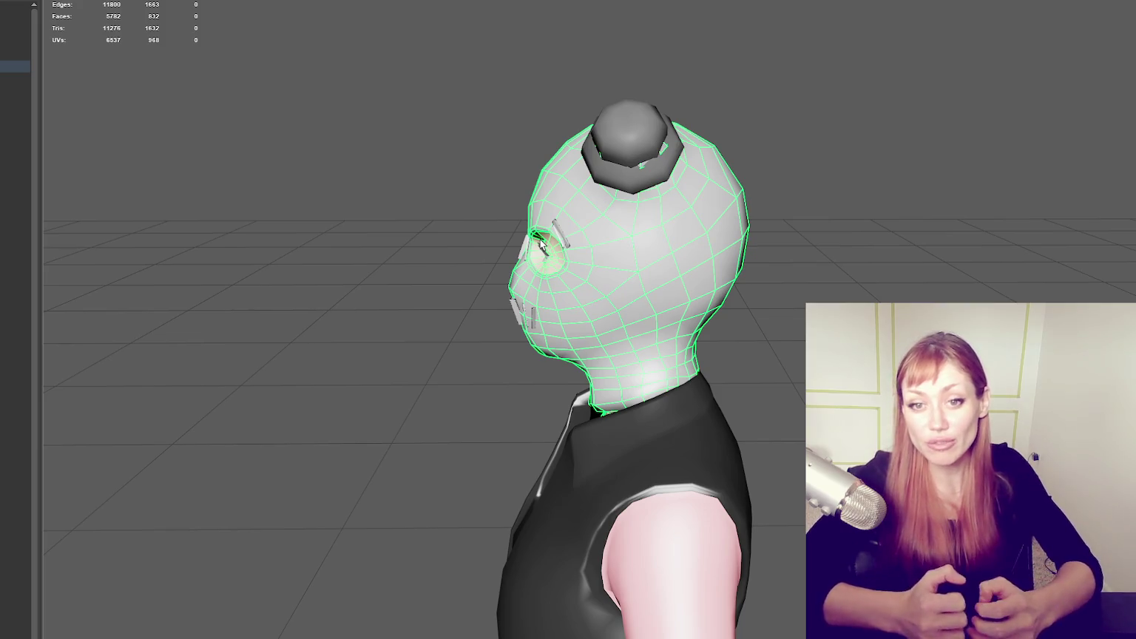
pyautogui.keyDown('alt'); pyautogui.moveTo(446, 362); pyautogui.dragTo(489, 411); pyautogui.keyUp('alt')
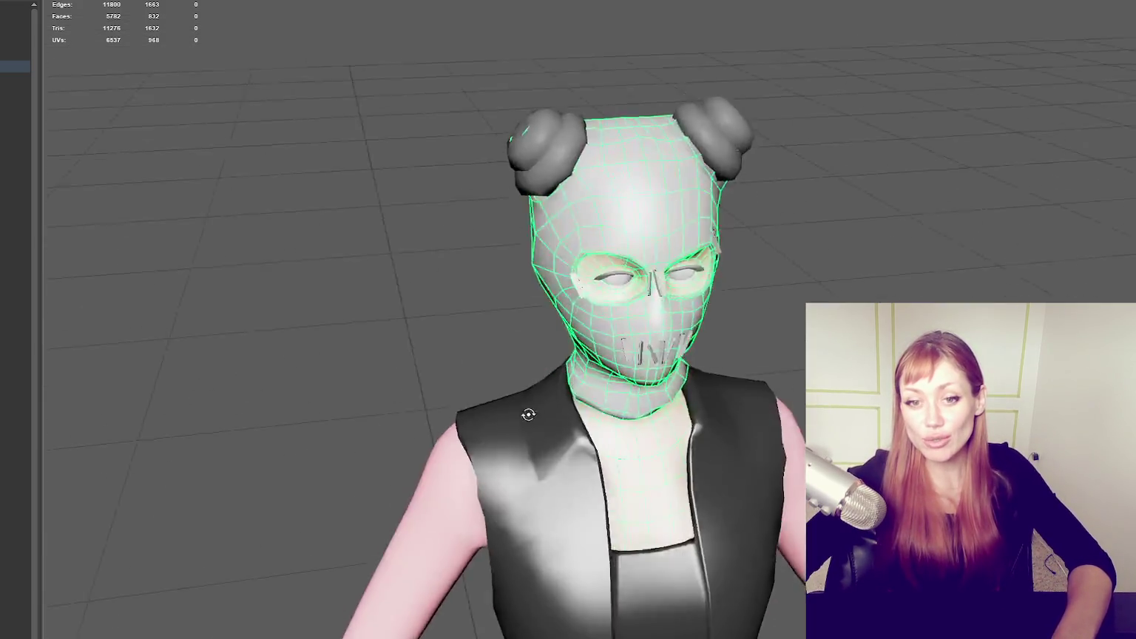
pyautogui.click(383, 356)
pyautogui.keyDown('alt'); pyautogui.moveTo(321, 375); pyautogui.dragTo(514, 331); pyautogui.keyUp('alt')
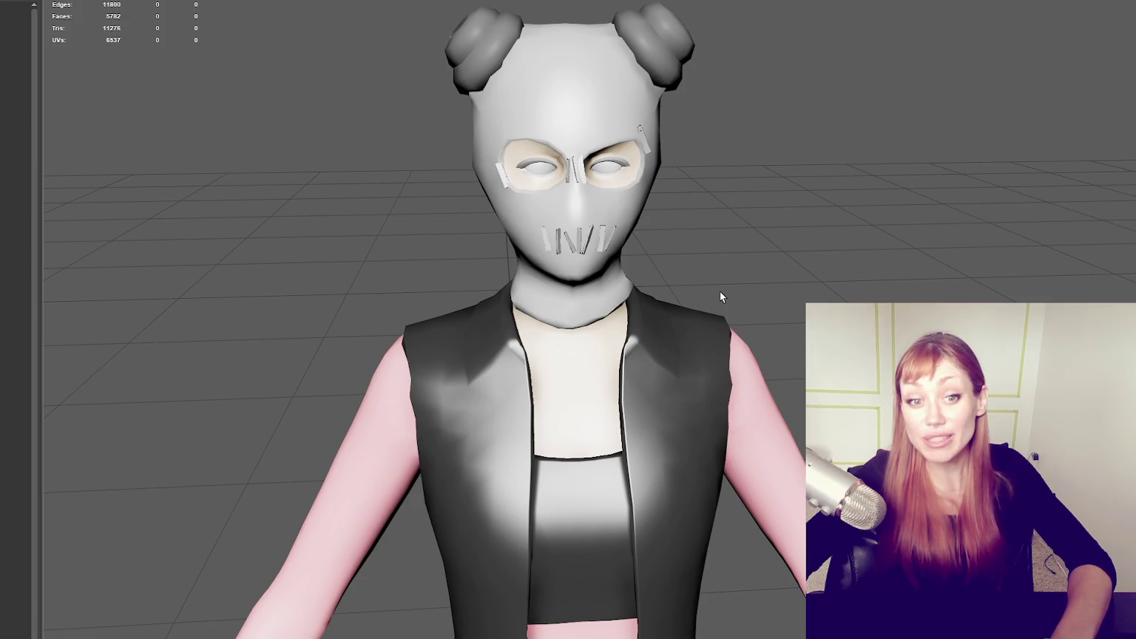
pyautogui.moveTo(770, 320)
pyautogui.keyDown('alt'); pyautogui.mouseDown()
pyautogui.moveTo(783, 359)
pyautogui.moveTo(714, 301)
pyautogui.moveTo(740, 362)
pyautogui.moveTo(650, 317)
pyautogui.mouseUp(); pyautogui.keyUp('alt')
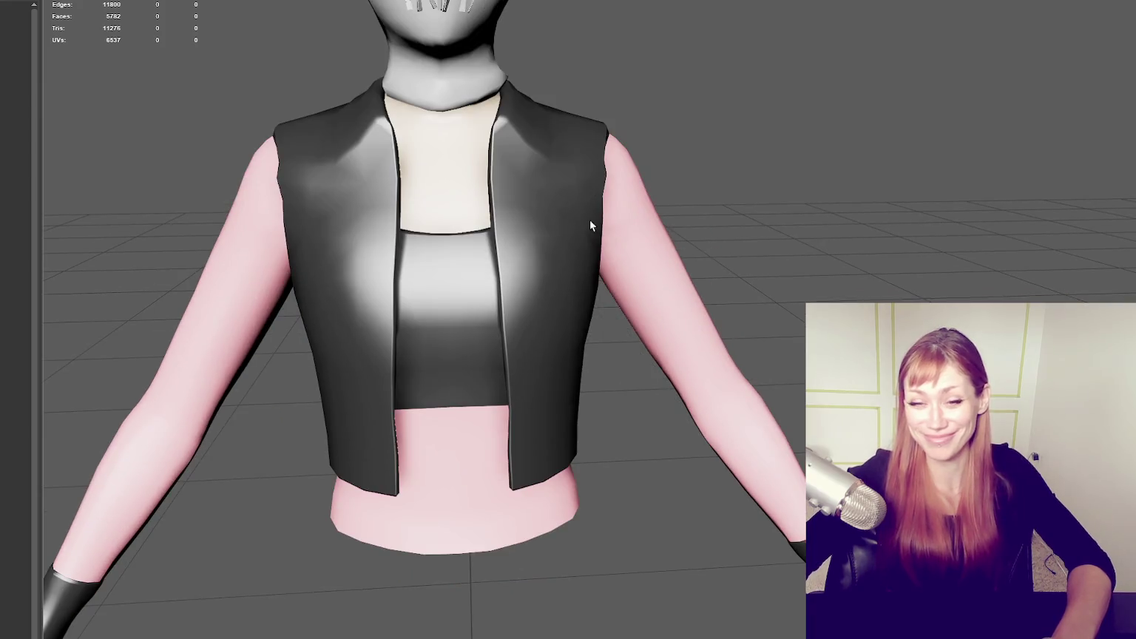
# - Switch to textured display, select the vest and show its UV layout in the UV Editor
pyautogui.press('6')
pyautogui.keyDown('alt'); pyautogui.moveTo(614, 107); pyautogui.dragTo(634, 261, button='middle'); pyautogui.keyUp('alt')
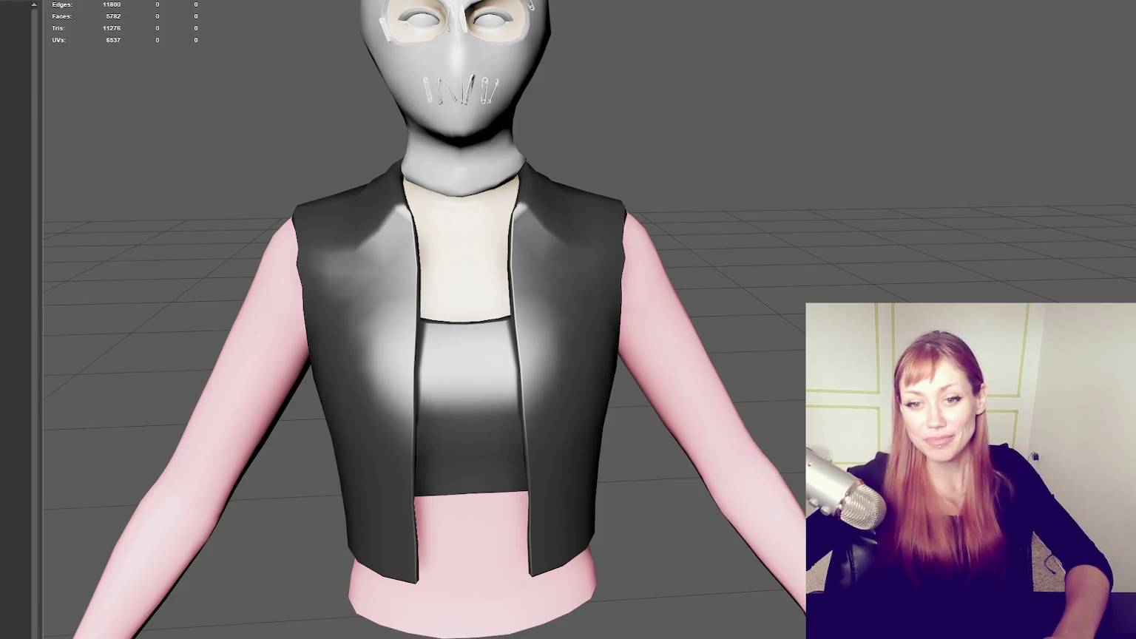
pyautogui.click(504, 361)
pyautogui.keyDown('alt'); pyautogui.moveTo(504, 361); pyautogui.dragTo(89, 361); pyautogui.keyUp('alt')
pyautogui.click(403, 89)
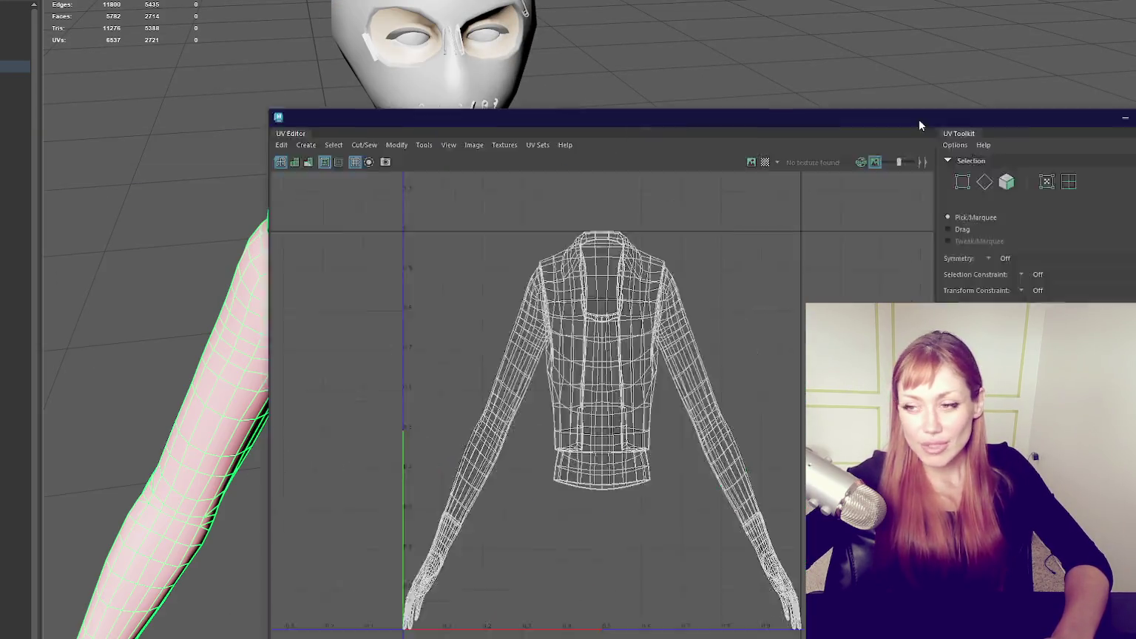
pyautogui.moveTo(920, 125); pyautogui.dragTo(1135, 46)
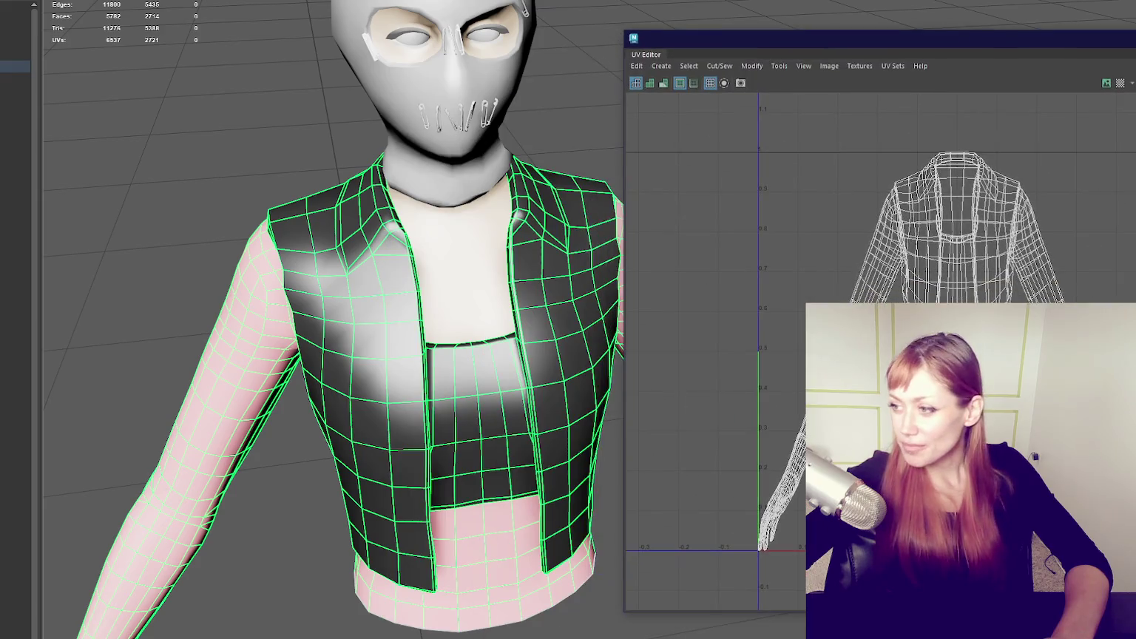
pyautogui.press('f')
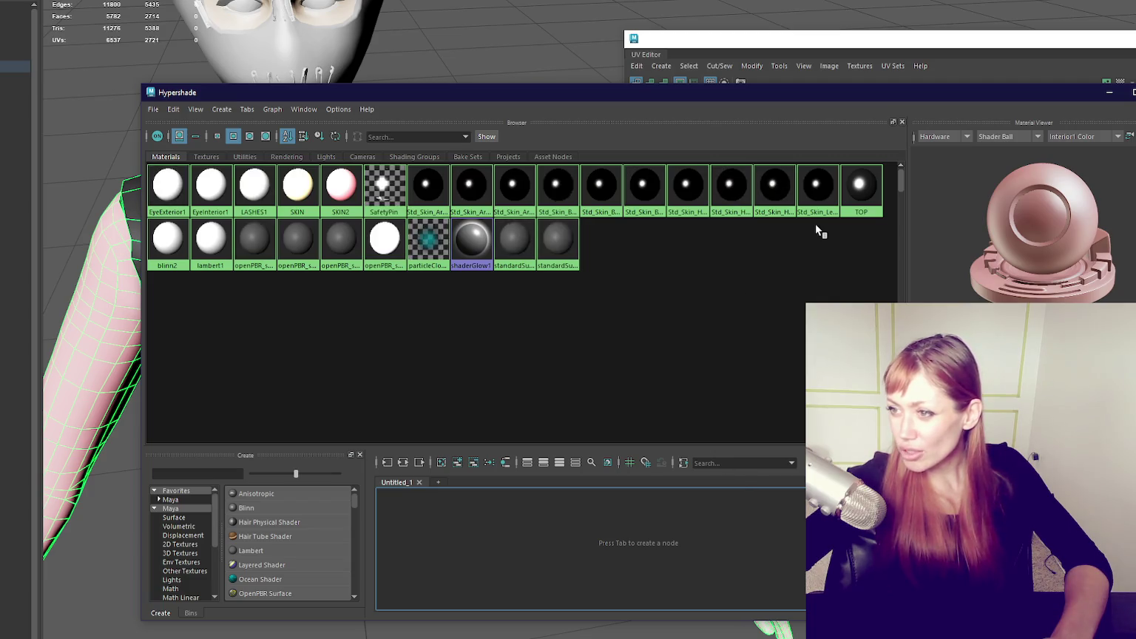
# - Delete the first Std_Skin materials from the Hypershade material list
pyautogui.click(859, 193)
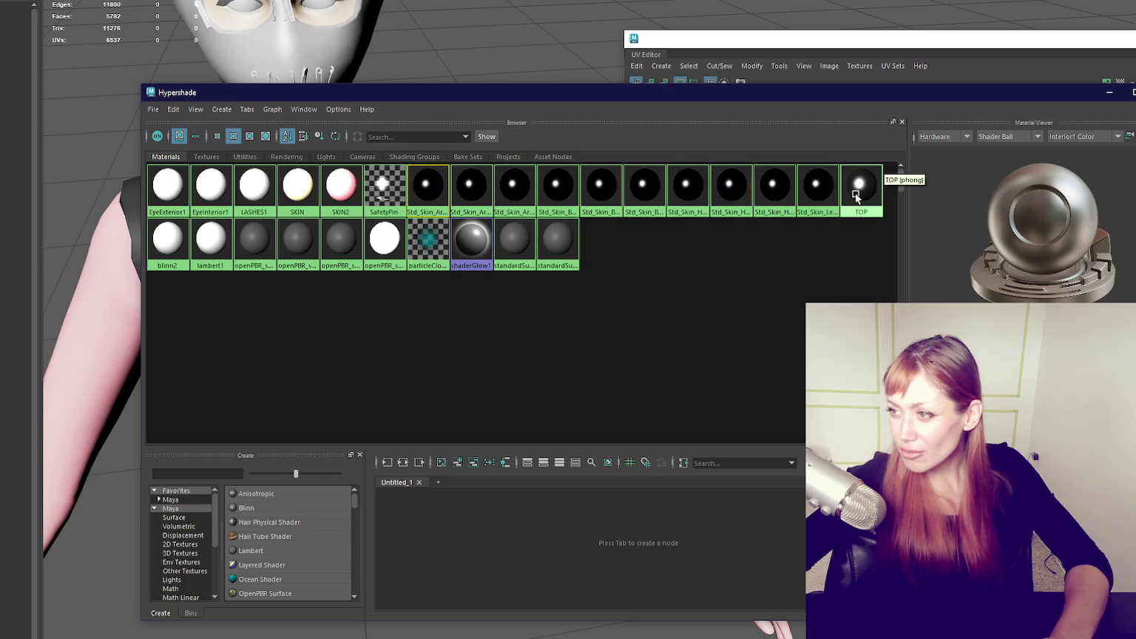
pyautogui.click(428, 189)
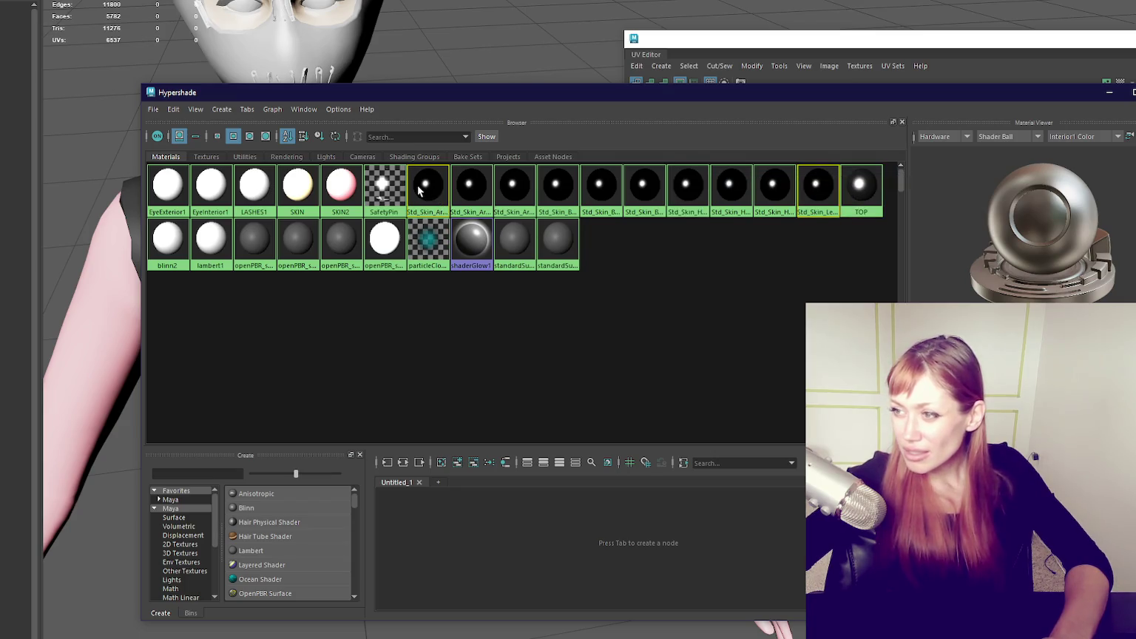
pyautogui.press('Delete')
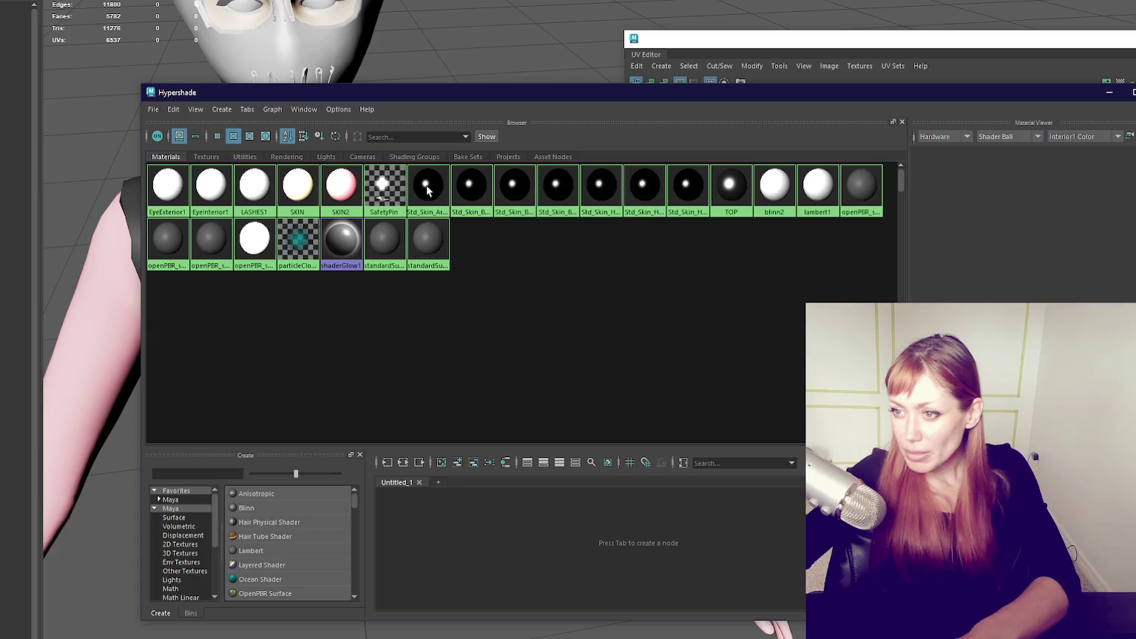
pyautogui.click(428, 190)
pyautogui.press('Delete')
pyautogui.click(428, 190)
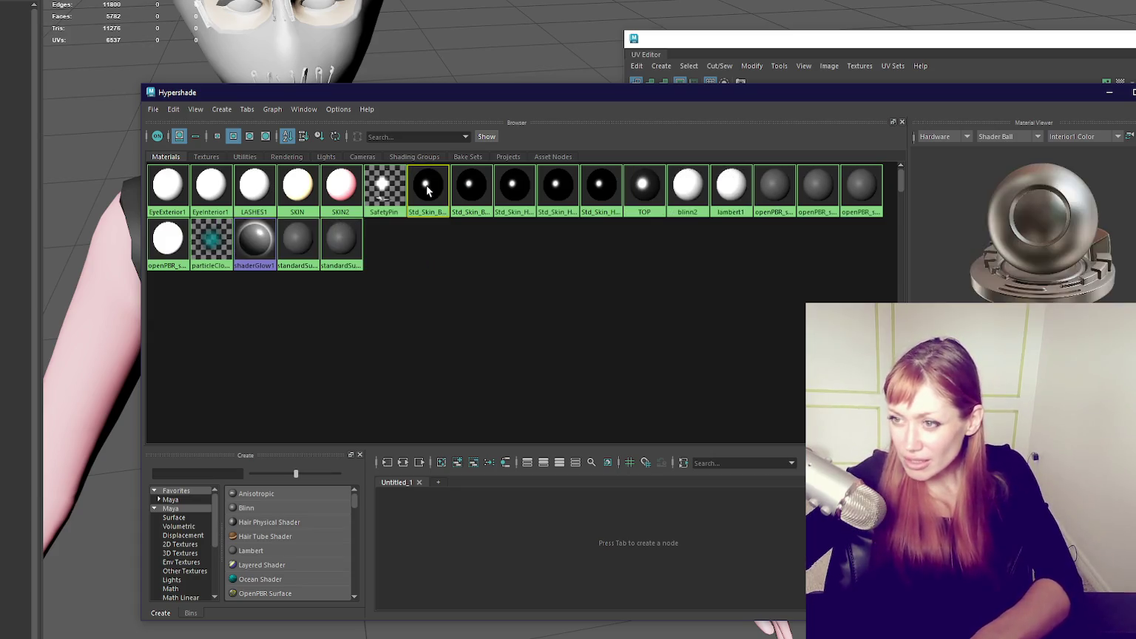
pyautogui.press('Delete')
# - Delete the remaining Std_Skin materials along with the TOP and SKIN materials
pyautogui.click(428, 190)
pyautogui.press('Delete')
pyautogui.press('Delete')
pyautogui.click(427, 189)
pyautogui.press('Delete')
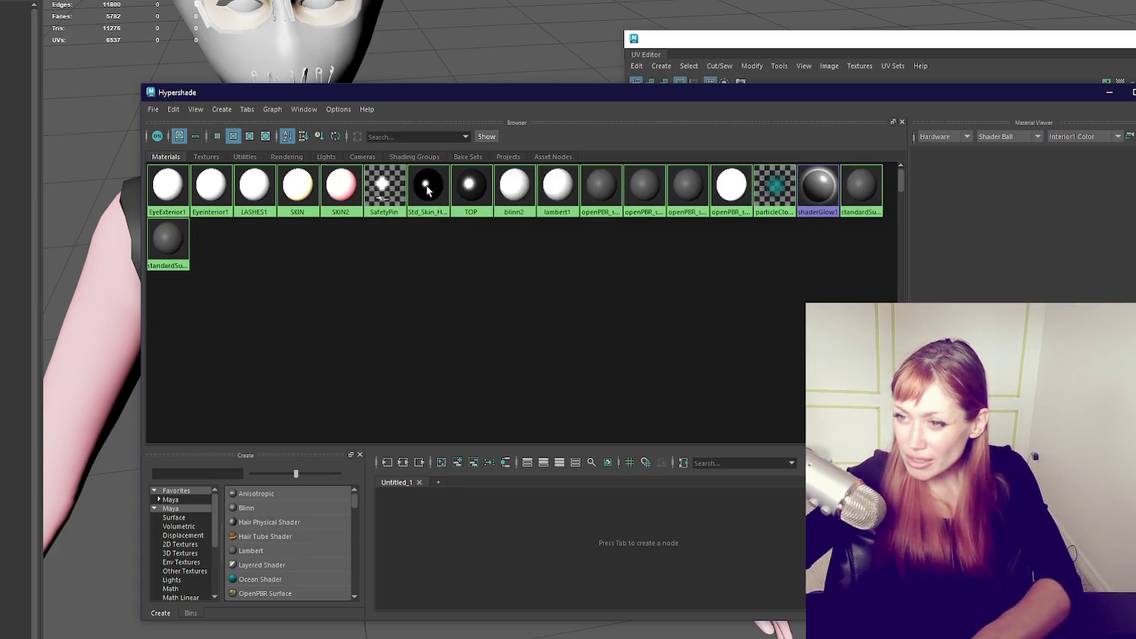
pyautogui.click(428, 190)
pyautogui.press('Delete')
pyautogui.press('Delete')
pyautogui.click(295, 198)
pyautogui.press('Delete')
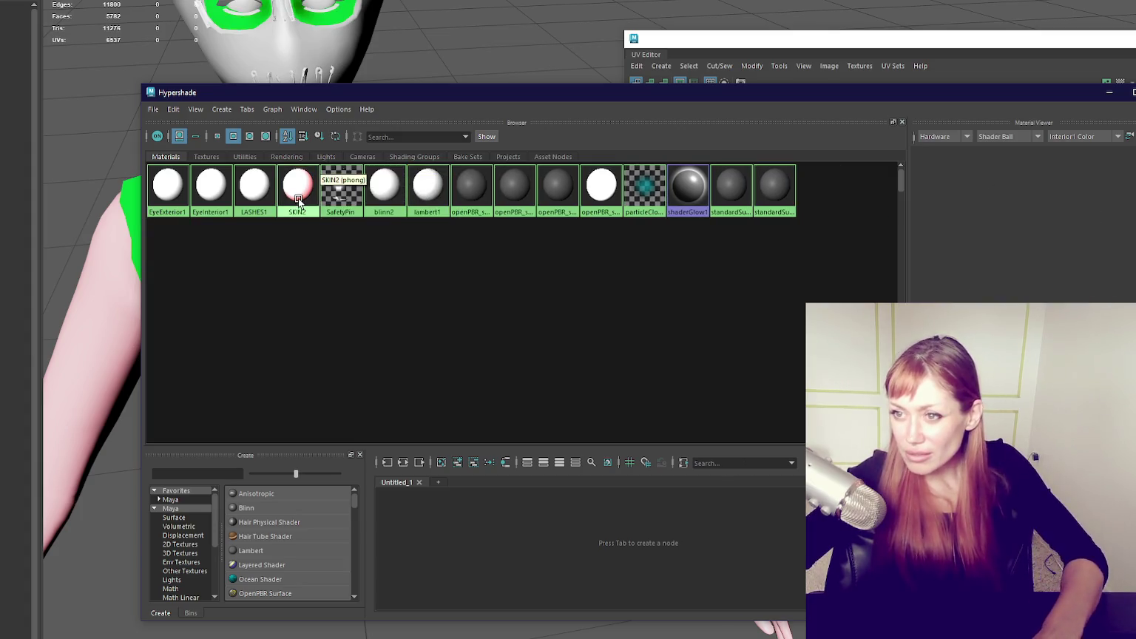